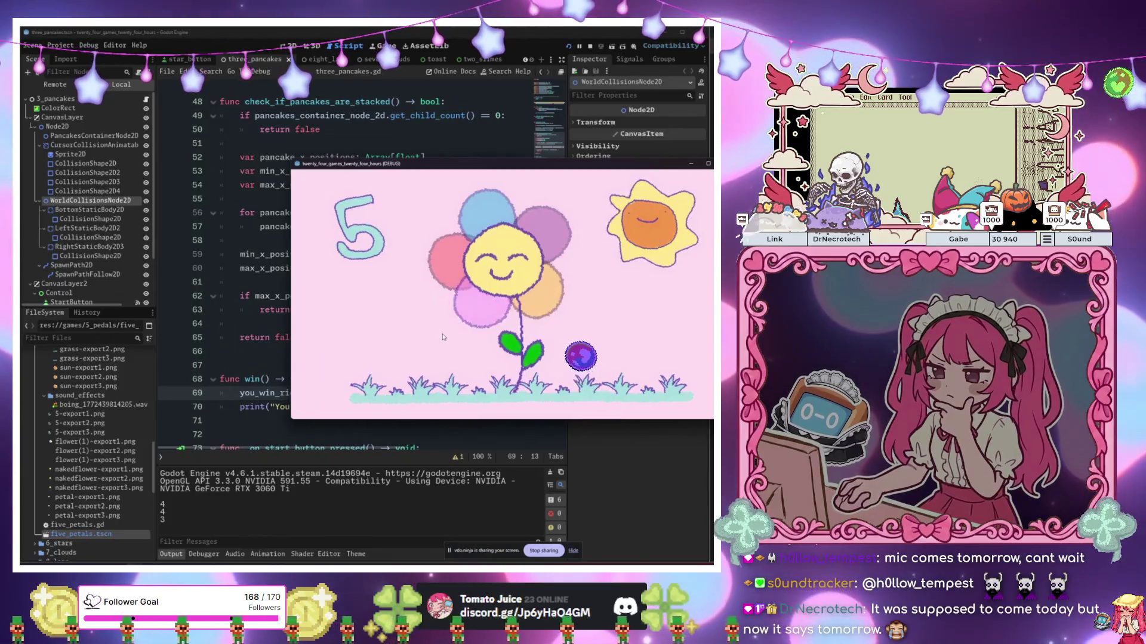
- Pick flower petals, lose one round, then keep picking in a new round until YOU WIN!! appears
click(546, 300)
click(545, 236)
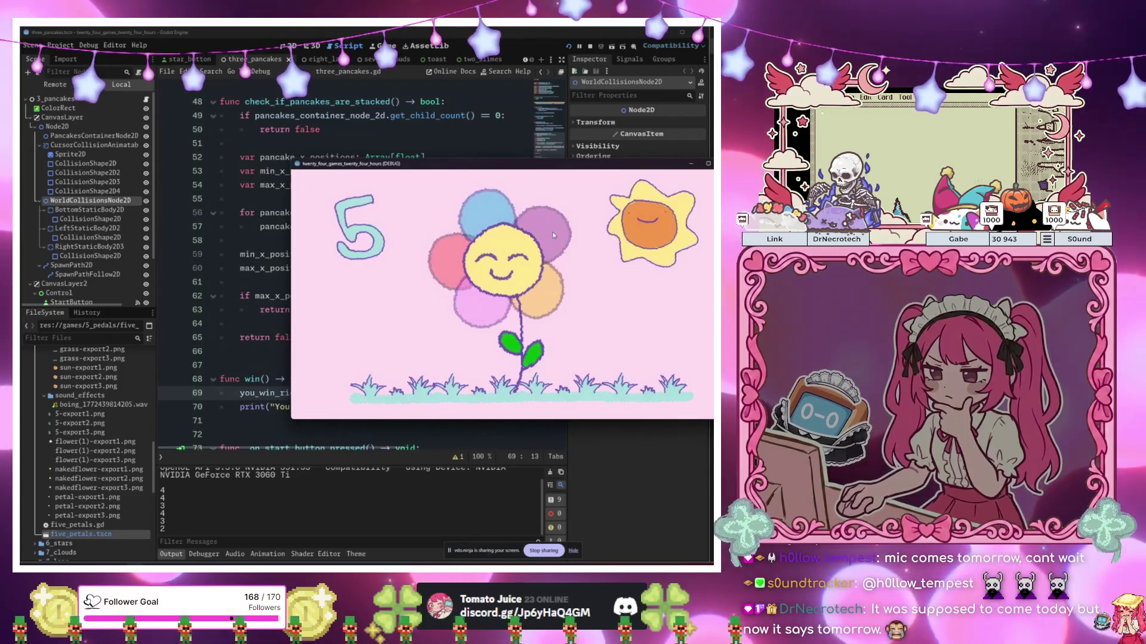
click(479, 317)
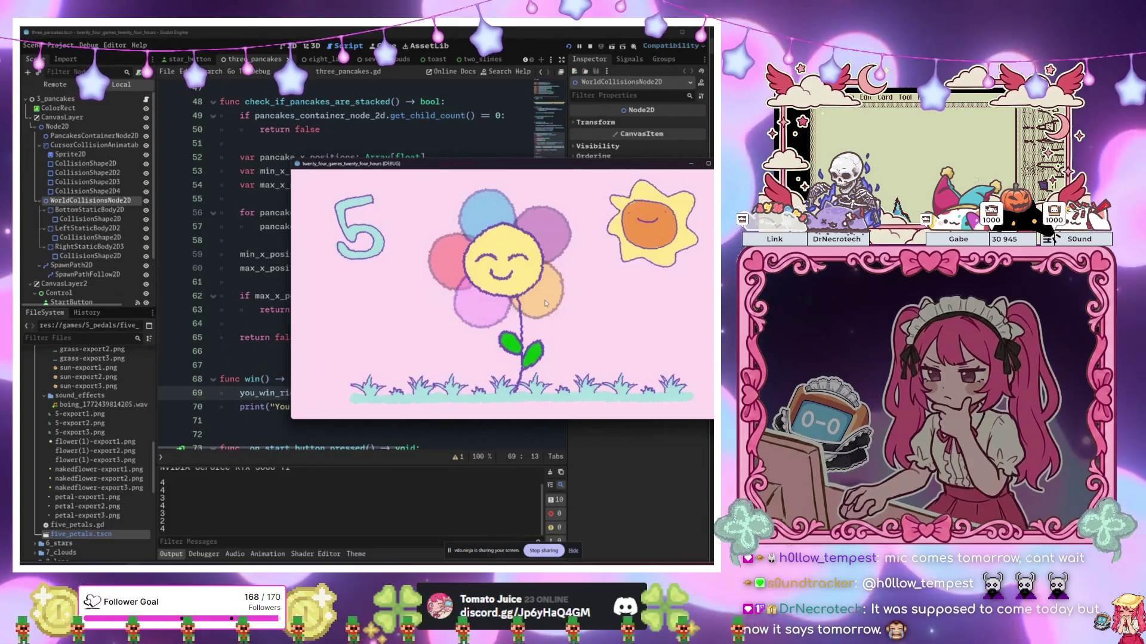
click(469, 311)
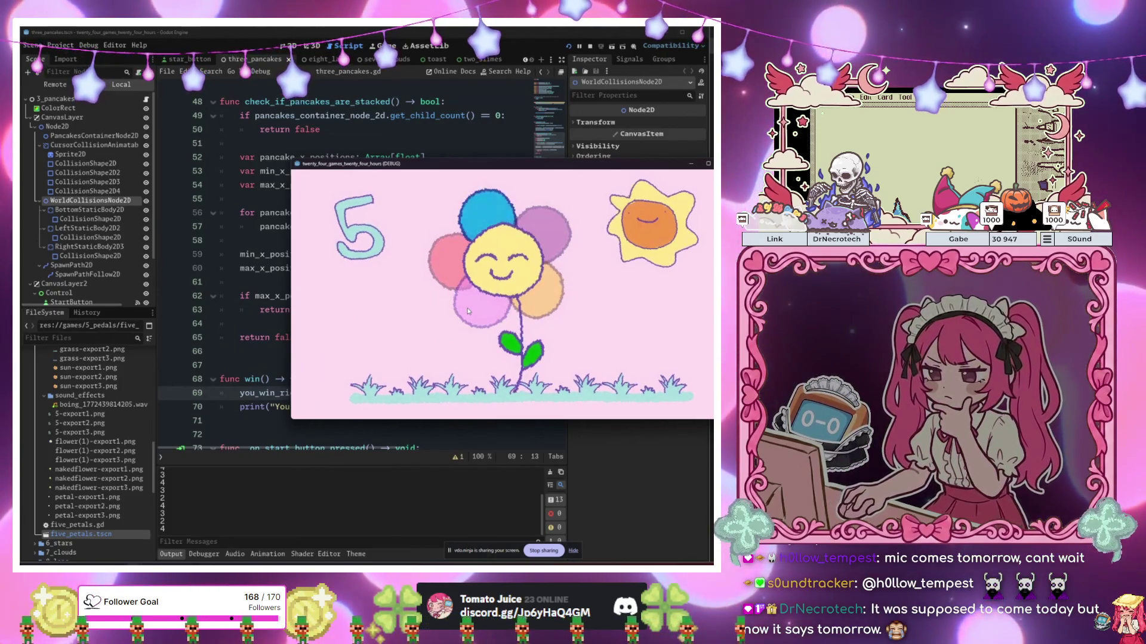
click(480, 233)
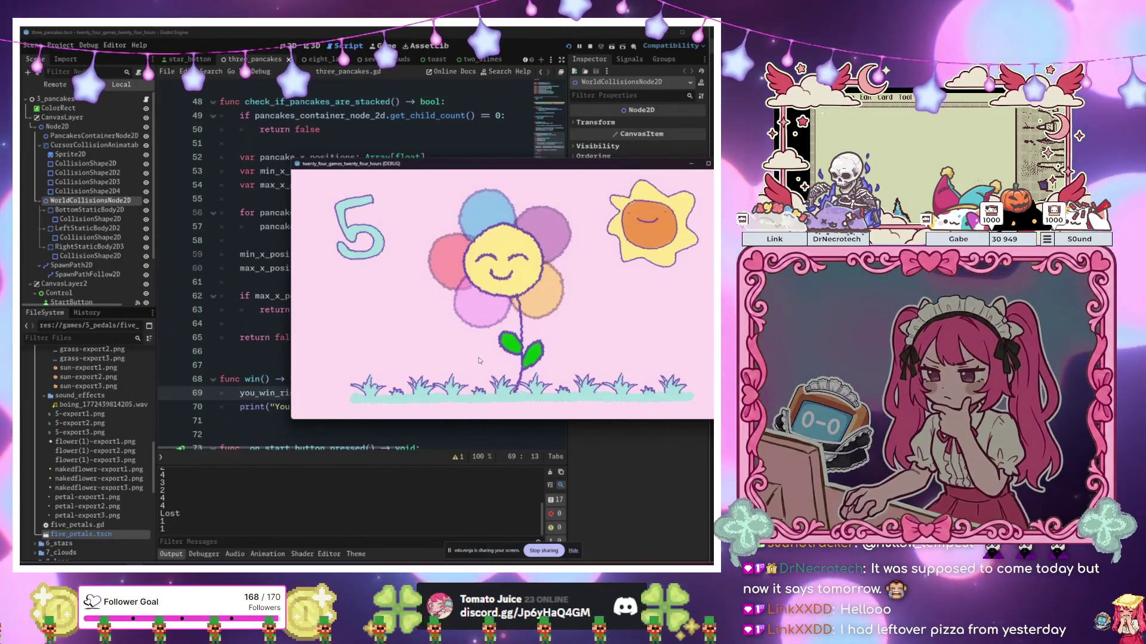
click(483, 215)
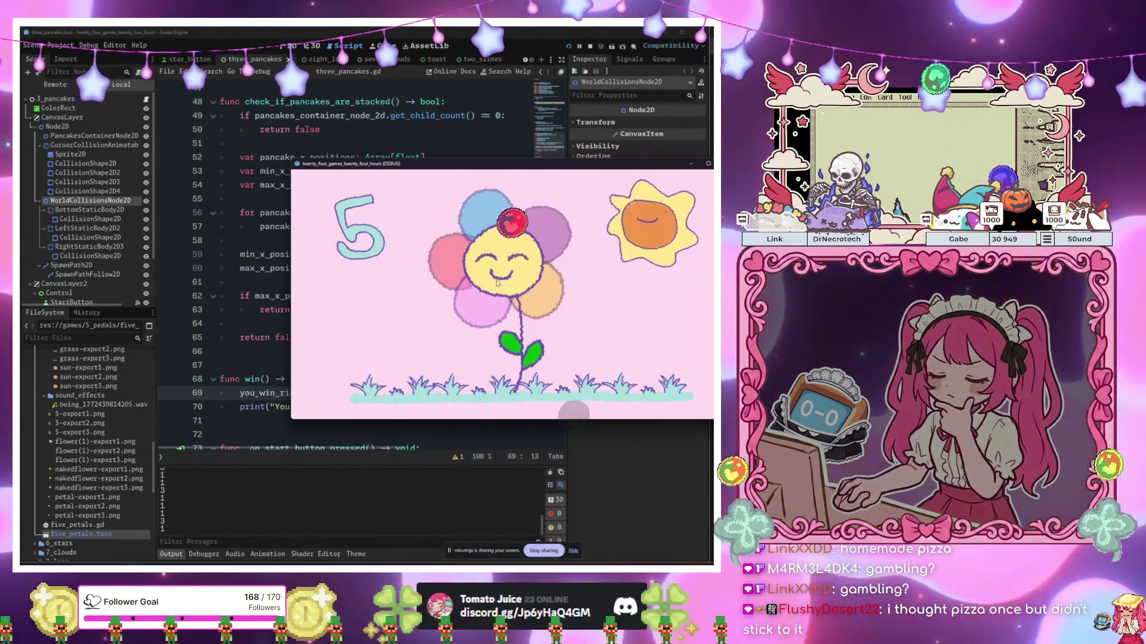
click(467, 315)
- Stop the flower game, then run six_stars.tscn from the 6_stars folder with F6
key(F8)
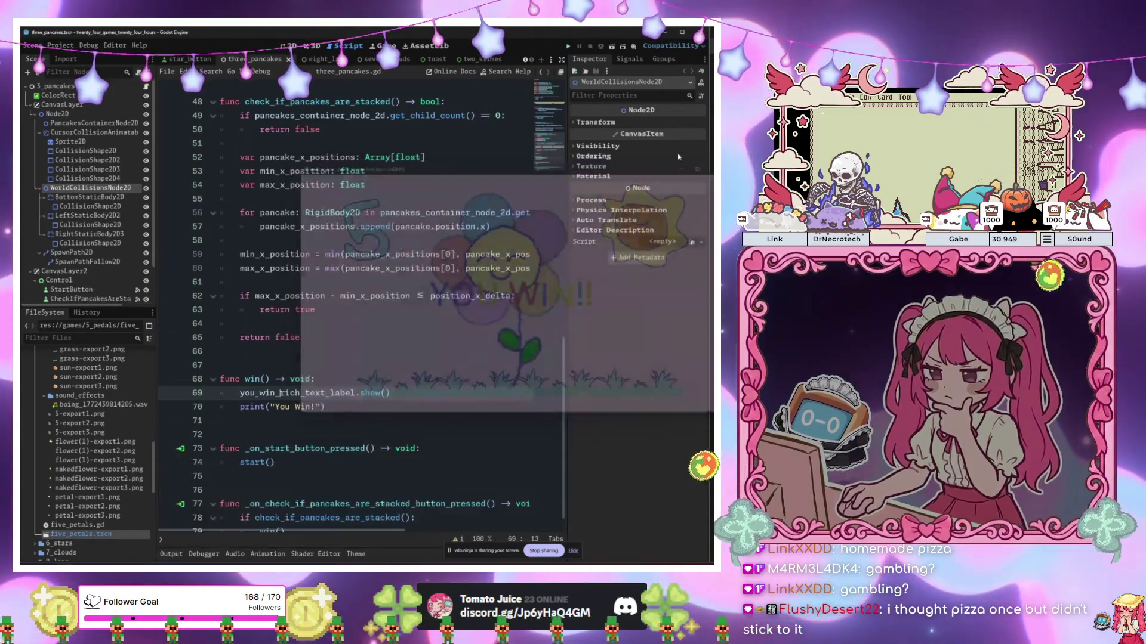
scroll(70, 474, down, 3)
double_click(59, 465)
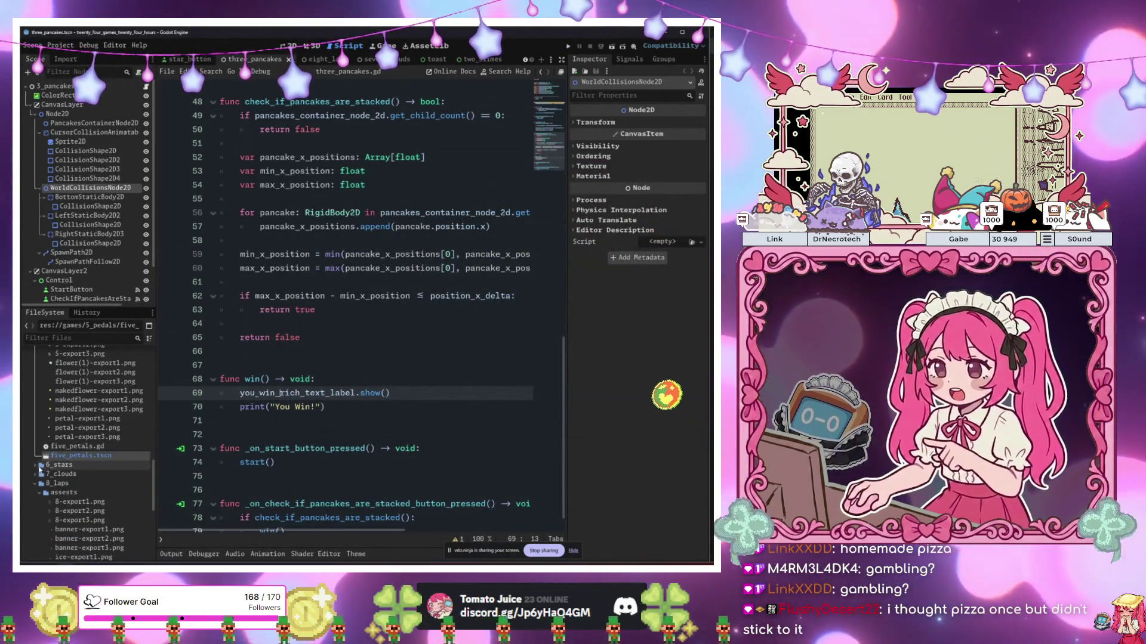
scroll(87, 504, down, 3)
scroll(87, 506, down, 1)
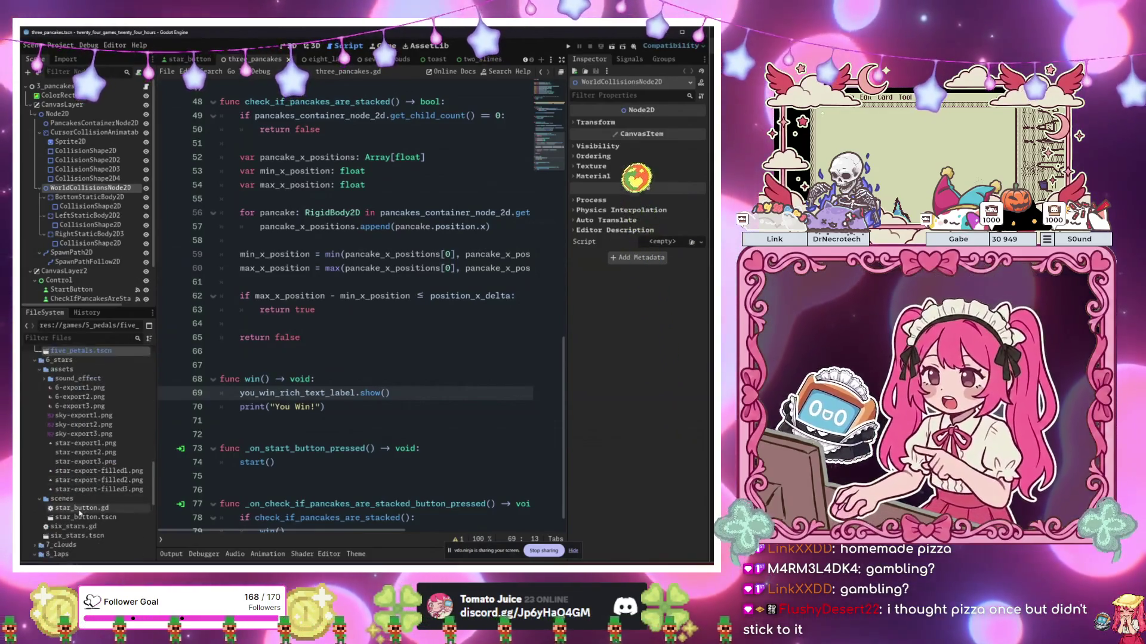
click(75, 537)
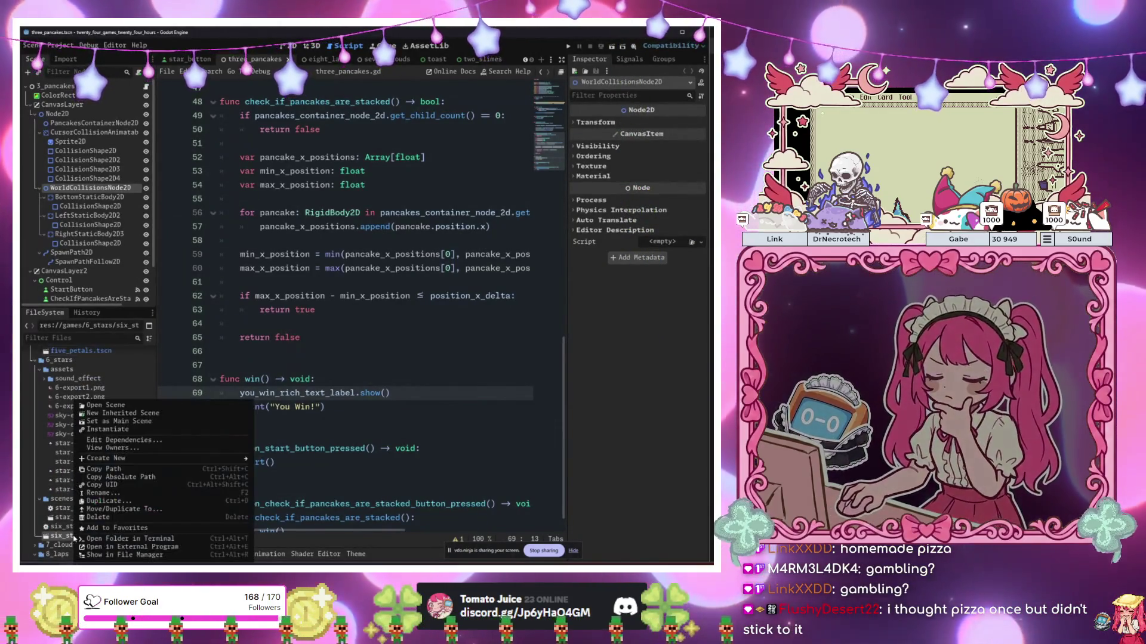
click(314, 362)
key(F6)
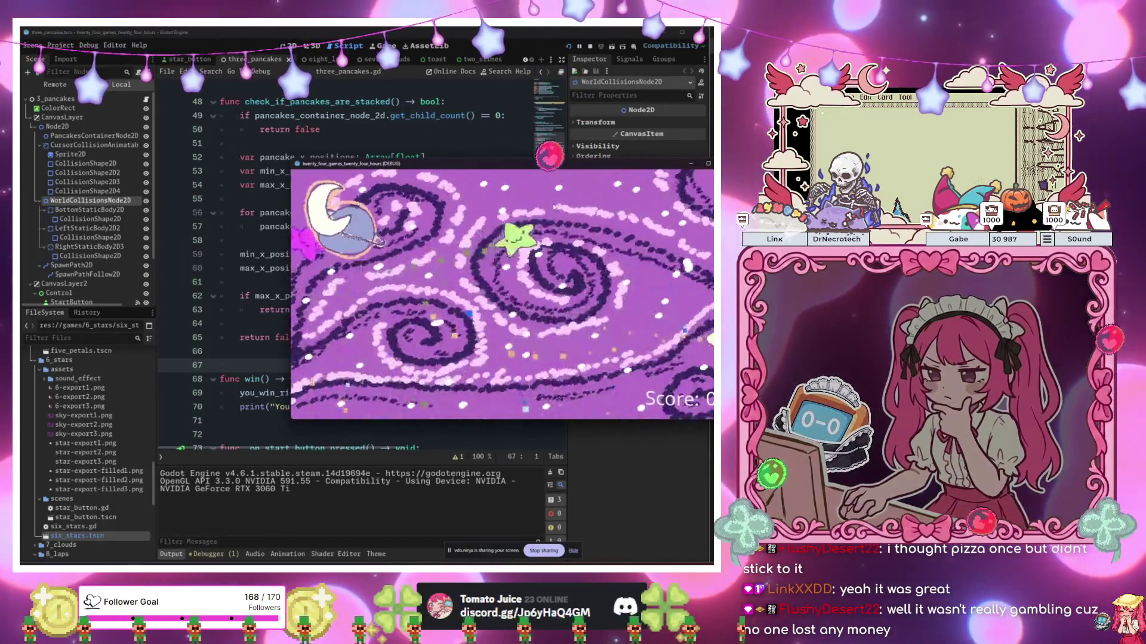
- Close the stars game, open six_stars.tscn, select WorldEnvironment and switch to the 2D view
drag(656, 164, 521, 214)
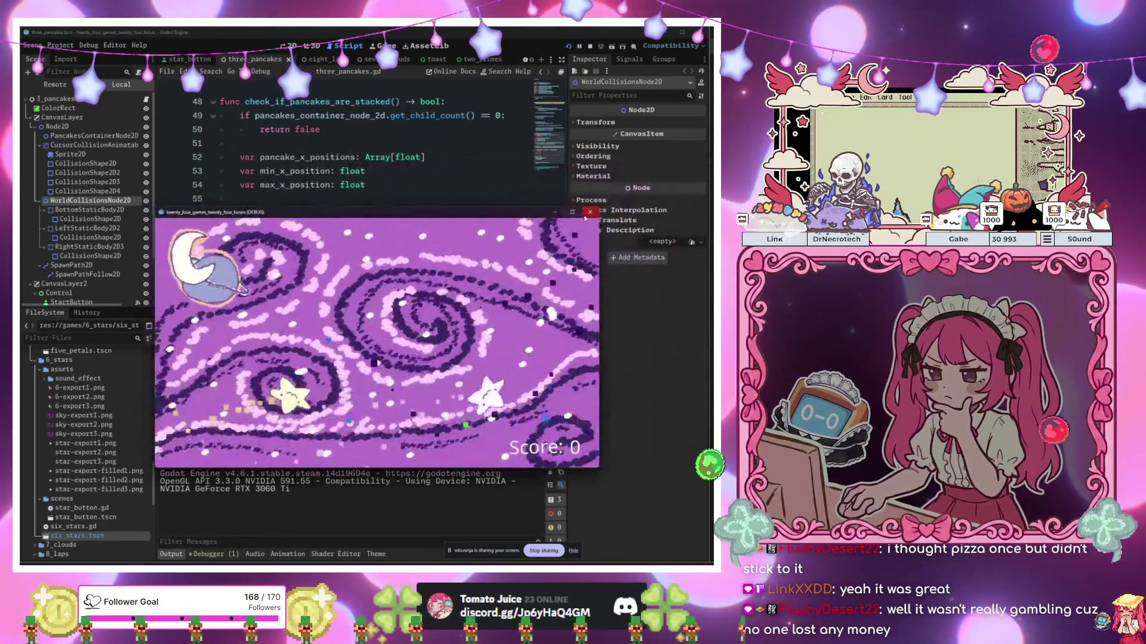
click(588, 213)
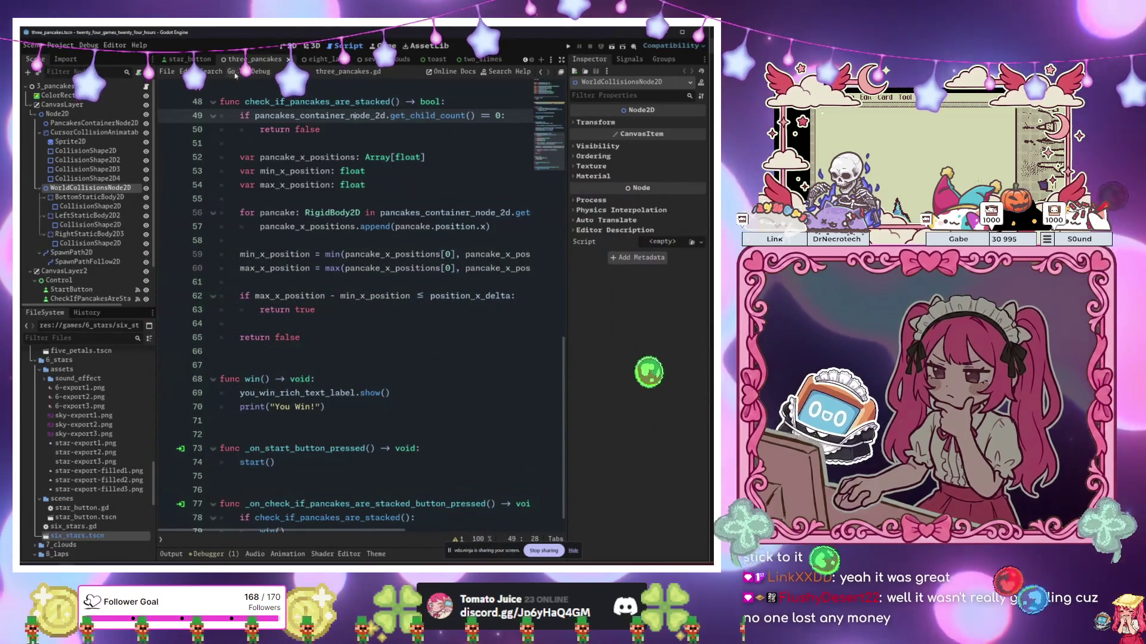
double_click(77, 535)
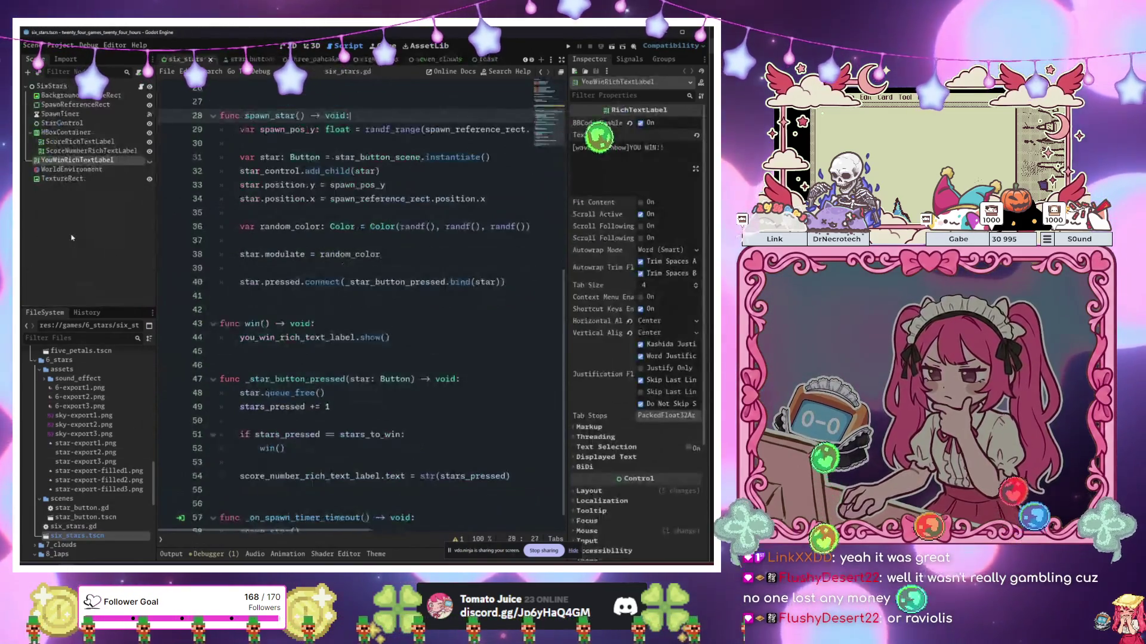
click(67, 170)
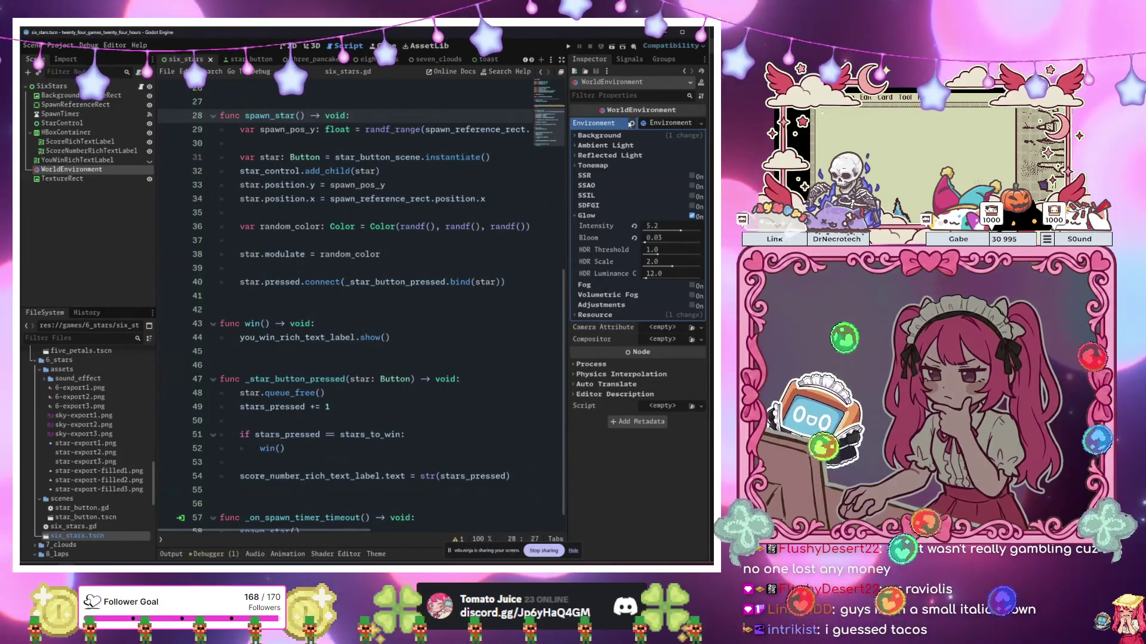
mouse_move(667, 233)
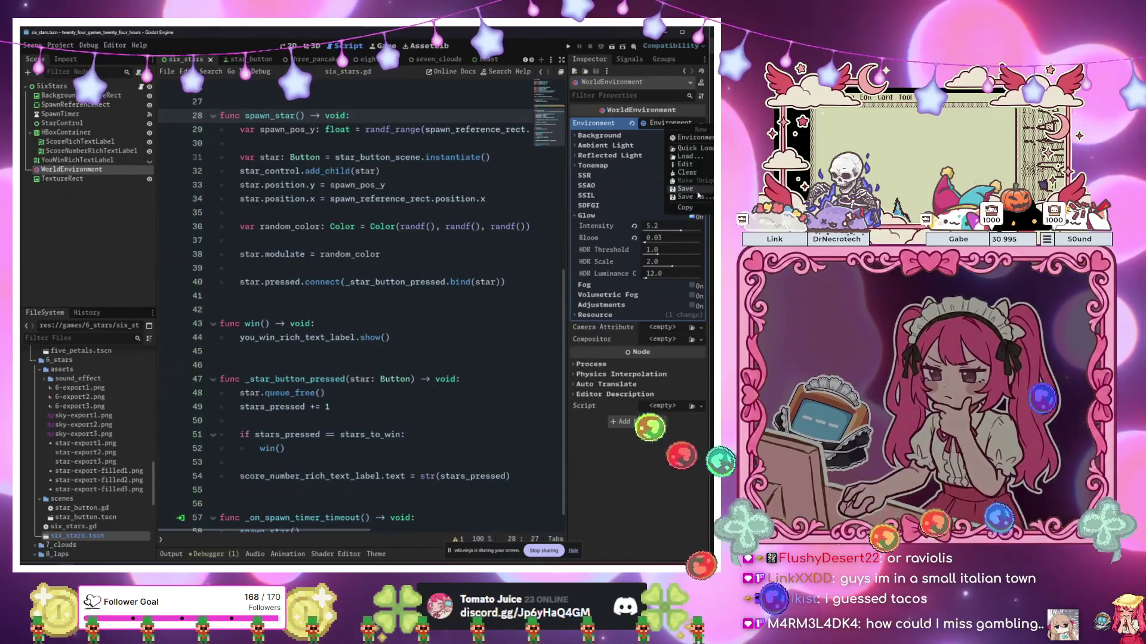
click(639, 139)
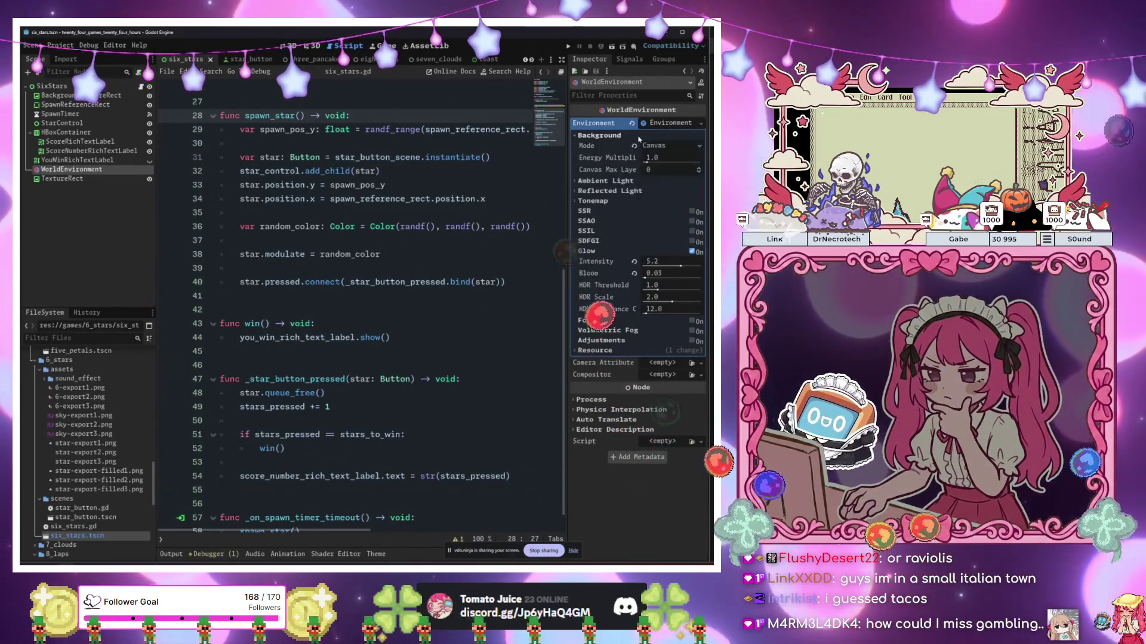
key(ctrl+F1)
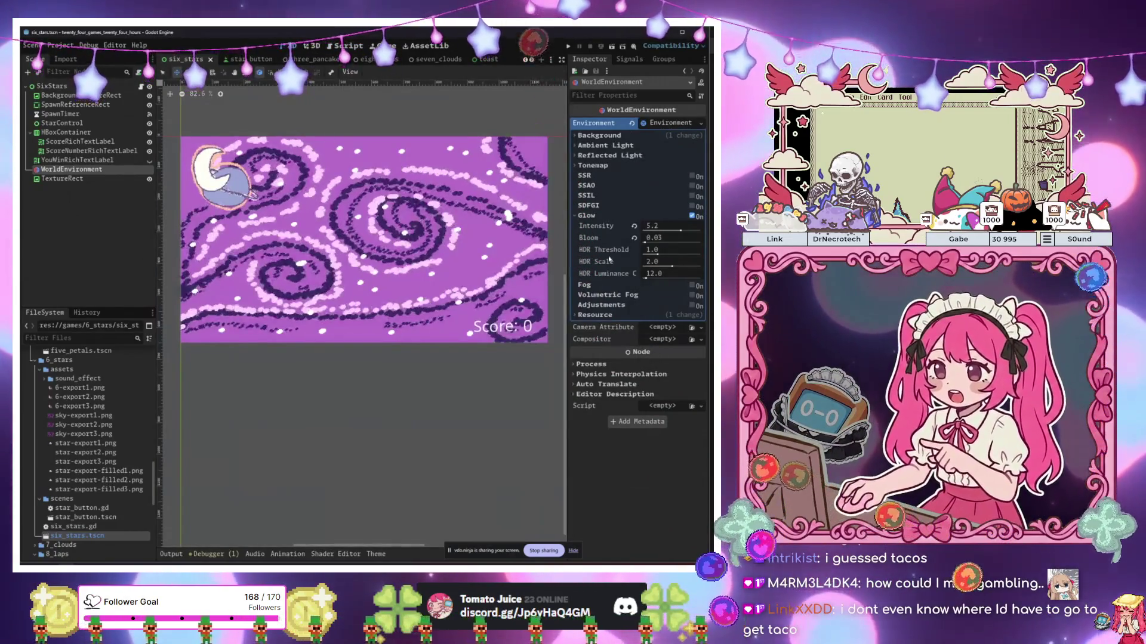
- Set glow Bloom to 0.06, HDR Threshold to 0.23 and Intensity near 5.2, then run the scene
mouse_move(646, 243)
mouse_down()
mouse_move(709, 235)
mouse_move(688, 231)
mouse_move(681, 255)
mouse_move(648, 255)
mouse_move(549, 368)
mouse_up()
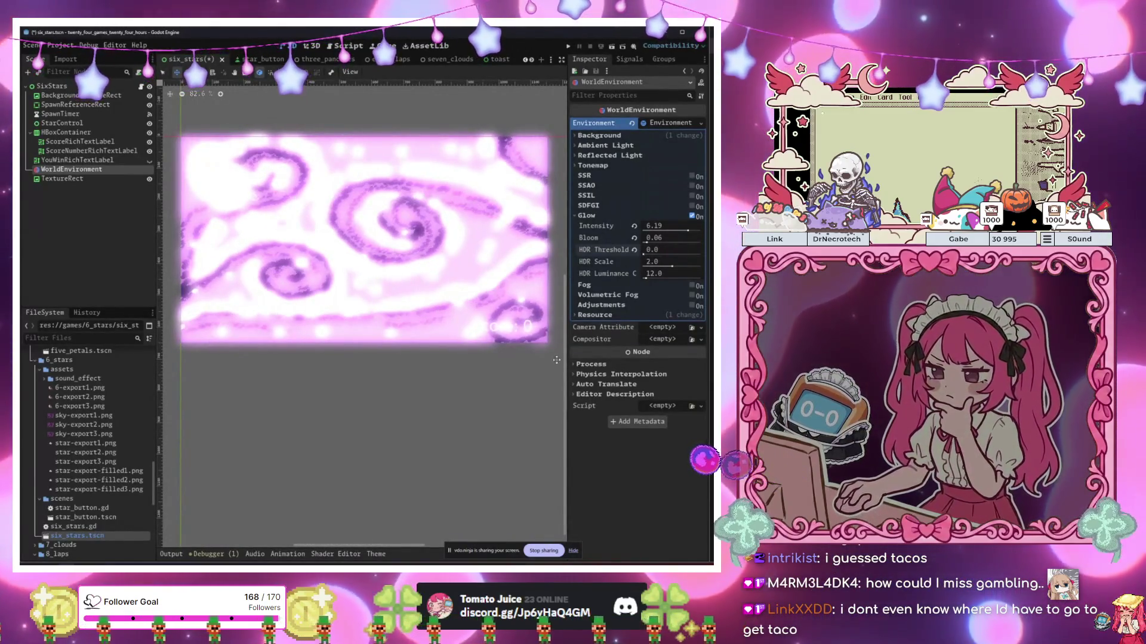
drag(644, 258, 647, 257)
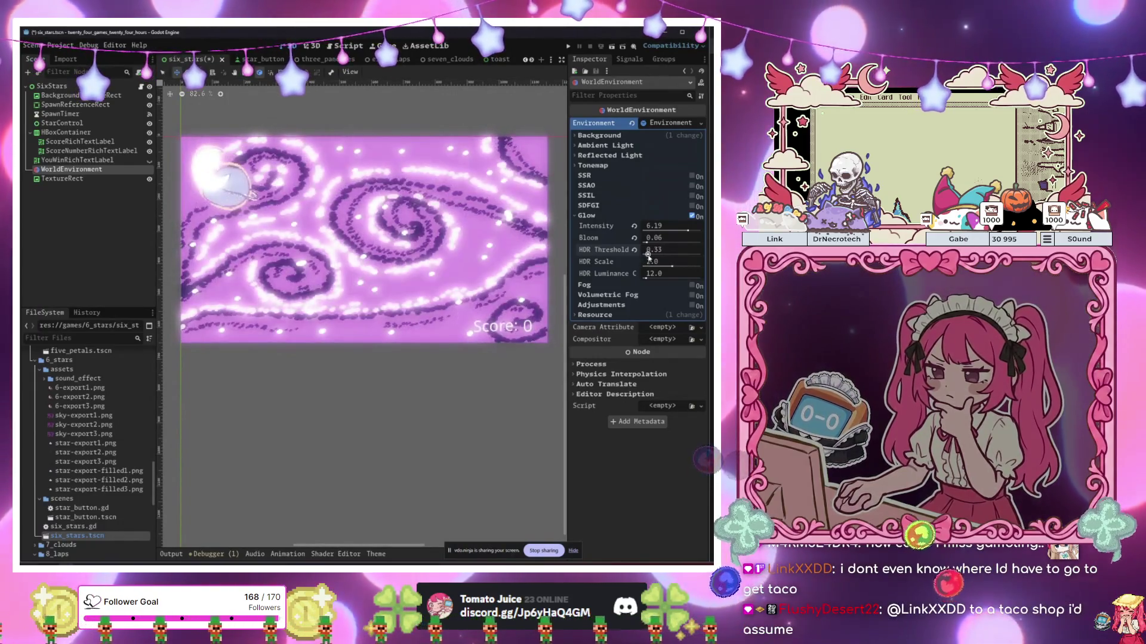
click(680, 231)
drag(679, 231, 677, 232)
key(F6)
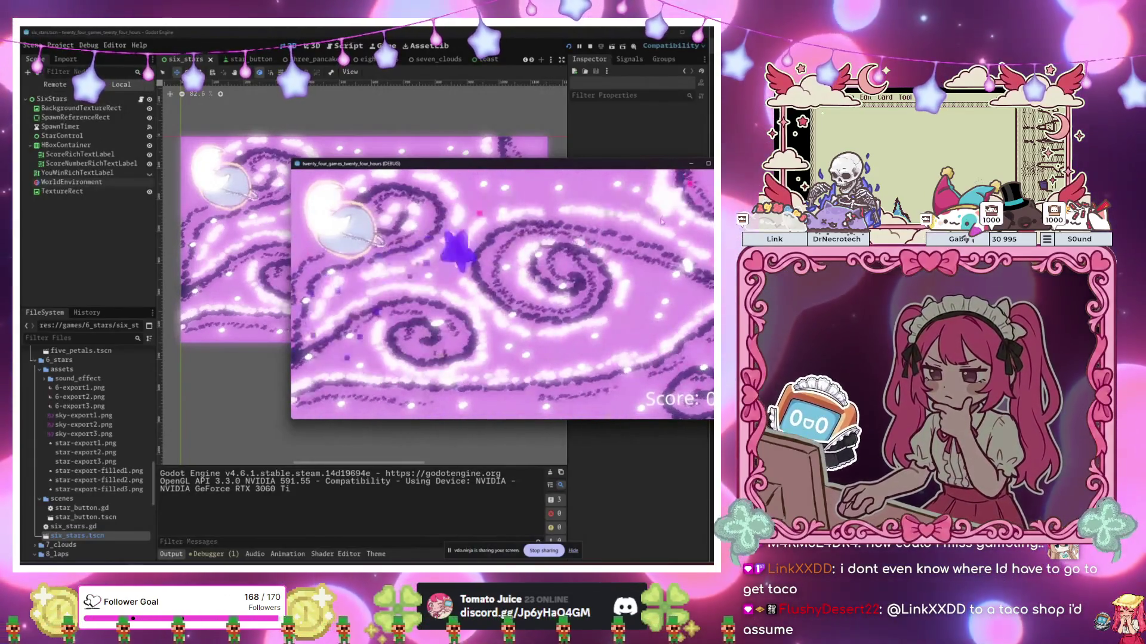
- Catch falling stars until score 6 and YOU WIN show, then stop the game with F8
click(519, 234)
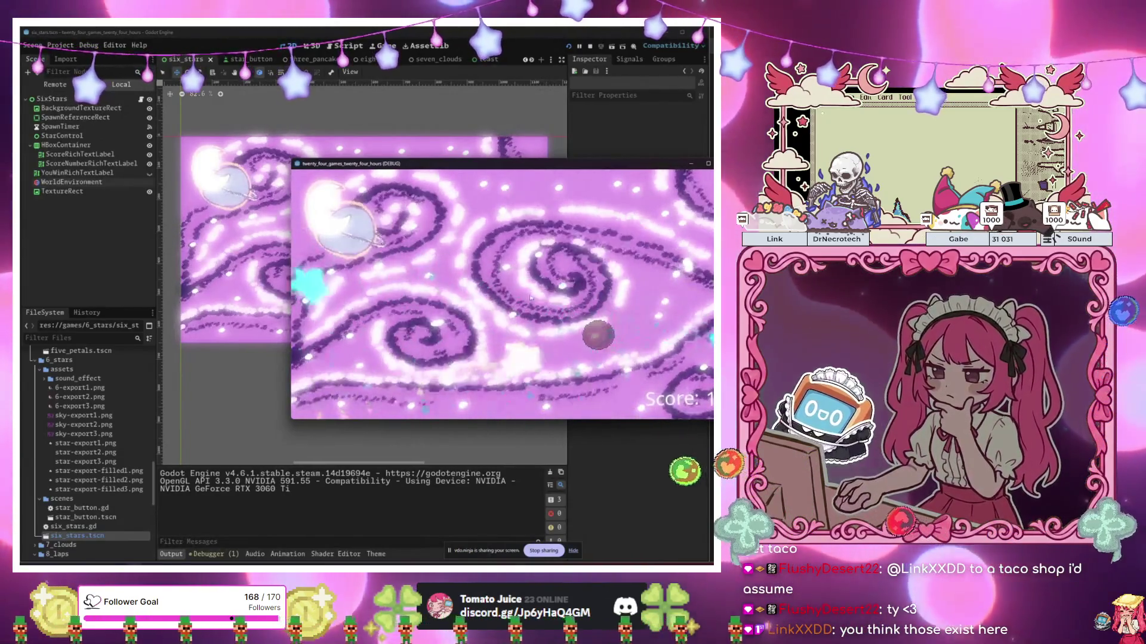
click(493, 297)
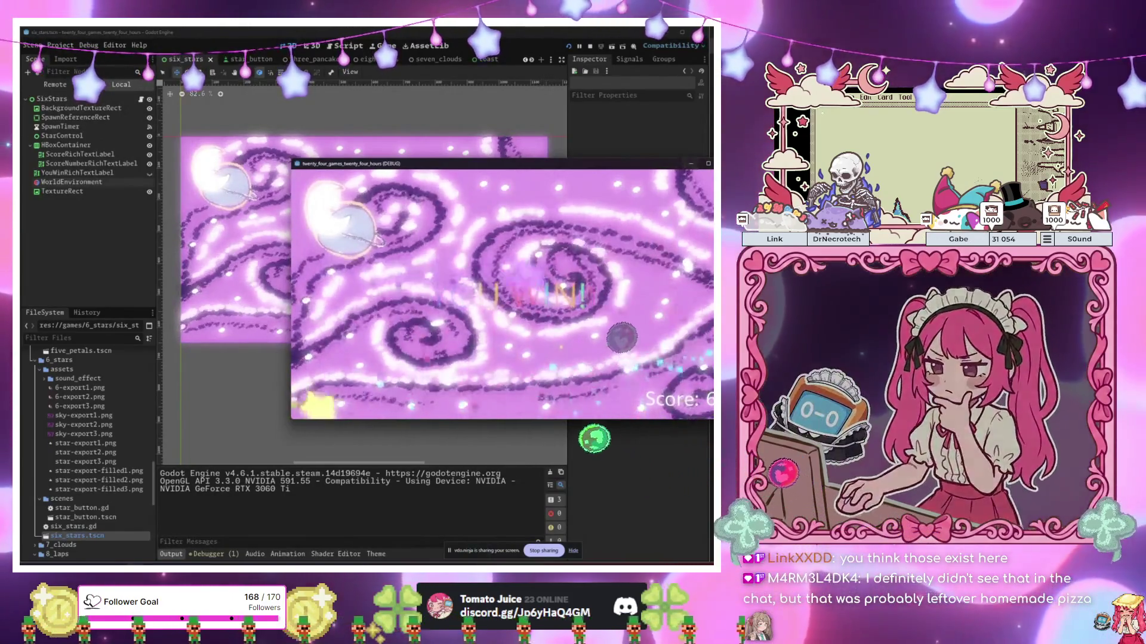
key(F8)
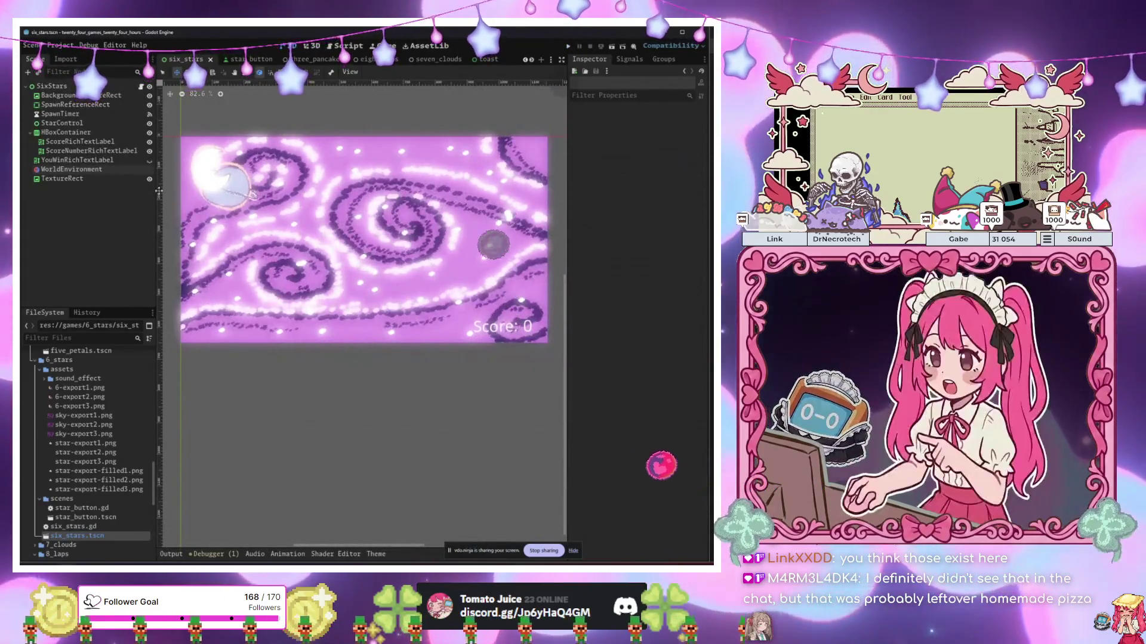
- Unhide YouWinRichTextLabel, select it and expand its Layout and Visibility properties
click(149, 161)
click(143, 160)
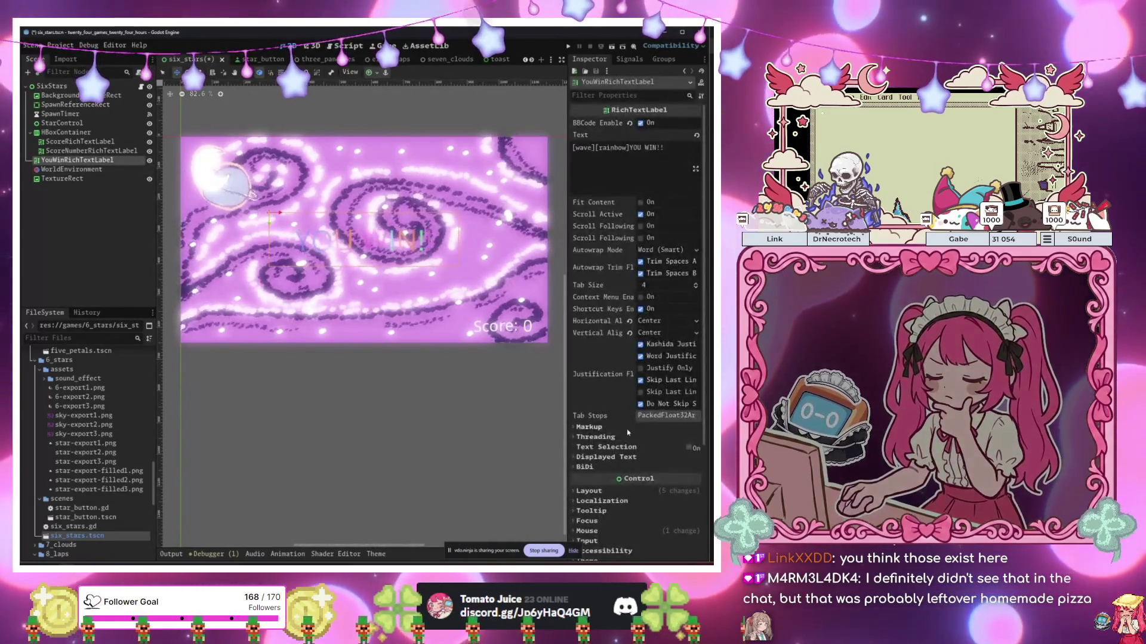
scroll(628, 433, down, 3)
click(600, 377)
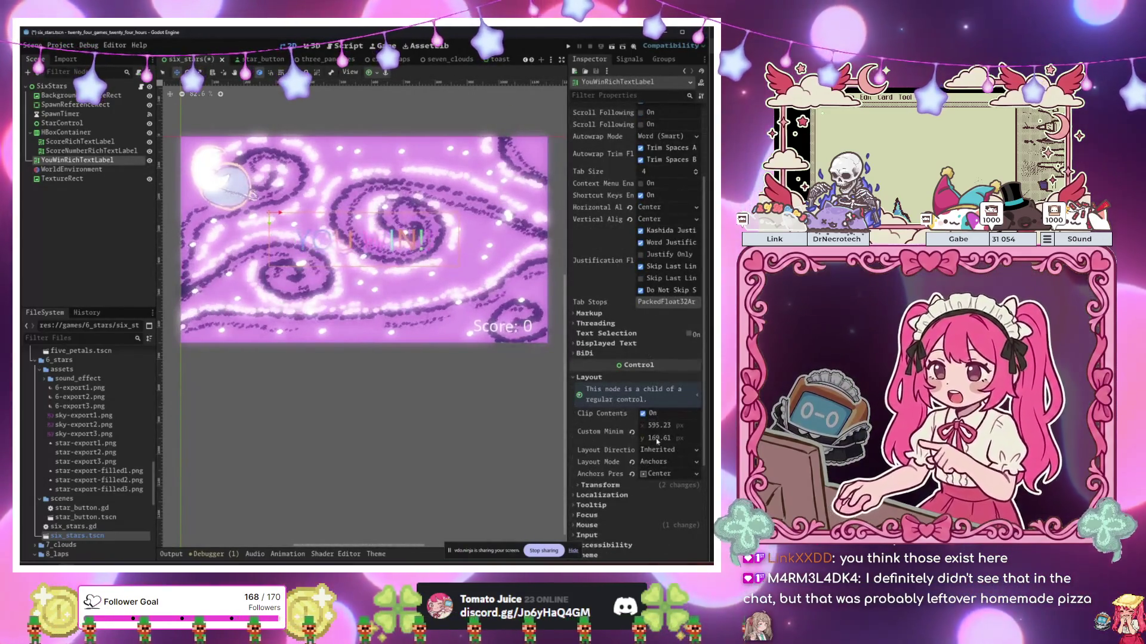
scroll(639, 455, down, 4)
click(597, 440)
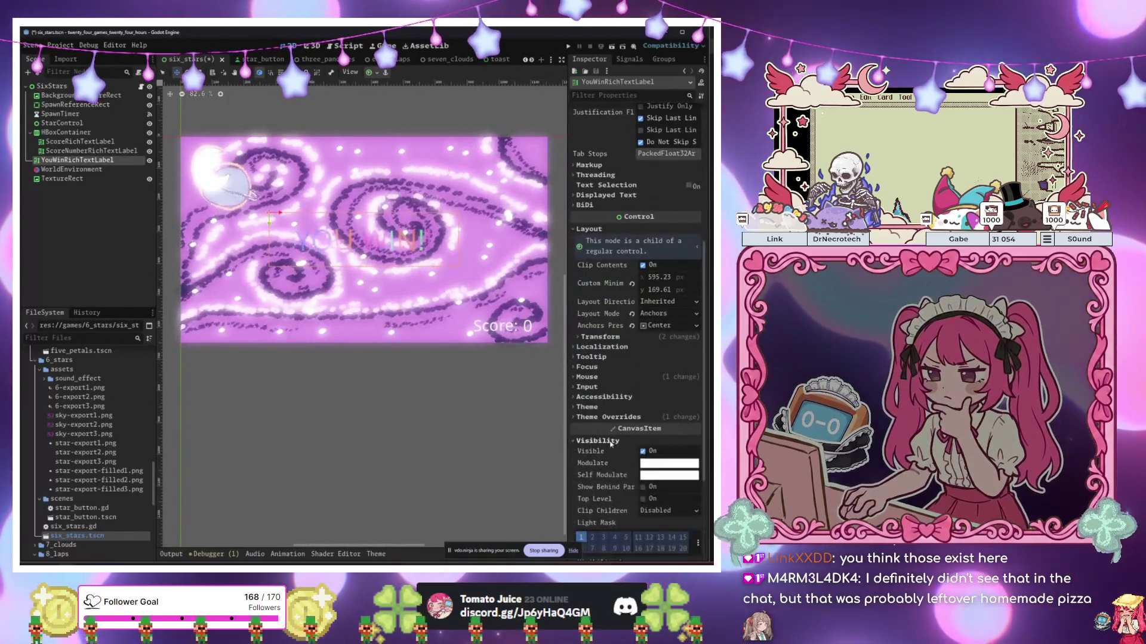
- Boost the label's Modulate colour intensity to an overbright 1.41 so the win text glows
click(669, 464)
drag(661, 394, 689, 395)
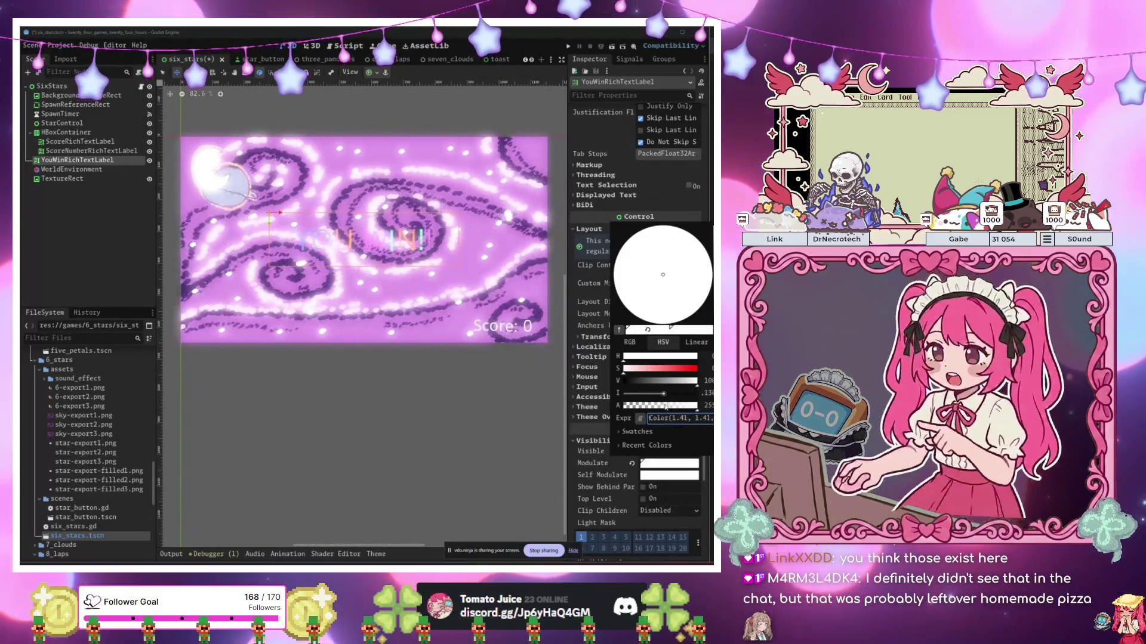
click(458, 415)
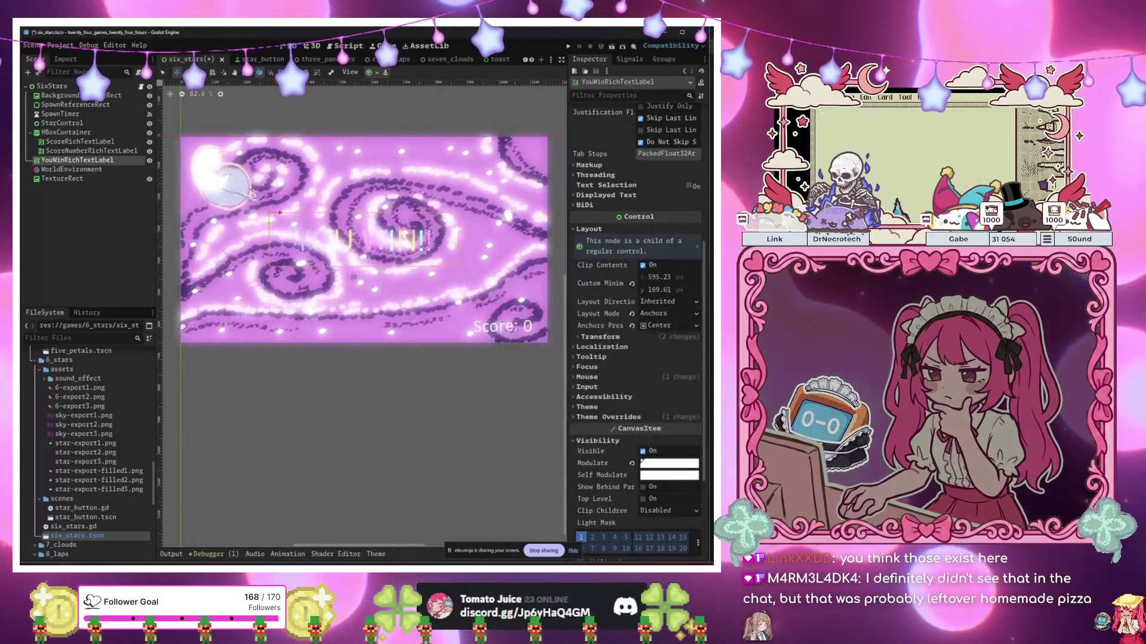
scroll(118, 518, down, 5)
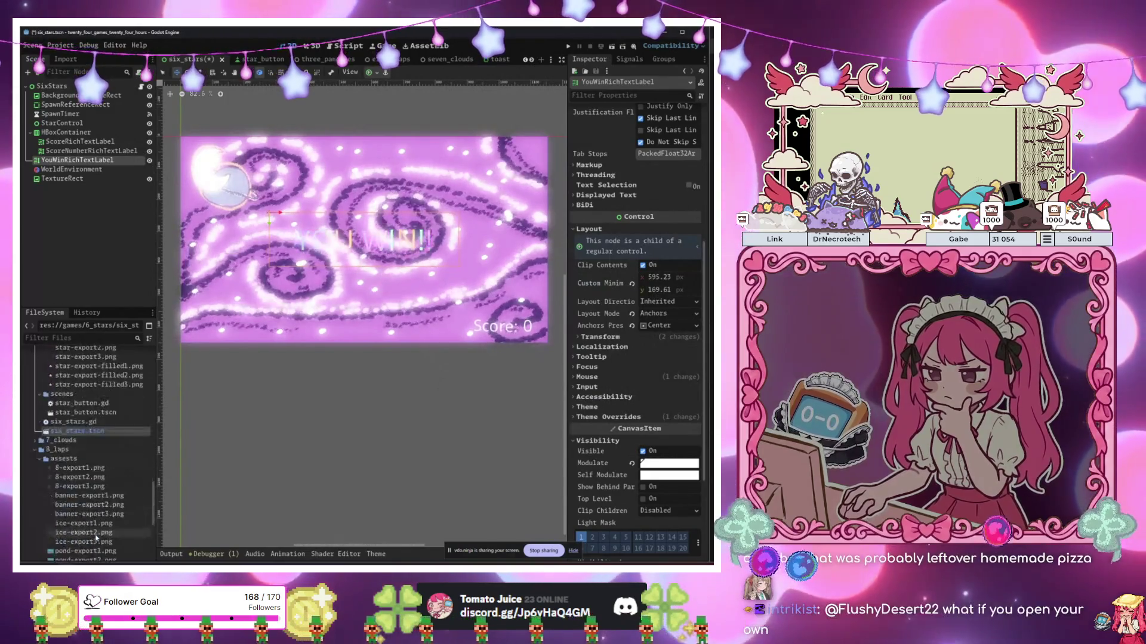
scroll(68, 461, down, 5)
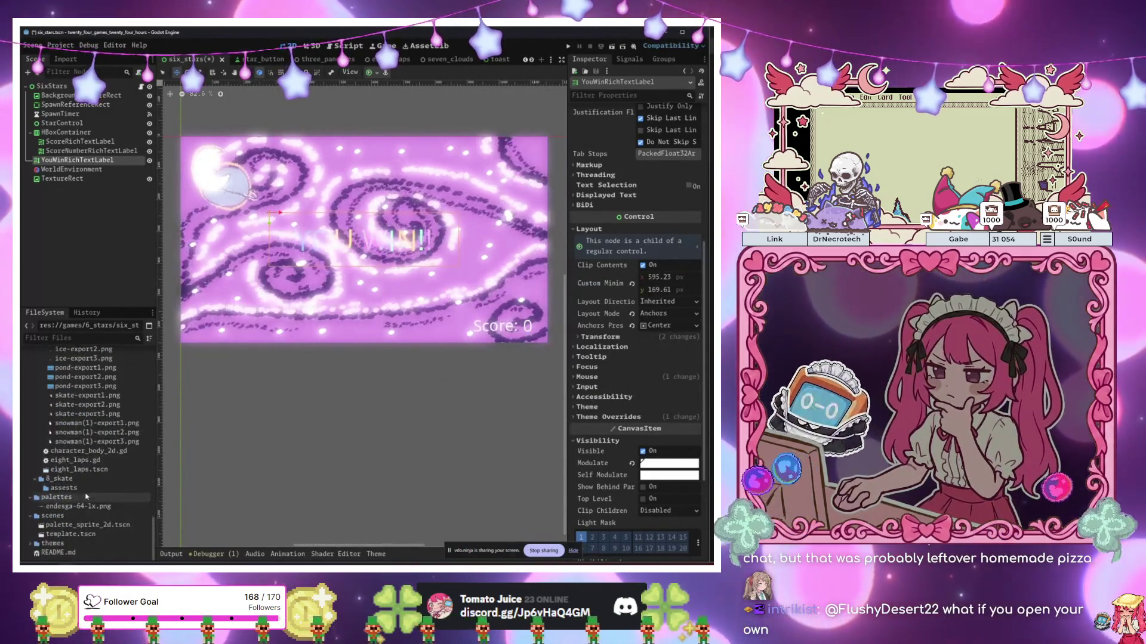
click(64, 488)
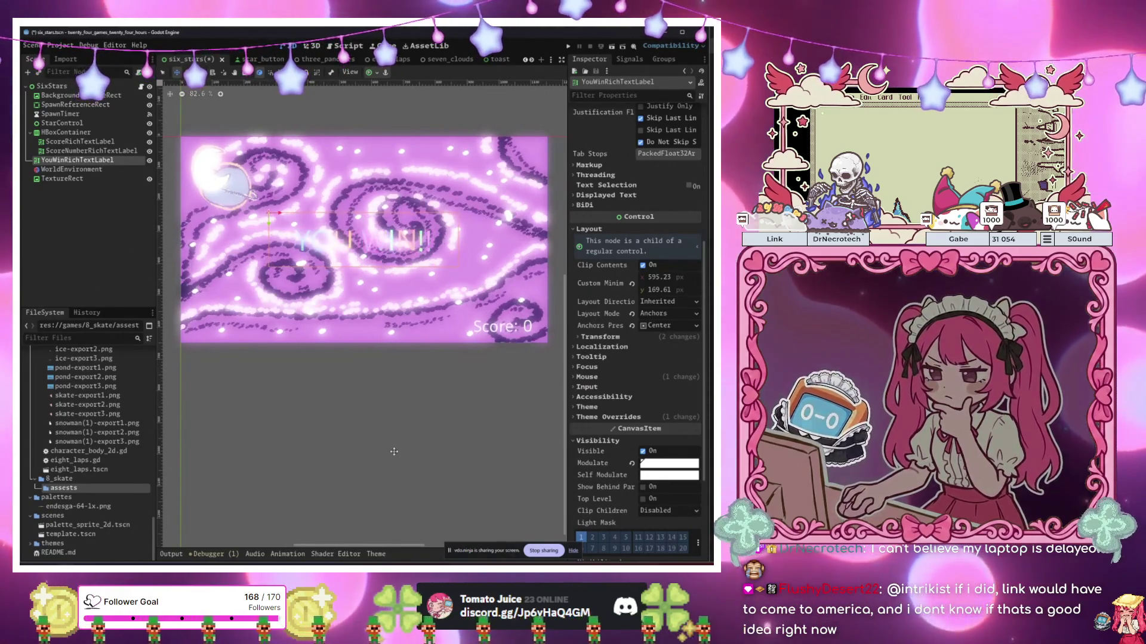
scroll(116, 479, up, 10)
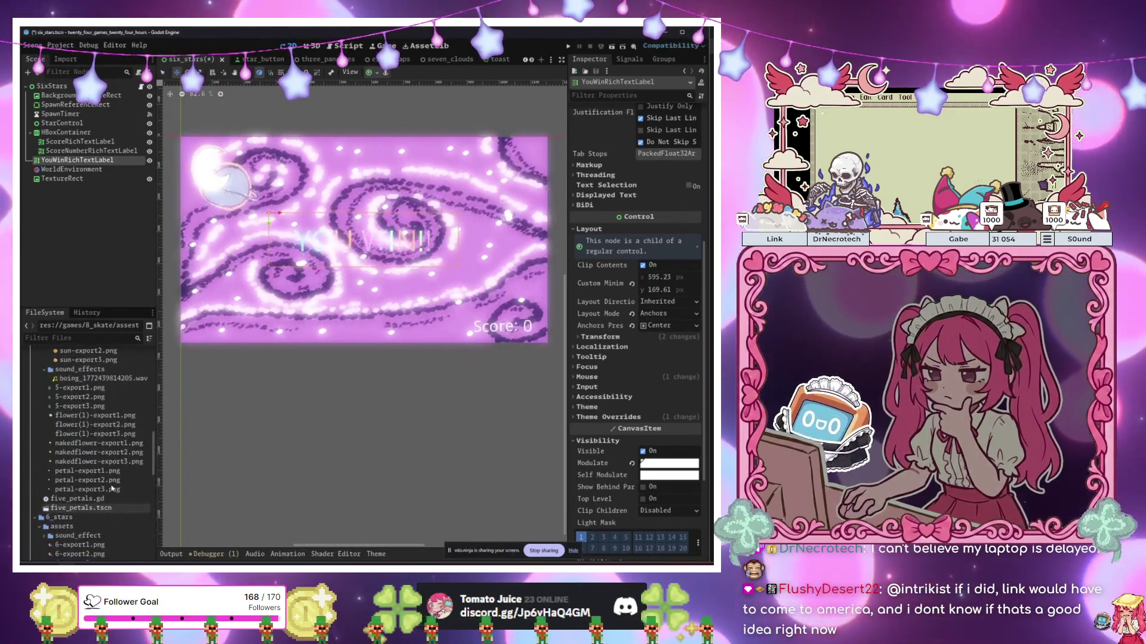
click(90, 507)
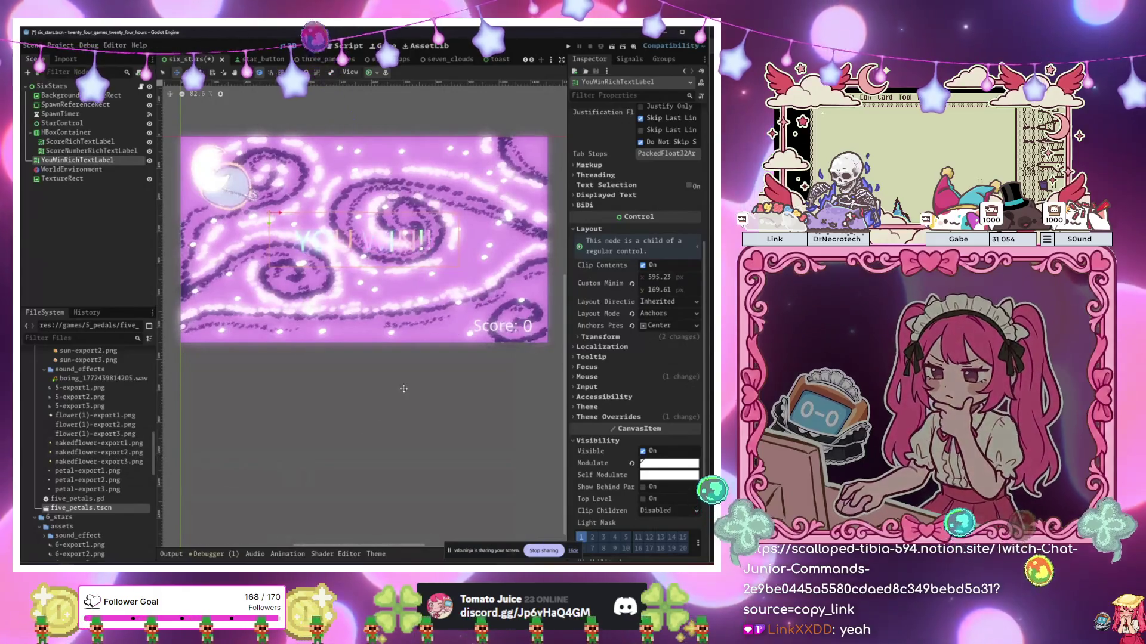
click(532, 60)
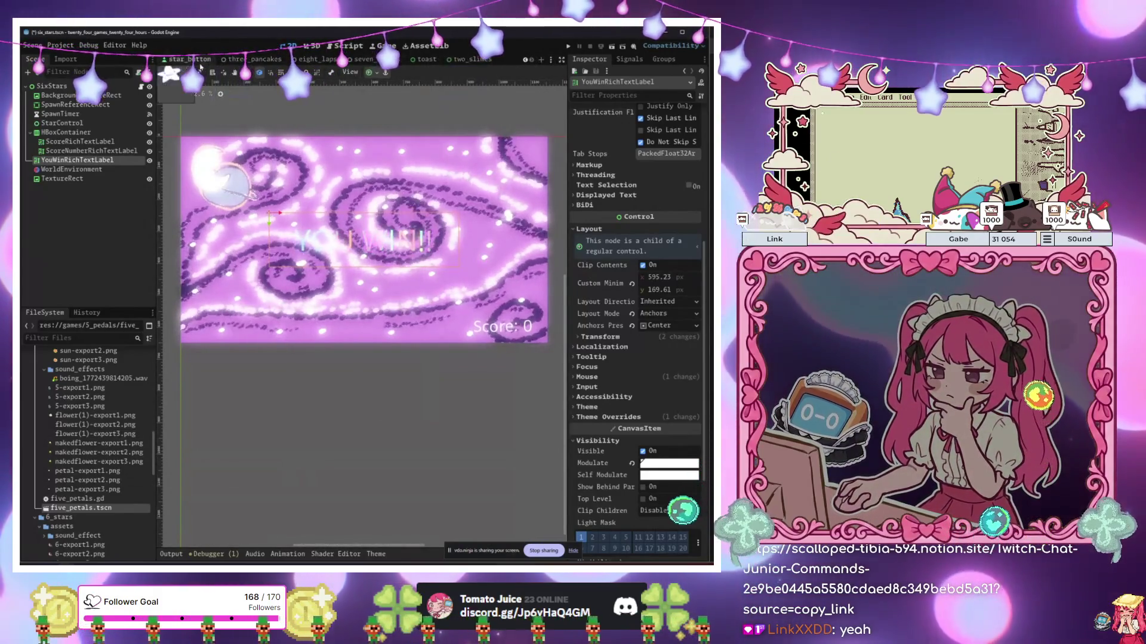
- Close six_stars with Save & Close, then reopen six_stars.tscn from the FileSystem dock
click(527, 61)
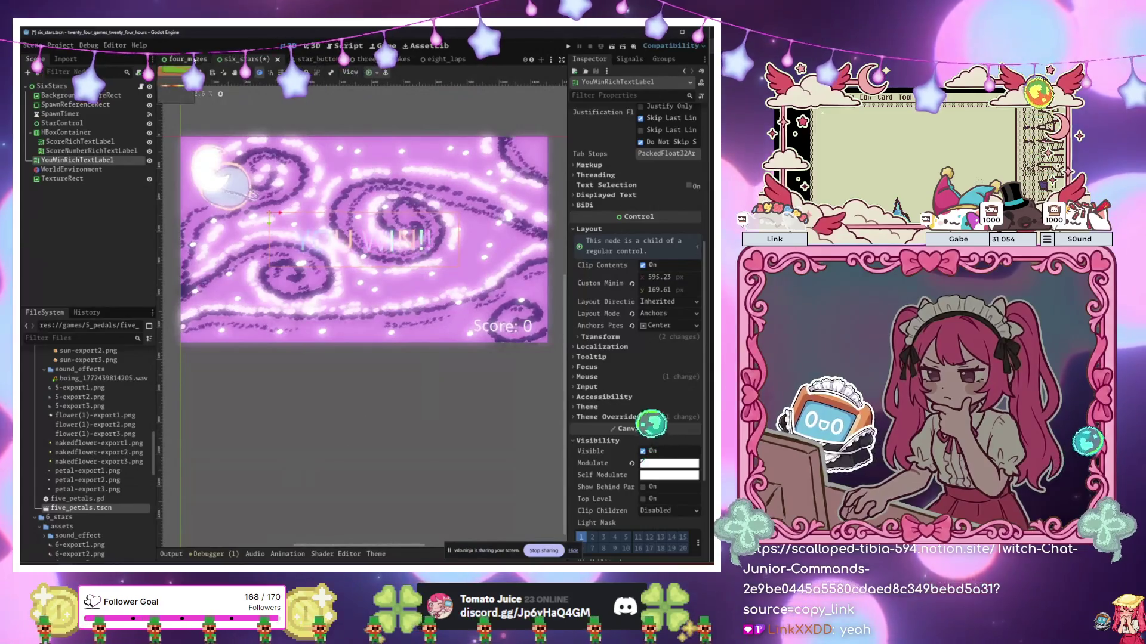
middle_click(197, 60)
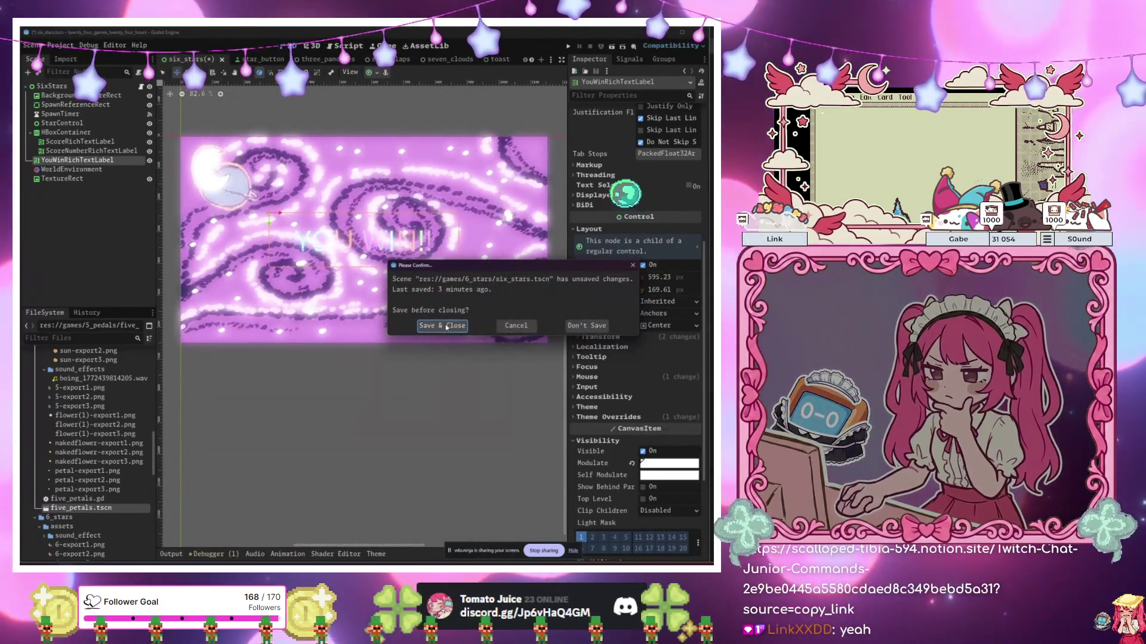
click(446, 327)
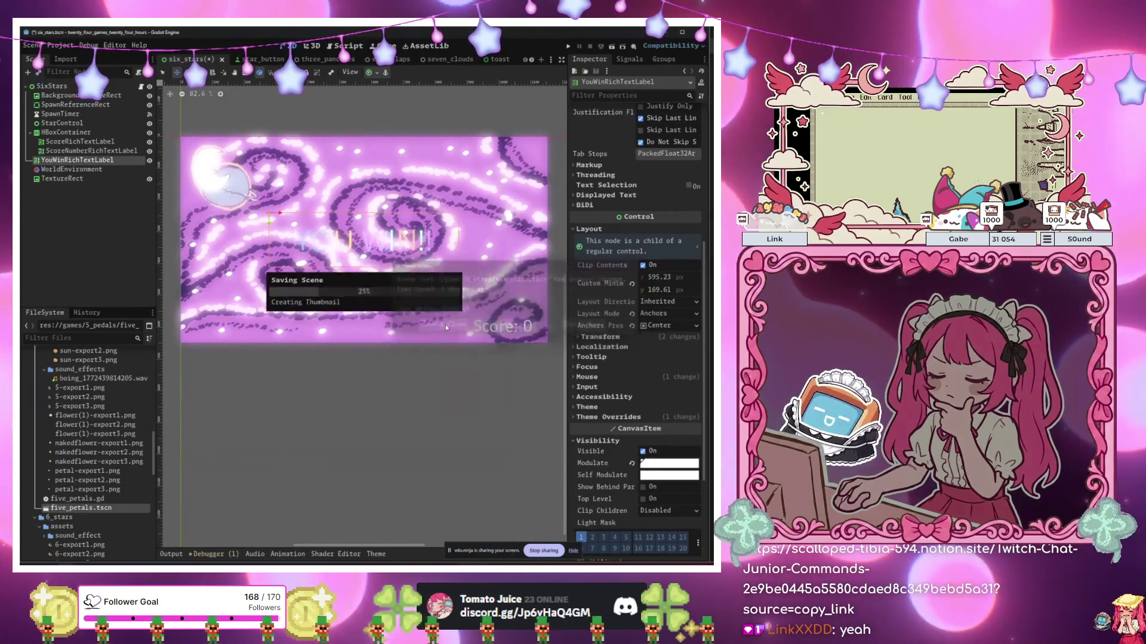
scroll(85, 463, down, 7)
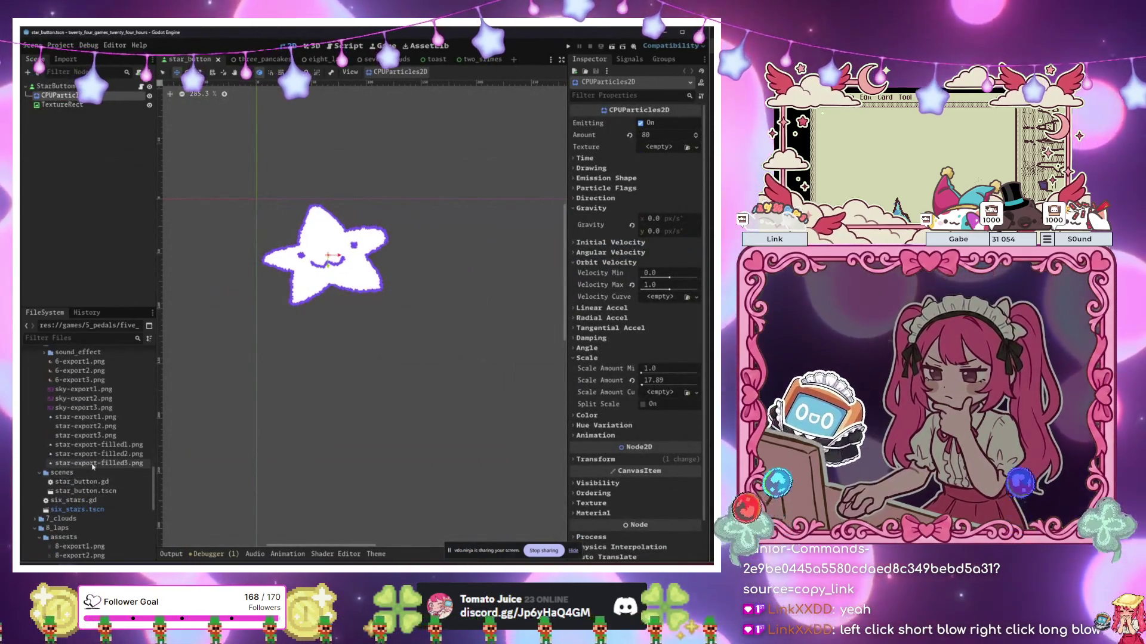
double_click(78, 509)
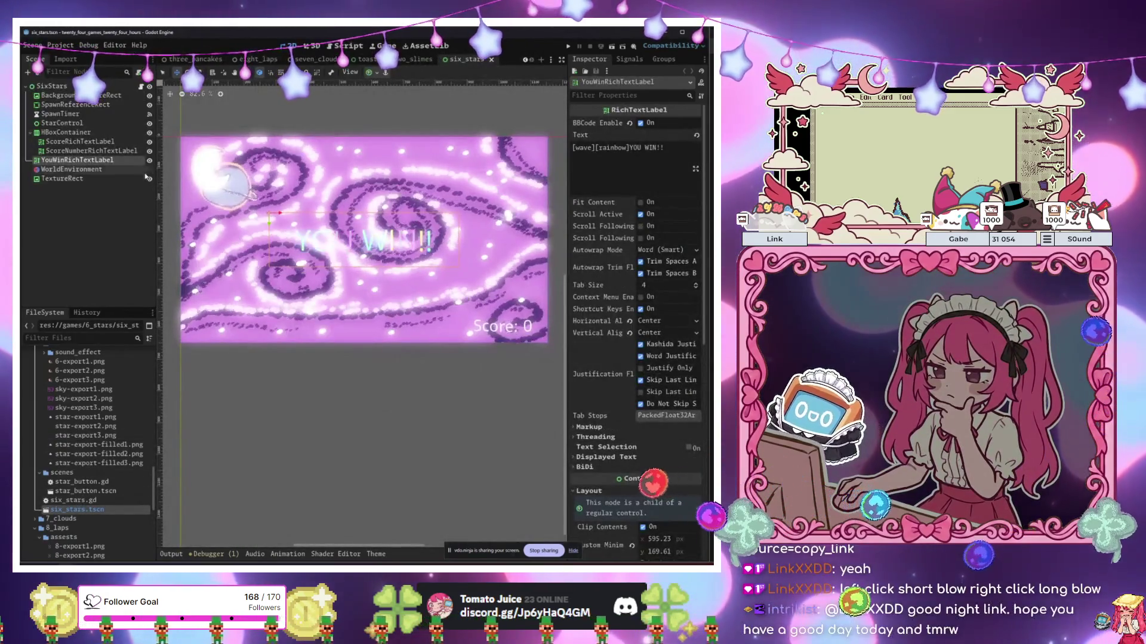
- Hide the YOU WIN!! label, save six_stars with Ctrl+S, and close its tab plus another leftover scene
click(149, 160)
scroll(101, 462, up, 6)
scroll(100, 461, up, 5)
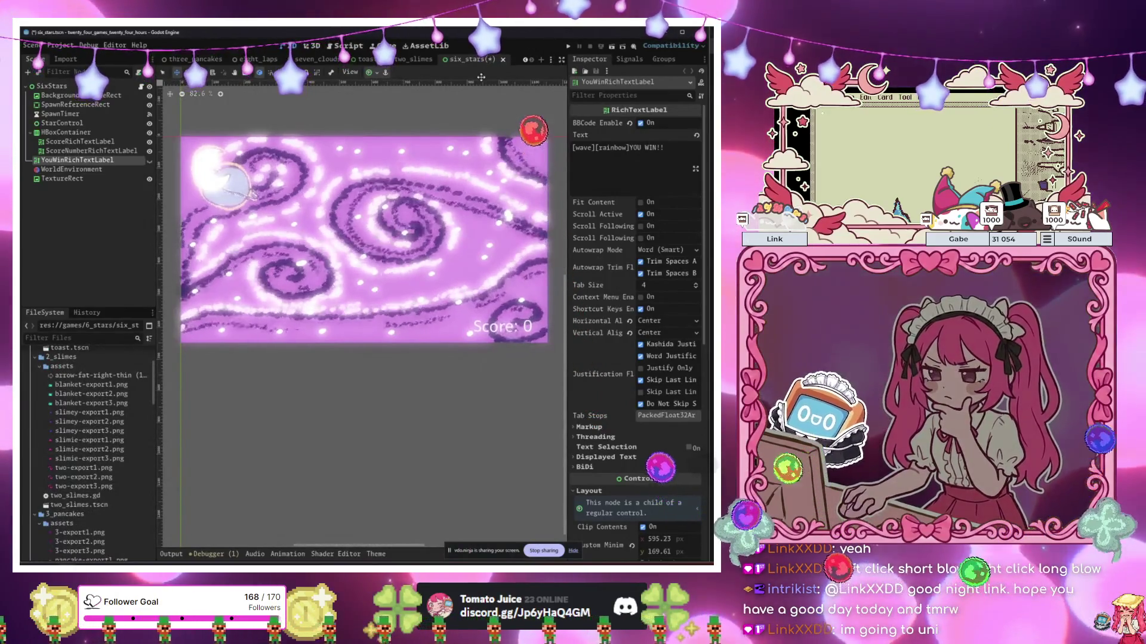
key(ctrl+s)
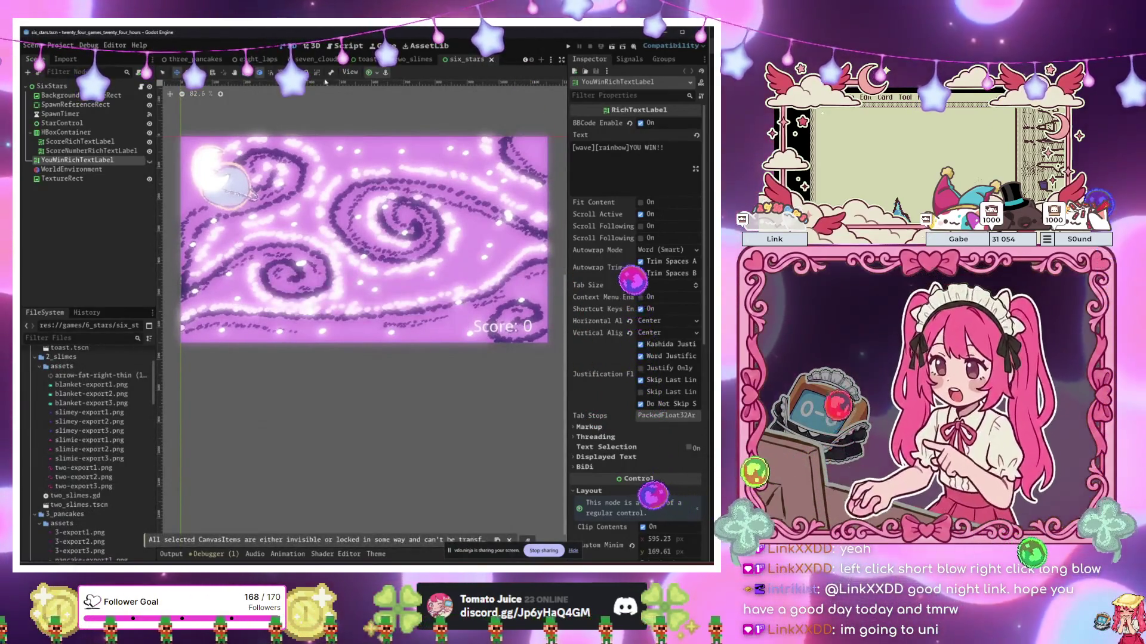
click(491, 59)
middle_click(201, 61)
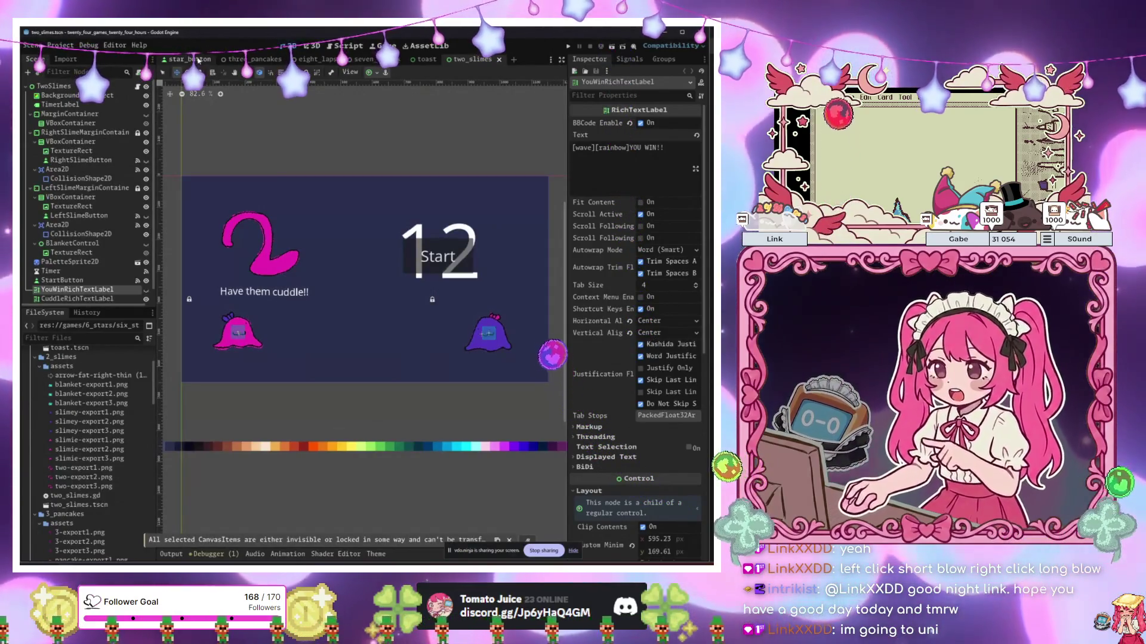
- Close the remaining leftover scene tabs one after another, ending with toast and two_slimes
middle_click(202, 61)
middle_click(201, 61)
middle_click(200, 60)
middle_click(200, 60)
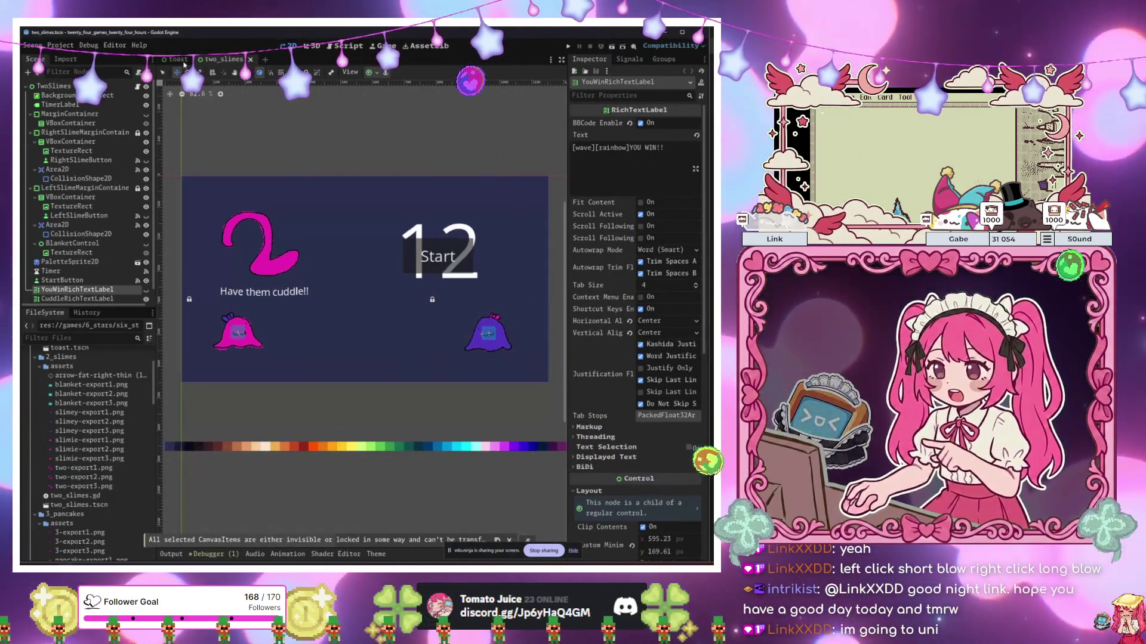
middle_click(200, 60)
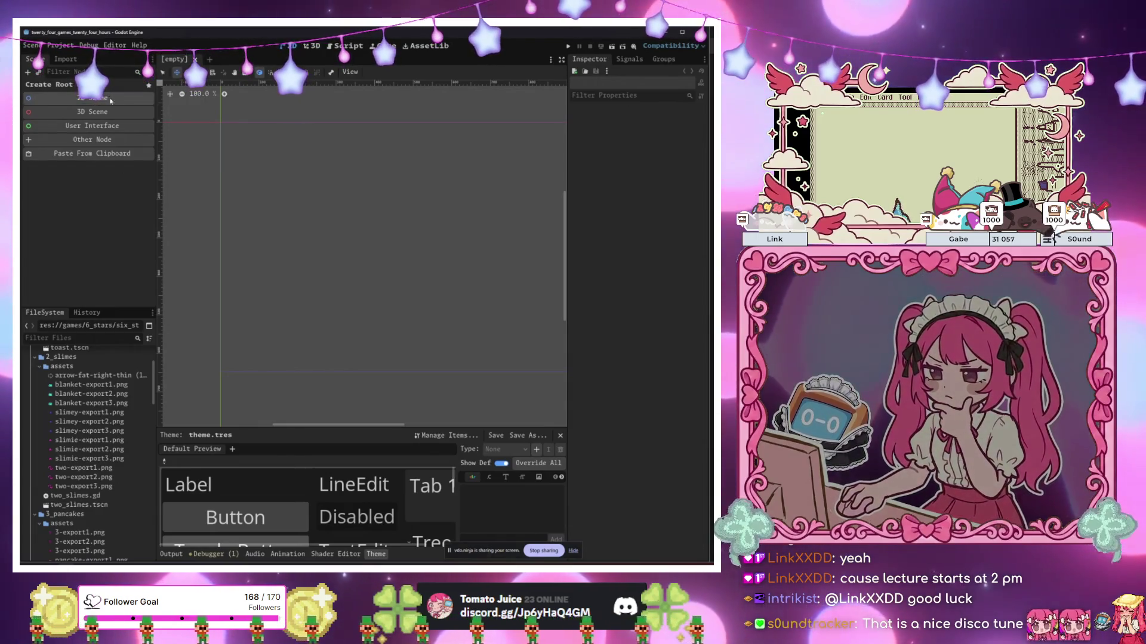
- Create a User Interface Control root named NineWhistles and pan the canvas to show the frame
click(89, 125)
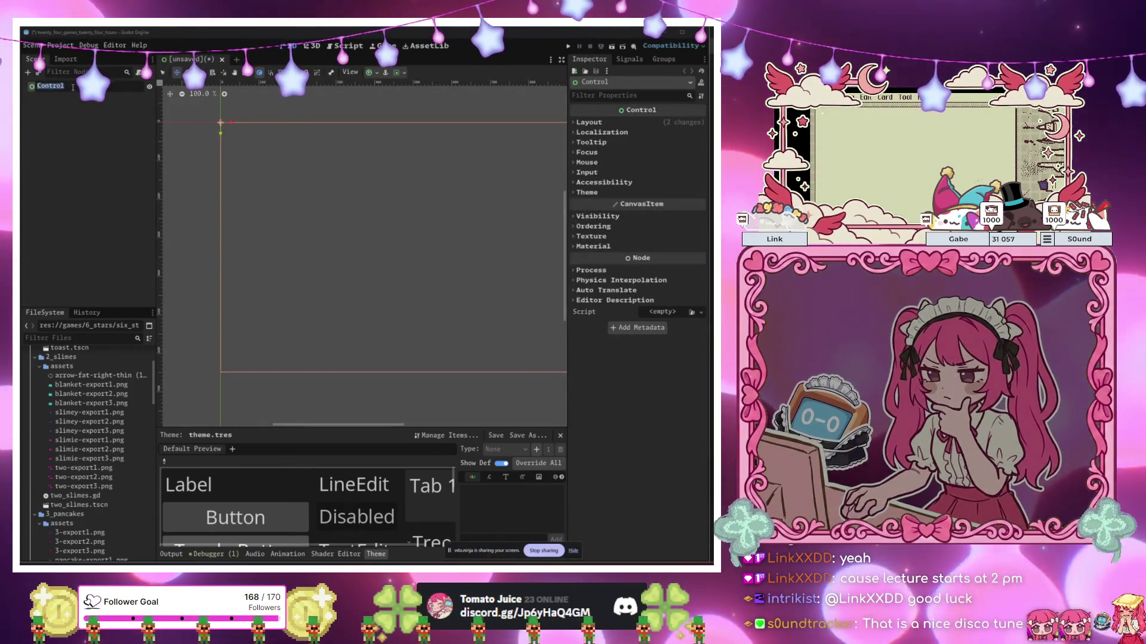
text(NineW)
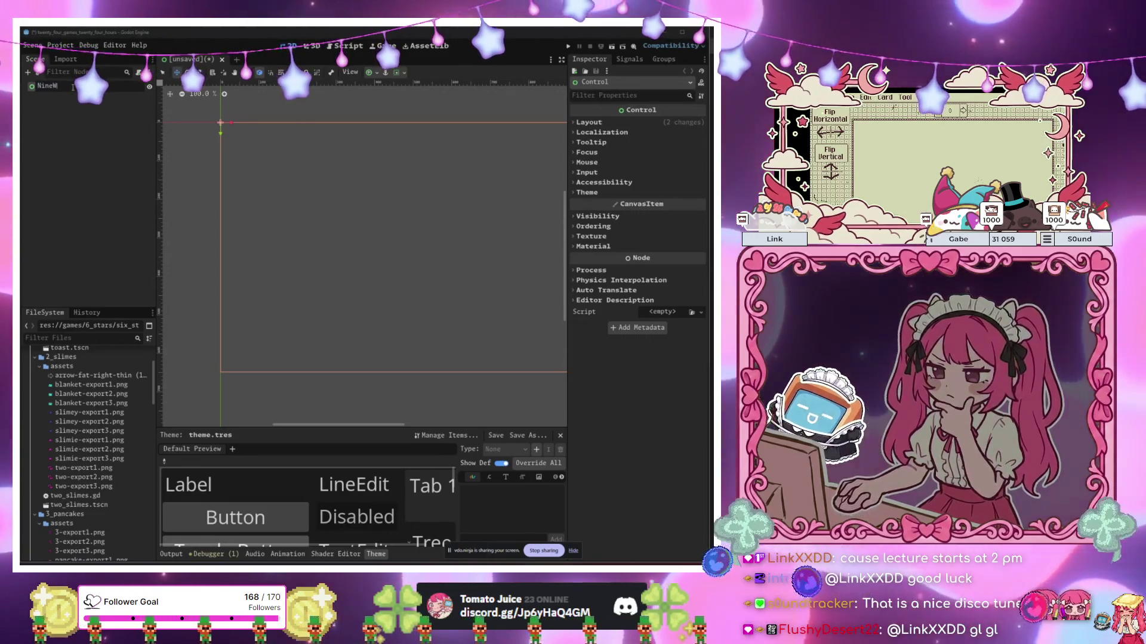
text(hist)
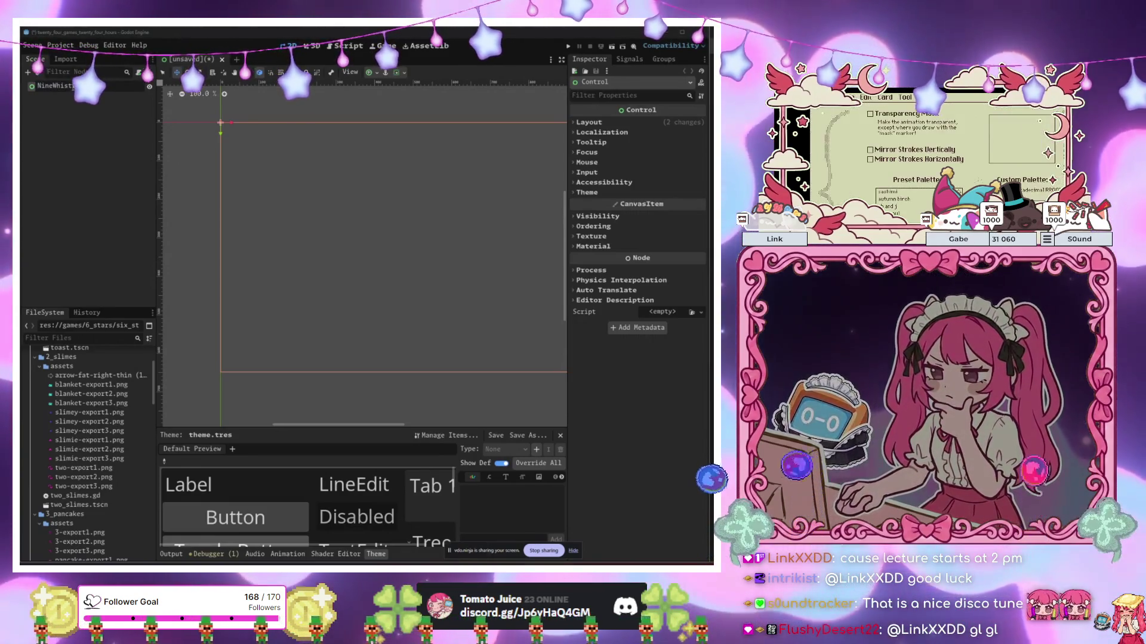
text(les)
key(Return)
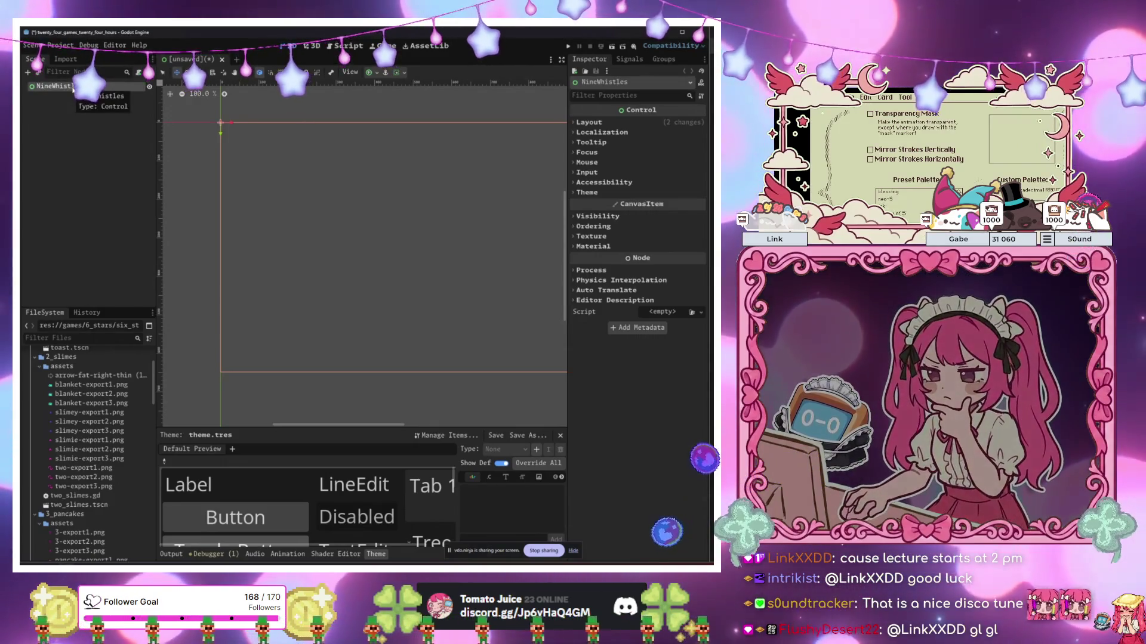
scroll(376, 224, down, 2)
drag(378, 225, 308, 227)
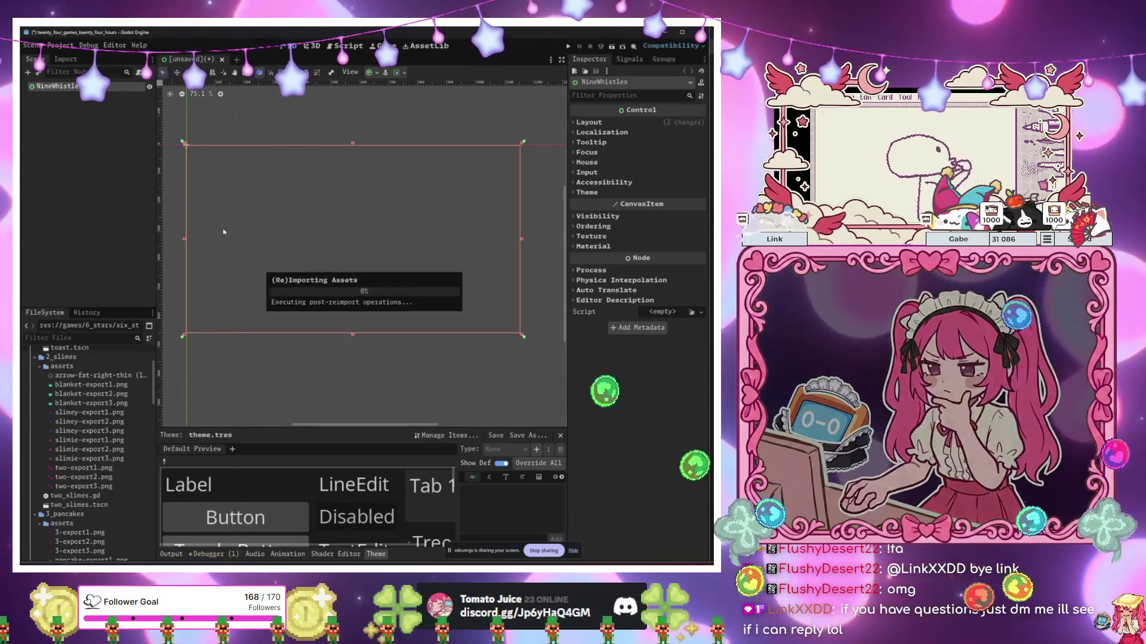
key(super)
- Launch Audacity with an empty project, skipping crash recovery, and open a File Explorer window
text(aud)
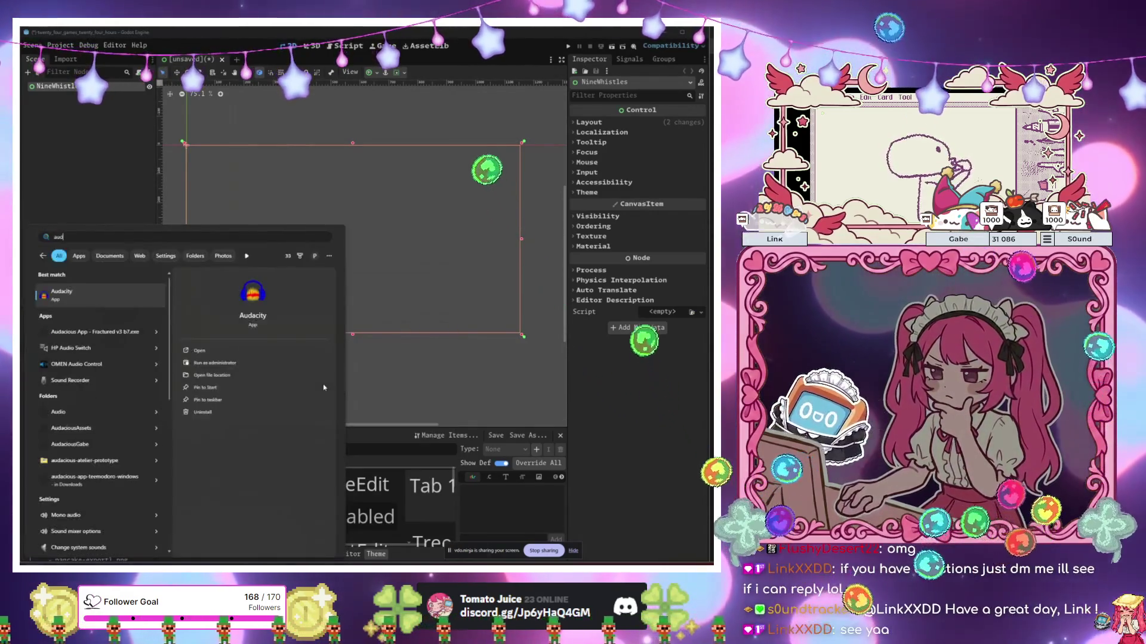
key(Return)
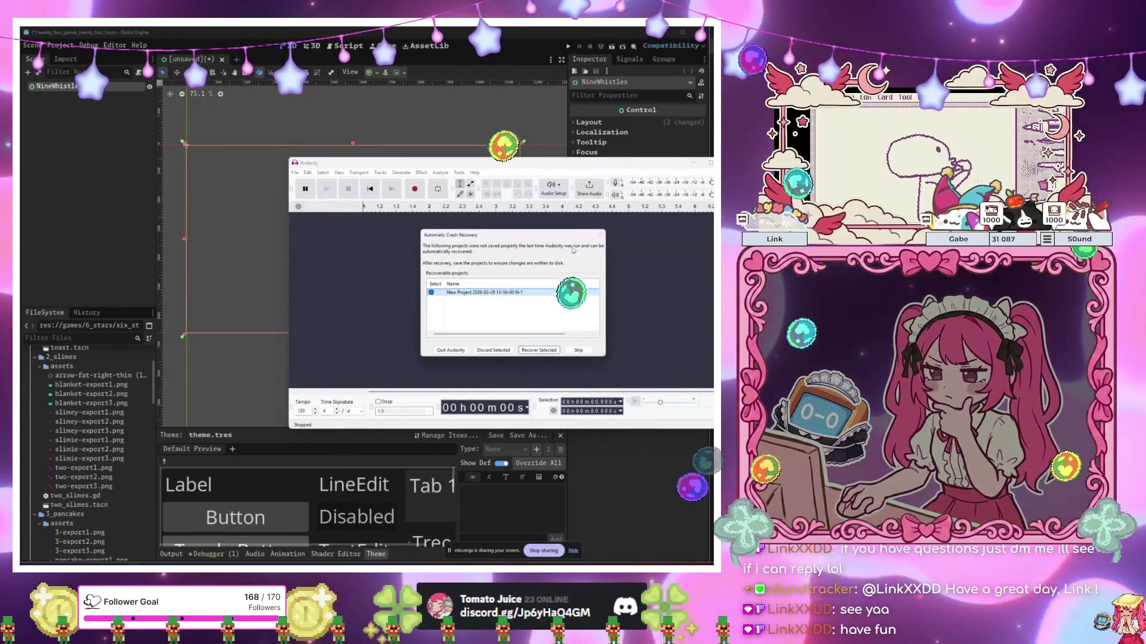
click(578, 352)
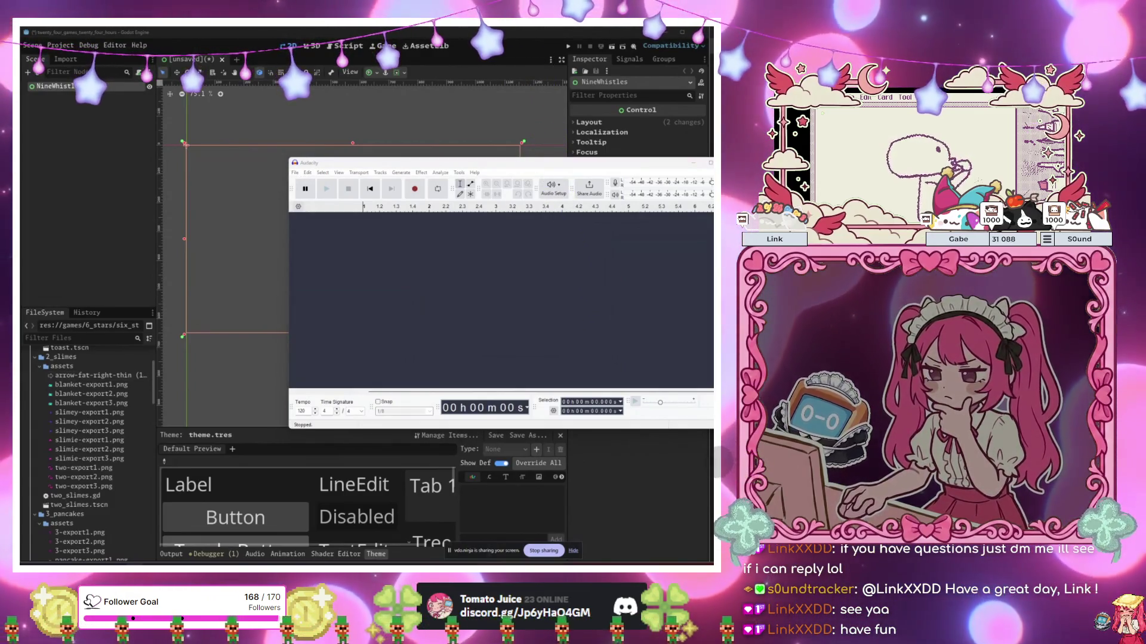
key(super+e)
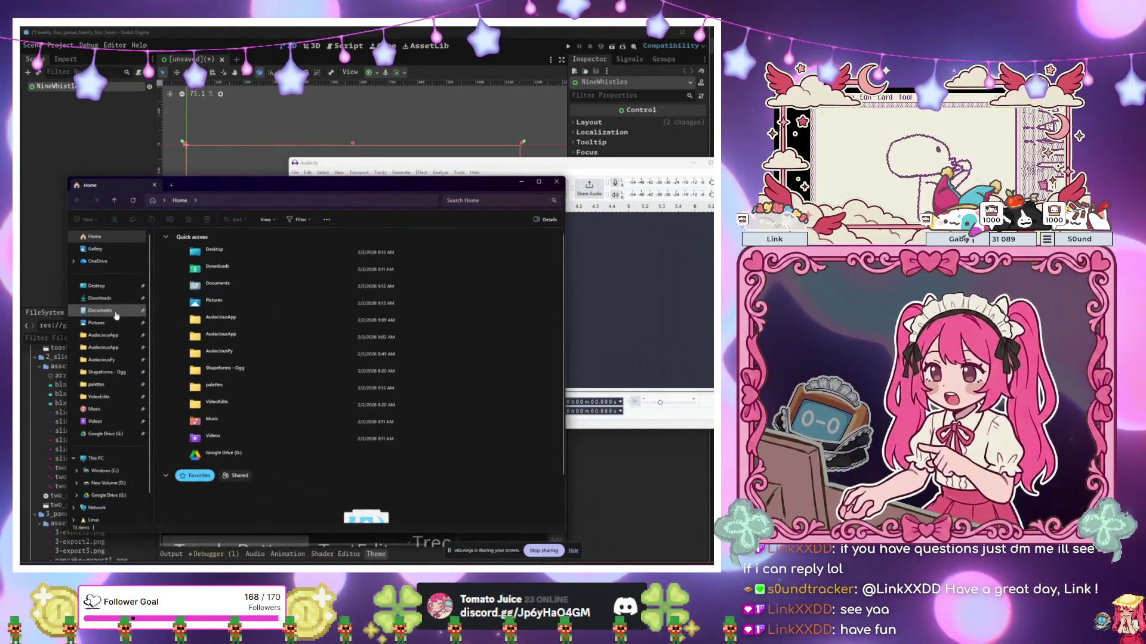
- In File Explorer, navigate through Documents and Github into the twenty-four-games-twenty-four-hours project folder
click(100, 310)
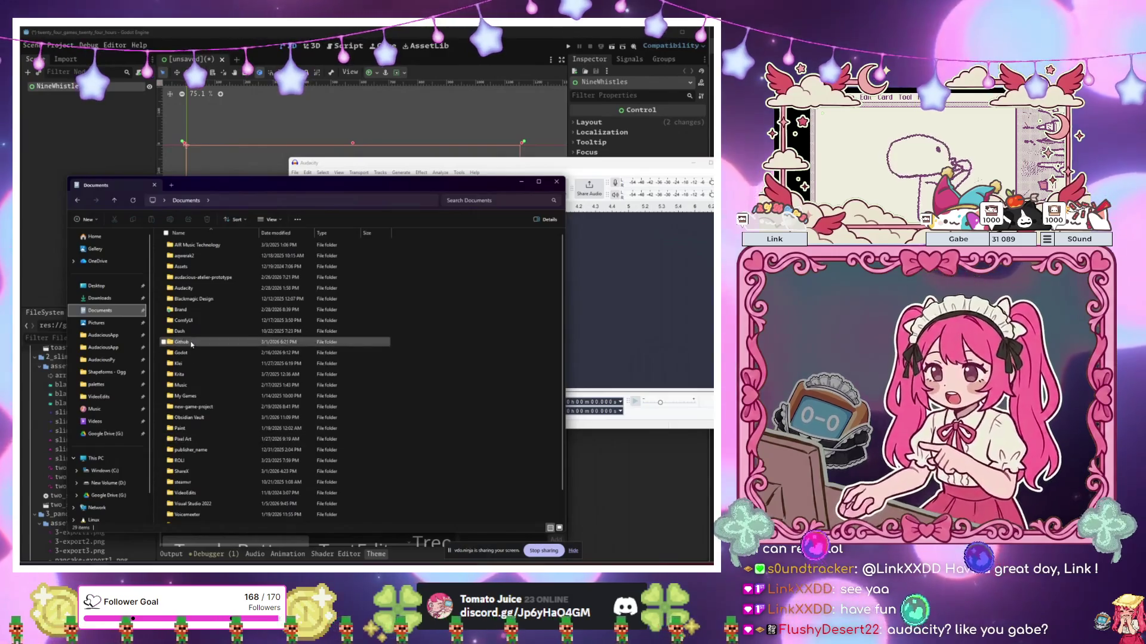
double_click(182, 353)
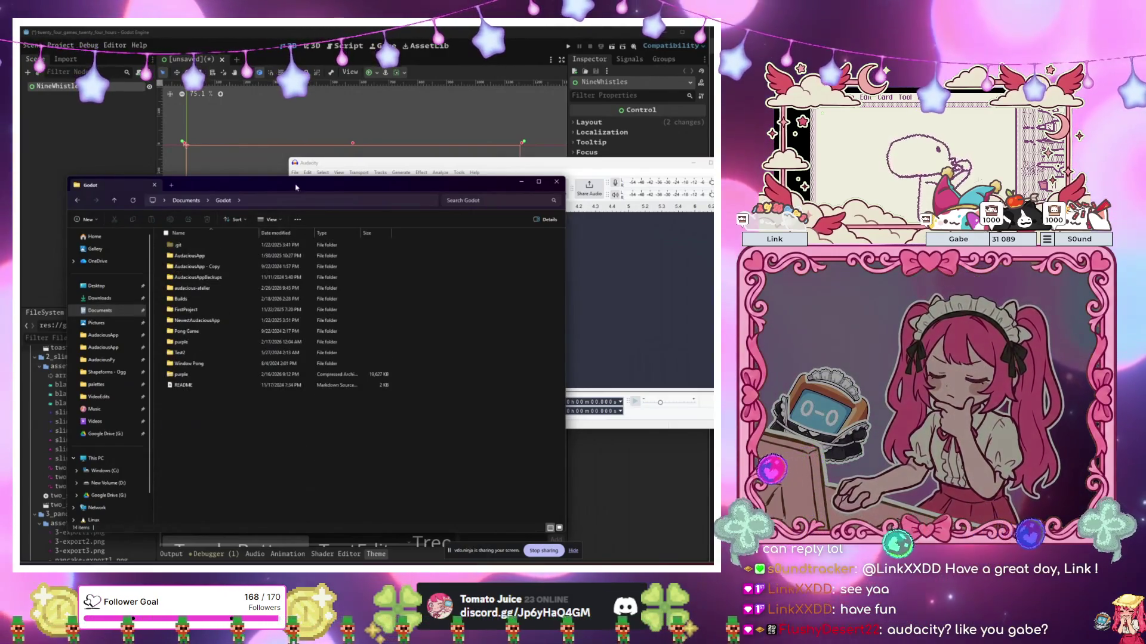
mouse_move(295, 187)
mouse_down()
mouse_move(254, 152)
mouse_move(381, 89)
mouse_move(453, 158)
mouse_move(297, 186)
mouse_move(250, 248)
mouse_up()
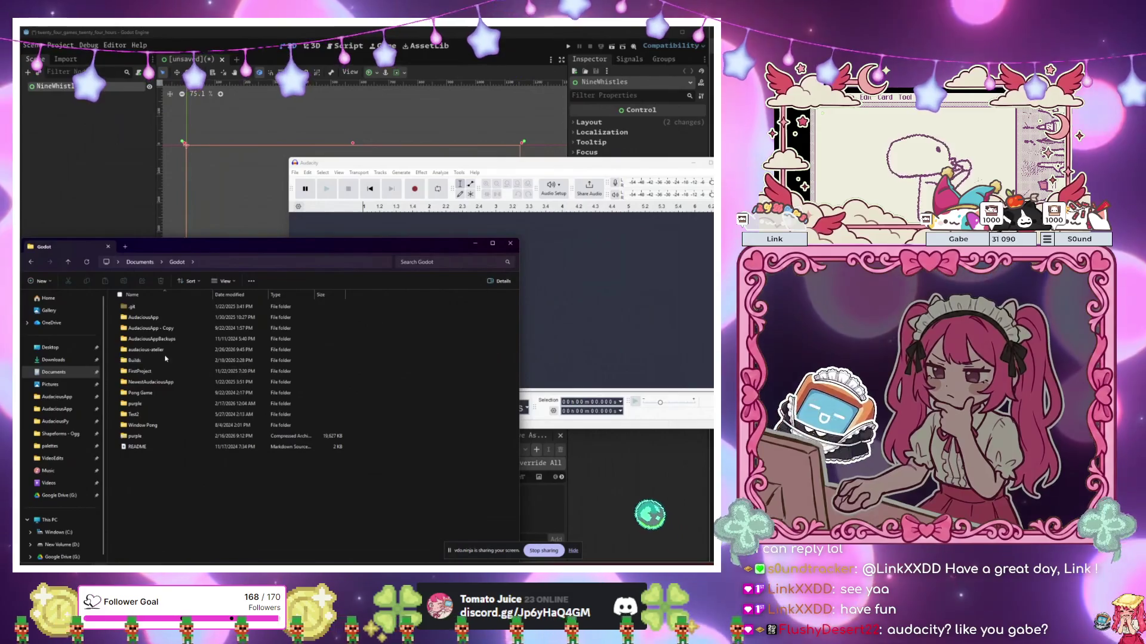
key(alt+Up)
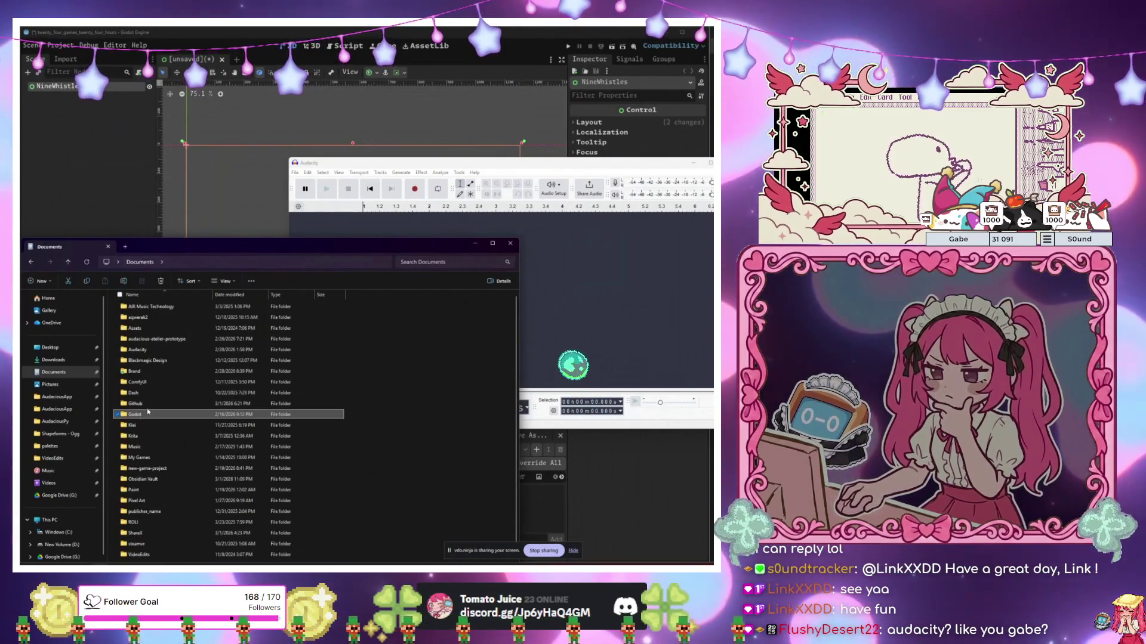
double_click(138, 404)
double_click(158, 307)
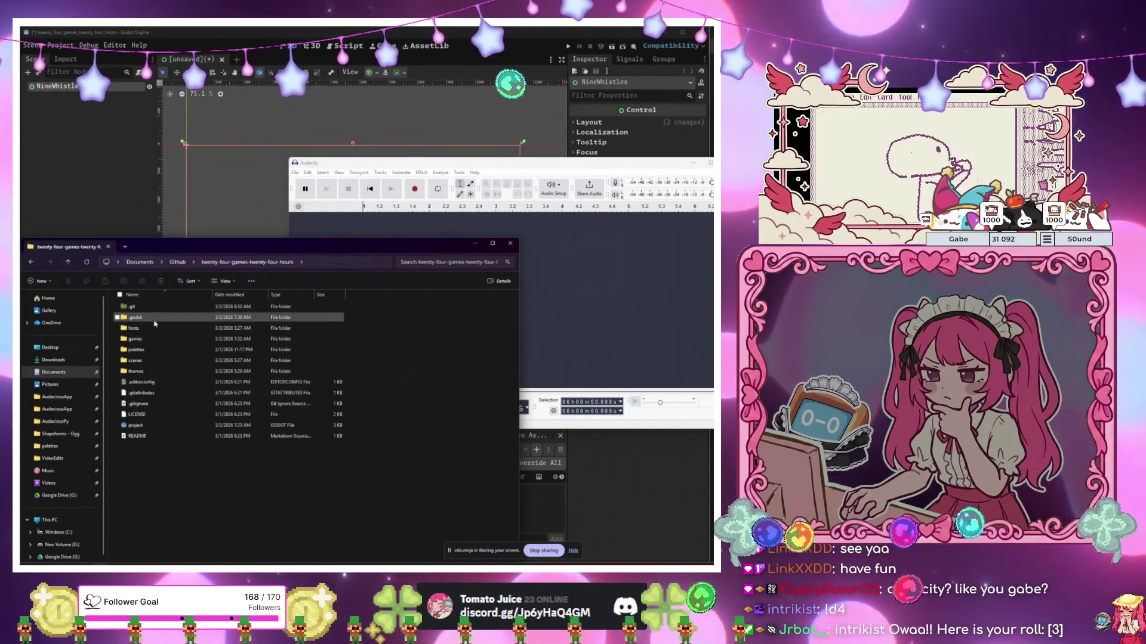
- Open games > 9_whistles > assets > sound_effects and drag the whistle recording into Audacity, declining tempo detection
double_click(142, 338)
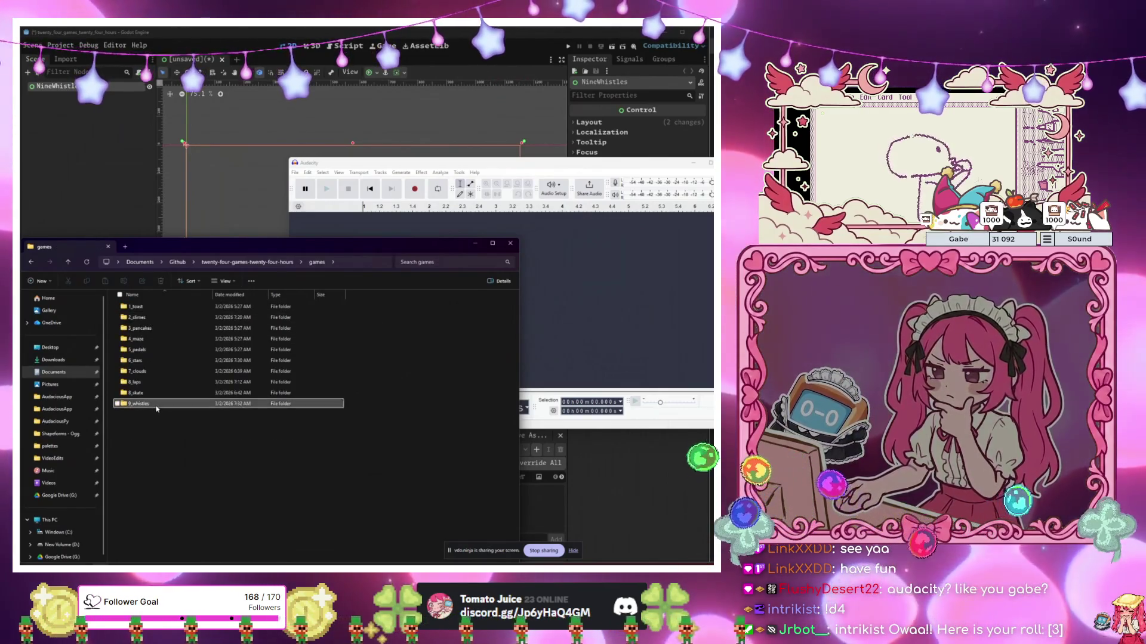
double_click(143, 403)
double_click(149, 307)
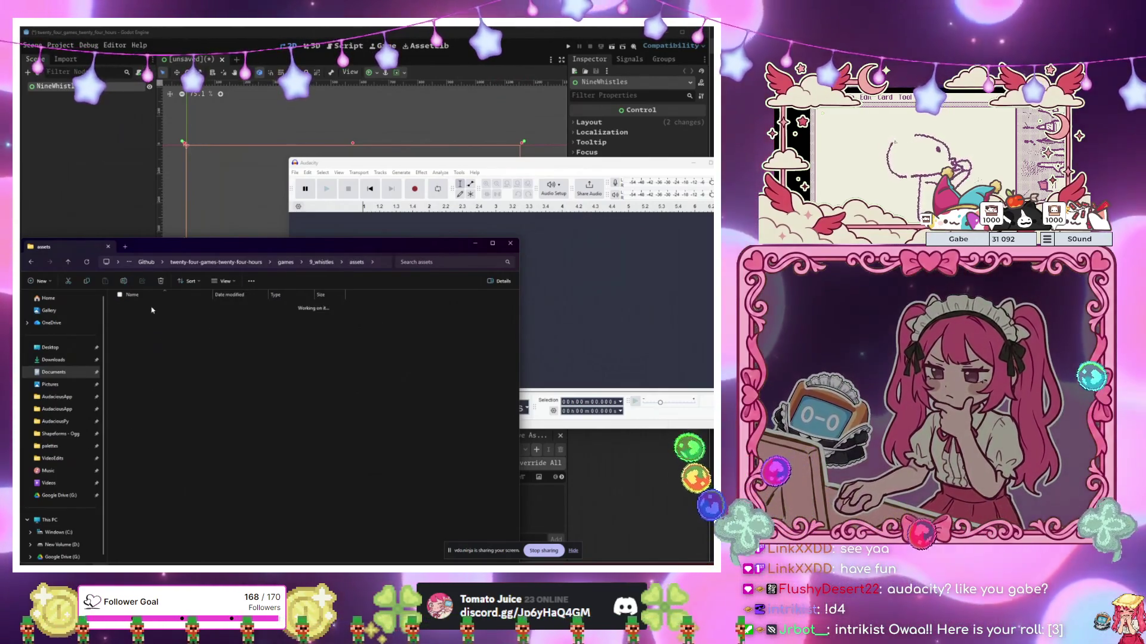
double_click(154, 308)
drag(157, 309, 386, 263)
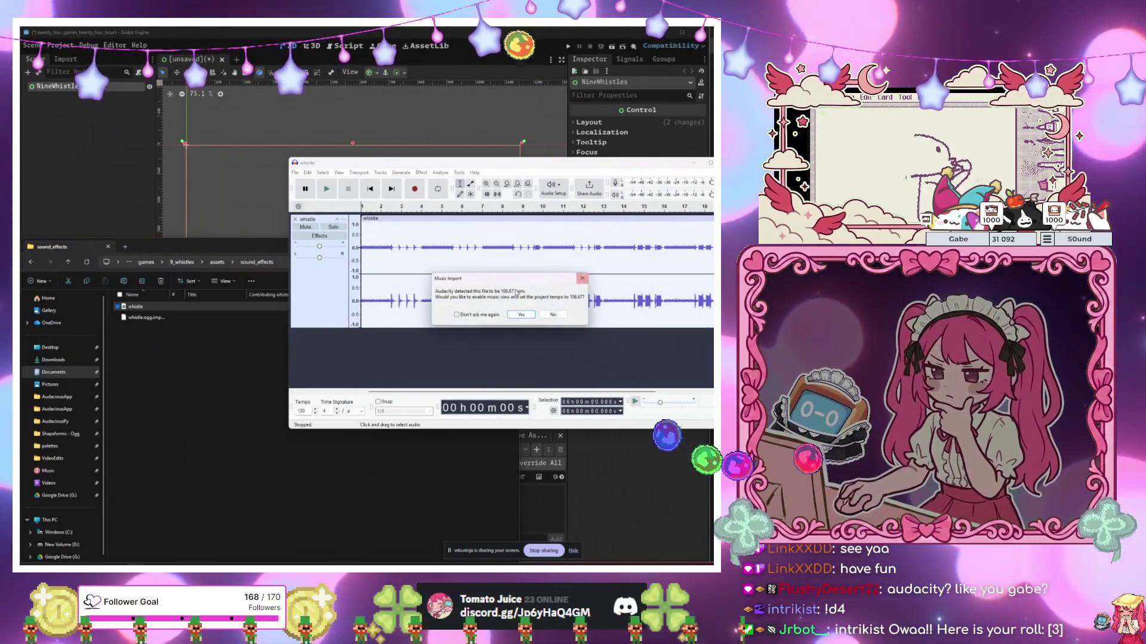
key(Escape)
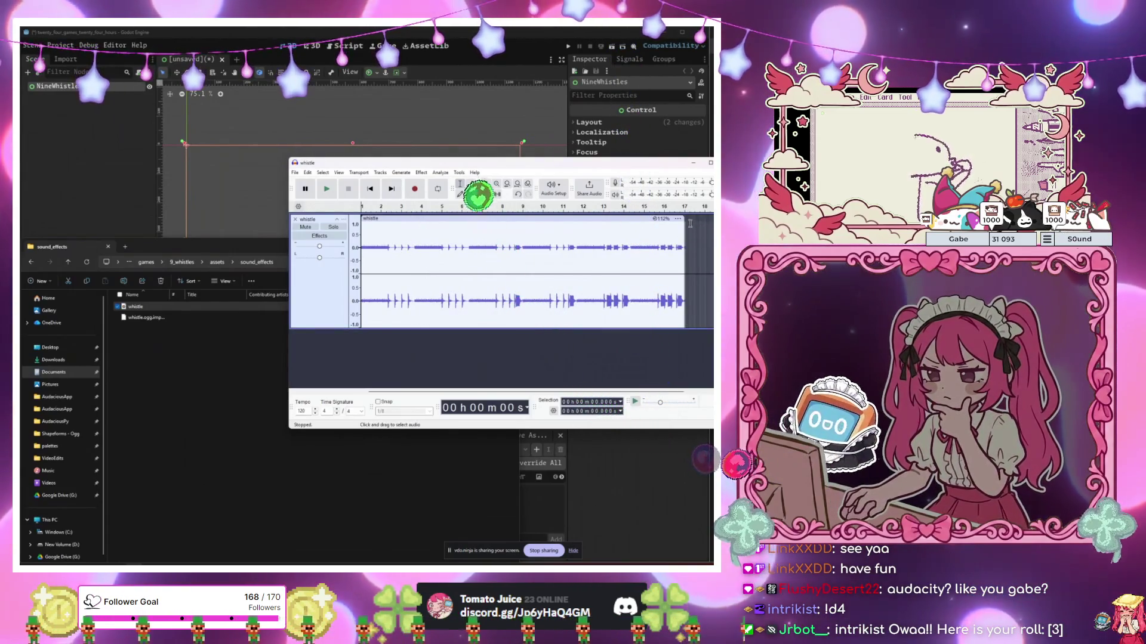
- Trim the whistle clip's tail down to about 4.5 seconds and maximize the Audacity window
drag(677, 223, 406, 235)
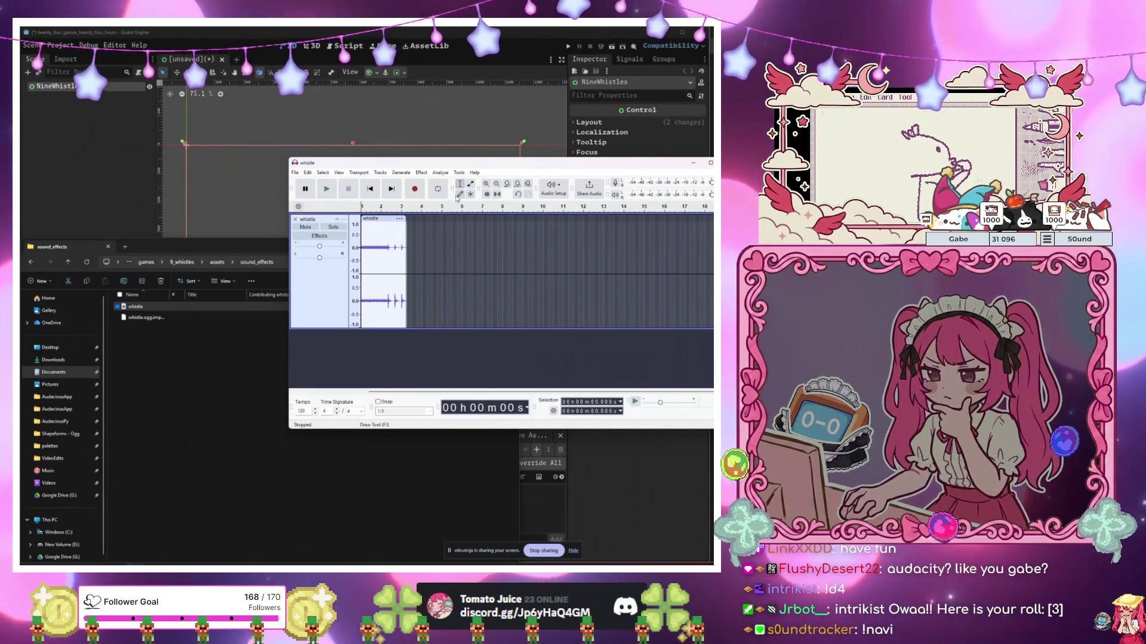
drag(477, 167, 466, 27)
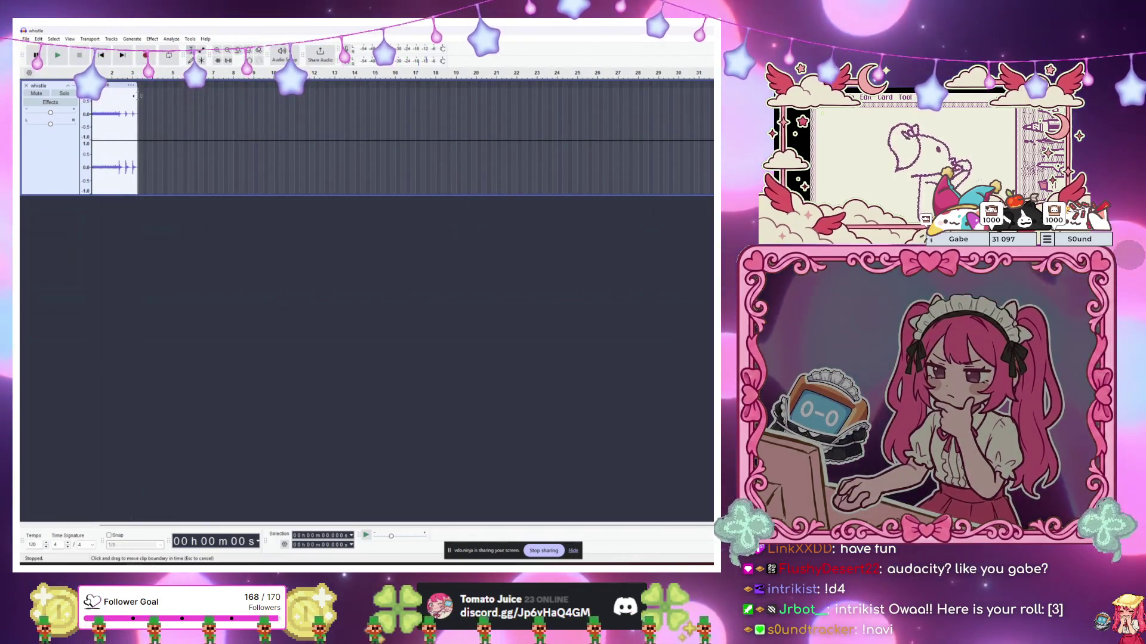
mouse_move(143, 95)
mouse_down()
mouse_move(158, 119)
mouse_move(146, 119)
mouse_up()
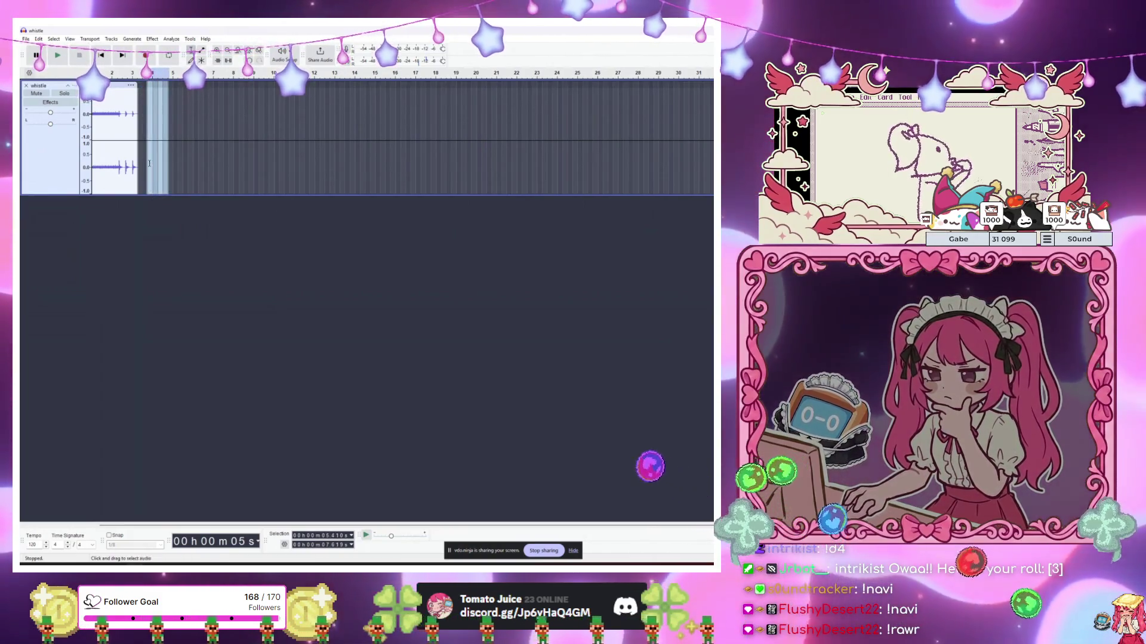
right_click(135, 89)
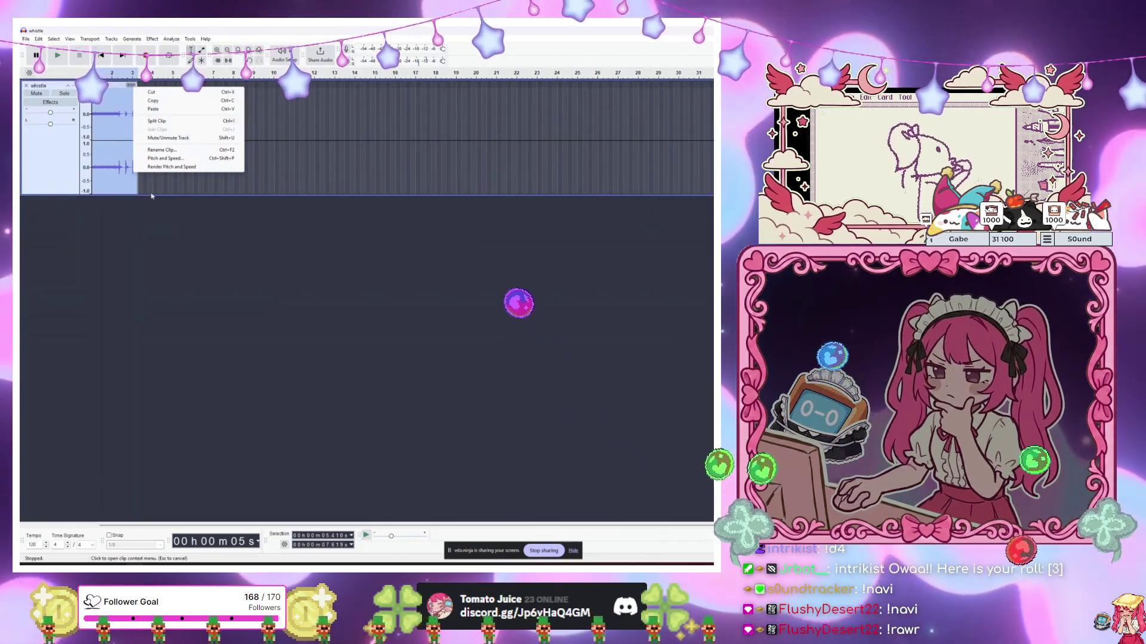
right_click(158, 158)
click(144, 159)
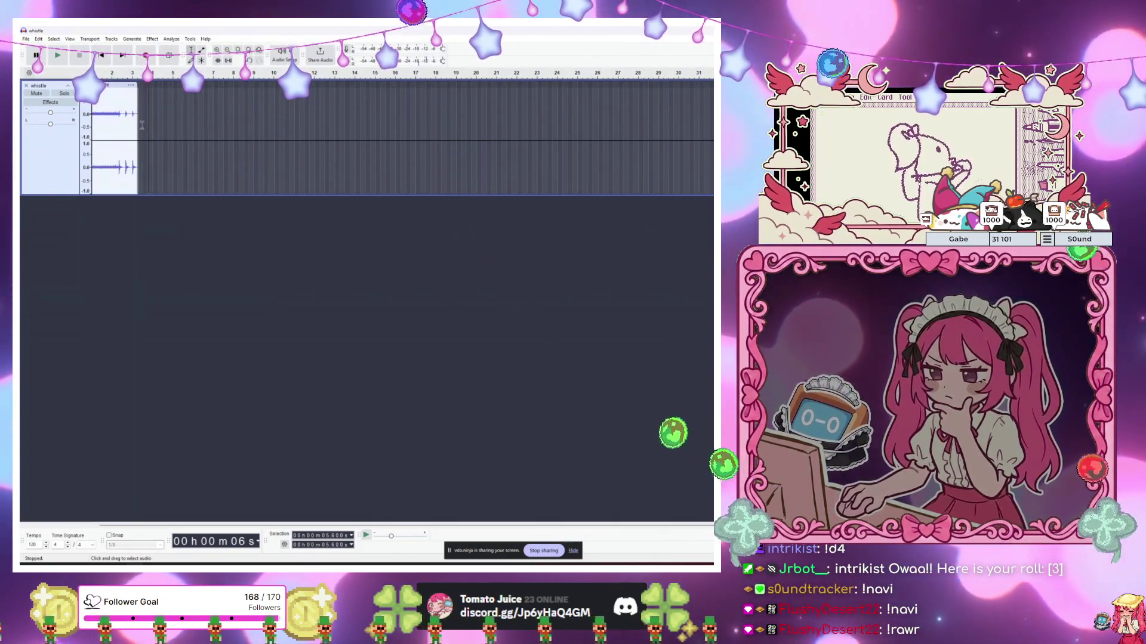
- Select the trimmed whistle clip and play it back to audition the result
right_click(117, 84)
key(Escape)
click(132, 87)
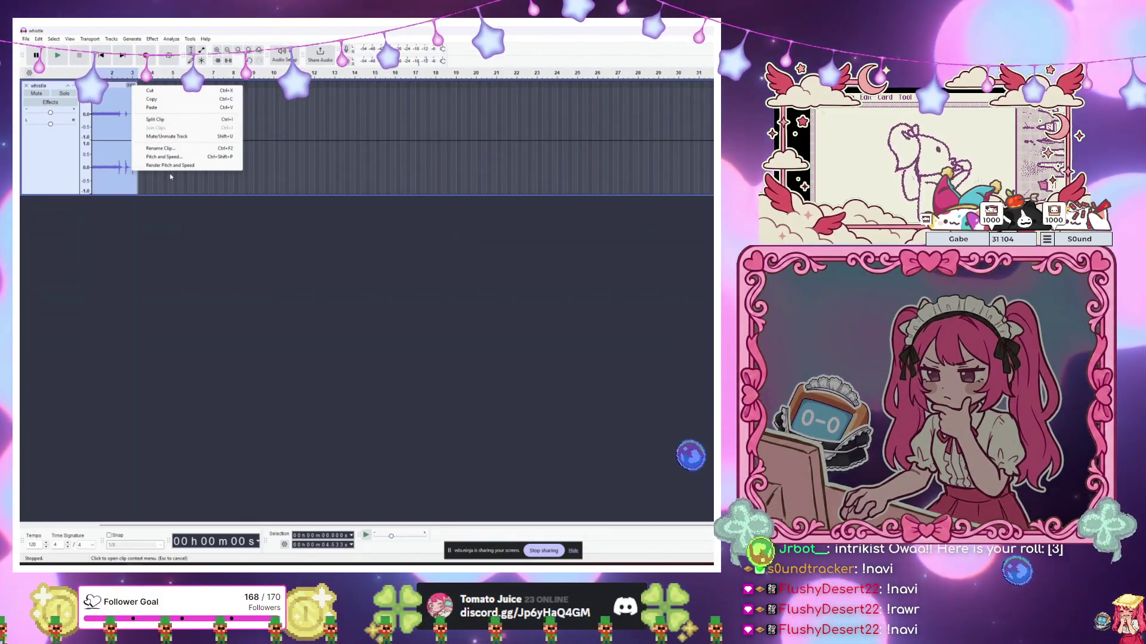
click(161, 255)
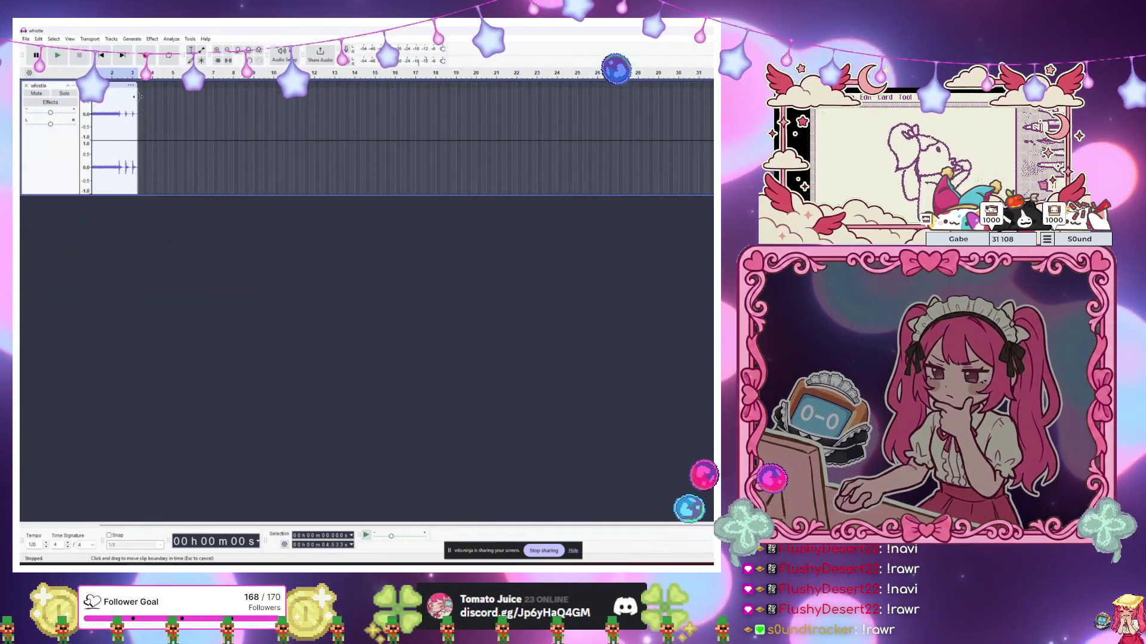
click(54, 65)
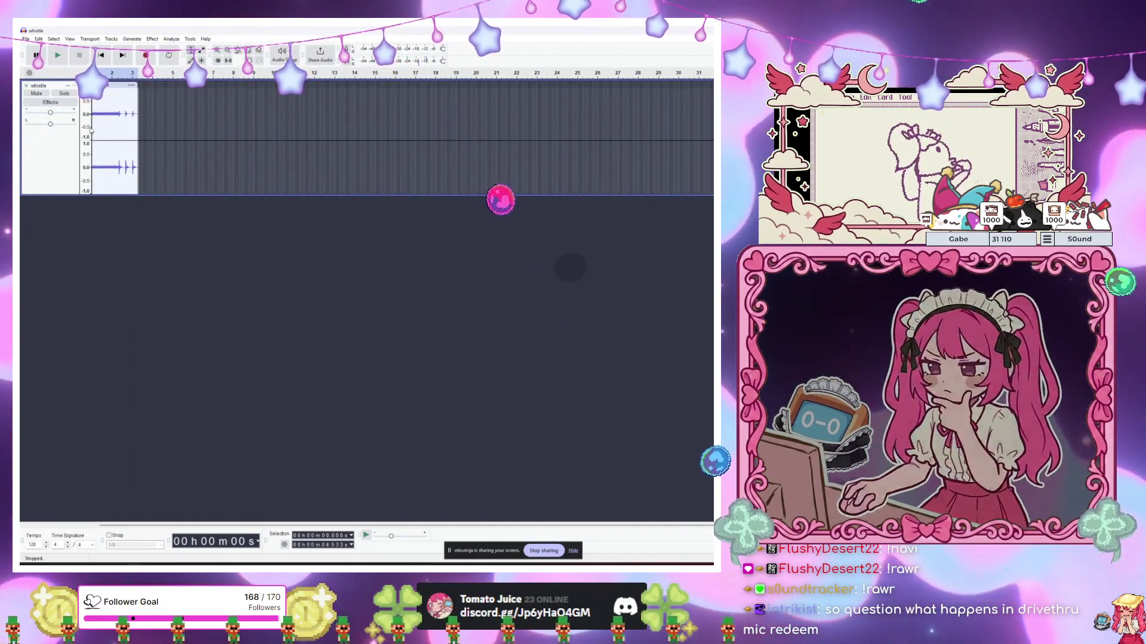
click(26, 39)
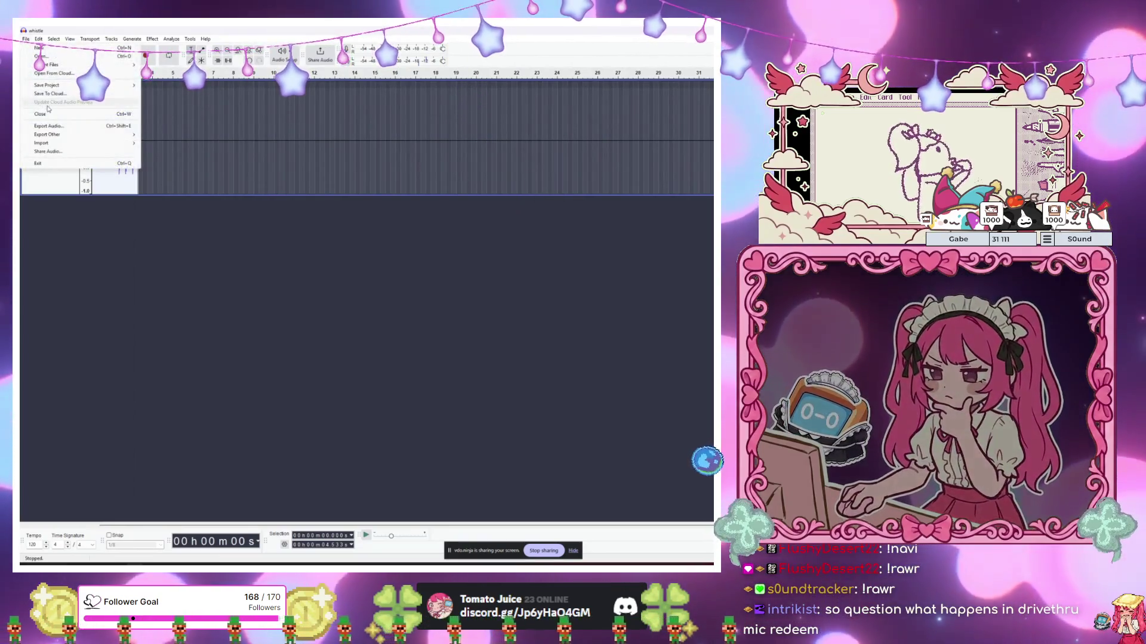
- Export audio to the computer, browsing to games/9_whistles/assets/sound_effects as the destination
click(63, 127)
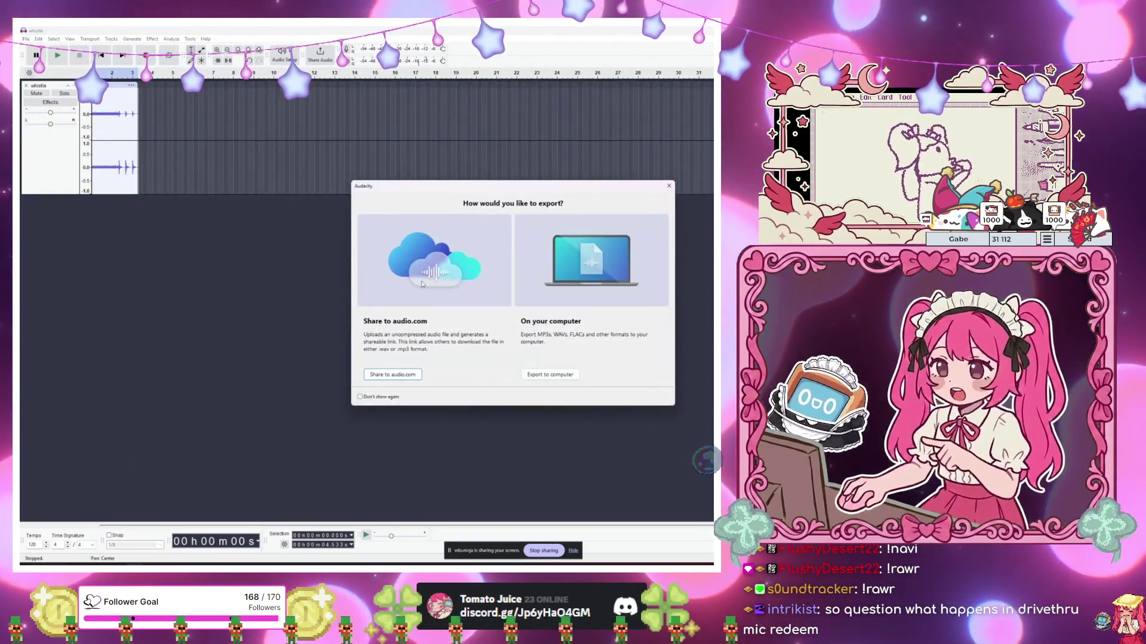
click(540, 375)
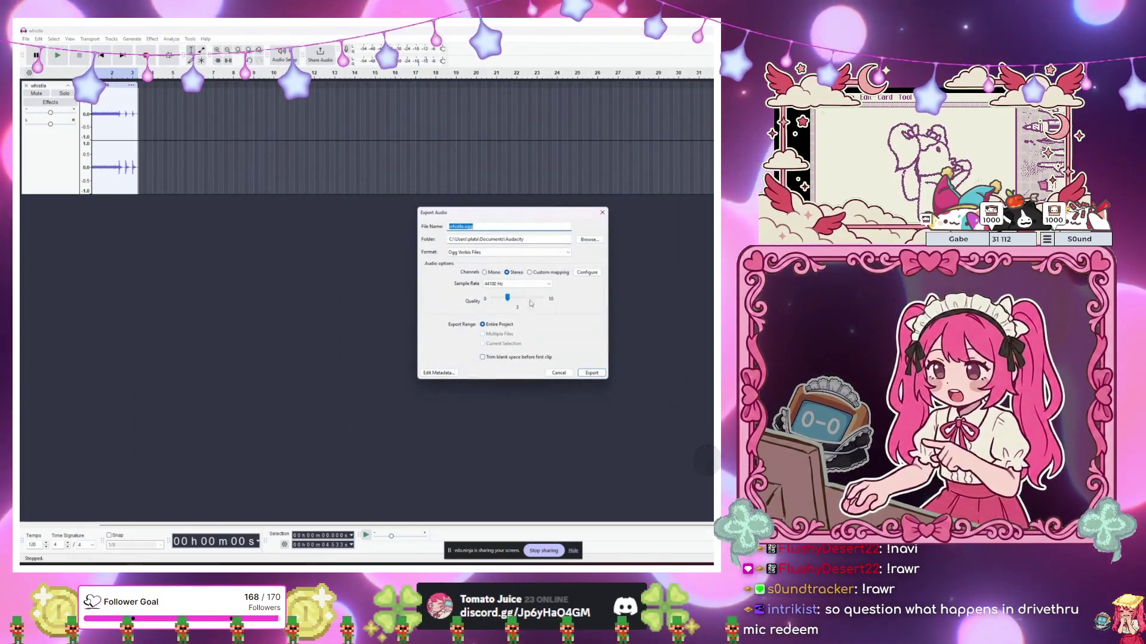
click(582, 240)
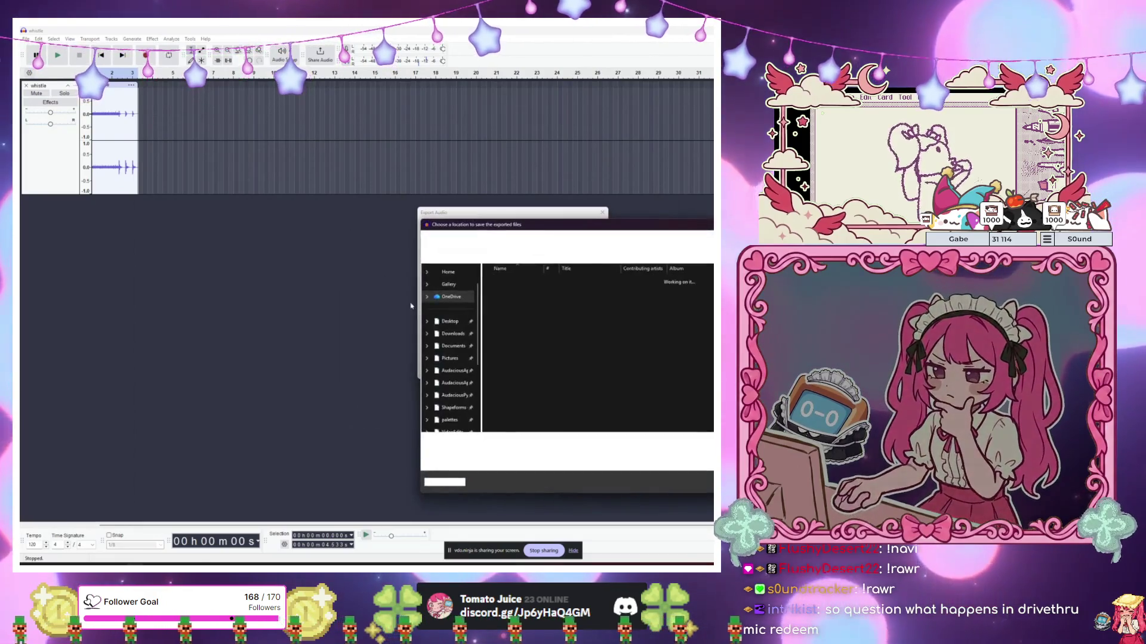
drag(508, 224, 401, 179)
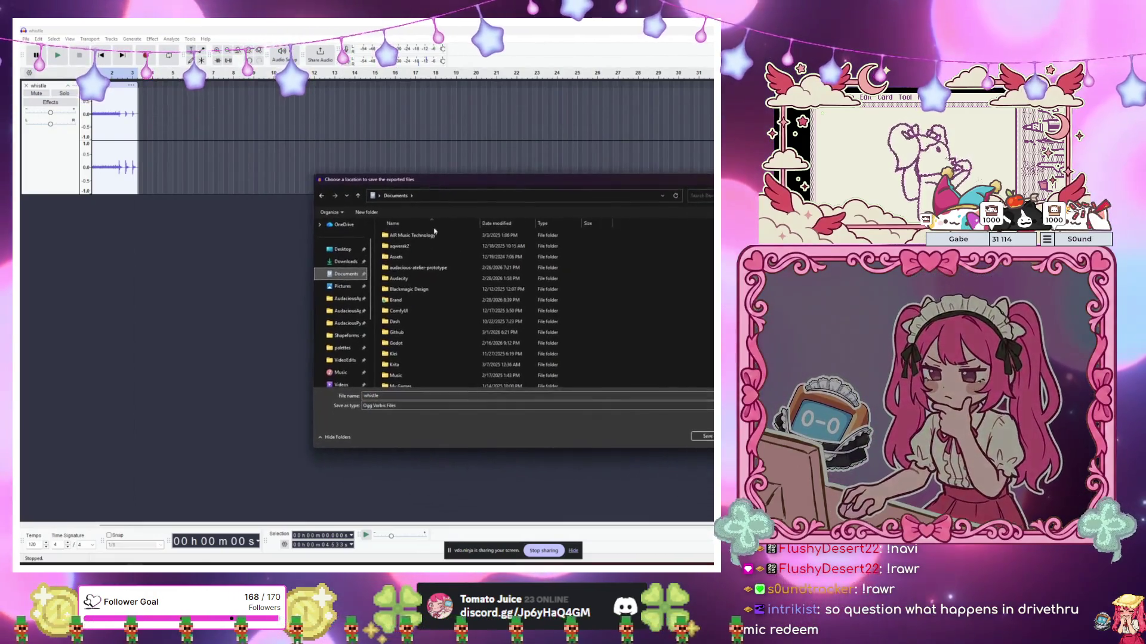
click(346, 274)
double_click(397, 307)
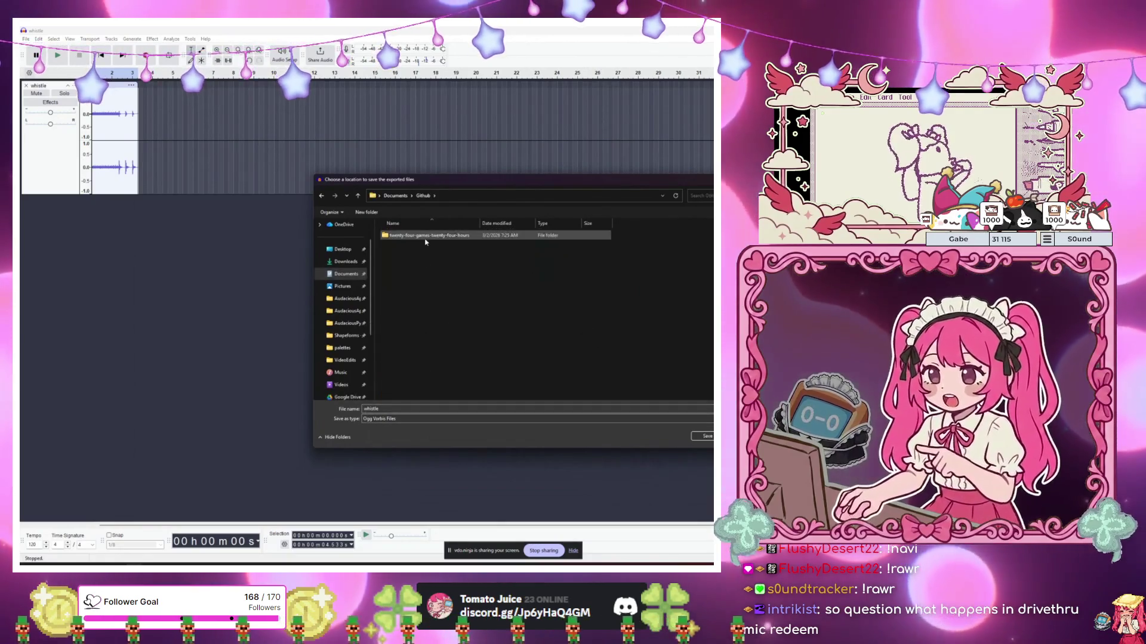
double_click(418, 236)
double_click(415, 268)
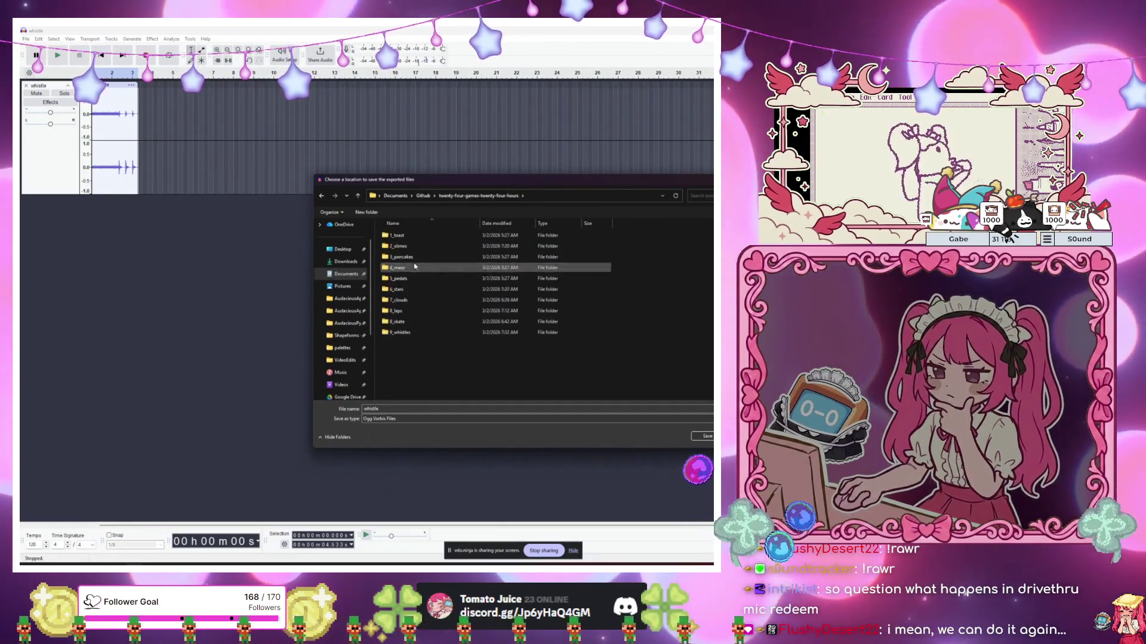
double_click(397, 327)
double_click(416, 236)
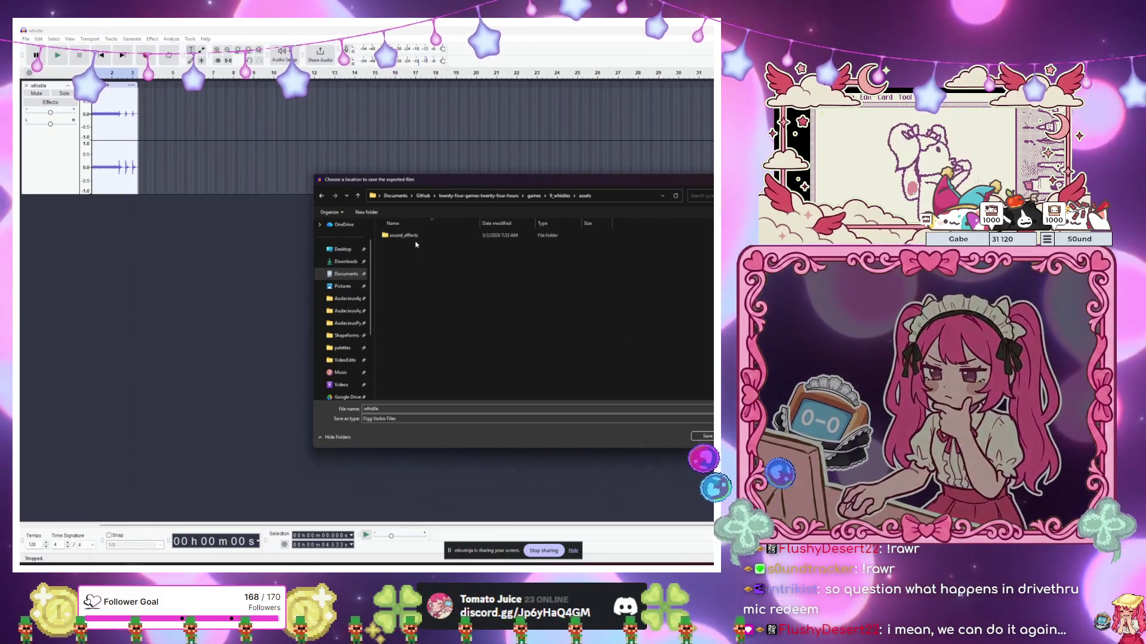
double_click(419, 236)
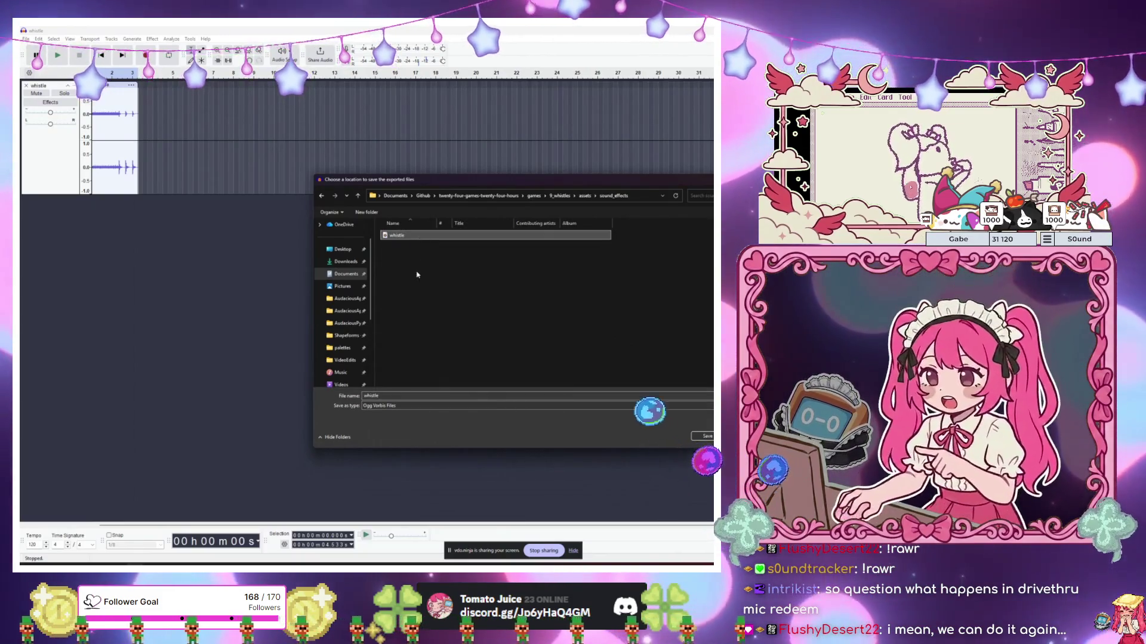
- Name the file whistle_edit and export it as Ogg Vorbis
click(401, 397)
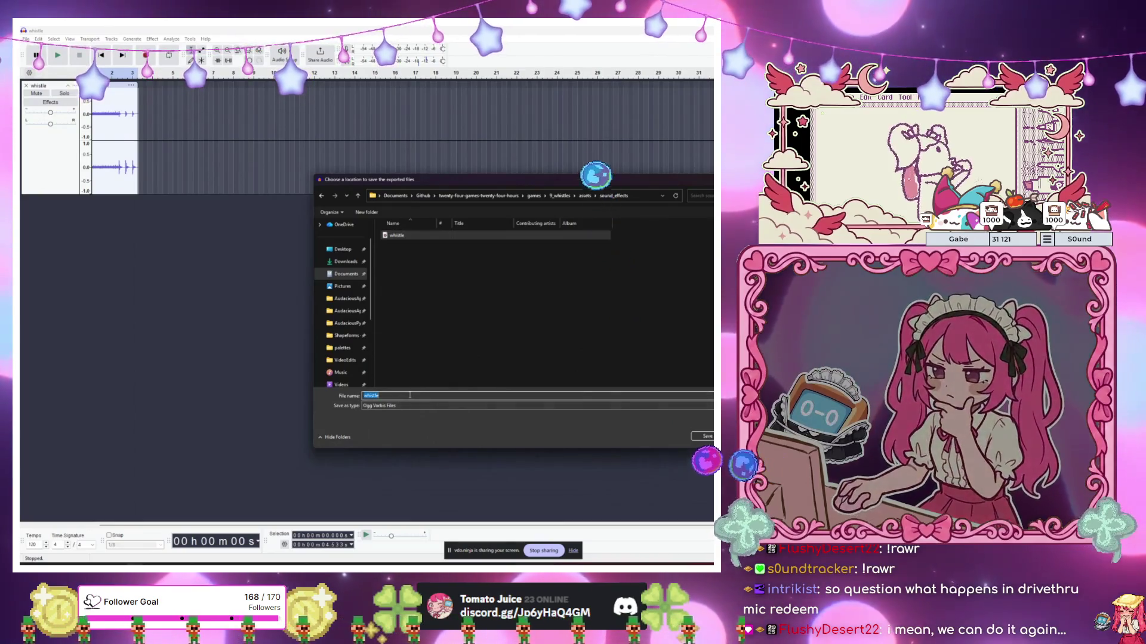
text(_edit)
key(Return)
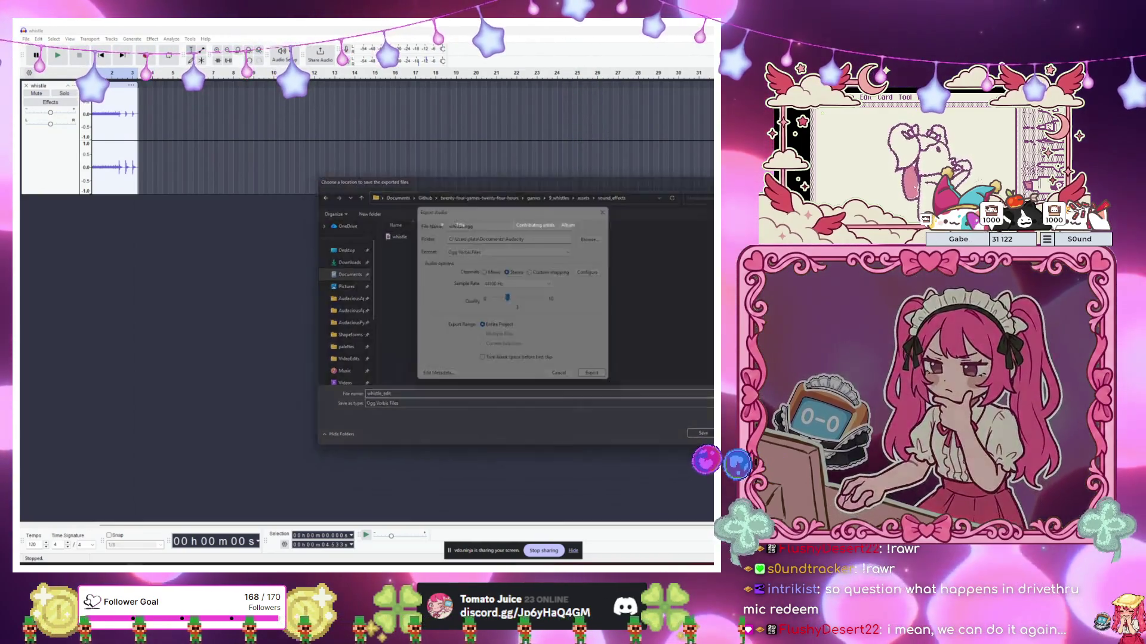
click(589, 372)
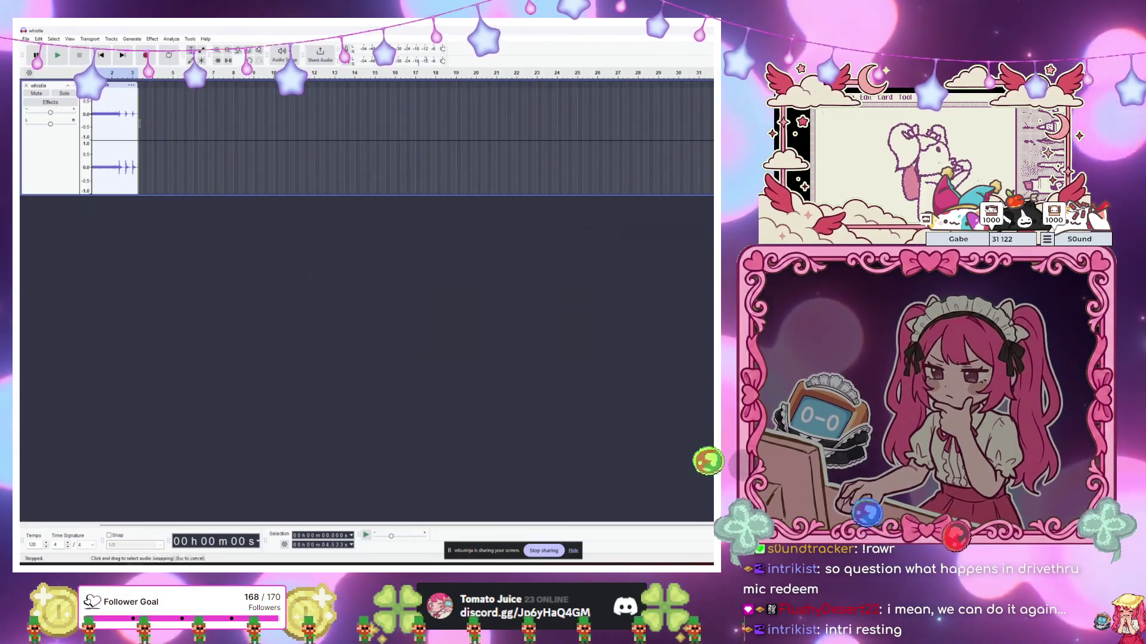
- In Godot's FileSystem dock, expand 9_whistles and check whistle_edit.ogg imported as a 4.57-second clip
mouse_move(134, 566)
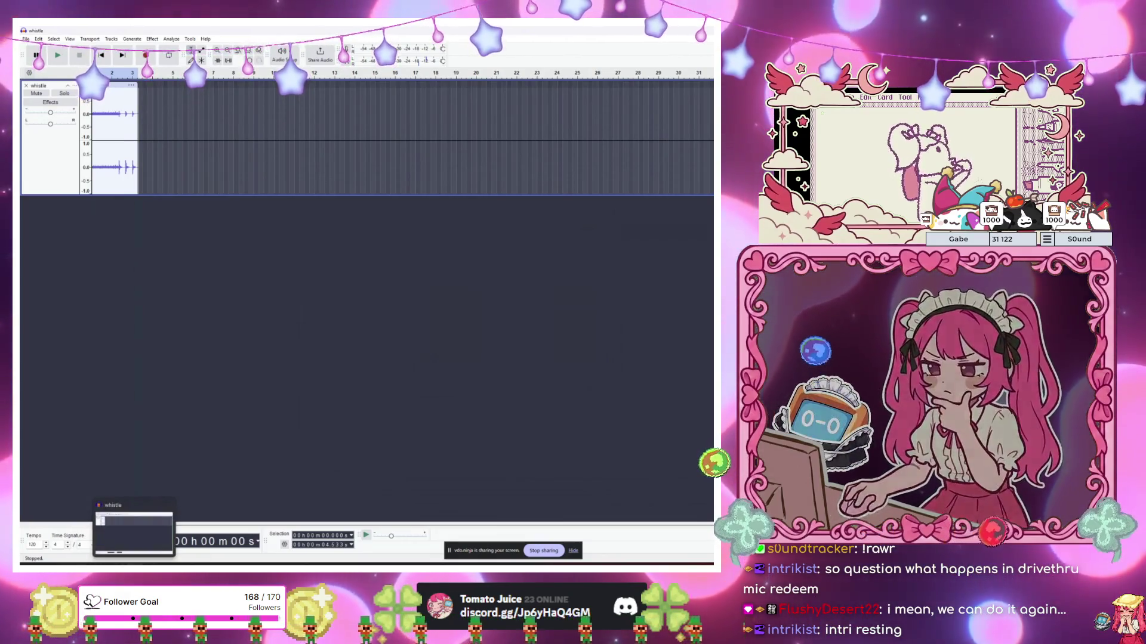
click(90, 564)
scroll(83, 453, down, 5)
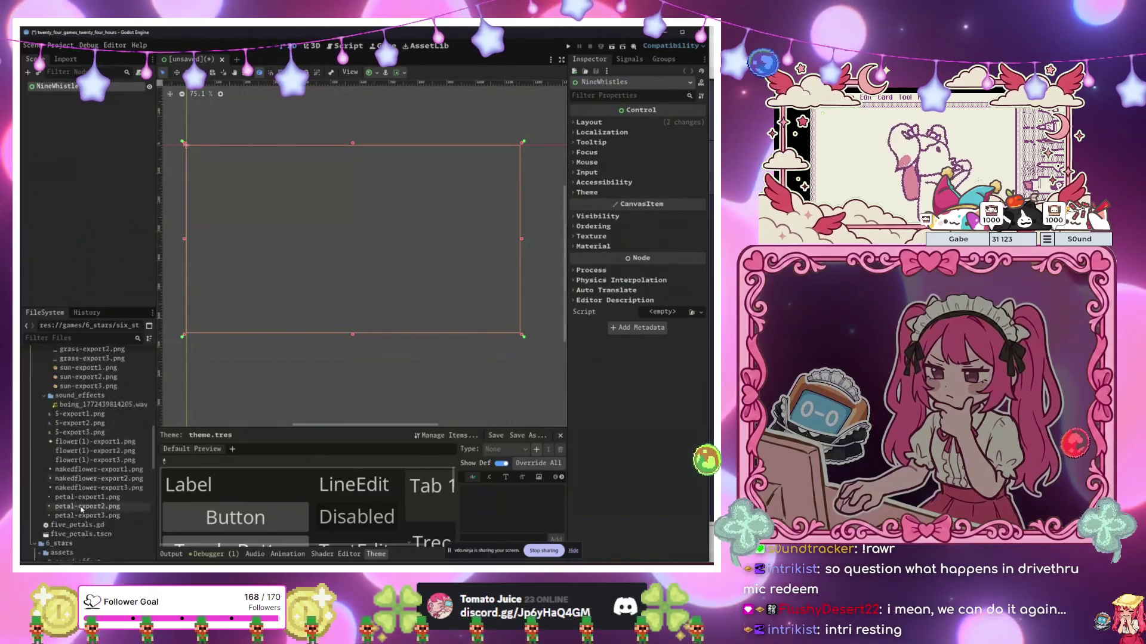
scroll(83, 504, down, 10)
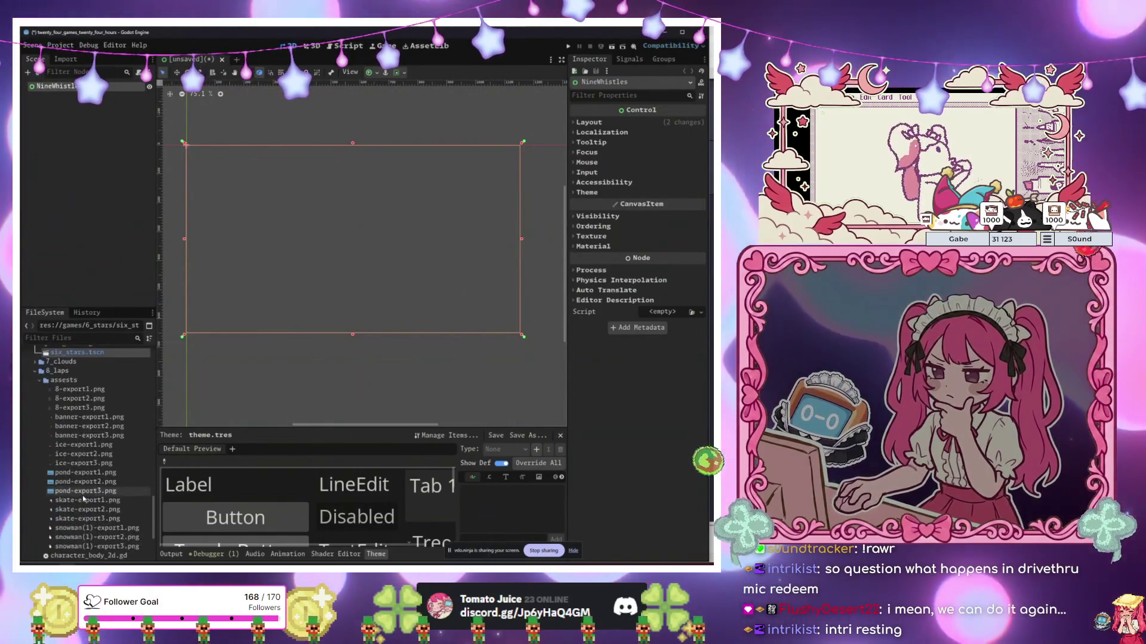
scroll(83, 499, down, 5)
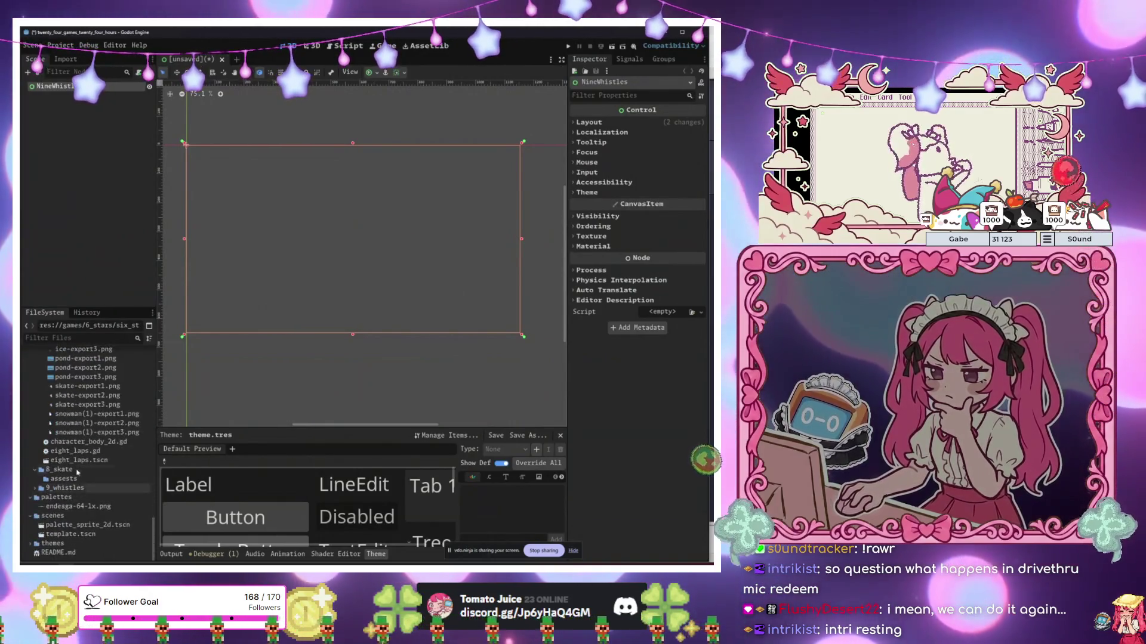
click(103, 413)
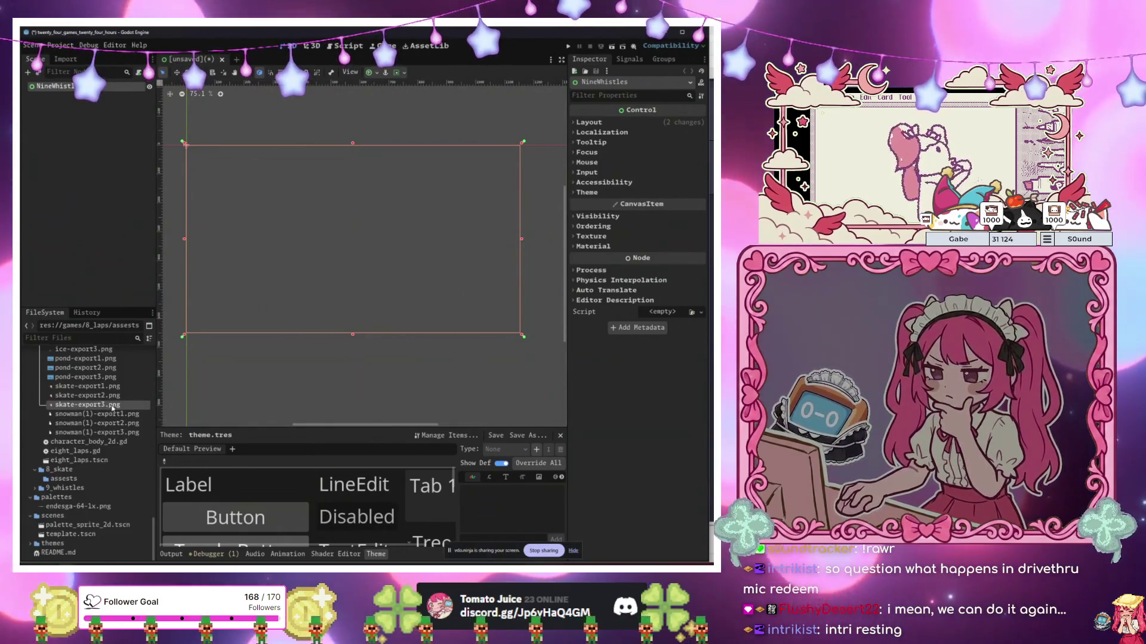
click(40, 489)
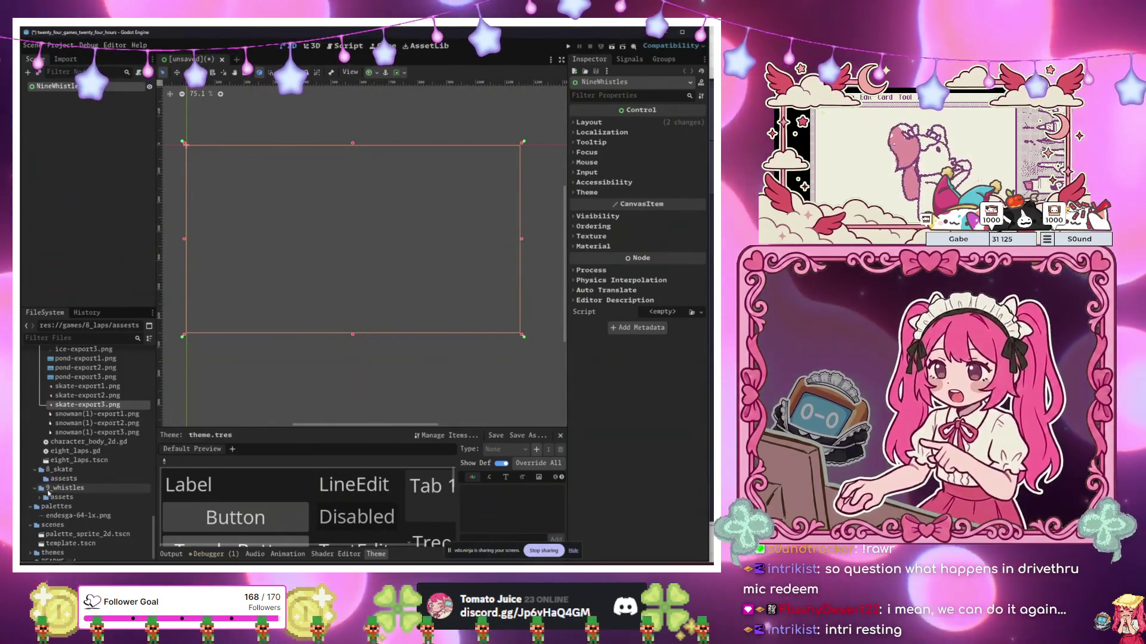
double_click(77, 525)
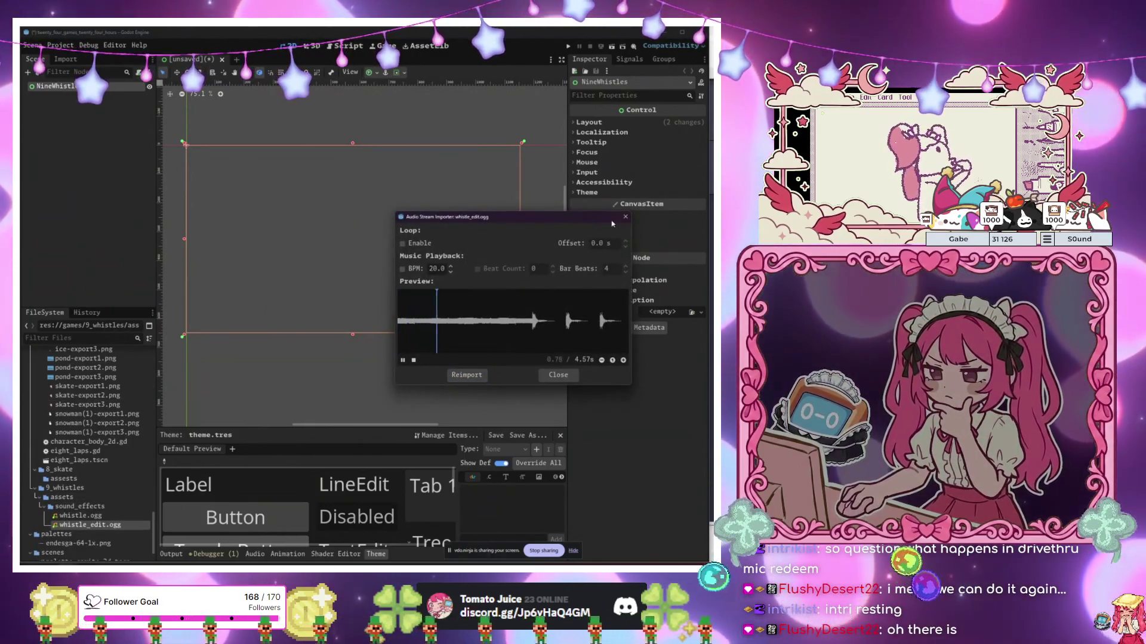
click(626, 216)
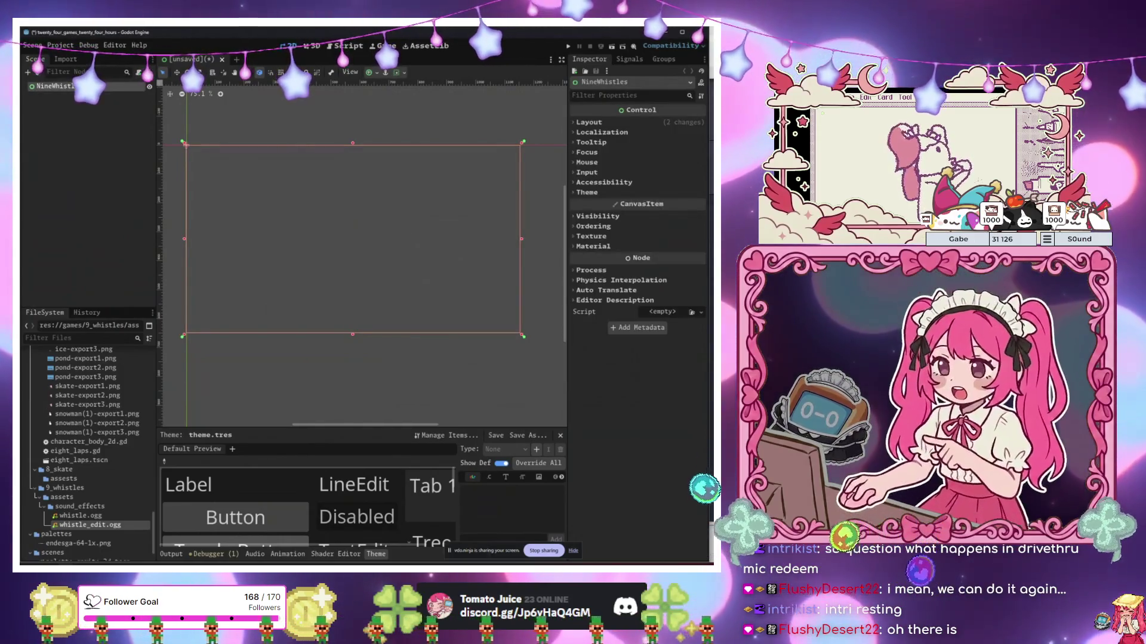
- Add an AudioStreamPlayer under NineWhistles and rename it WhistleSongAudioStreamPlayer
key(ctrl+a)
text(audiostrea)
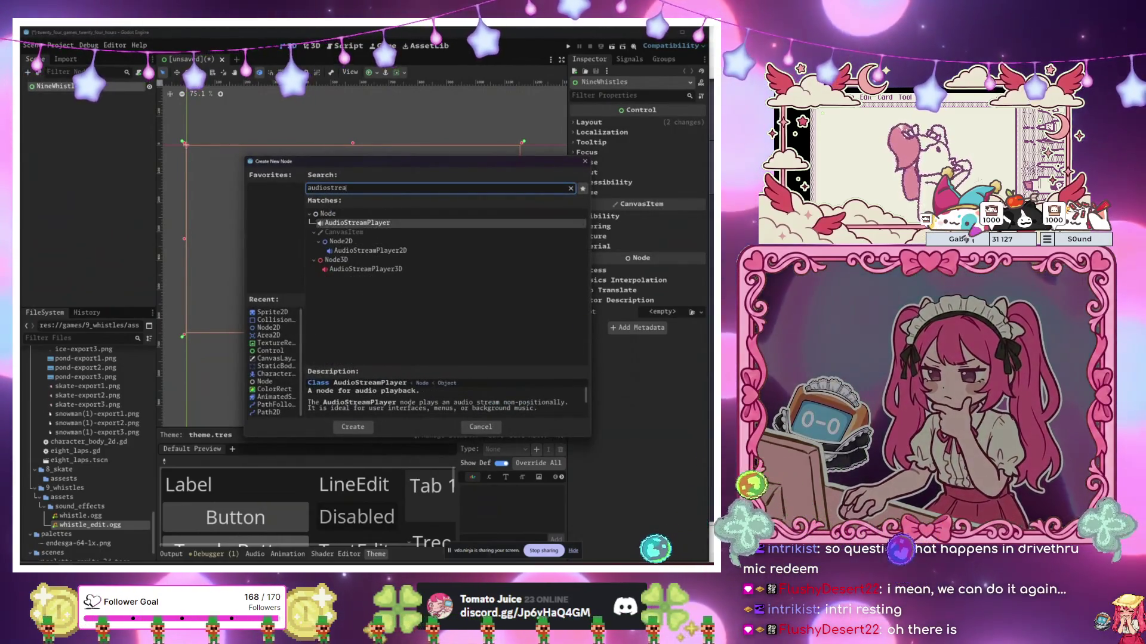
key(Return)
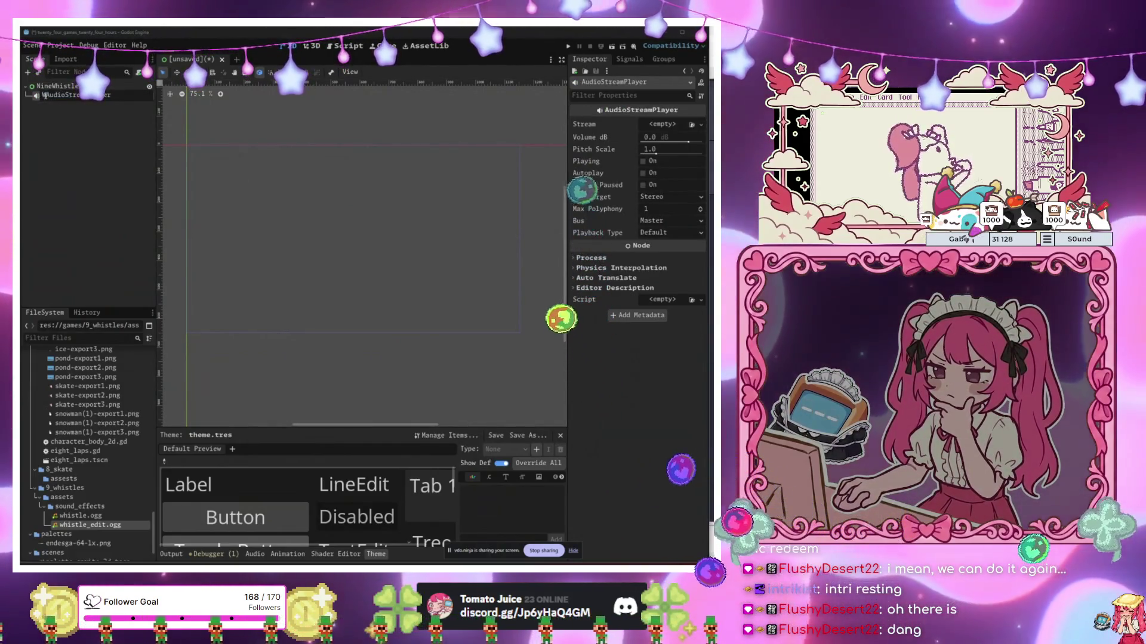
text(histleSound)
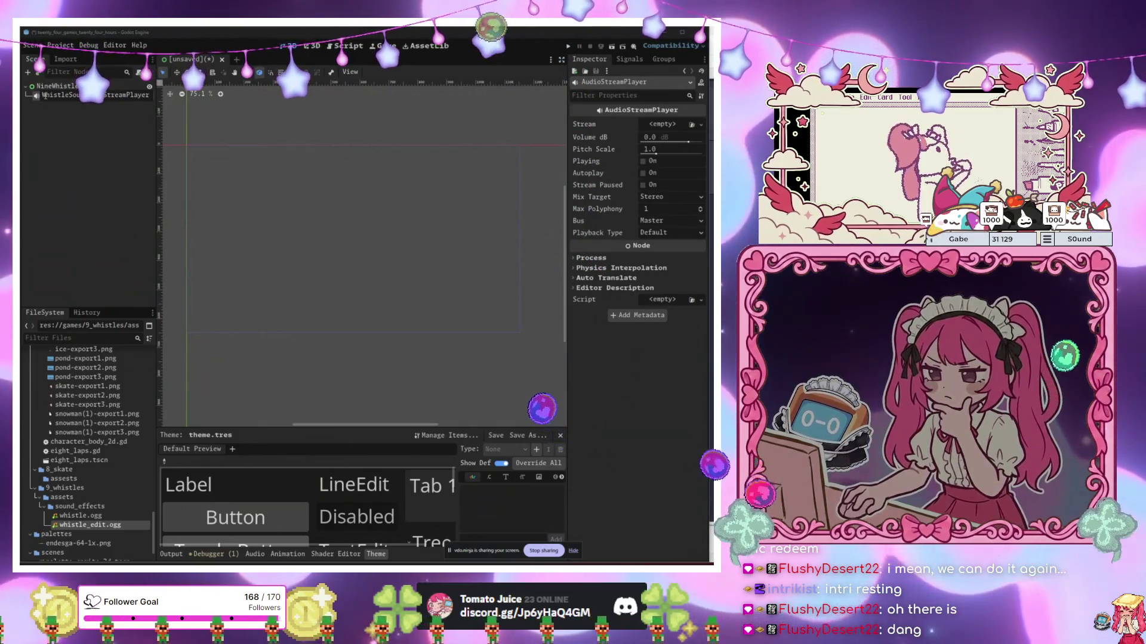
key(Return)
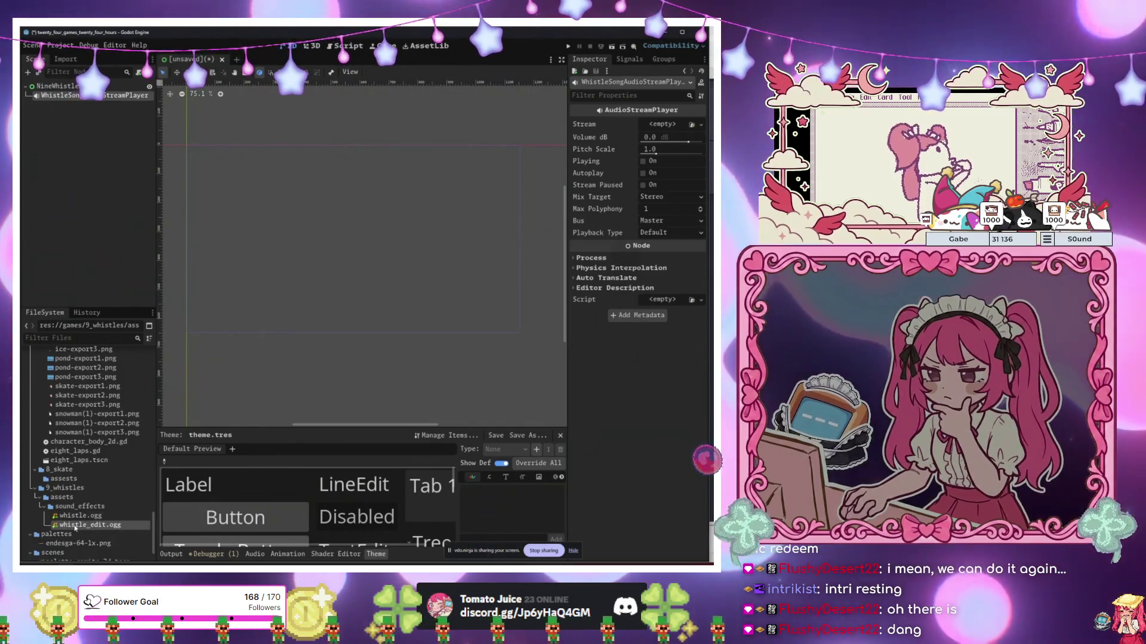
- Assign whistle_edit.ogg as the audio player's Stream in the Inspector
drag(75, 526, 662, 124)
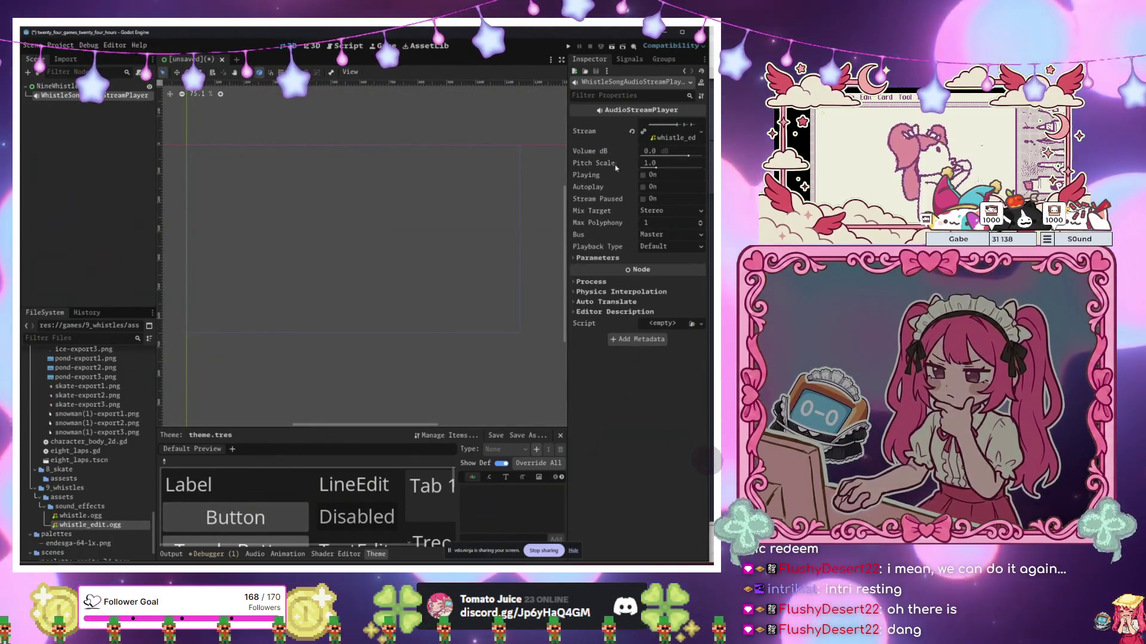
click(55, 86)
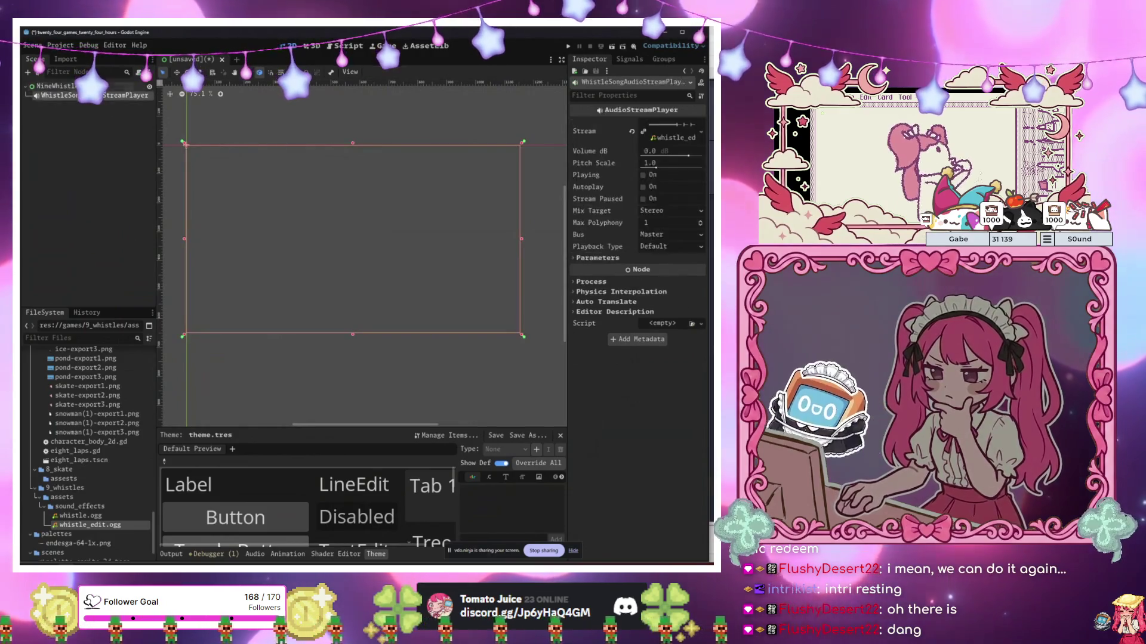
click(130, 96)
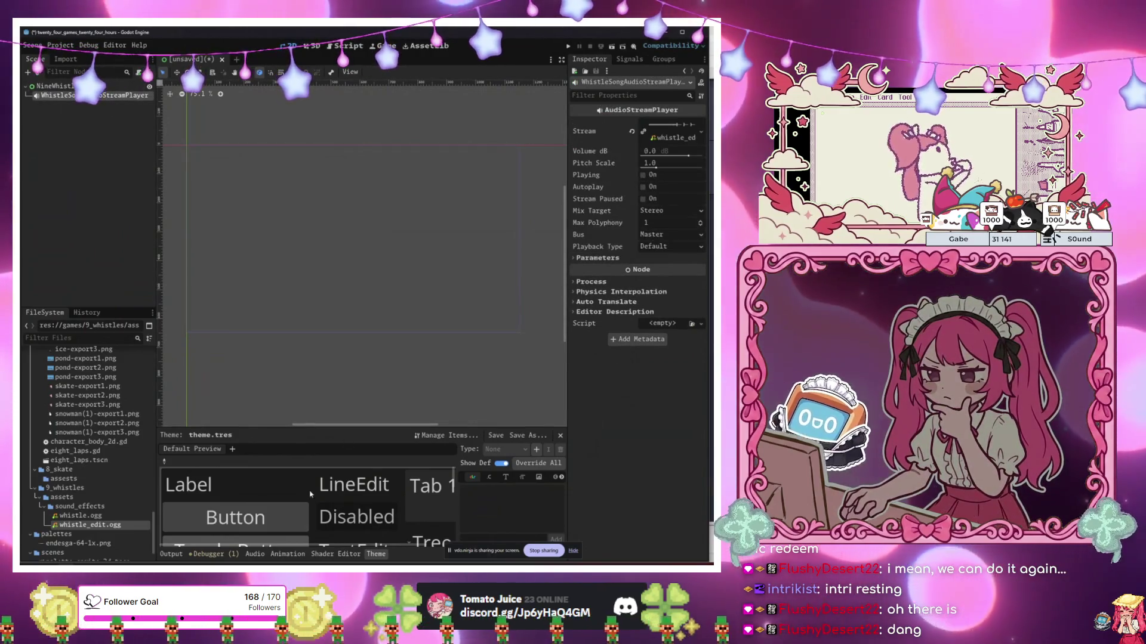
key(alt+Tab)
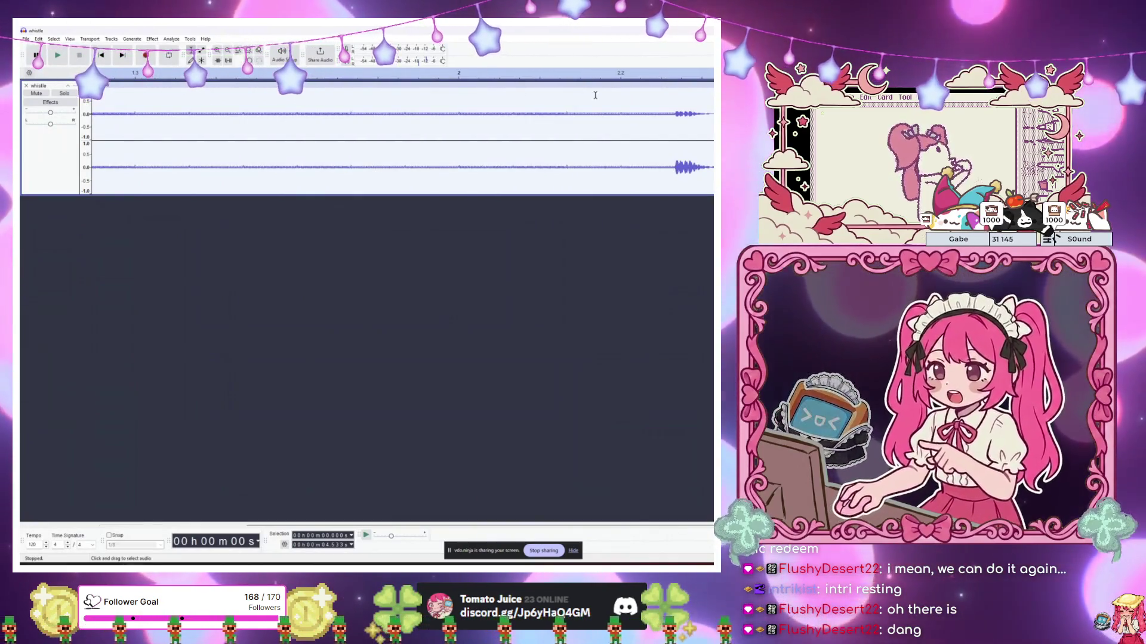
- Place the play position near the whistle start and switch the timeline to minutes and seconds
click(674, 98)
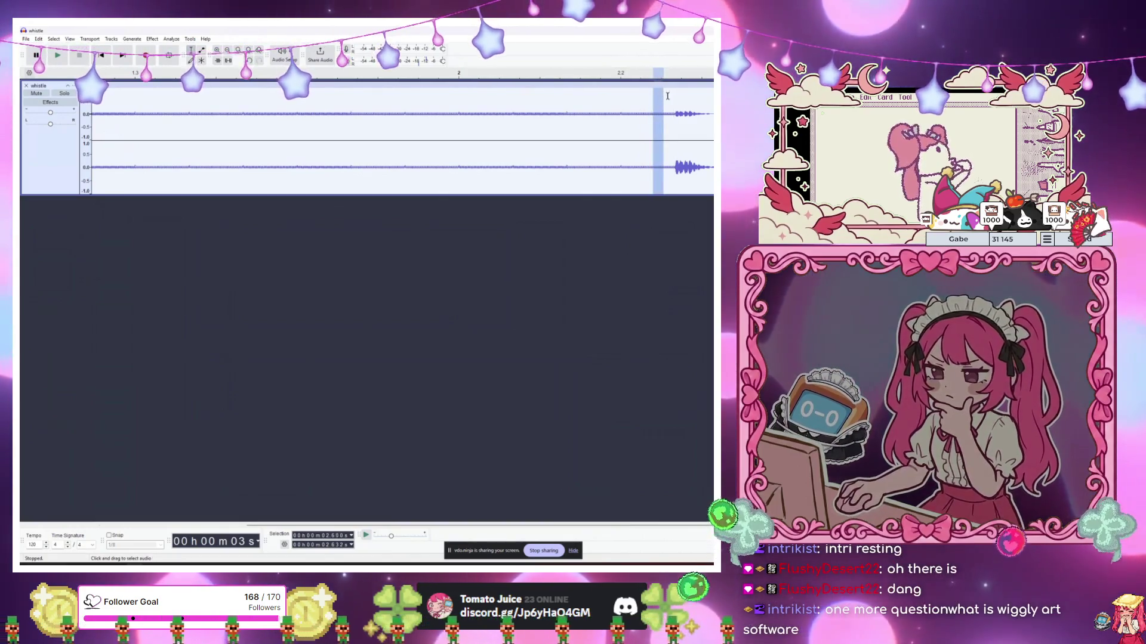
click(673, 95)
right_click(676, 74)
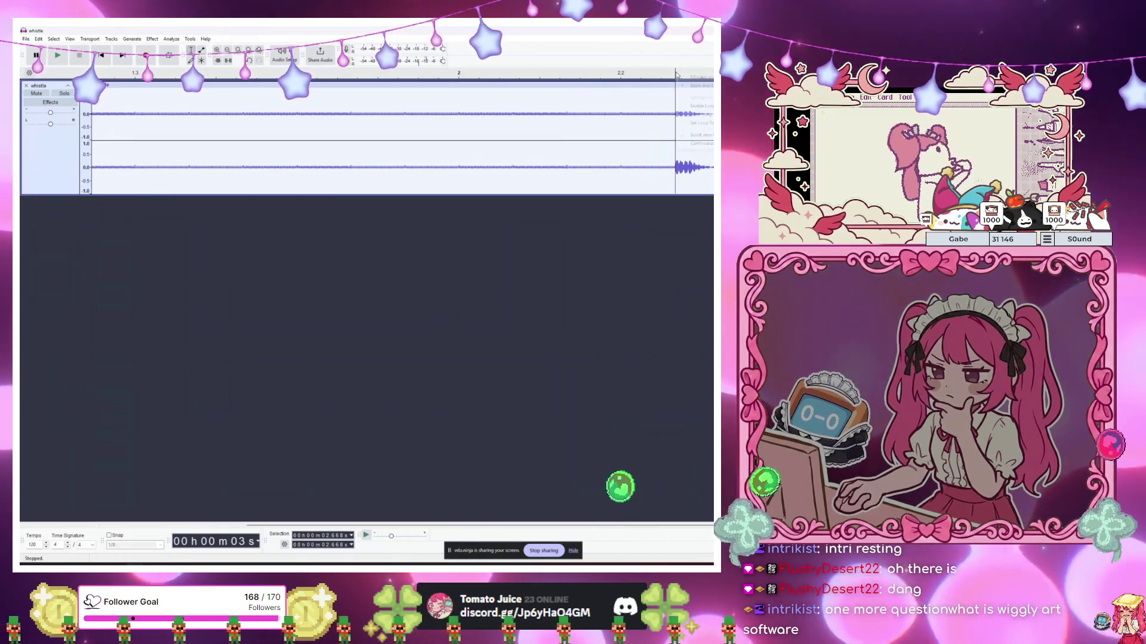
click(693, 77)
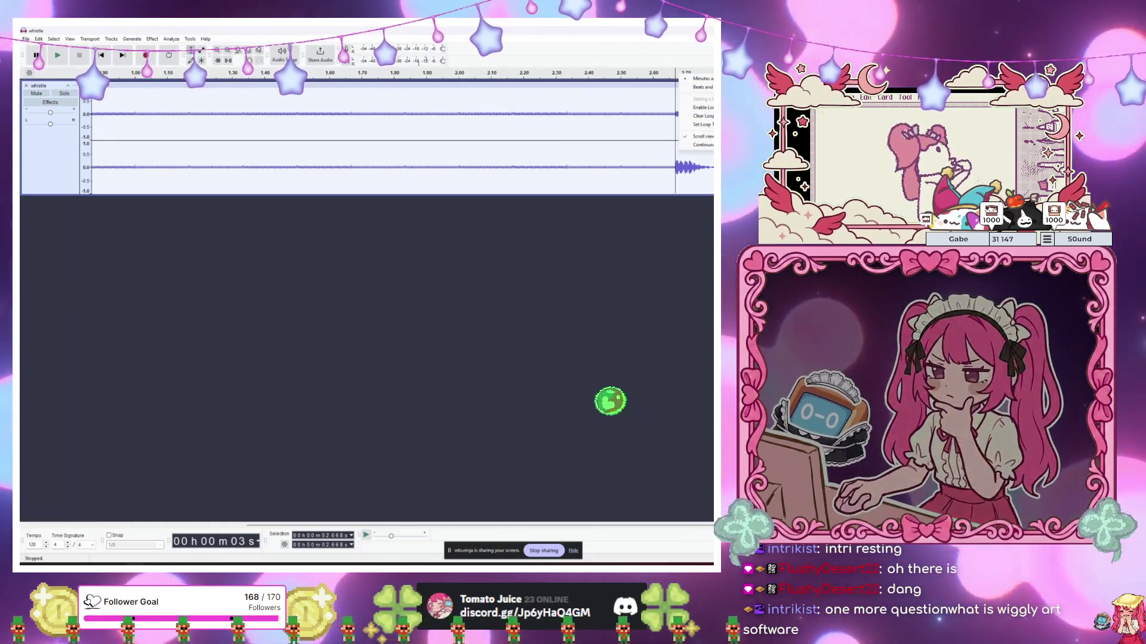
- Zoom in on the waveform to locate the whistle onset around 2.668 s
double_click(217, 50)
double_click(219, 51)
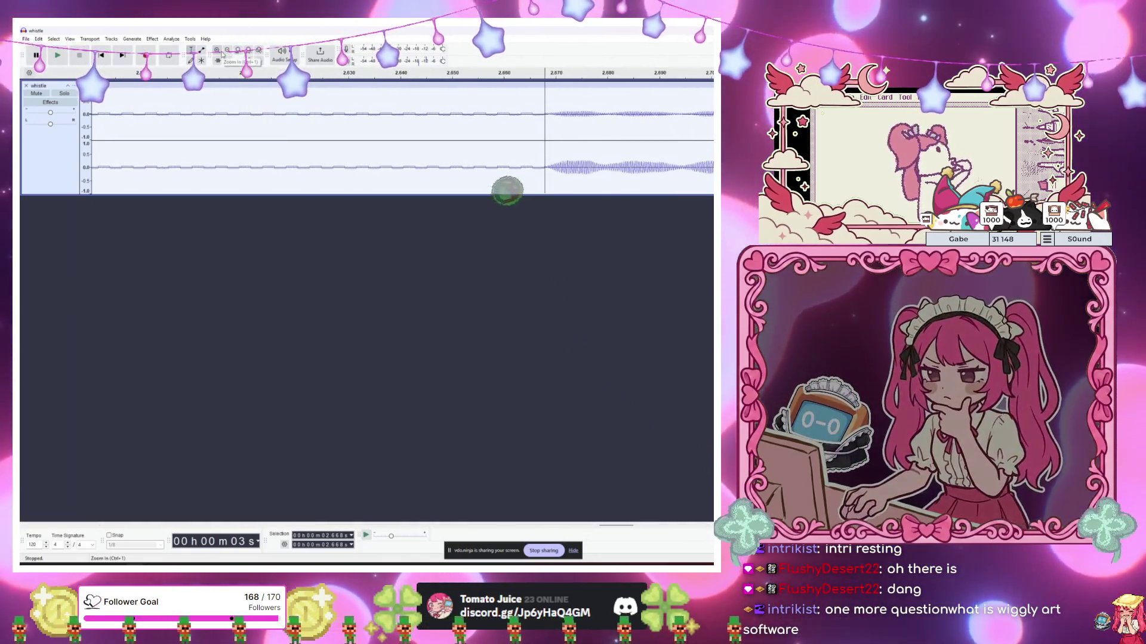
click(221, 54)
click(227, 53)
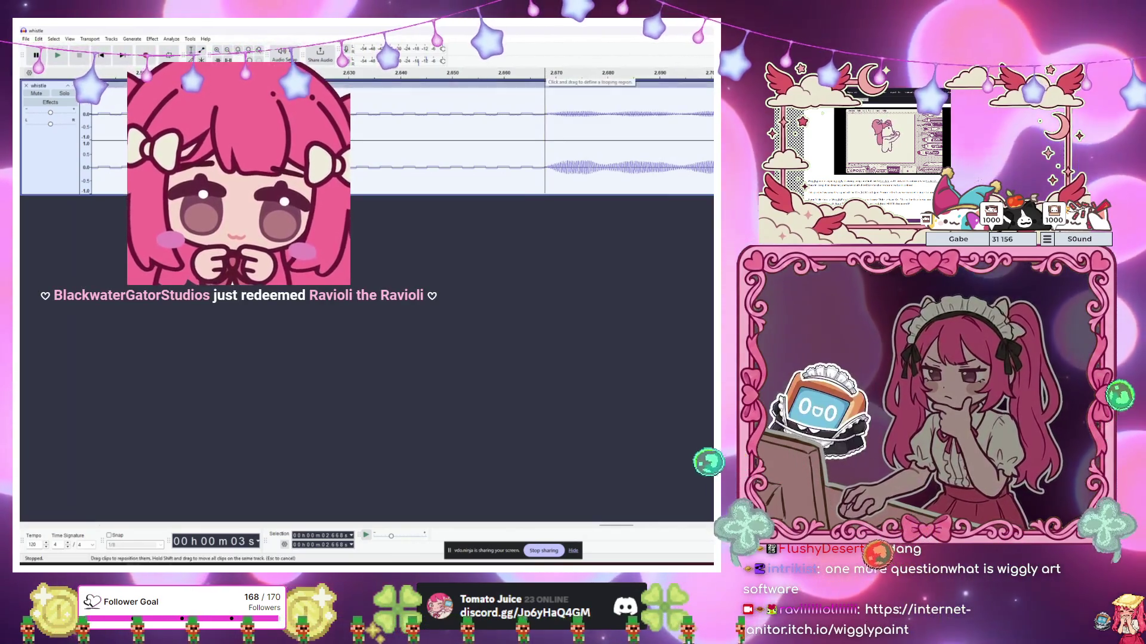
- Back in Godot, add a Button node under the NineWhistles root
mouse_move(145, 568)
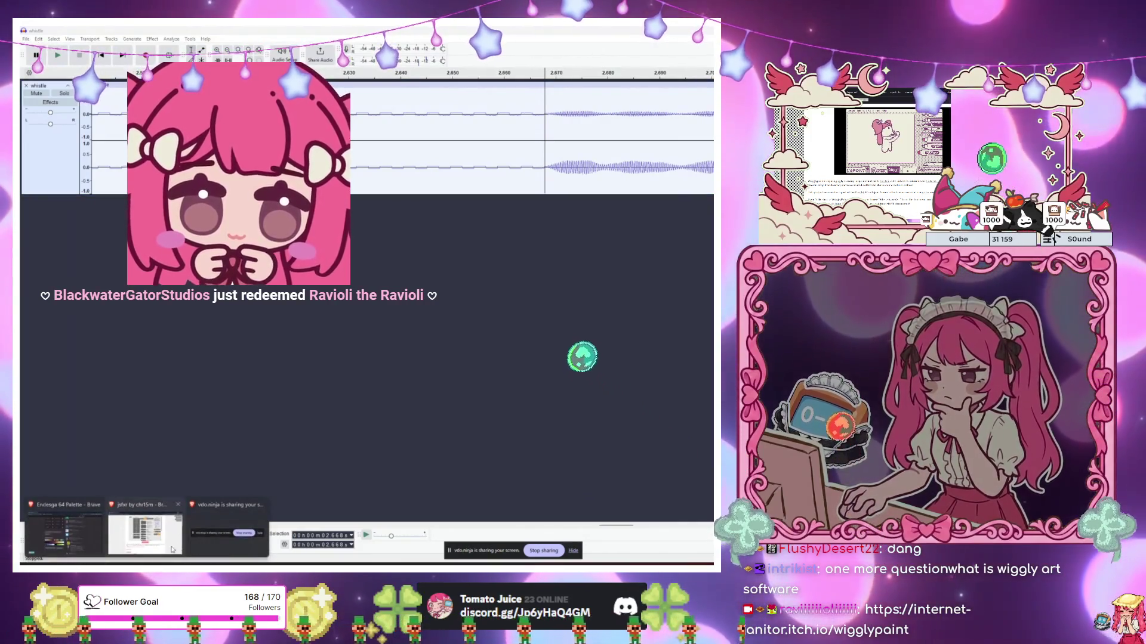
key(alt+Tab)
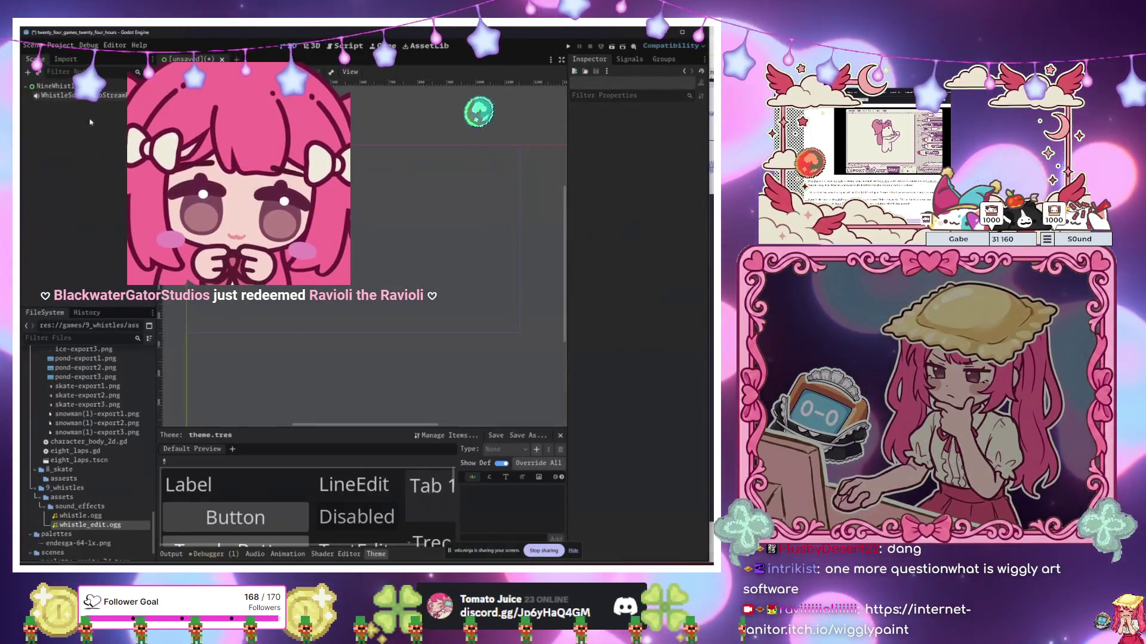
click(305, 313)
key(ctrl+a)
text(button)
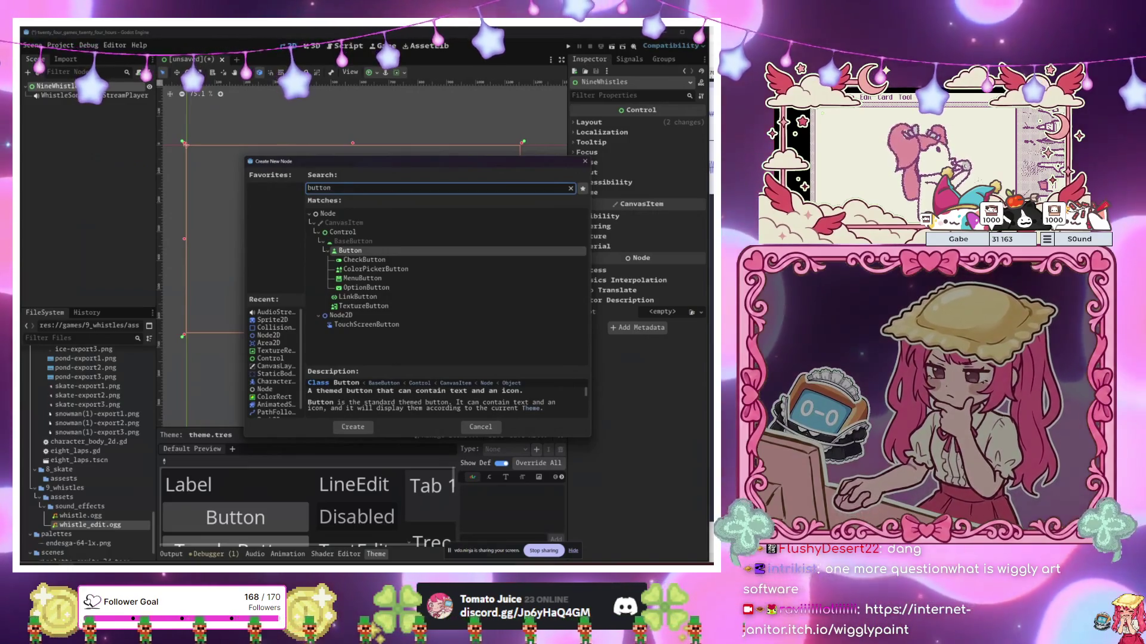
key(Return)
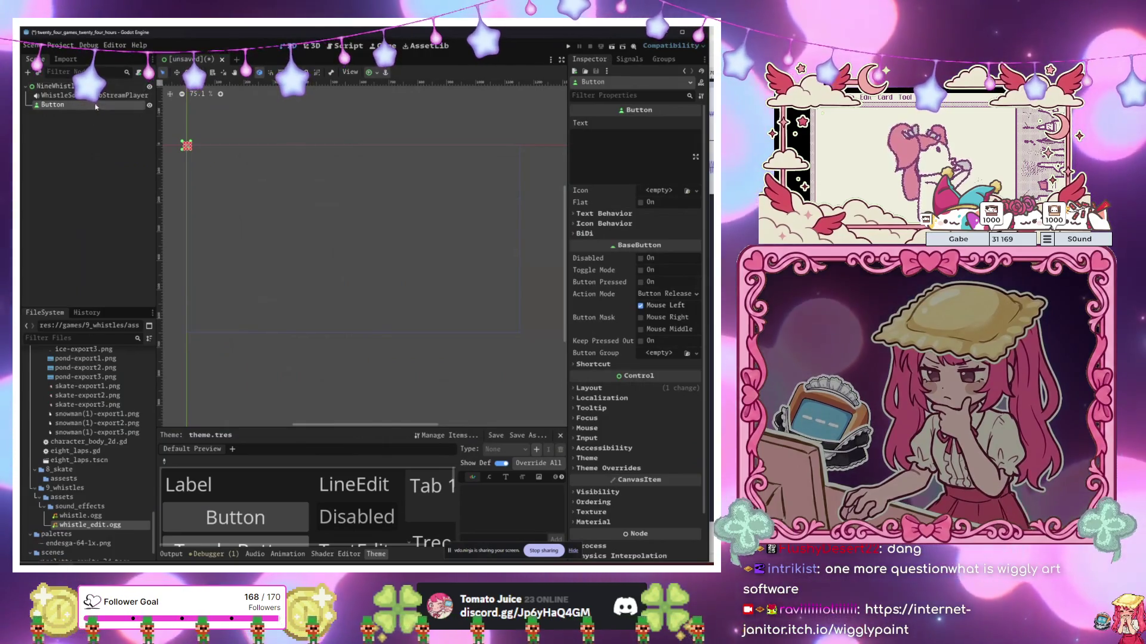
- Move the Button above the whistle audio player and rename it WhistleButton
drag(96, 107, 89, 93)
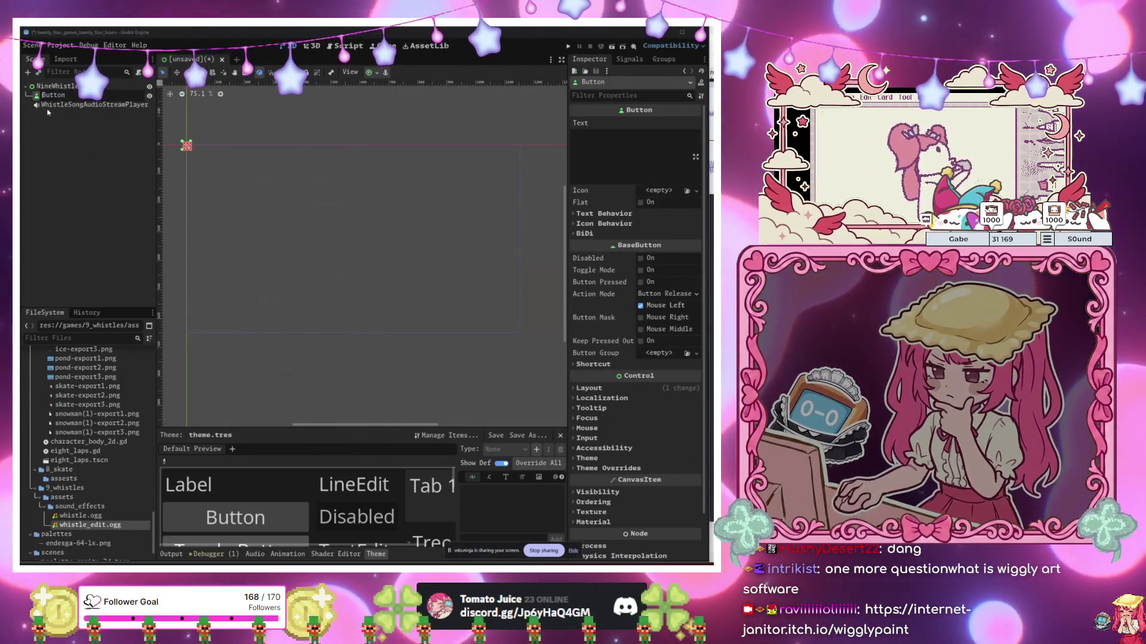
text(histle)
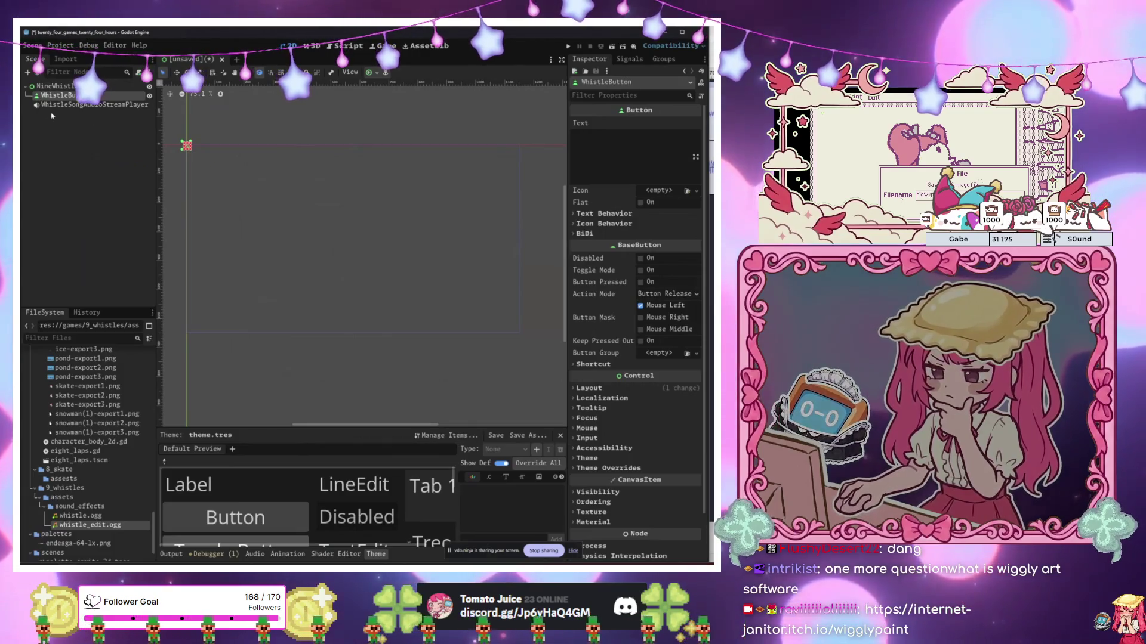
click(186, 171)
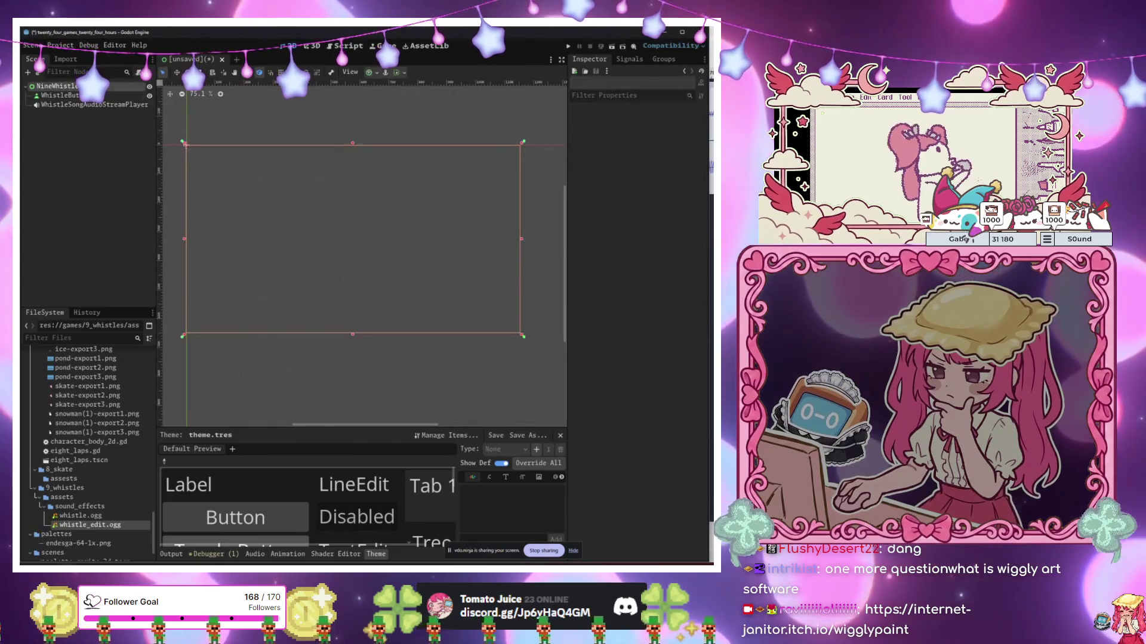
- Label WhistleButton 'Whistle Button' and position it near the bottom centre with an anchor preset
click(607, 151)
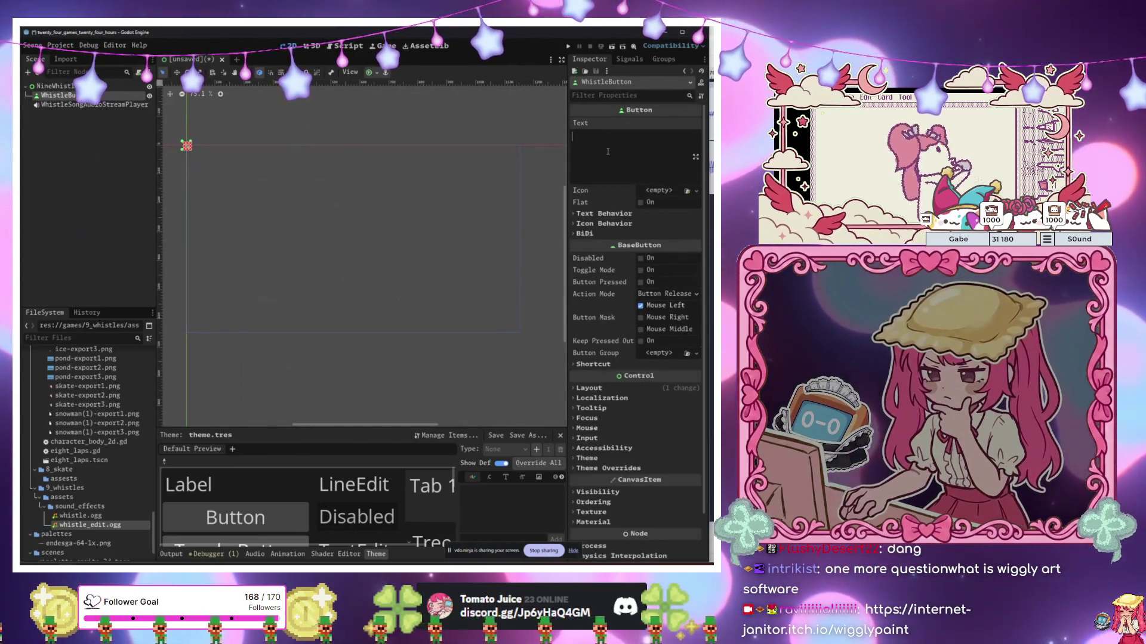
text(Whistle Button)
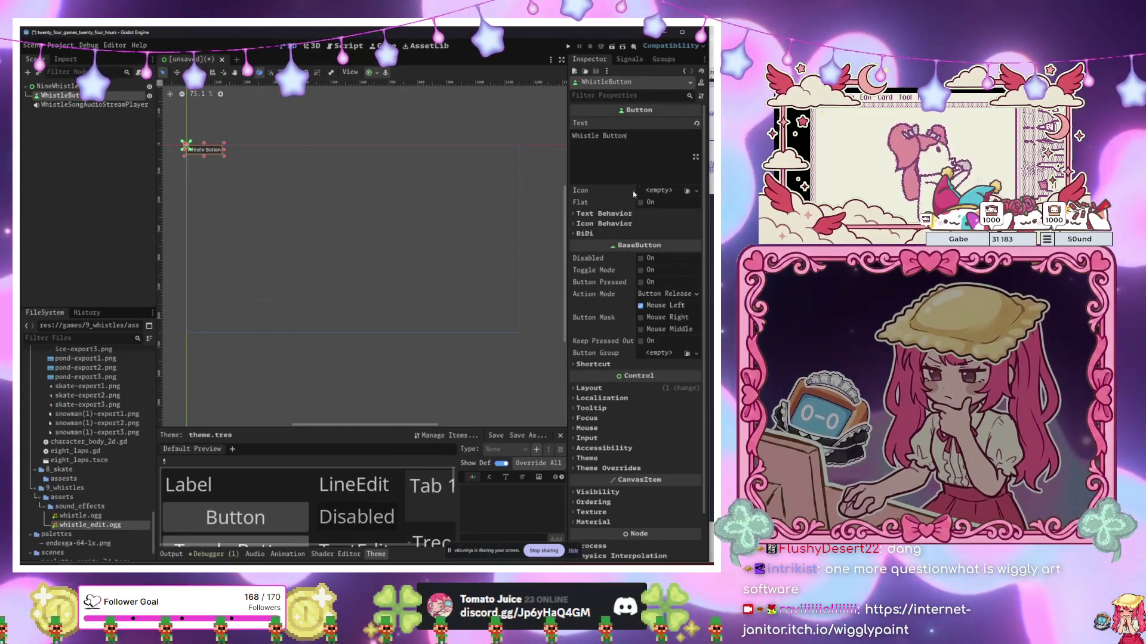
mouse_move(202, 152)
mouse_down()
mouse_move(218, 151)
mouse_move(356, 343)
mouse_move(354, 279)
mouse_up()
click(370, 72)
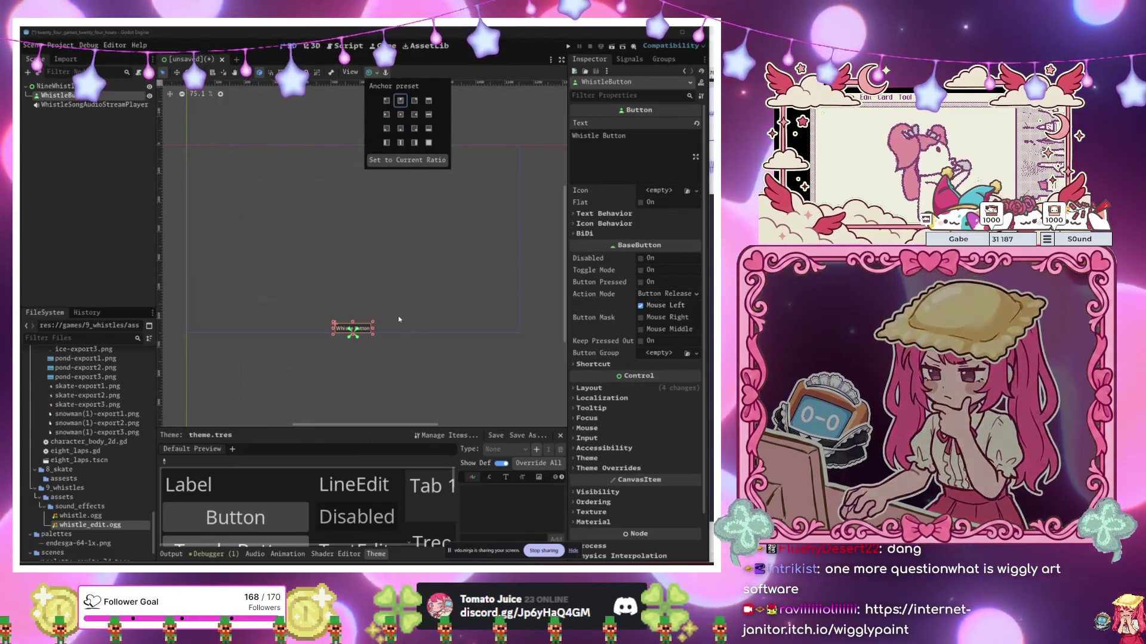
click(399, 143)
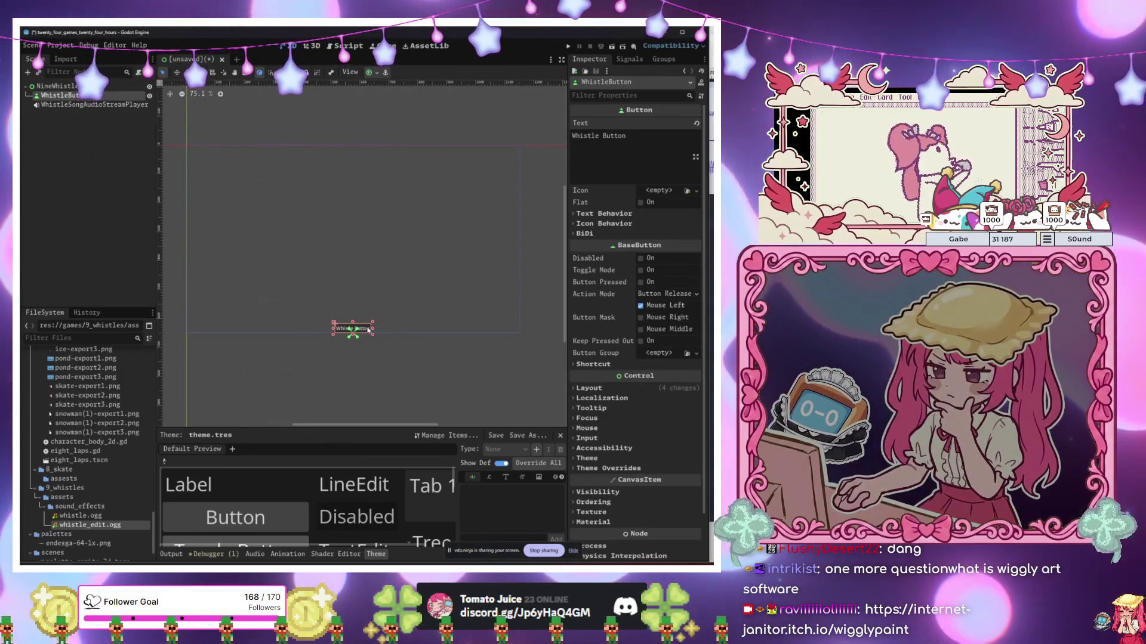
drag(368, 329, 379, 324)
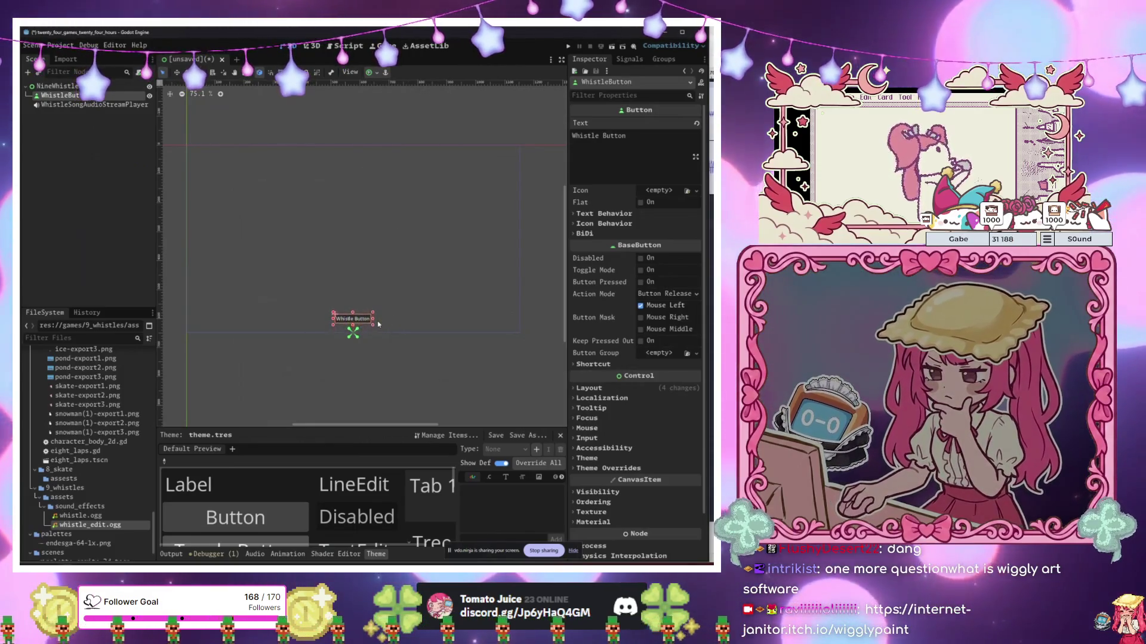
key(Up)
key(Up)
key(Up)
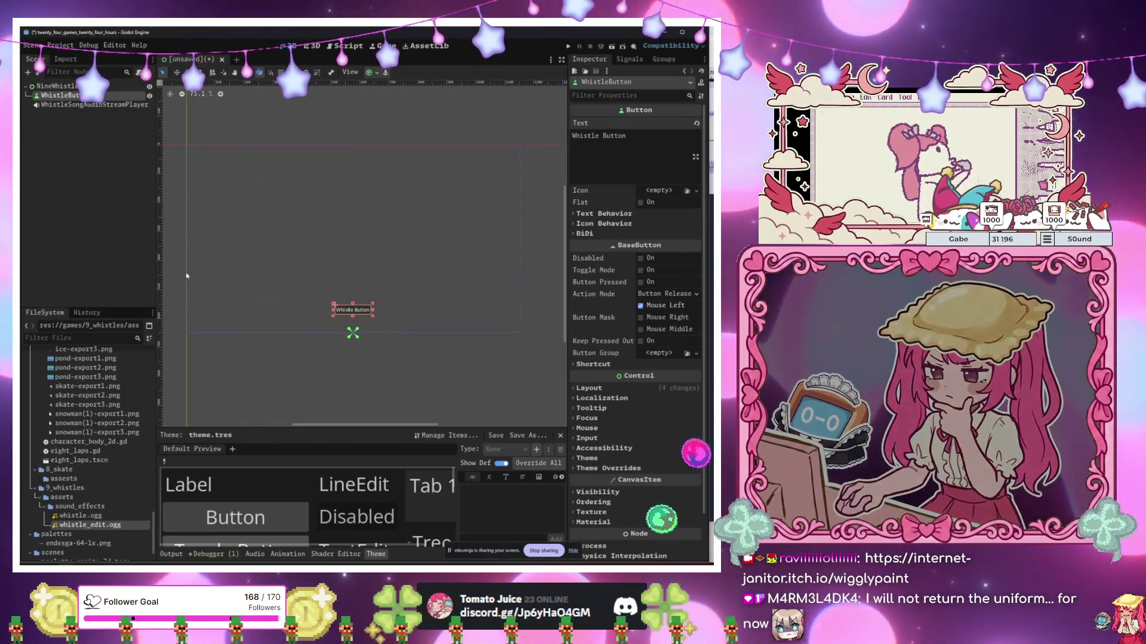
- Reselect the Whistle Button on the canvas, then select the NineWhistles root node
click(404, 339)
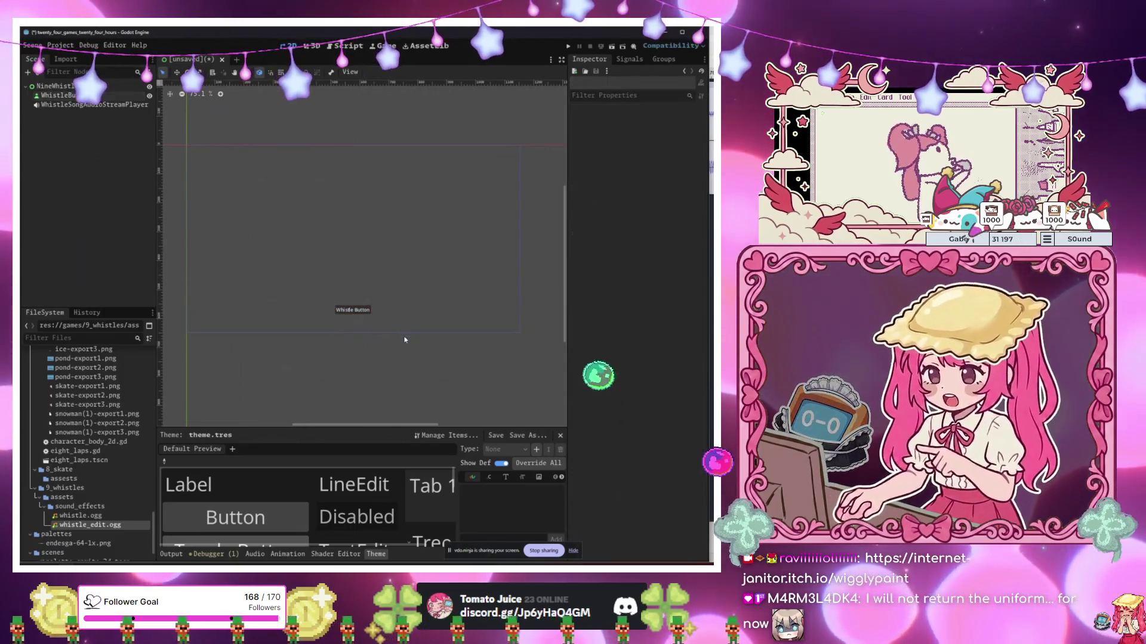
click(365, 313)
click(376, 294)
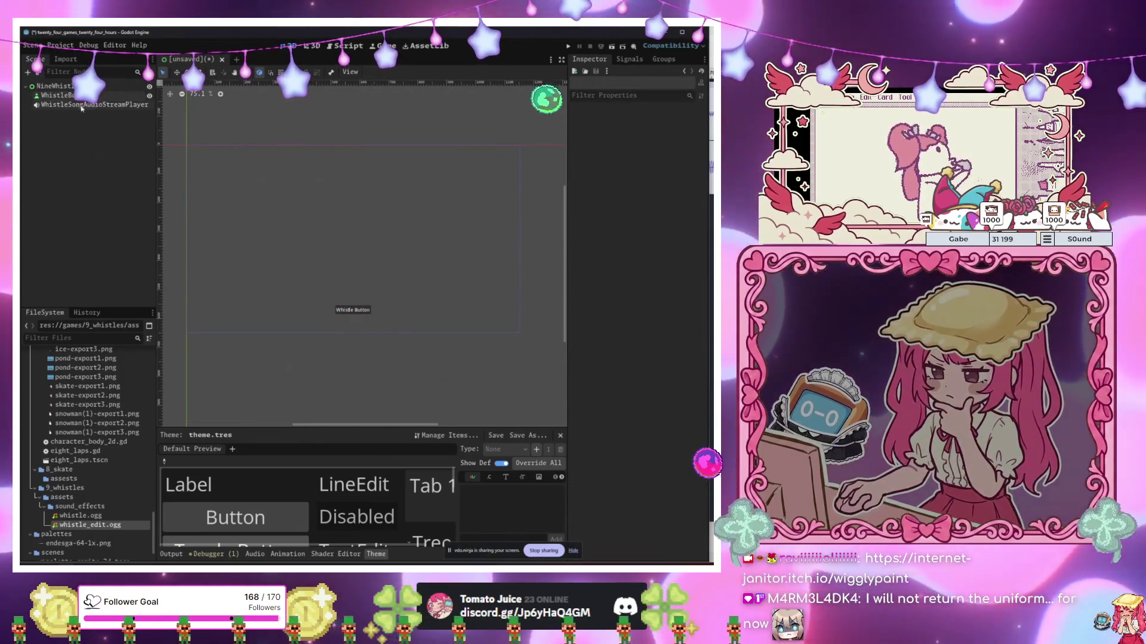
click(358, 309)
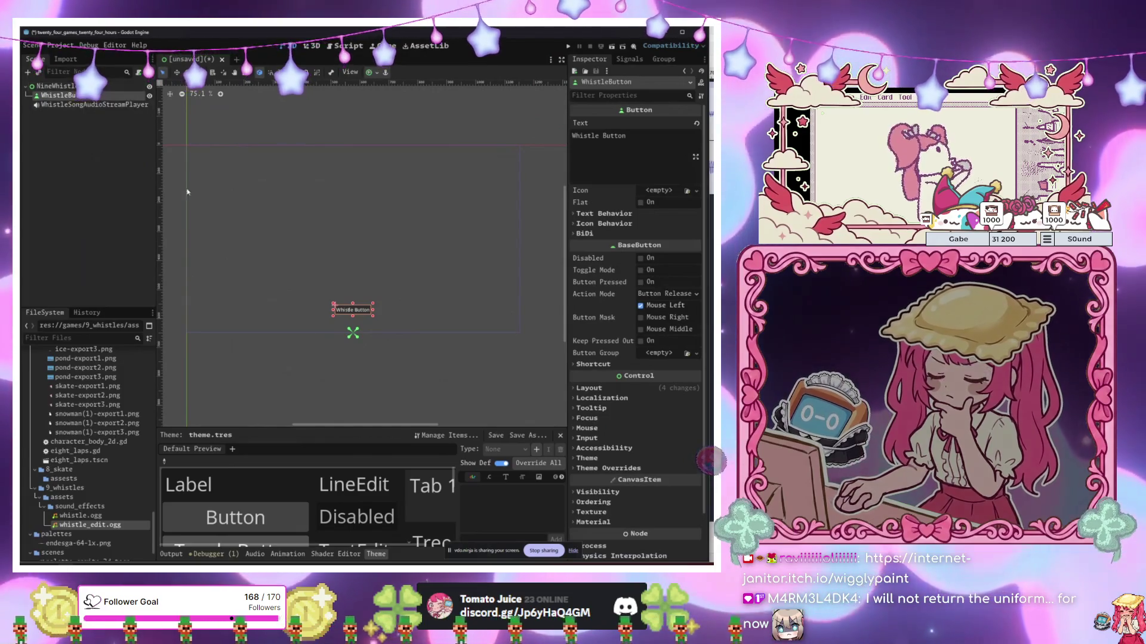
click(261, 256)
click(60, 95)
click(55, 86)
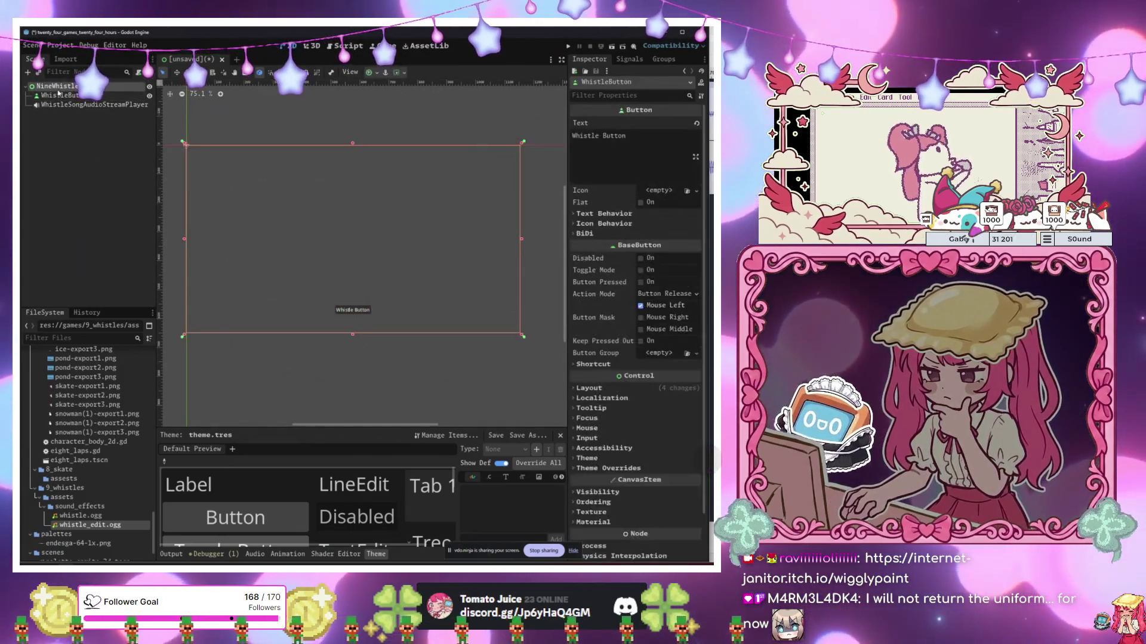
- Add a Full Rect ColorRect above WhistleButton and rename it BackgroundColorRect
key(ctrl+a)
text(colorrect)
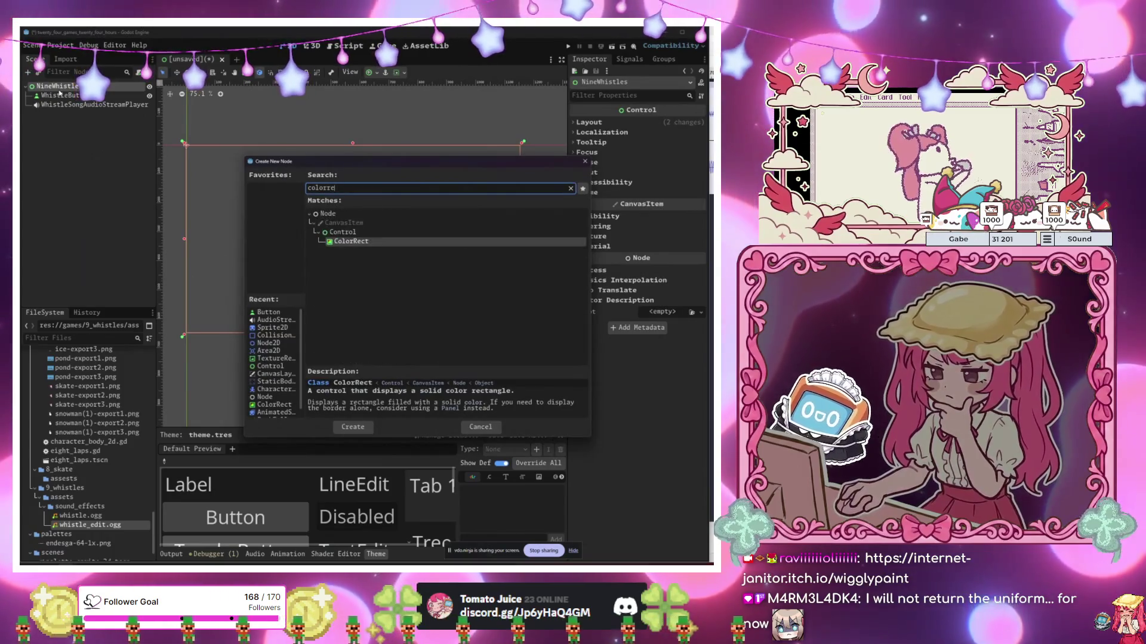
key(Return)
click(369, 73)
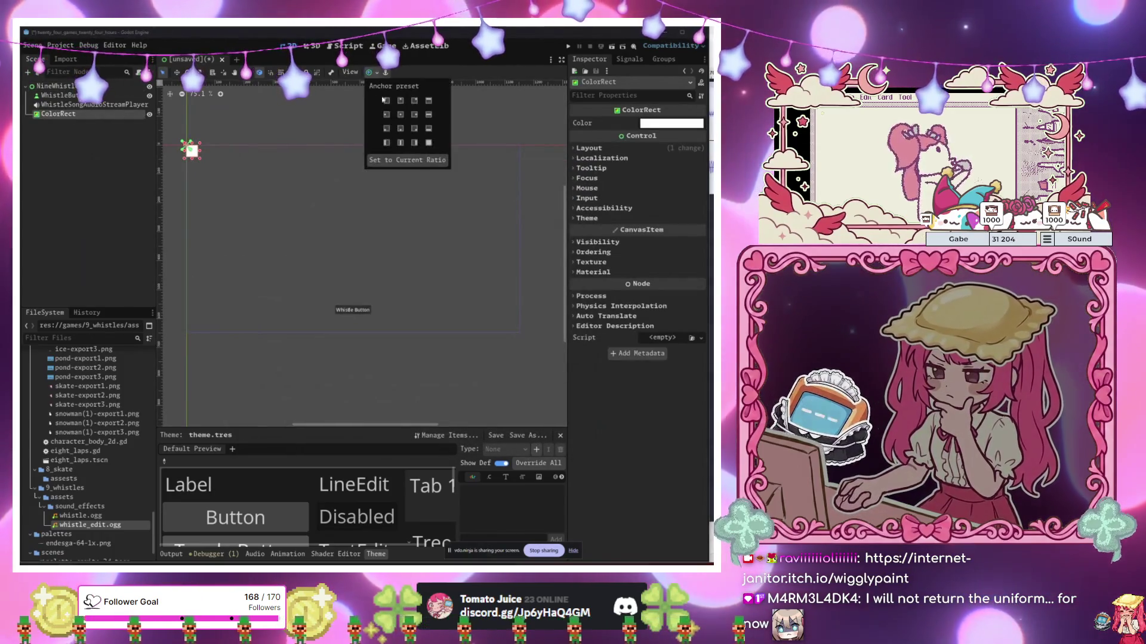
click(430, 143)
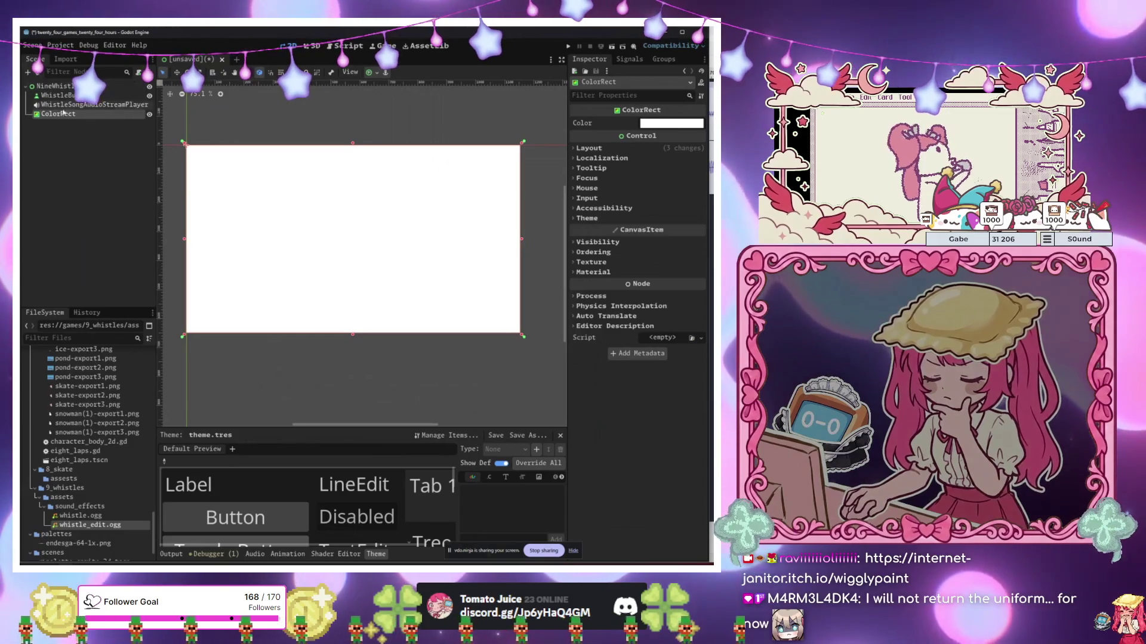
drag(57, 97, 57, 95)
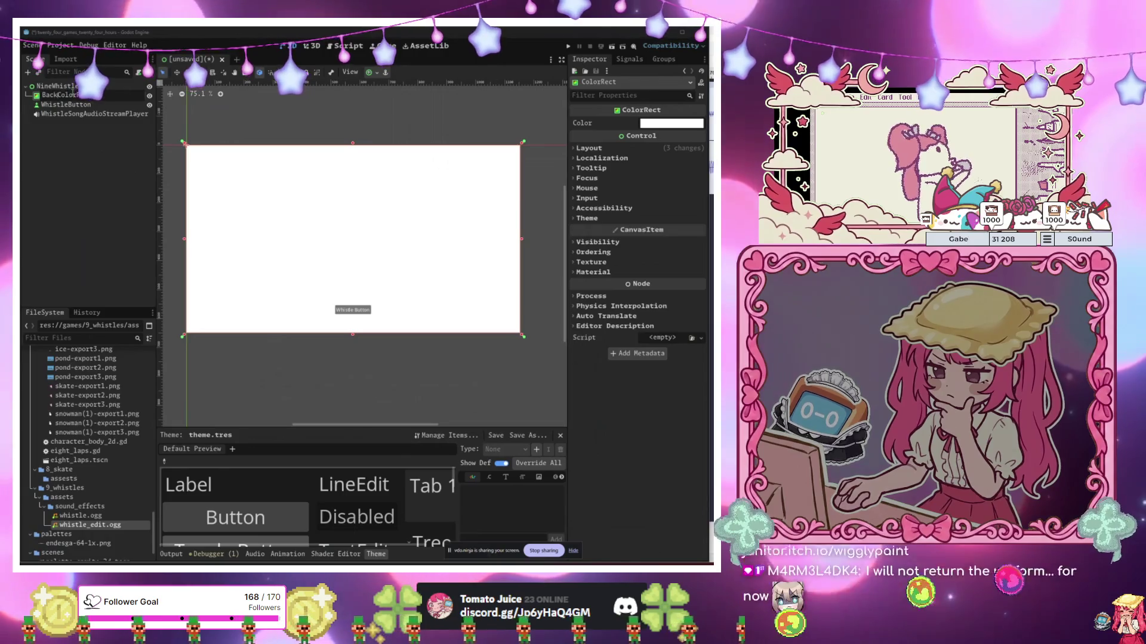
click(73, 95)
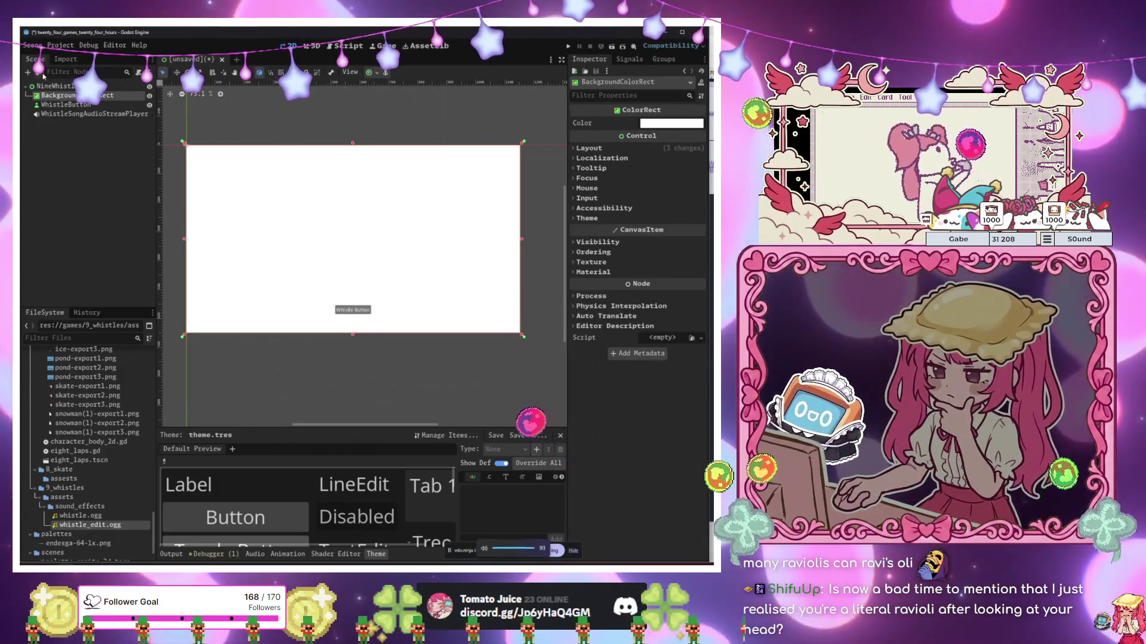
click(69, 95)
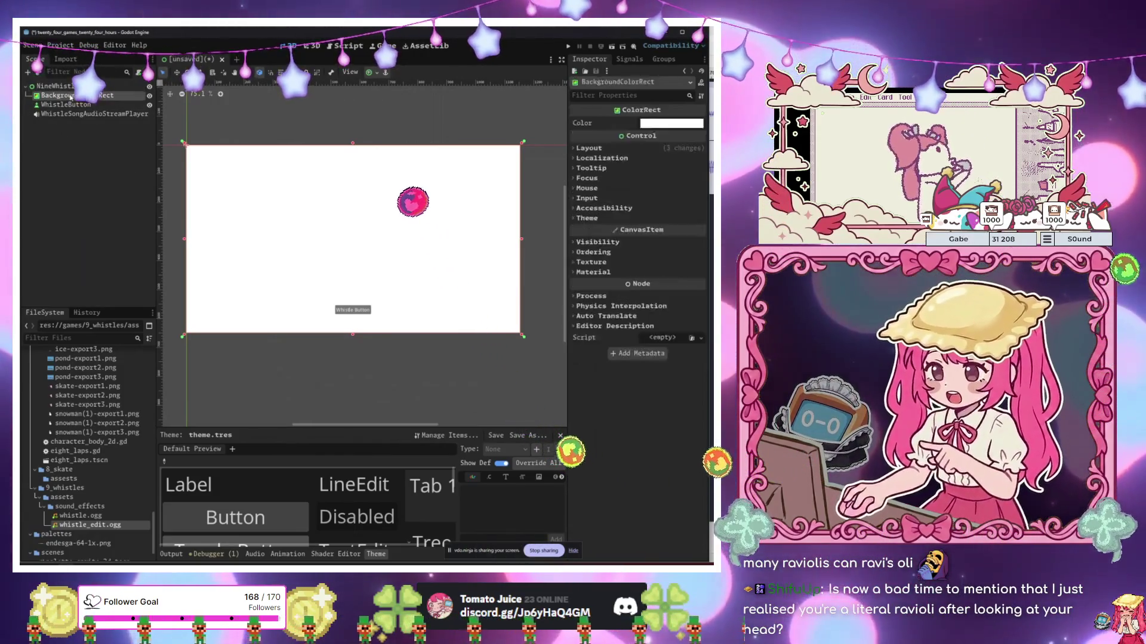
- Instance the PaletteSprite2D scene and open BackgroundColorRect's colour picker, entering hex 424242
key(ctrl+v)
key(ctrl+shift+a)
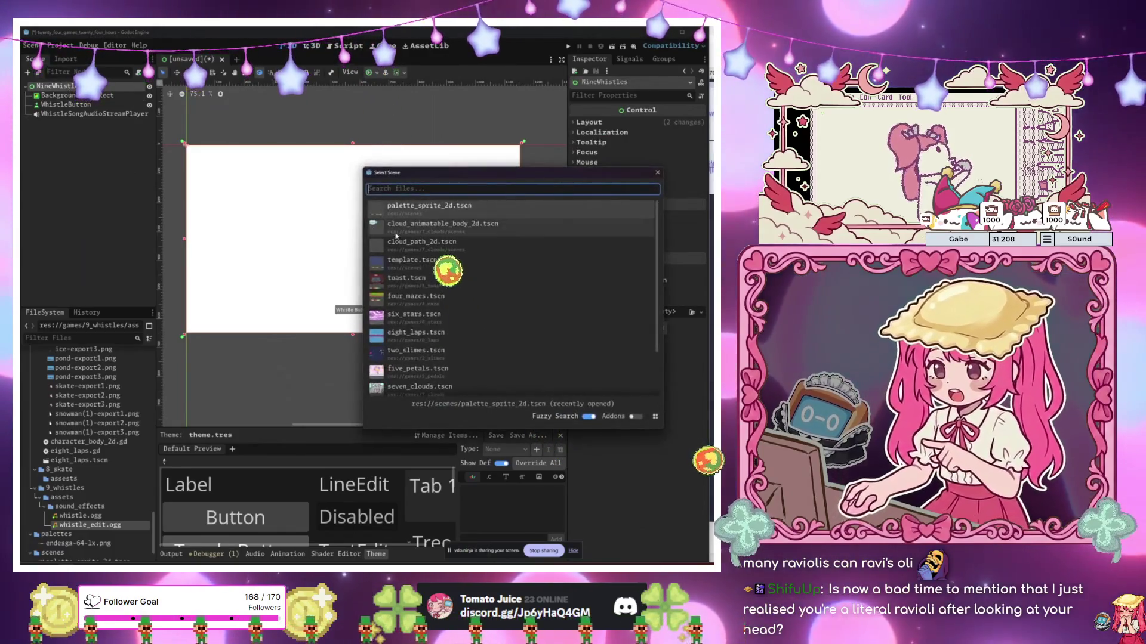
click(277, 277)
scroll(456, 205, down, 2)
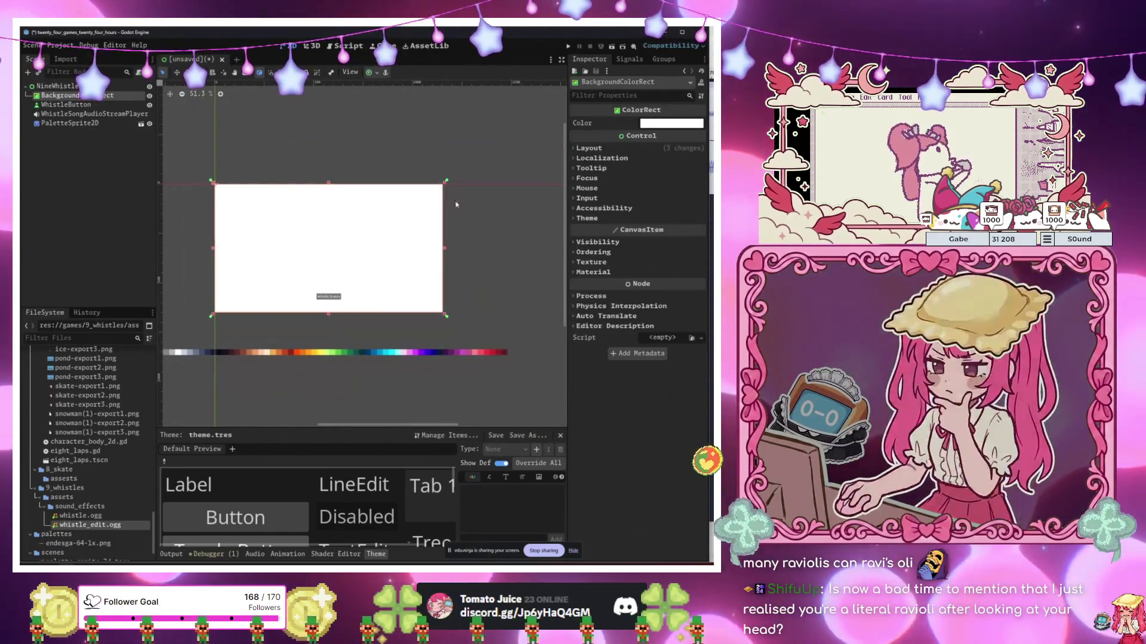
click(655, 123)
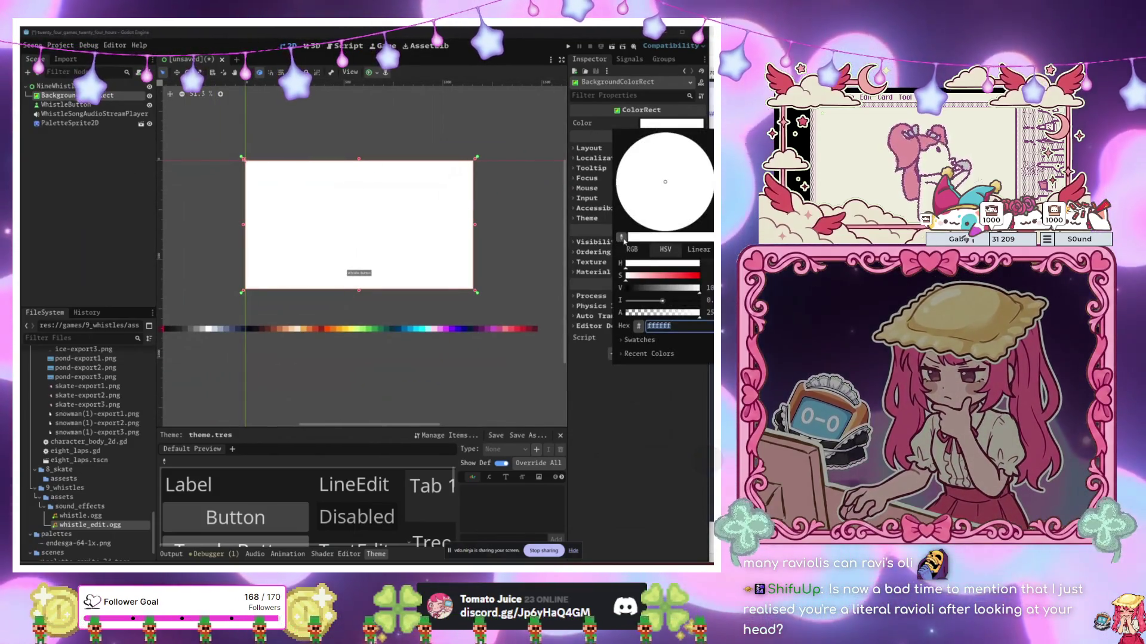
text(424242)
key(Return)
- Eyedrop dark purple #0e071b from the palette strip as the background colour
click(621, 236)
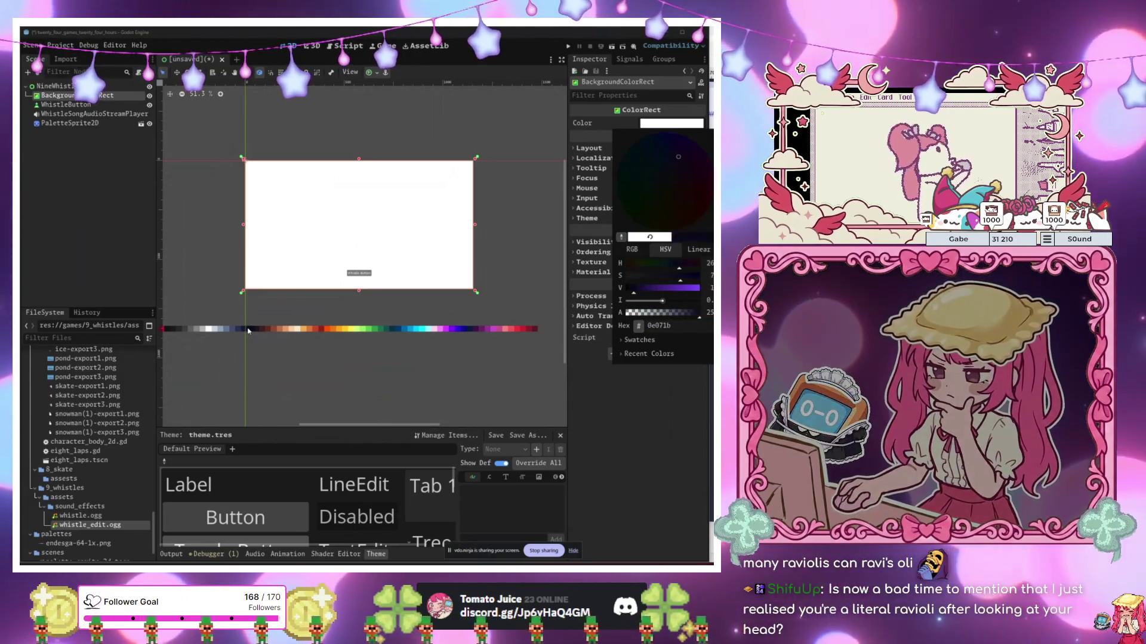
click(248, 329)
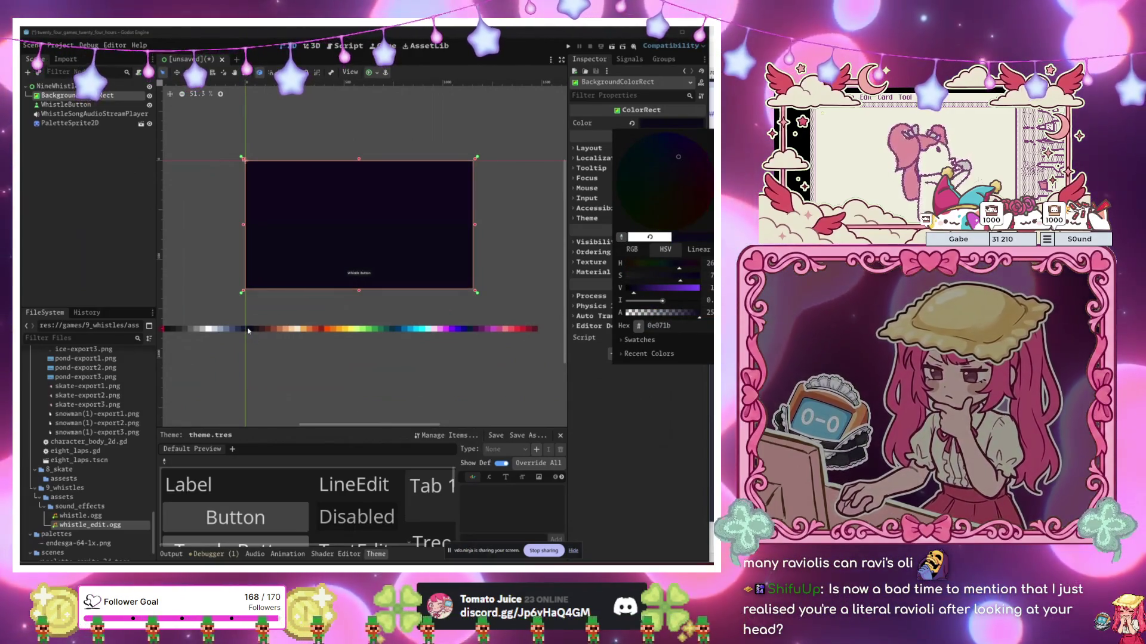
click(366, 269)
scroll(366, 271, up, 3)
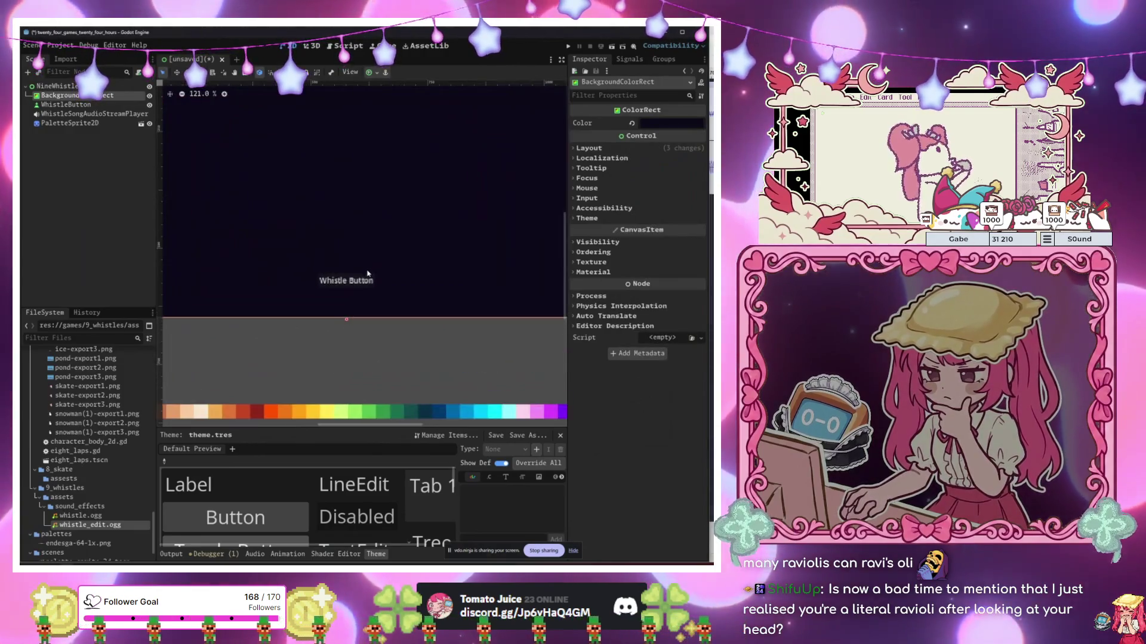
click(360, 279)
scroll(417, 277, down, 3)
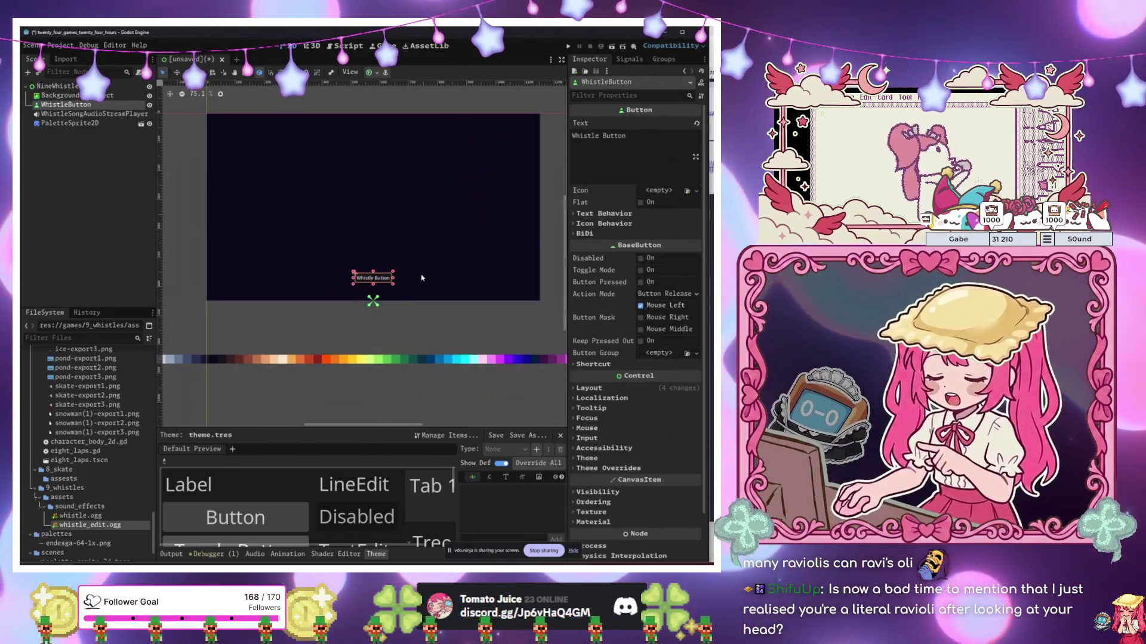
- Give the WhistleButton a 32 px Font Size theme override
click(89, 124)
click(90, 106)
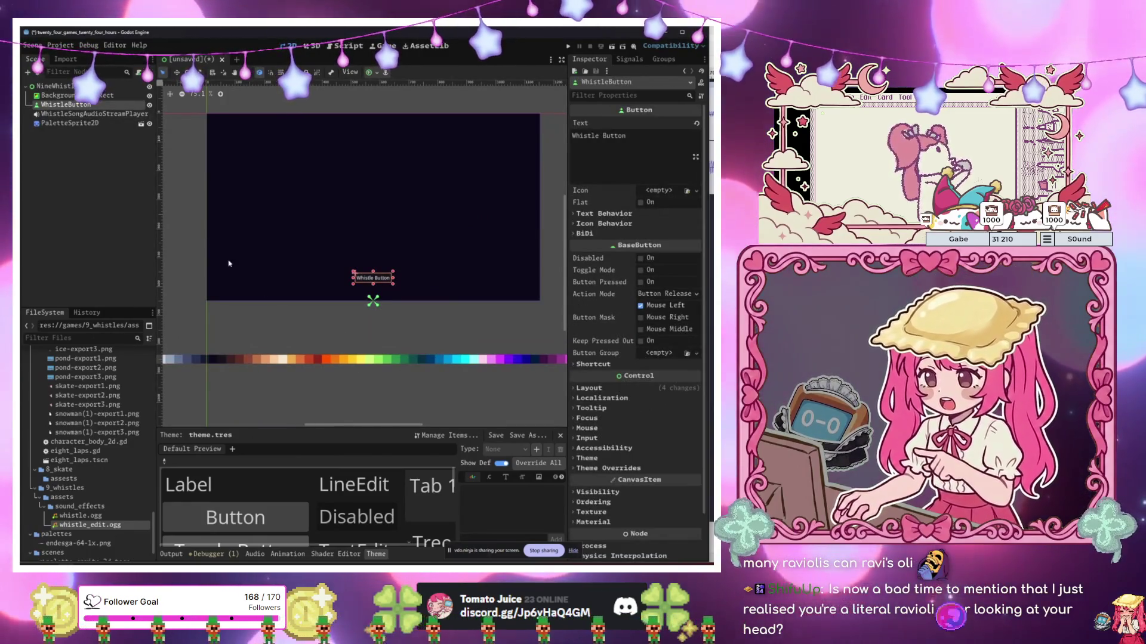
click(206, 328)
click(358, 278)
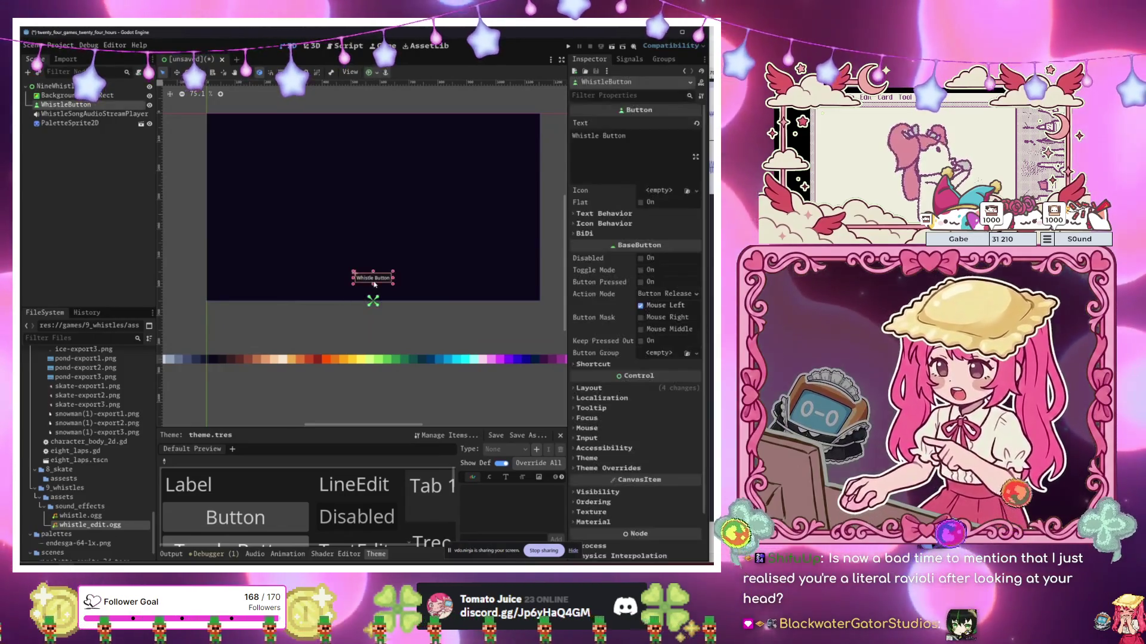
click(610, 469)
click(603, 507)
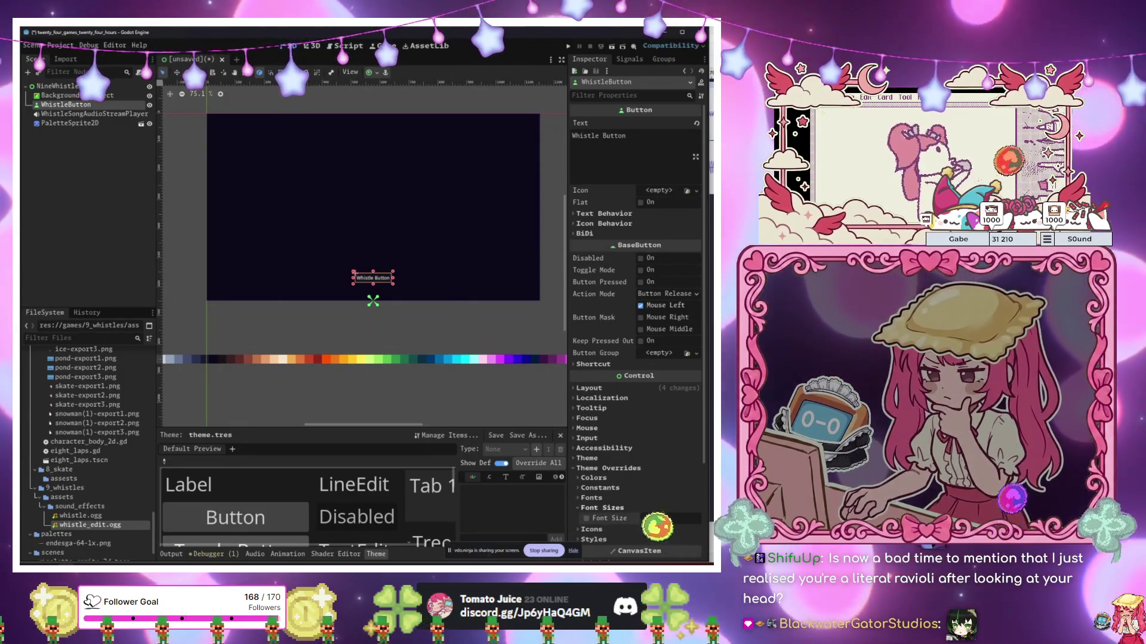
click(586, 519)
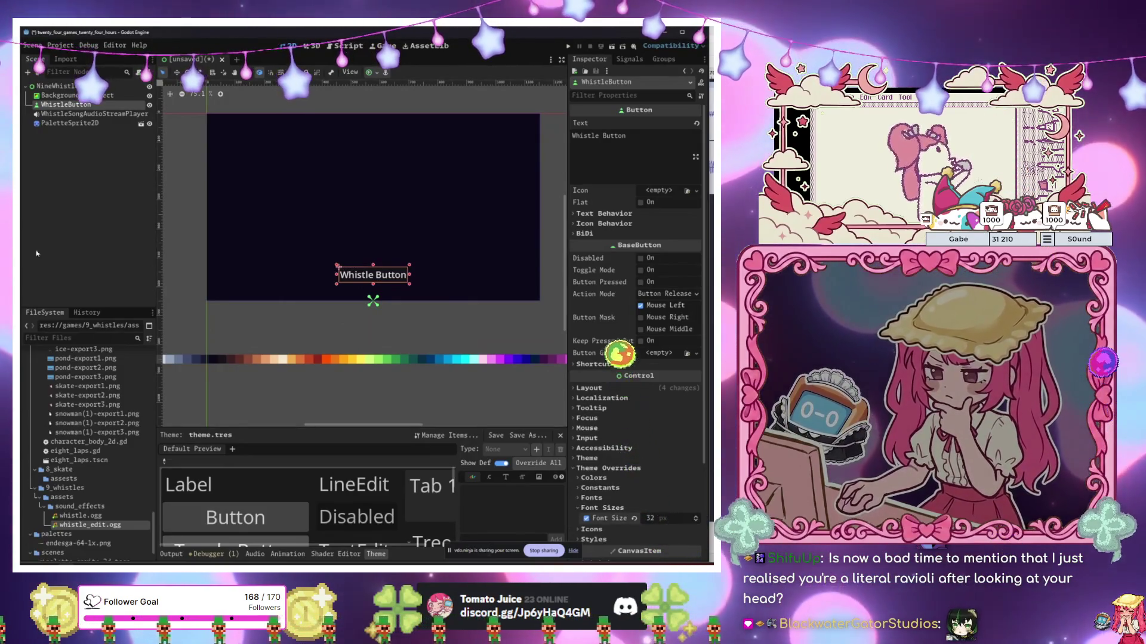
- Load theme.tres as the Theme of the NineWhistles root node
click(57, 86)
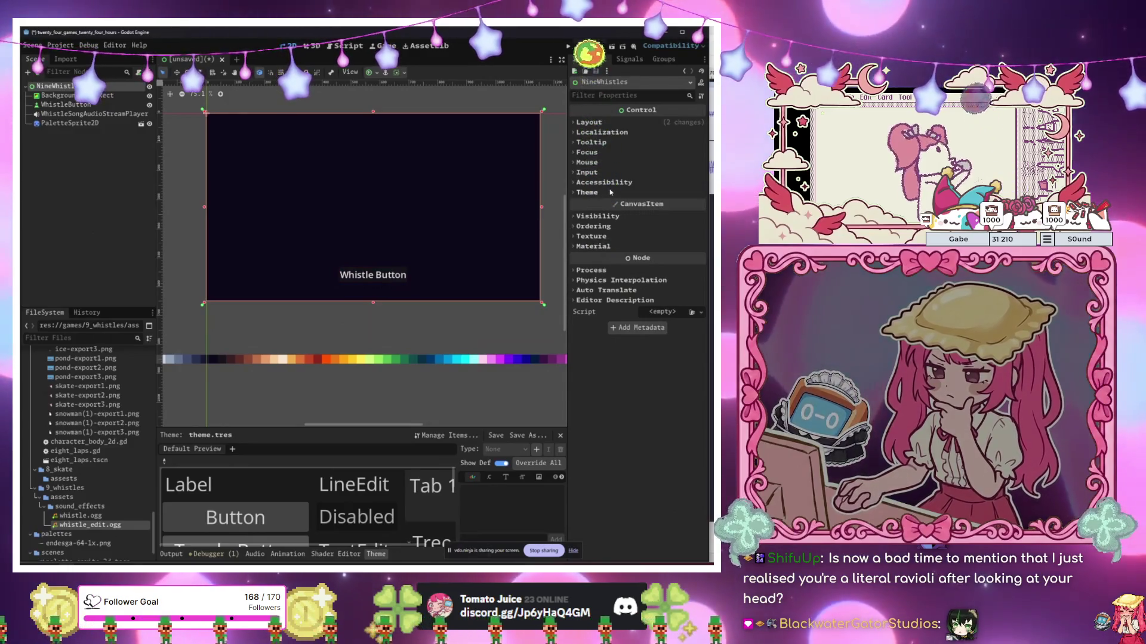
click(610, 192)
click(667, 203)
click(666, 241)
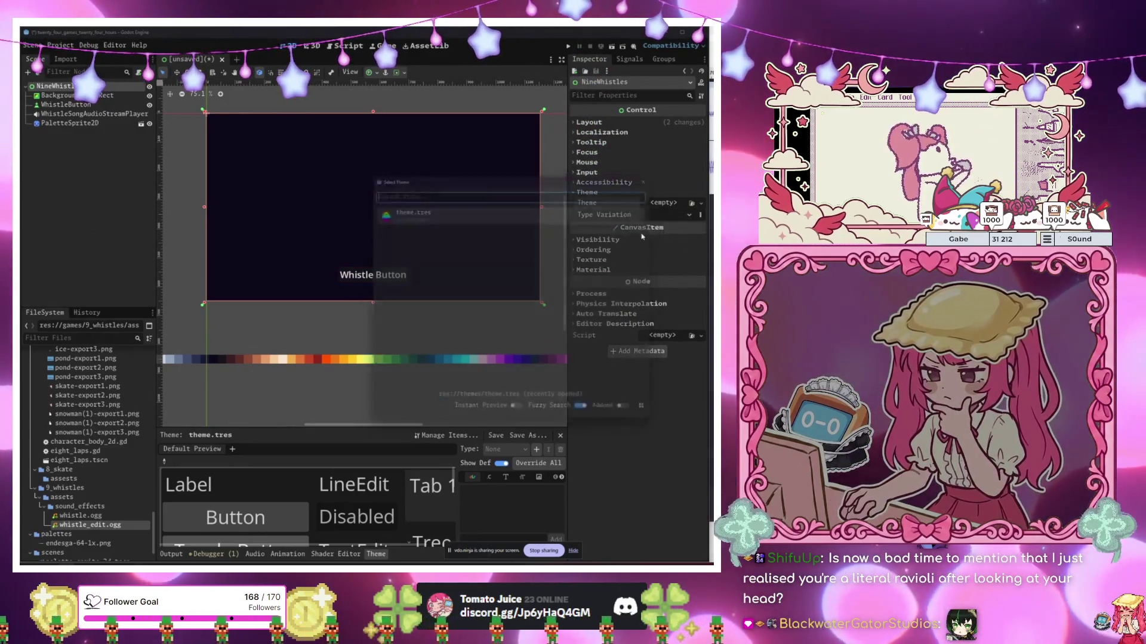
key(Escape)
click(412, 345)
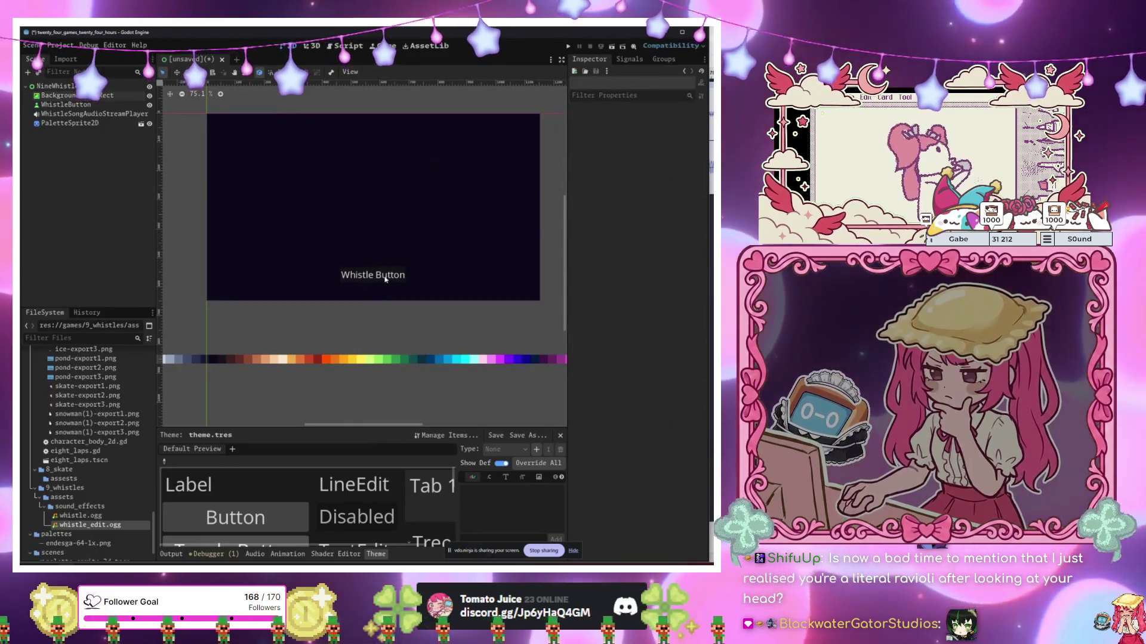
- Check the themed Whistle Button on the canvas, then reselect the NineWhistles root
click(373, 276)
click(383, 312)
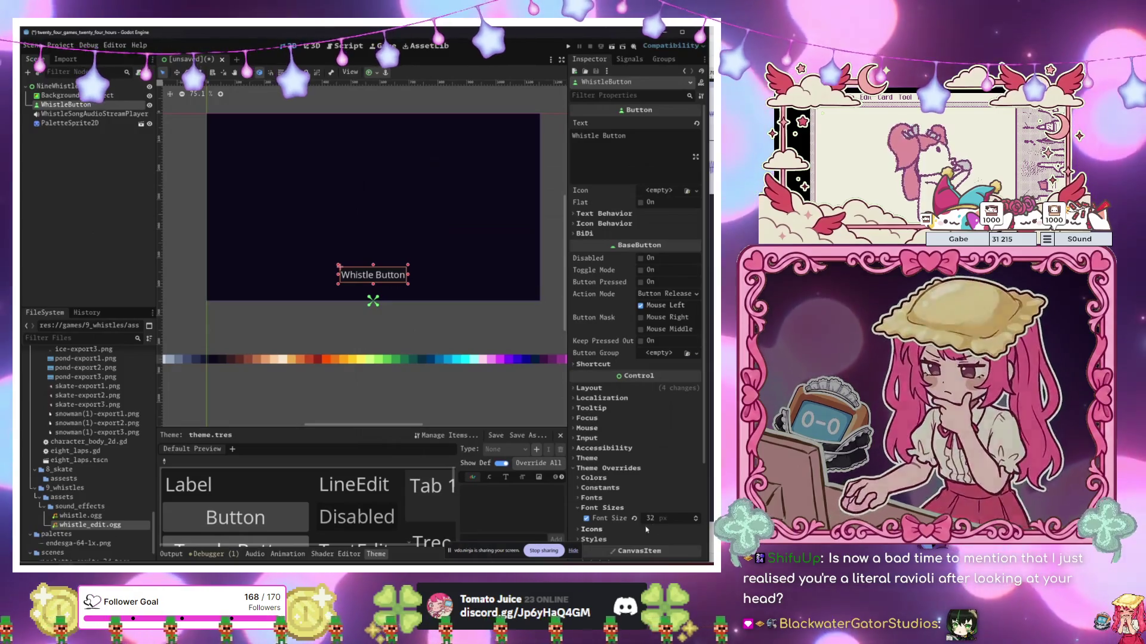
click(485, 330)
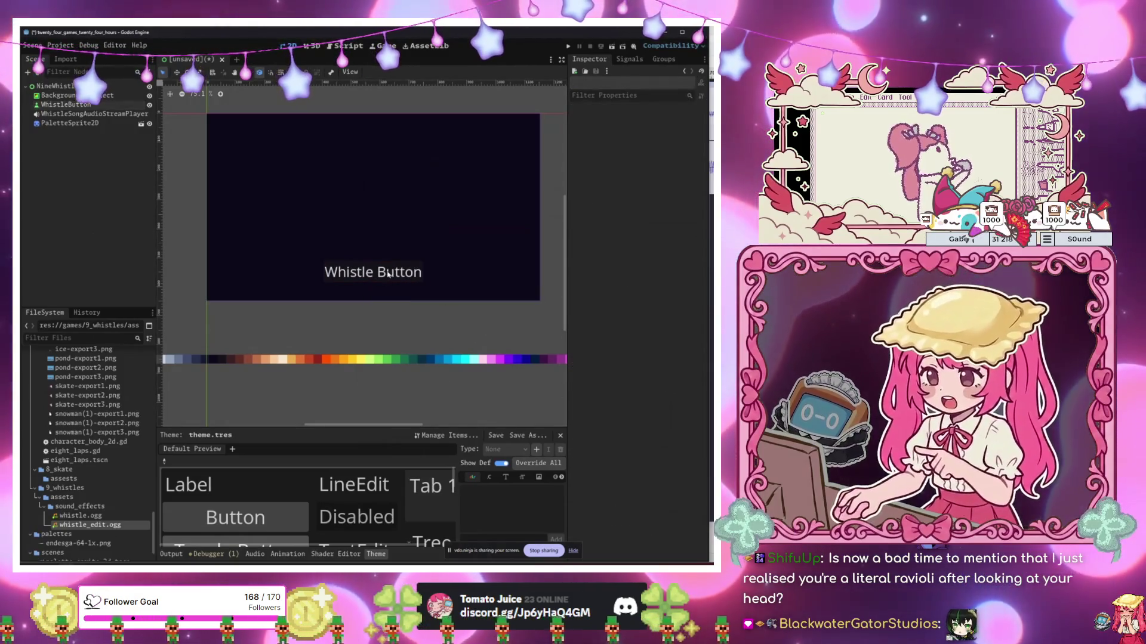
click(388, 273)
click(391, 311)
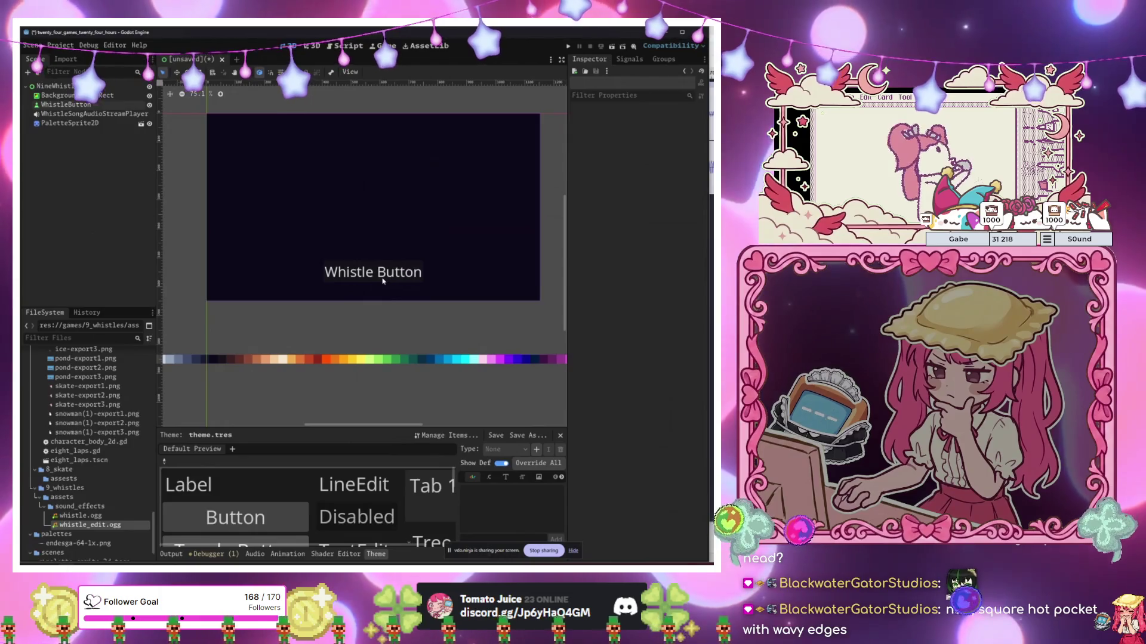
click(383, 281)
click(375, 306)
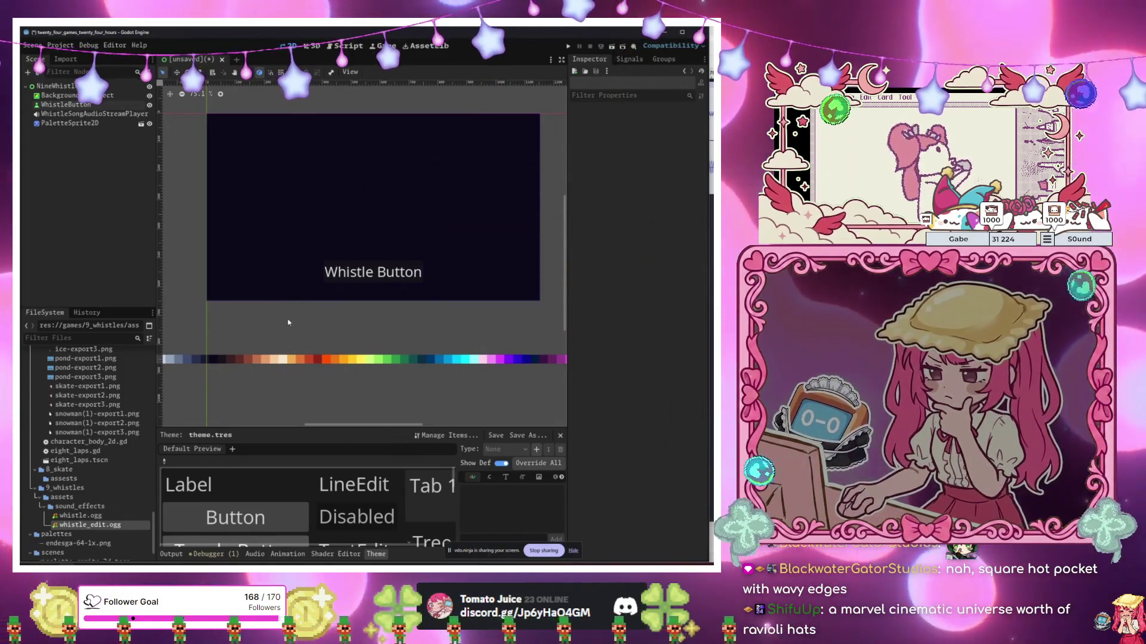
click(200, 280)
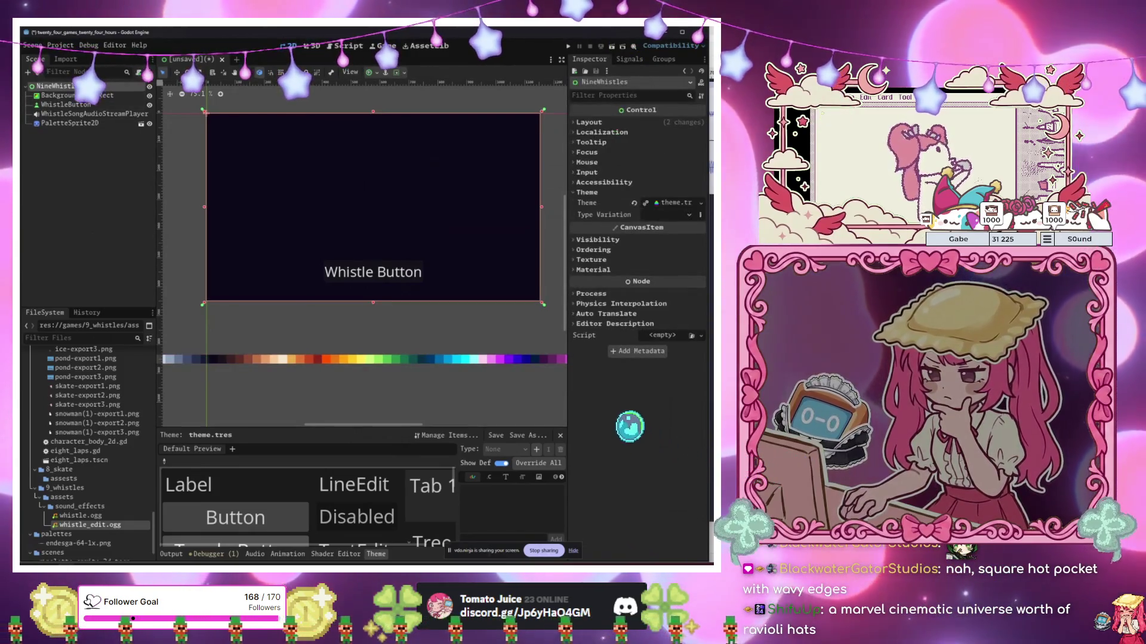
- Add an HBoxContainer under NineWhistles with a pasted RichTextLabel inside, and save the scene
key(ctrl+a)
text(hbox)
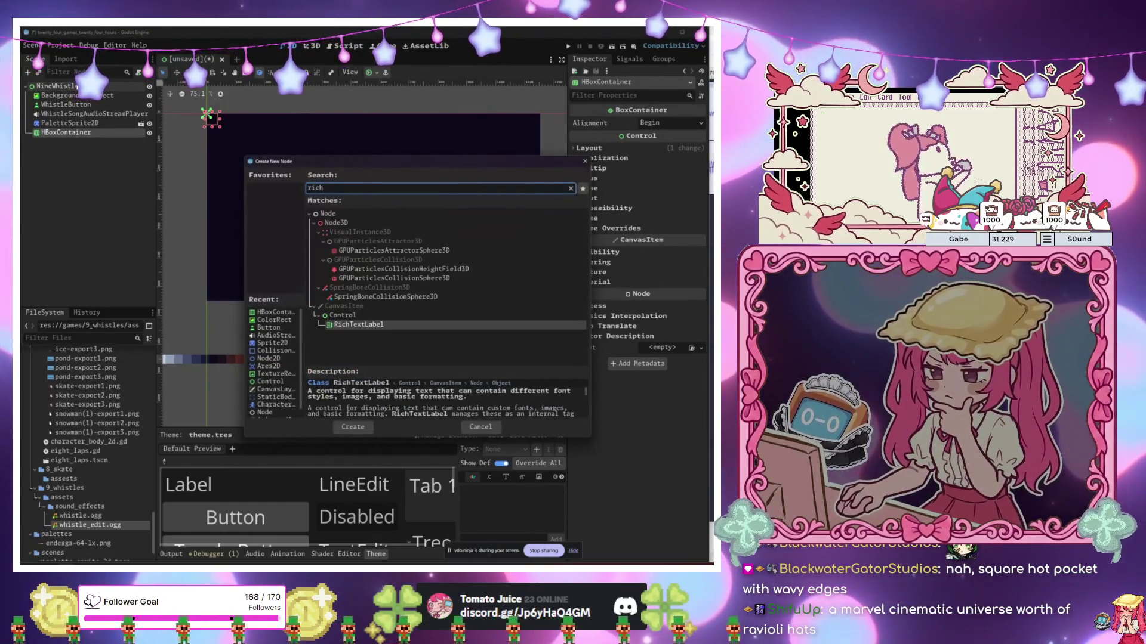
key(Return)
key(ctrl+v)
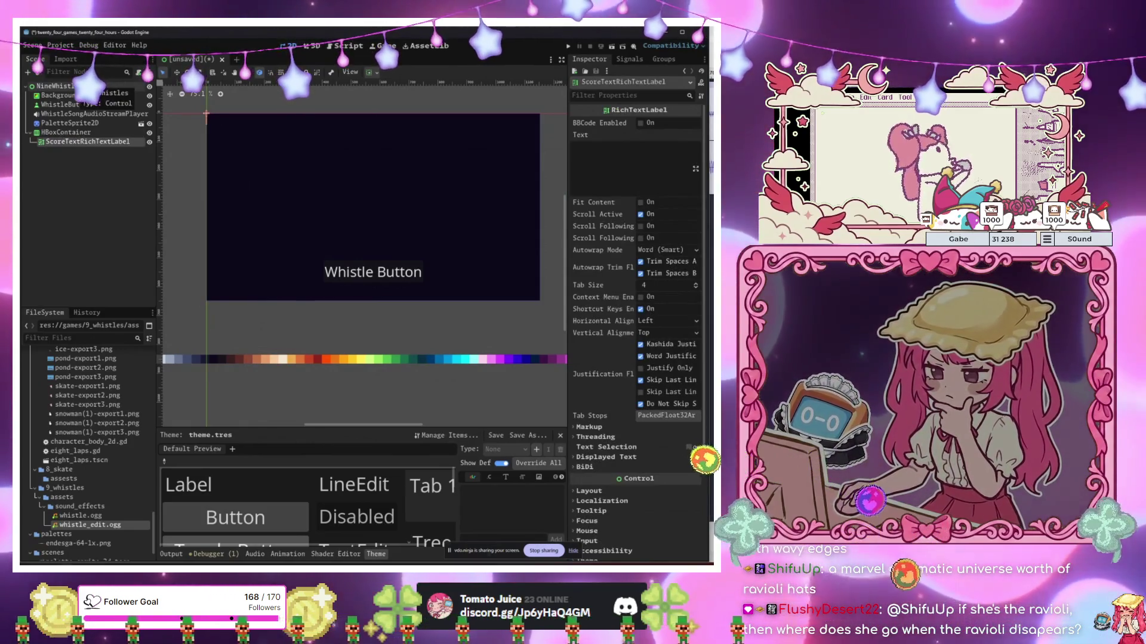
key(ctrl+s)
key(Escape)
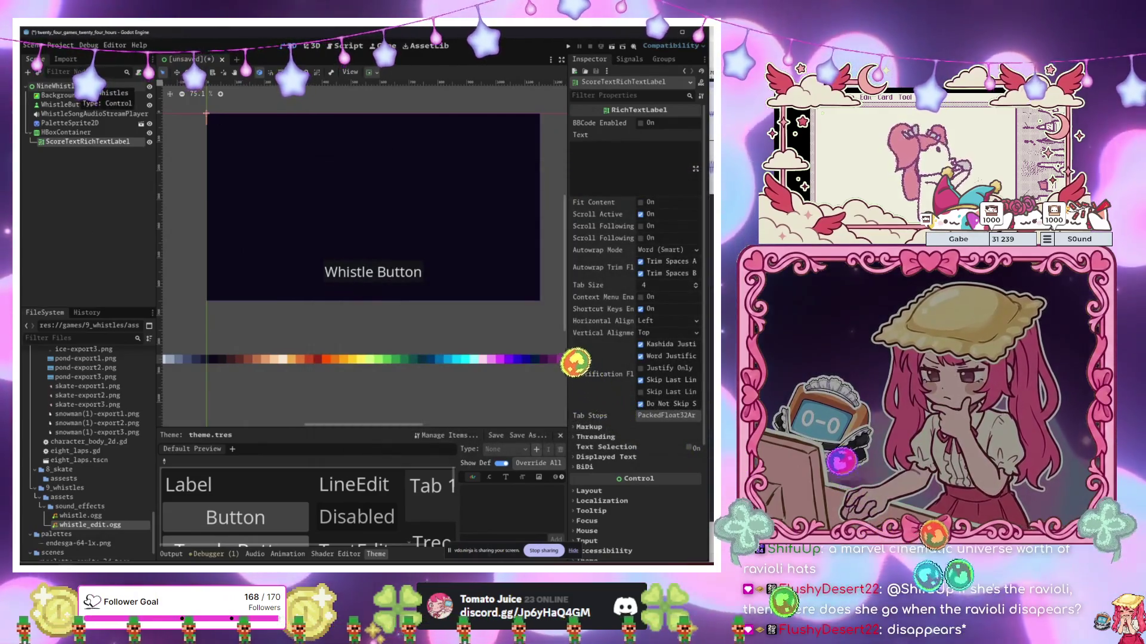
- Duplicate the score label and rename the copy ScoreNumberRichTextLabel
key(ctrl+d)
double_click(83, 150)
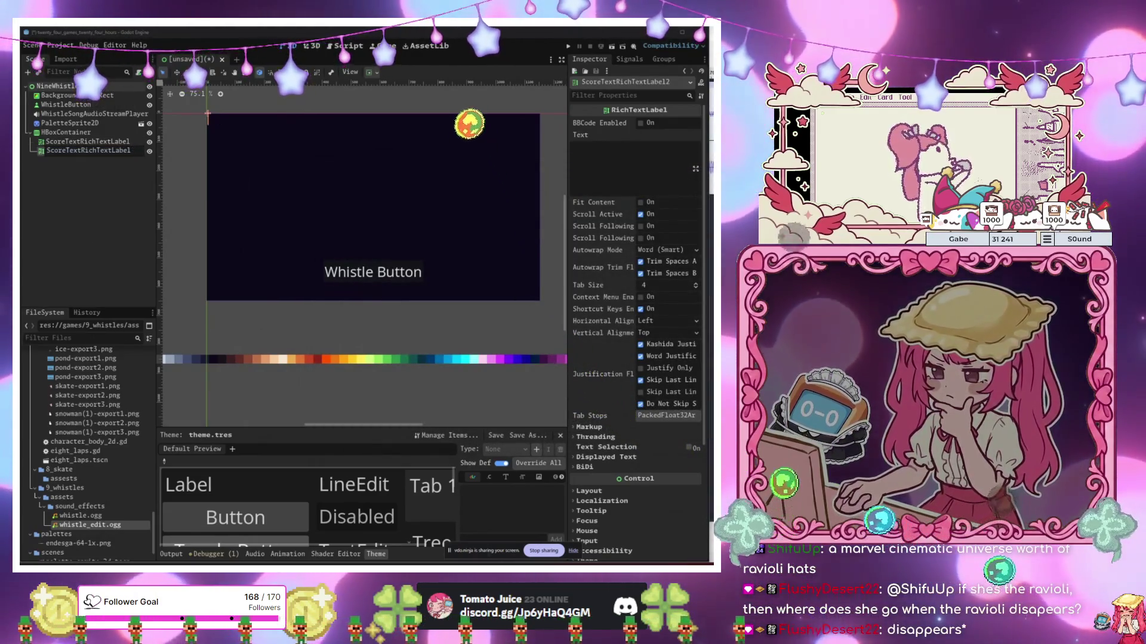
key(BackSpace)
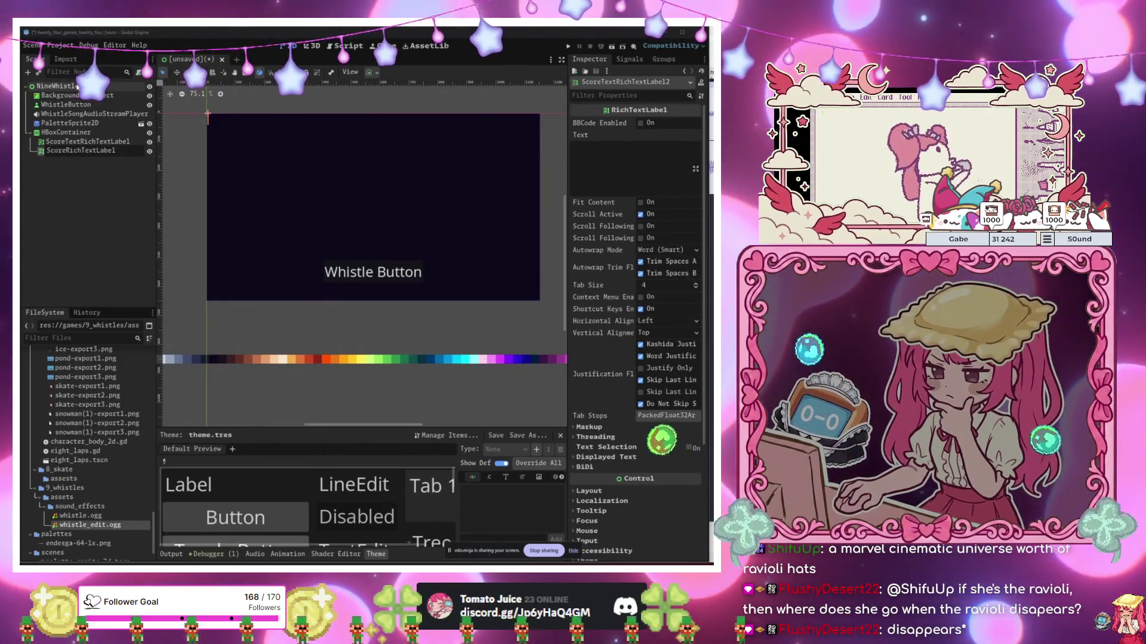
text(Number)
key(Return)
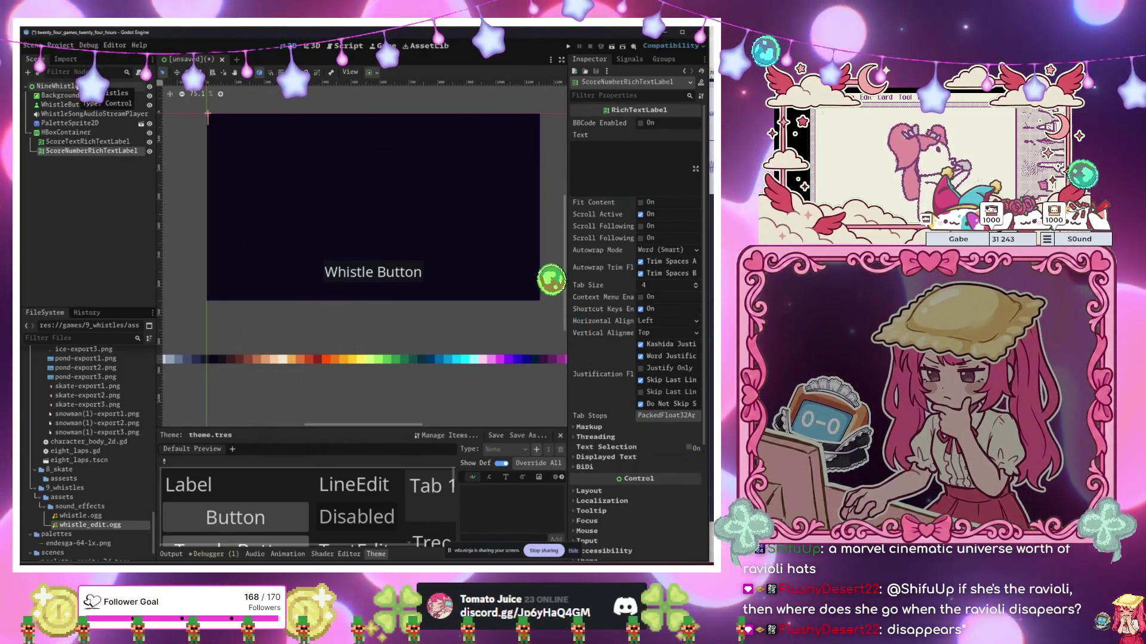
- Give both score labels a vertical alignment, the text 'Score:', and horizontal Expand
click(99, 141)
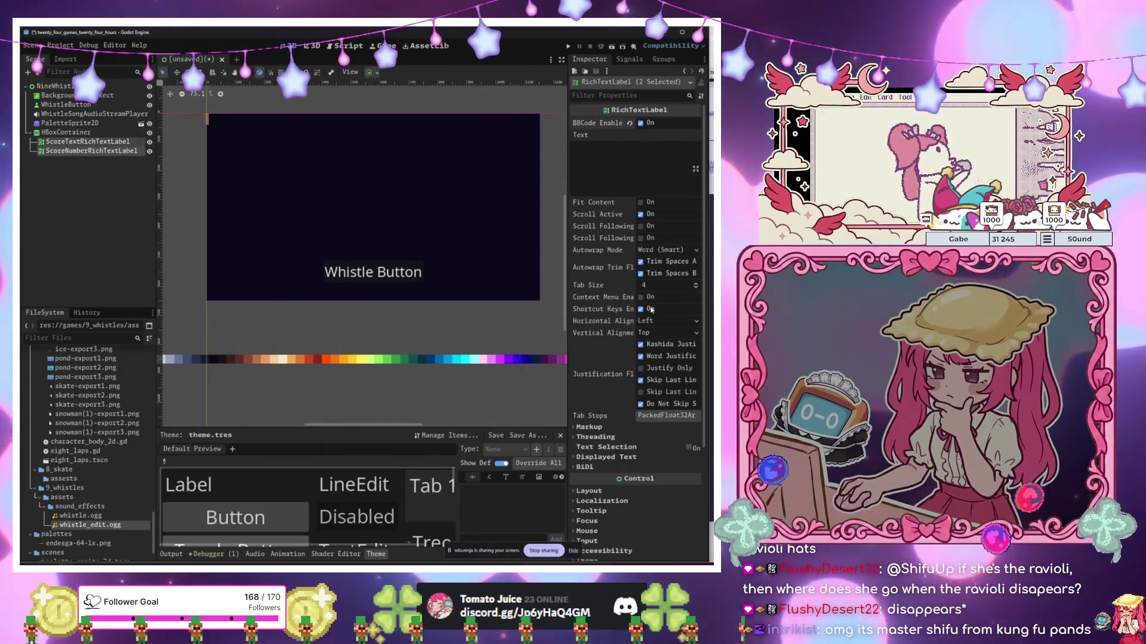
click(656, 332)
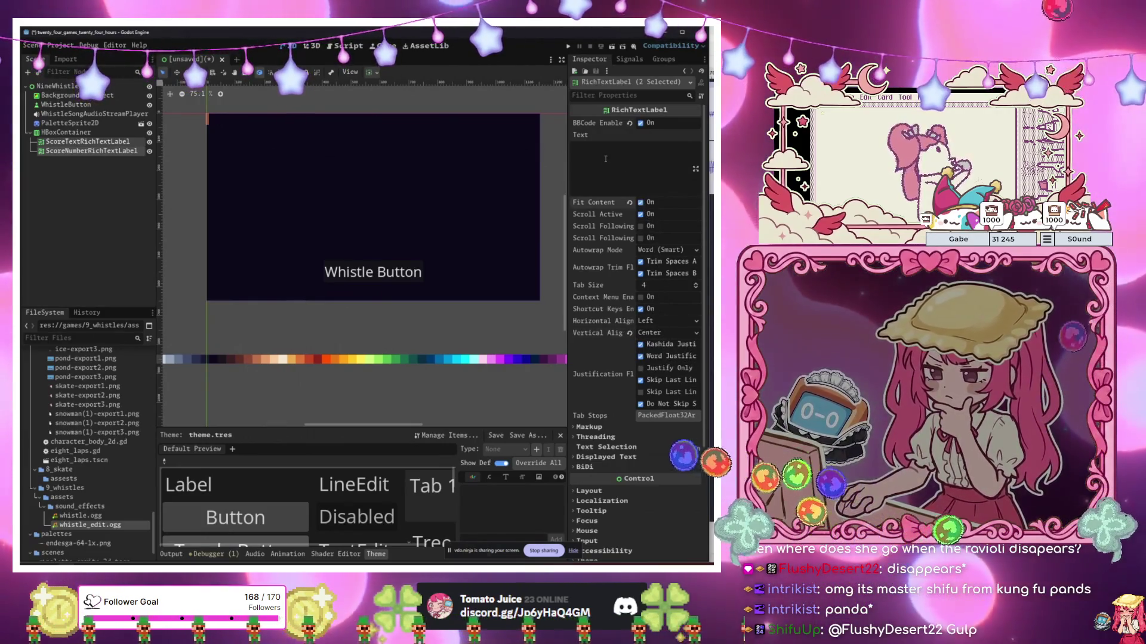
click(602, 157)
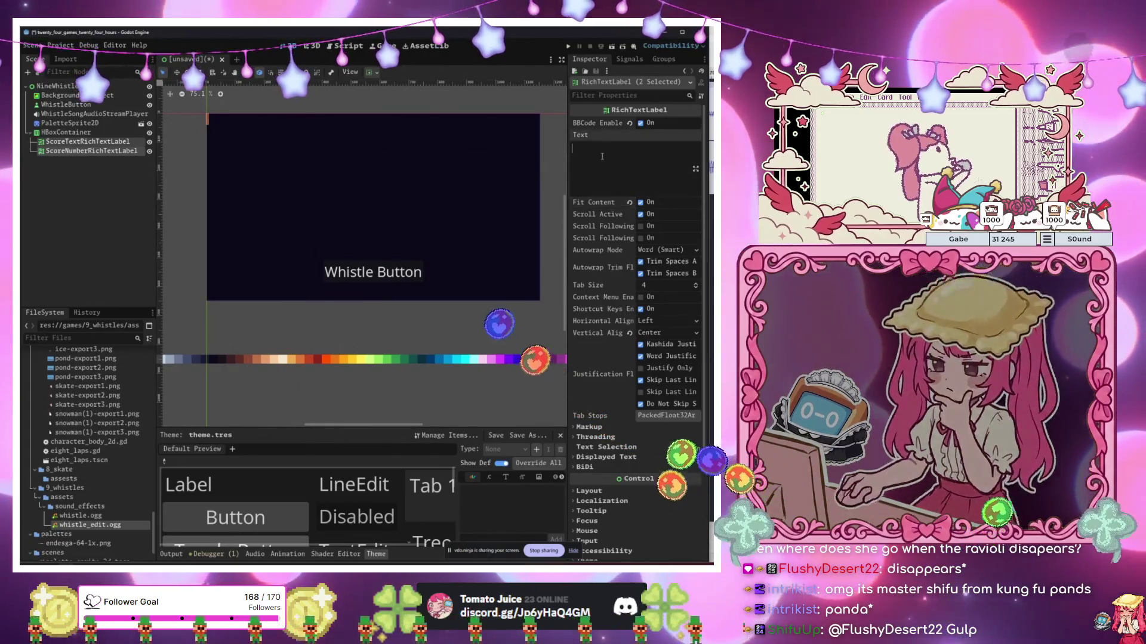
text(Score:)
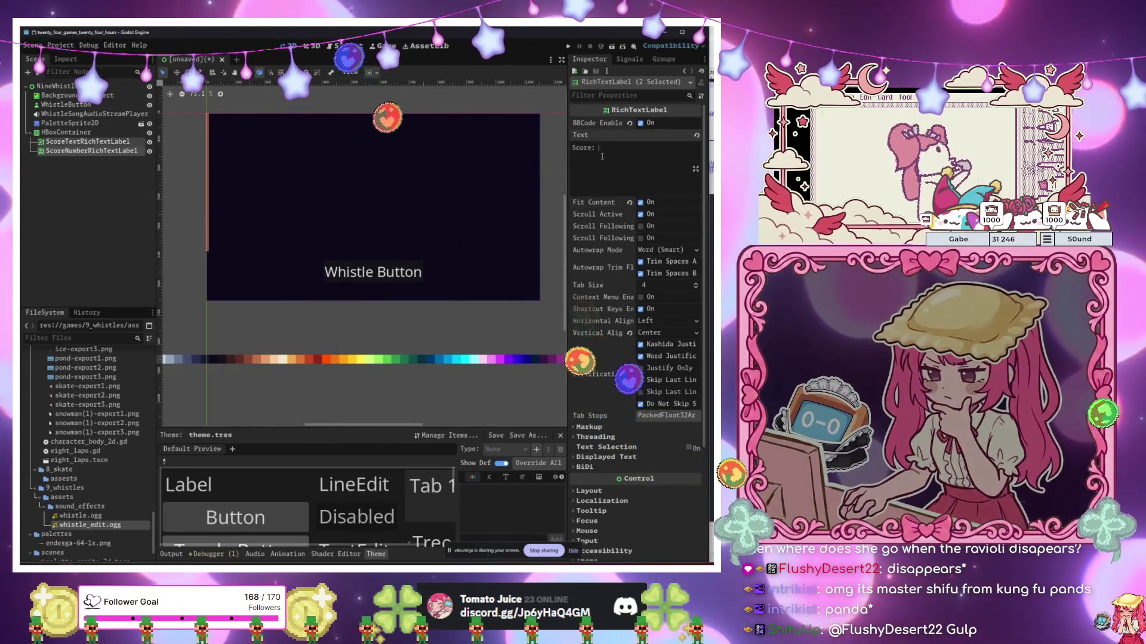
click(370, 73)
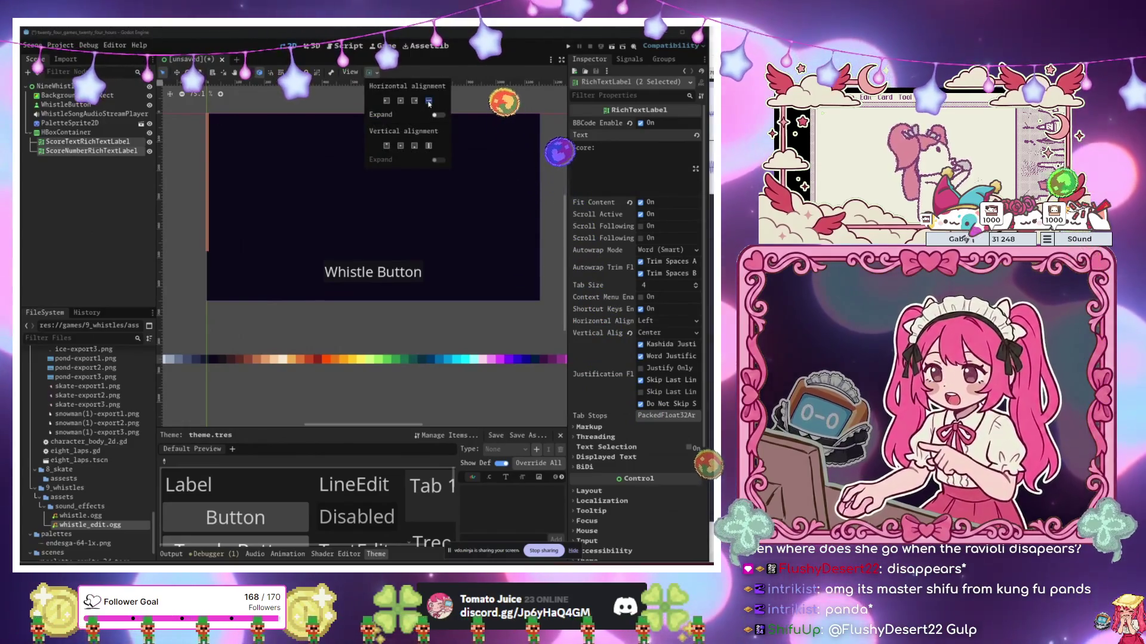
click(438, 115)
- Widen the HBoxContainer so the labels fit on one line and move it beside the Whistle Button
click(219, 131)
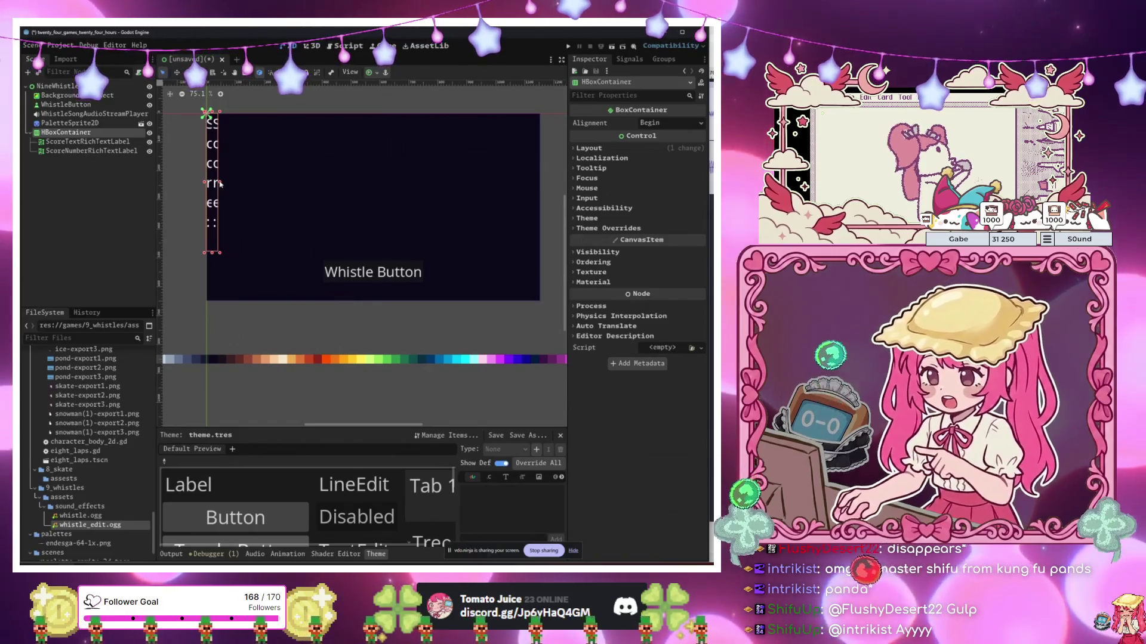
drag(220, 184, 311, 167)
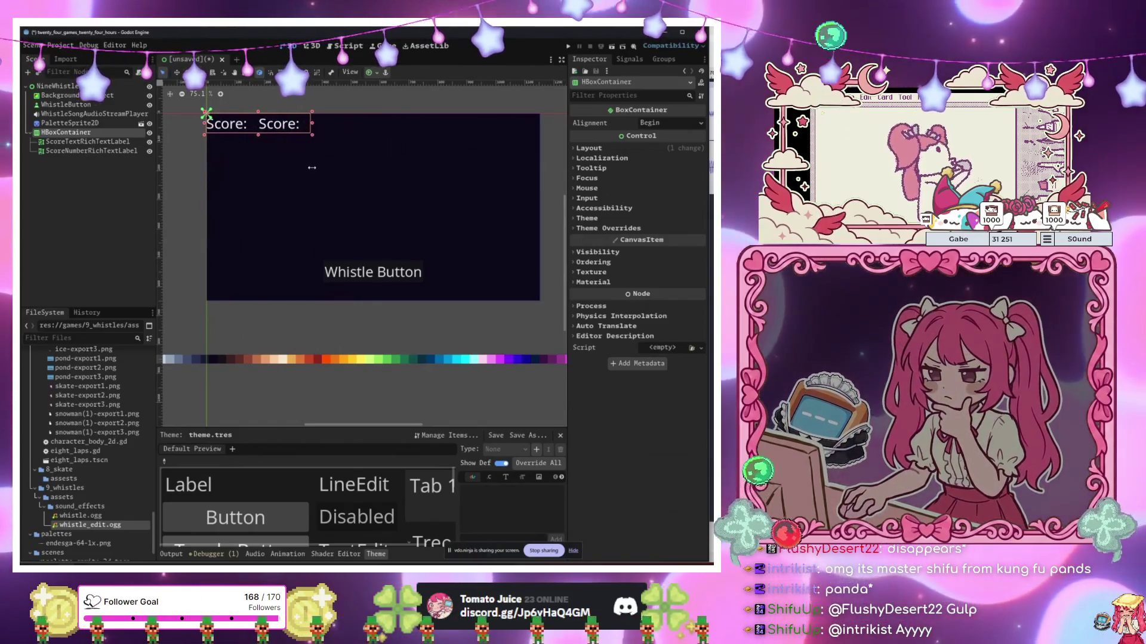
click(270, 124)
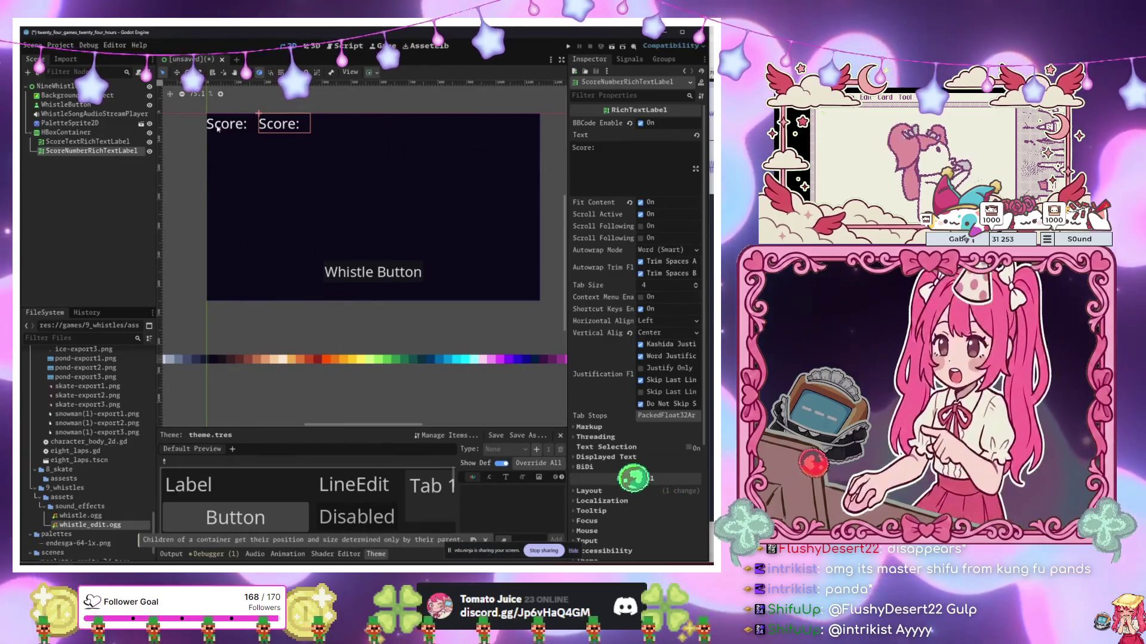
click(218, 126)
click(85, 135)
key(w)
mouse_move(256, 152)
mouse_down()
mouse_move(384, 251)
mouse_move(482, 306)
mouse_up()
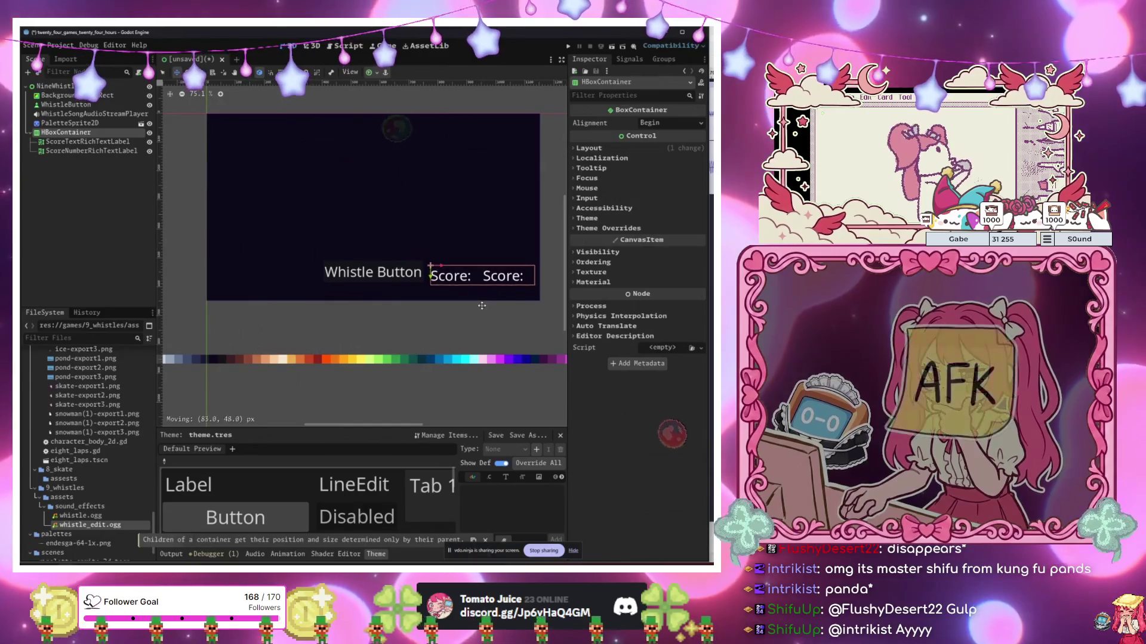
- Remove the copied 'Score:' text from ScoreNumberRichTextLabel and drag the score box toward the top
click(453, 276)
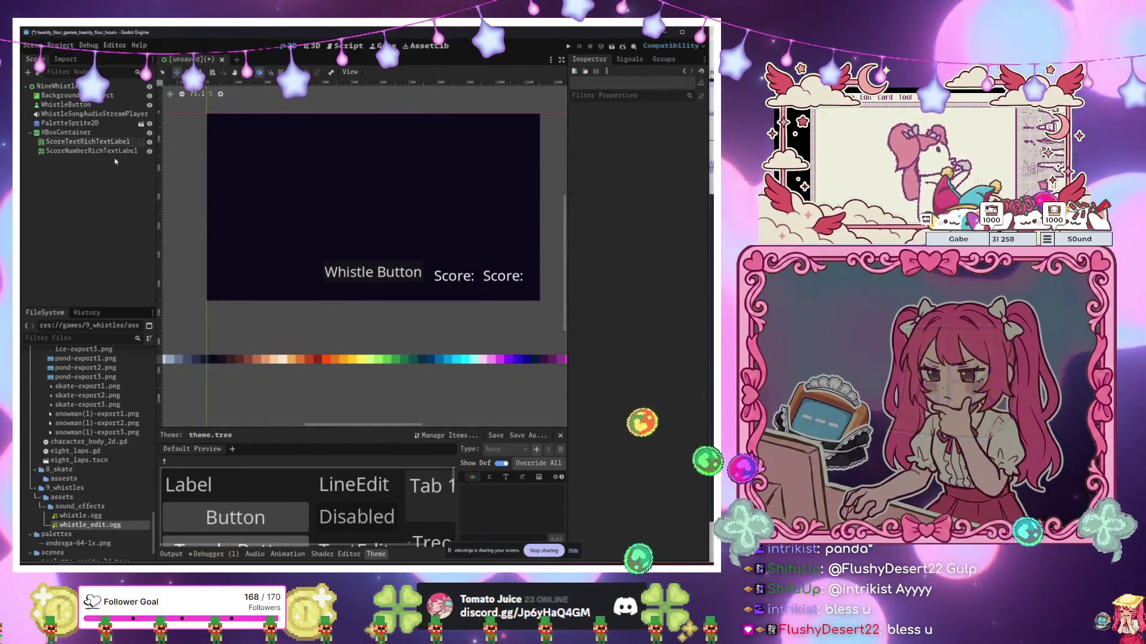
click(503, 275)
scroll(526, 310, up, 2)
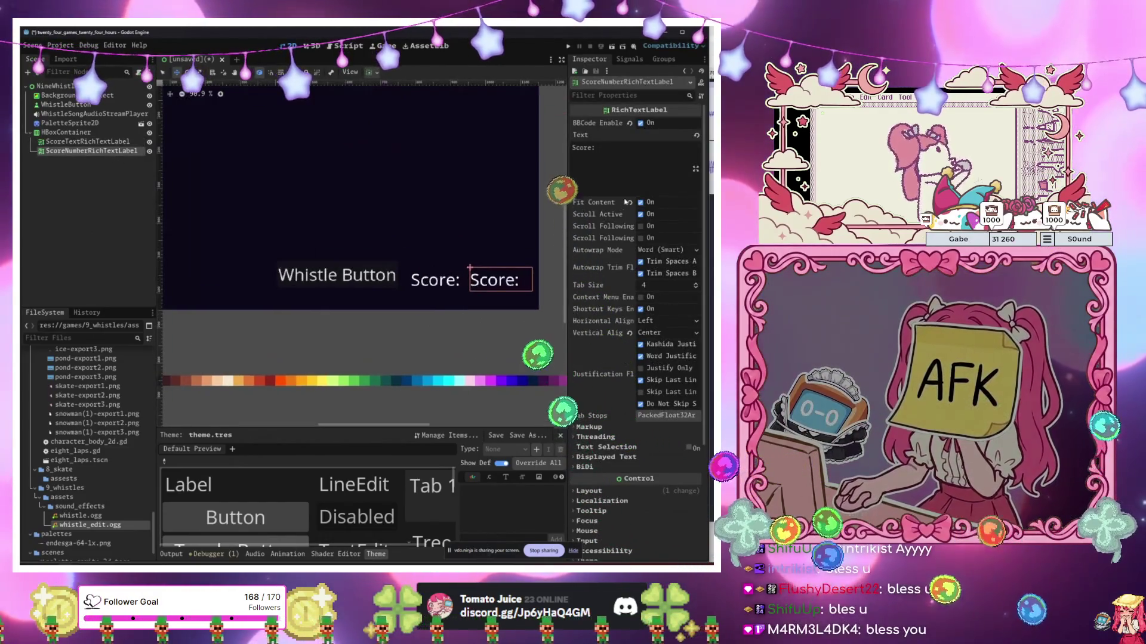
click(625, 164)
key(BackSpace)
key(BackSpace)
key(BackSpace)
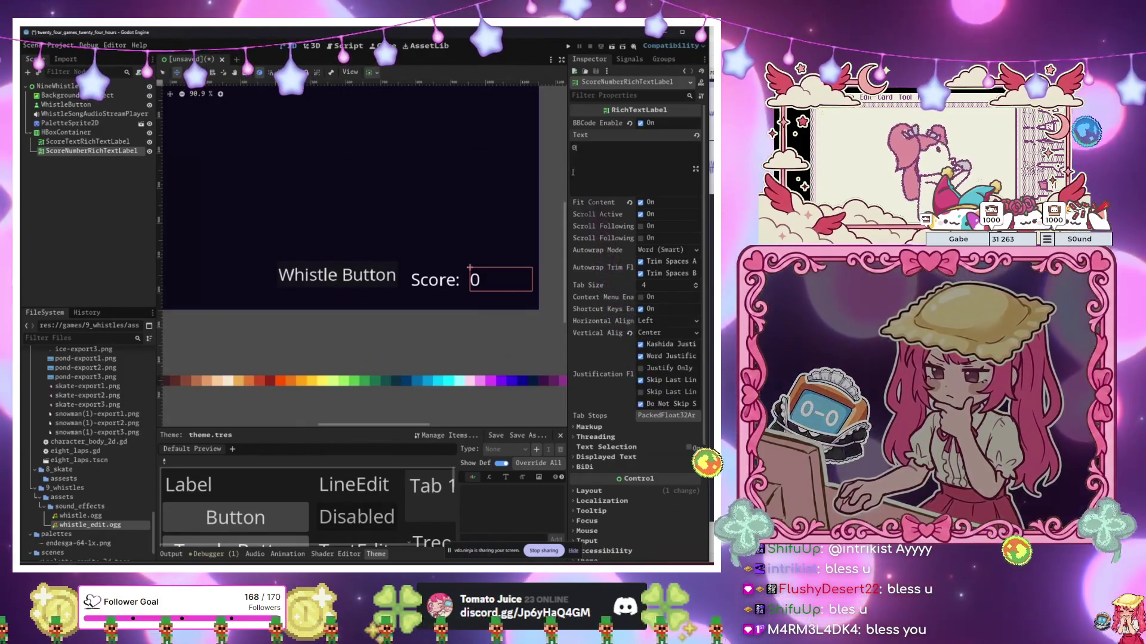
mouse_move(434, 281)
mouse_down()
mouse_move(250, 291)
mouse_move(236, 234)
mouse_move(257, 250)
mouse_move(316, 256)
mouse_move(399, 201)
mouse_move(418, 152)
mouse_up()
scroll(256, 251, down, 2)
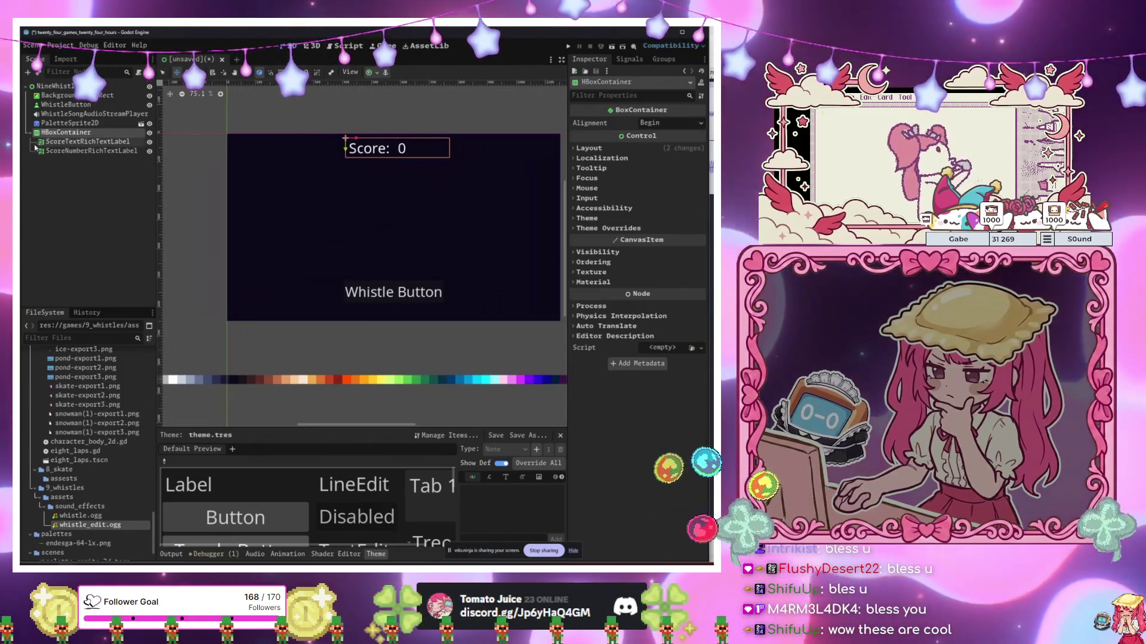
- Apply an anchor preset to the score HBoxContainer and nudge it slightly
click(36, 150)
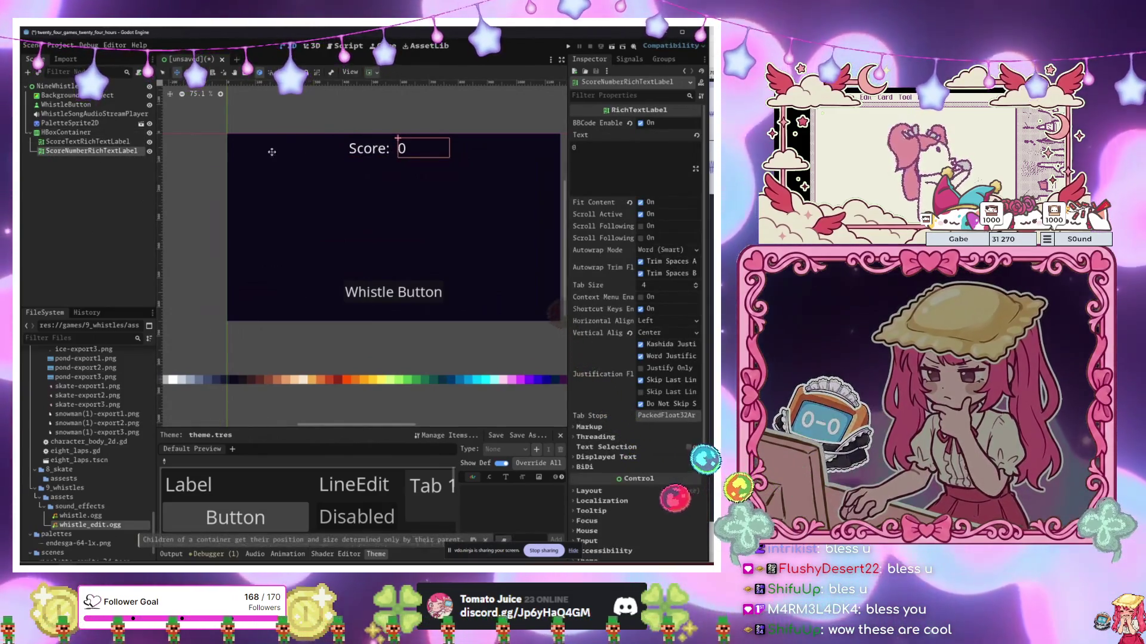
click(358, 148)
click(376, 74)
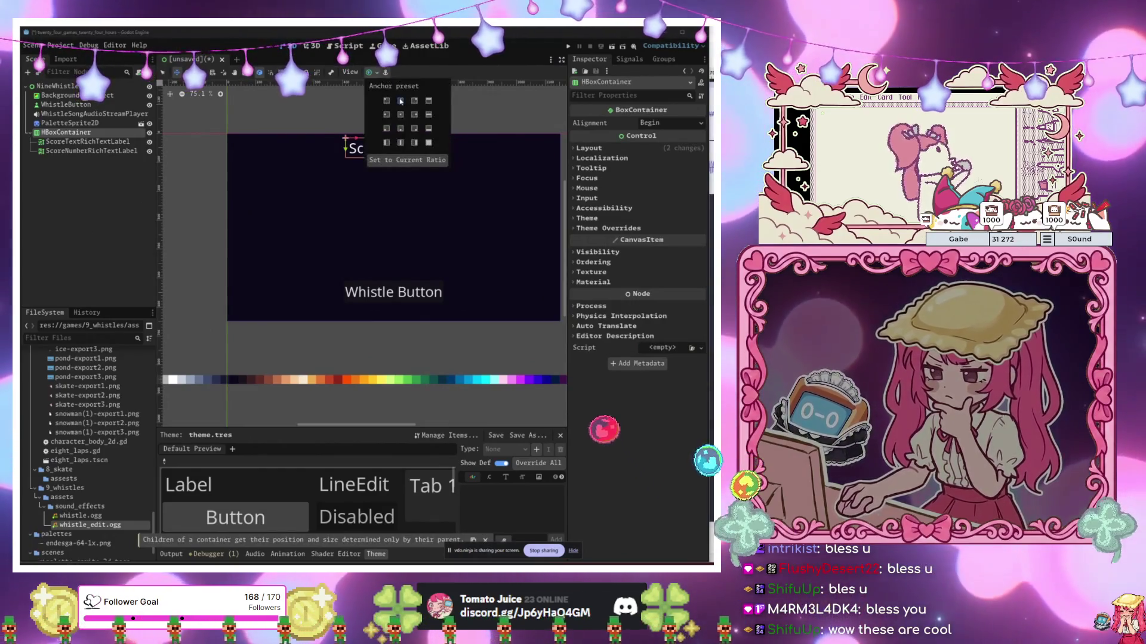
click(396, 102)
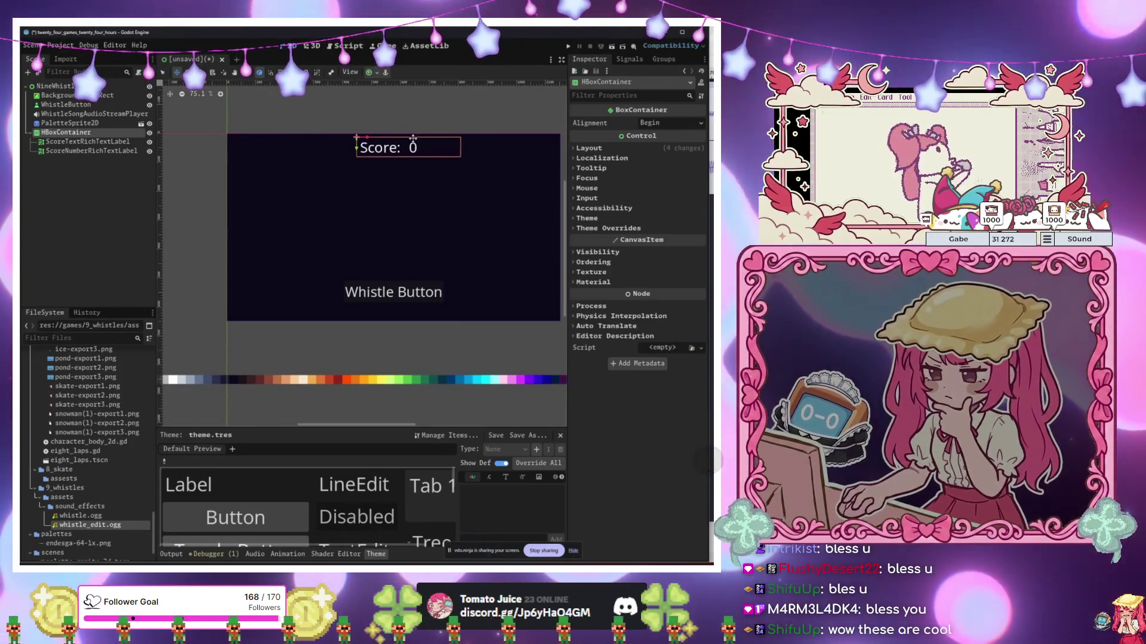
click(120, 95)
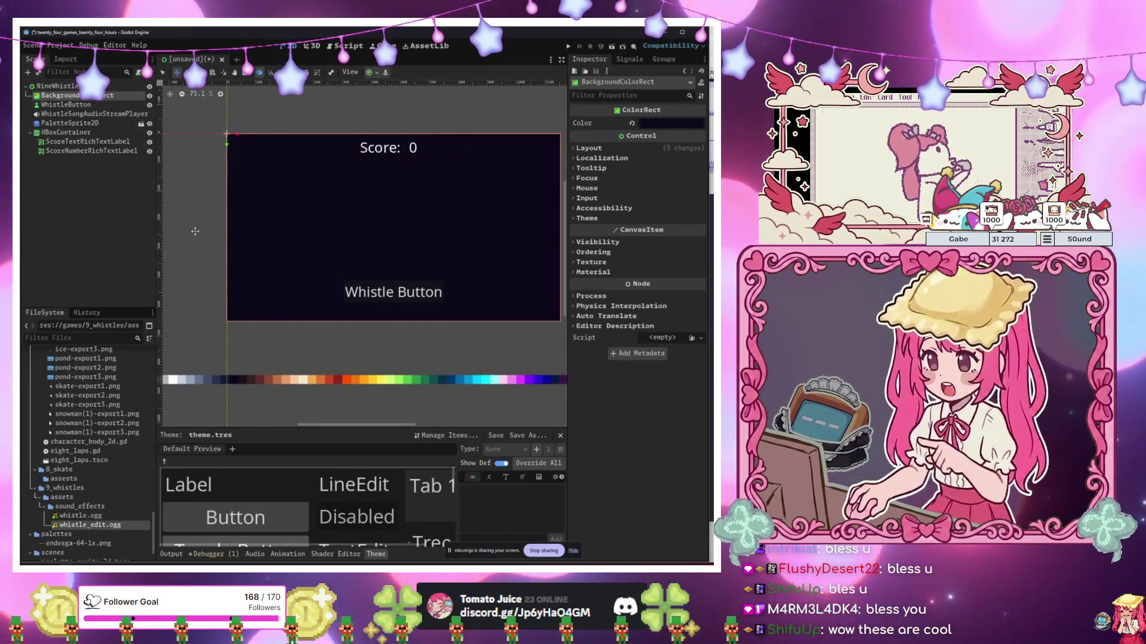
click(384, 148)
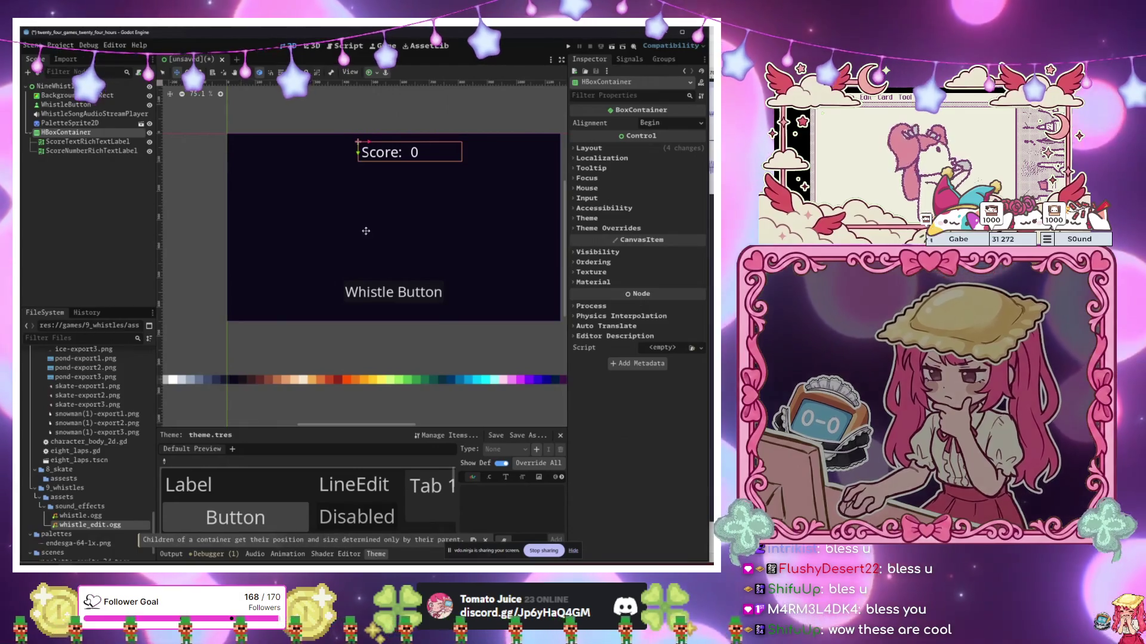
drag(366, 231, 365, 231)
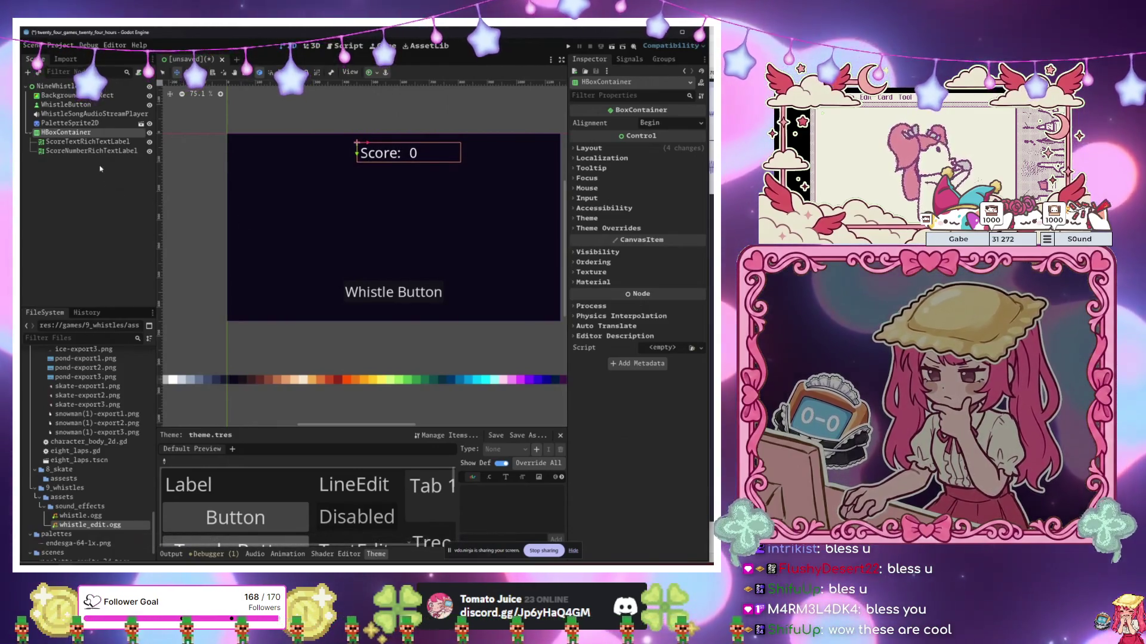
- Move WhistleSongAudioStreamPlayer and PaletteSprite2D below the HBoxContainer in the Scene dock
click(120, 96)
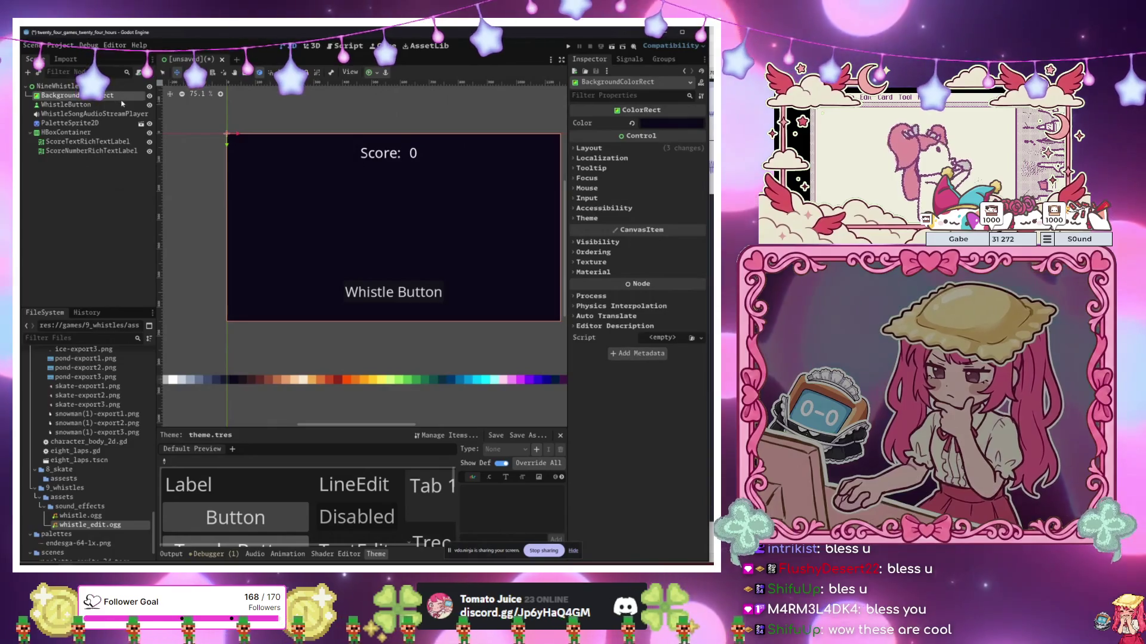
click(107, 152)
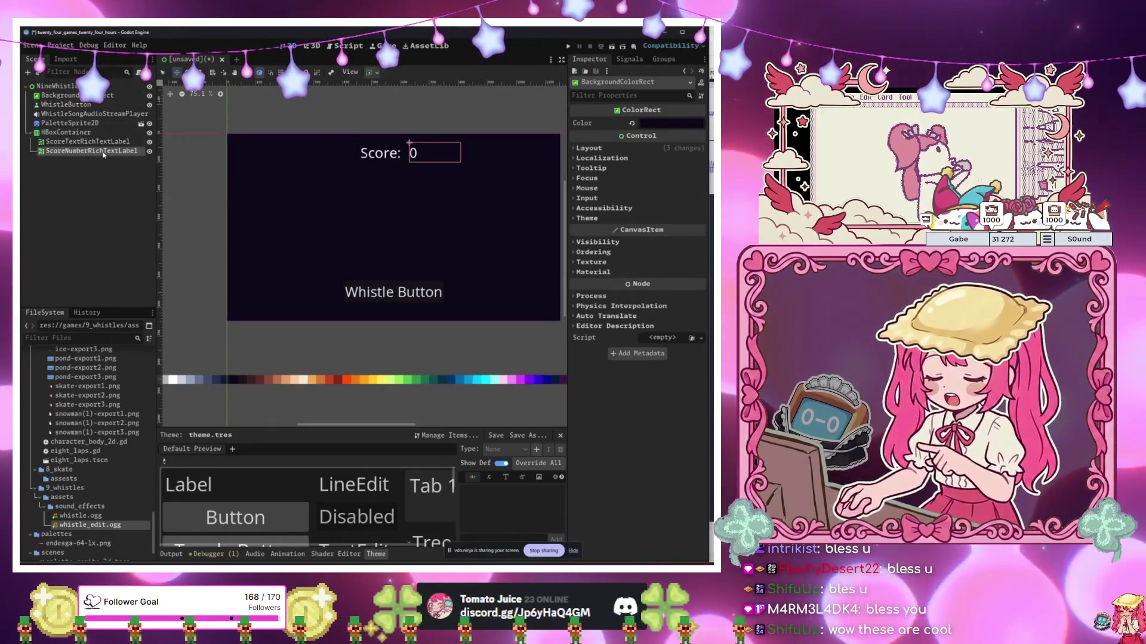
click(66, 132)
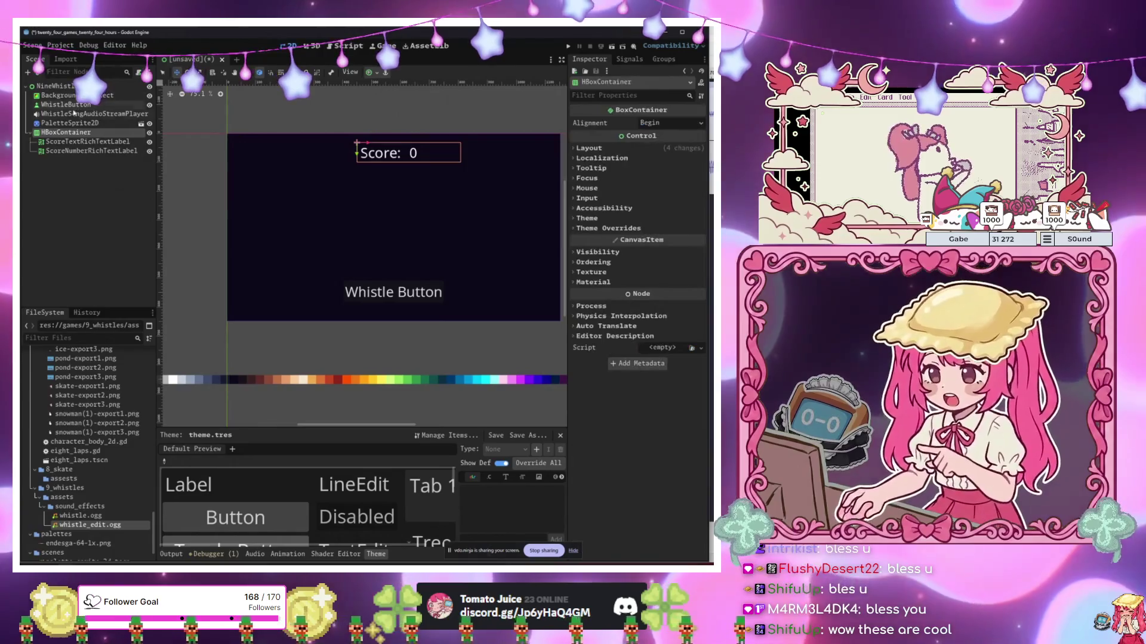
drag(72, 113, 59, 136)
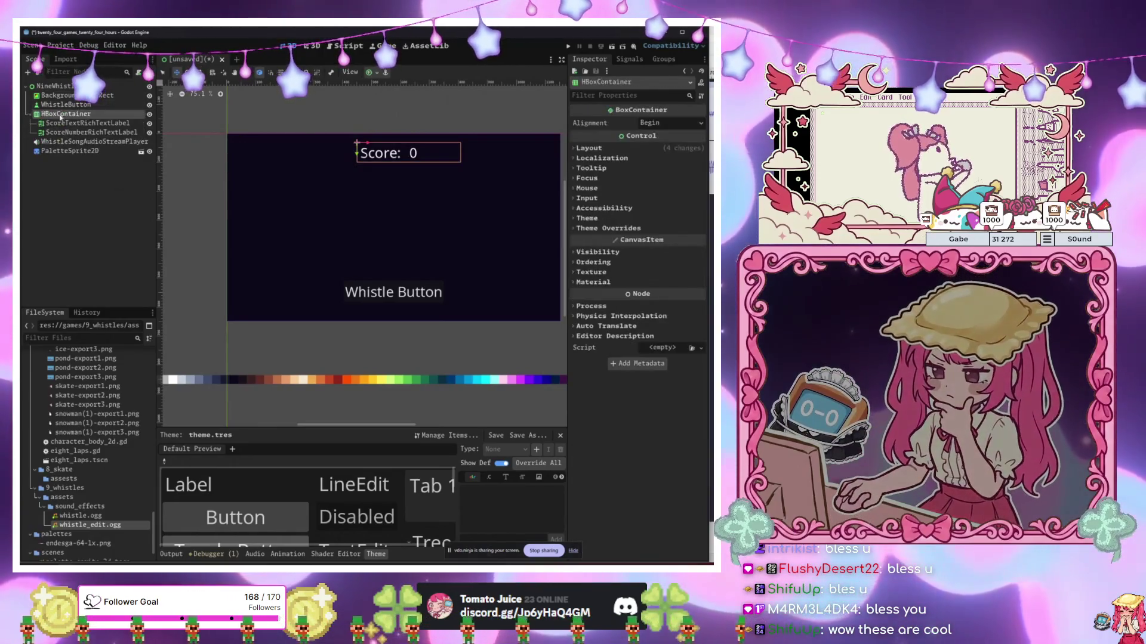
- Finish reordering the audio player and sprite, then add a Timer under NineWhistles named ResetSongTimer
click(90, 141)
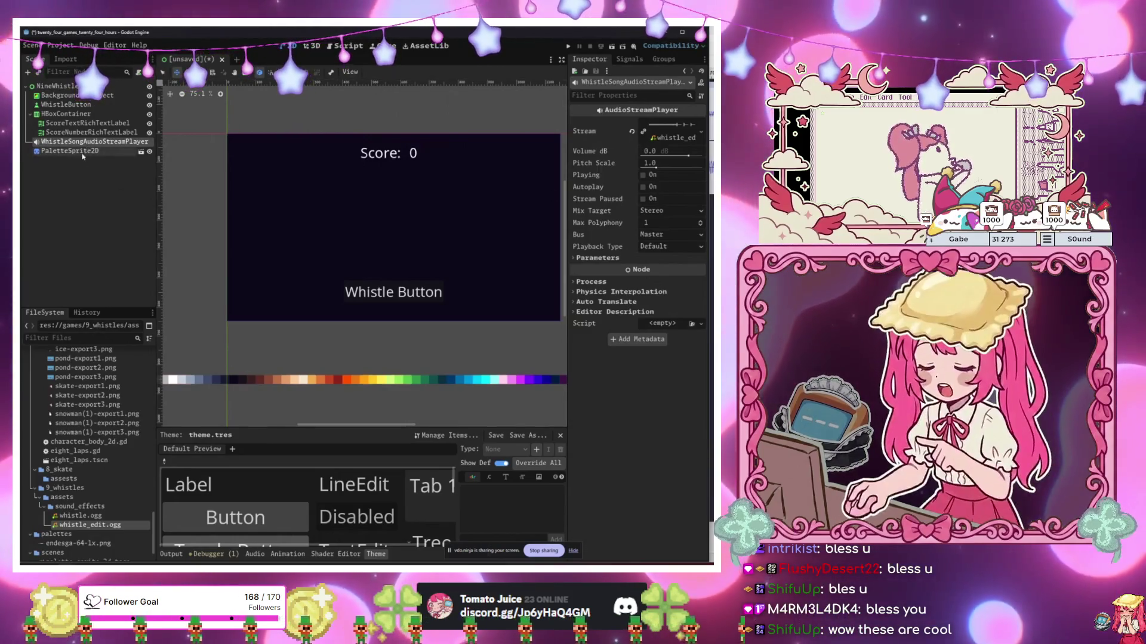
click(57, 86)
key(ctrl+a)
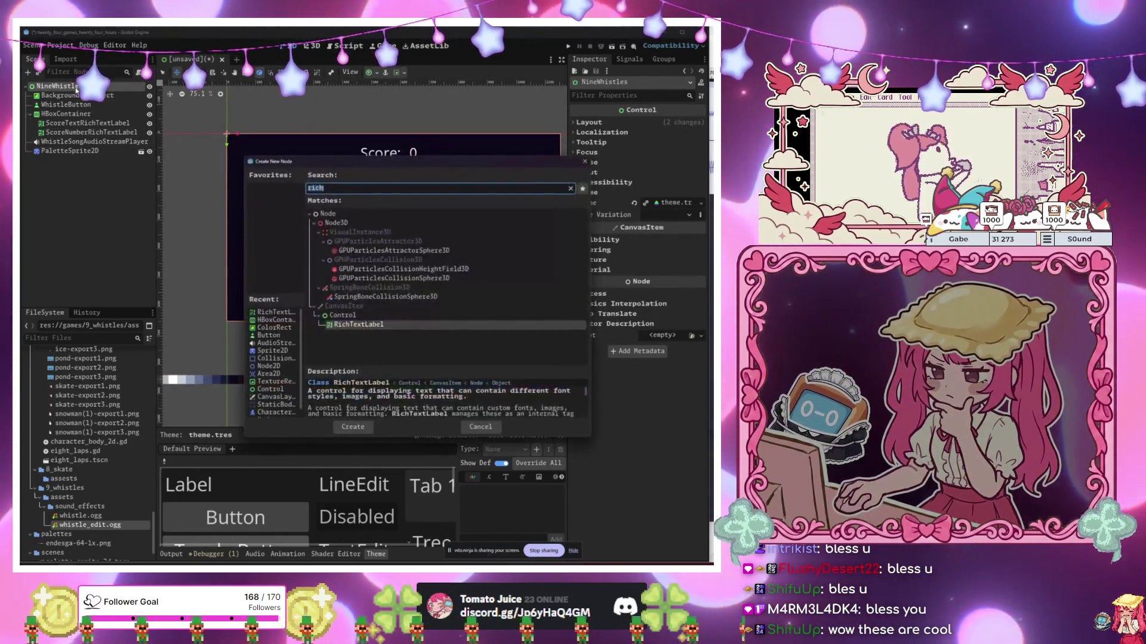
text(timer)
key(Return)
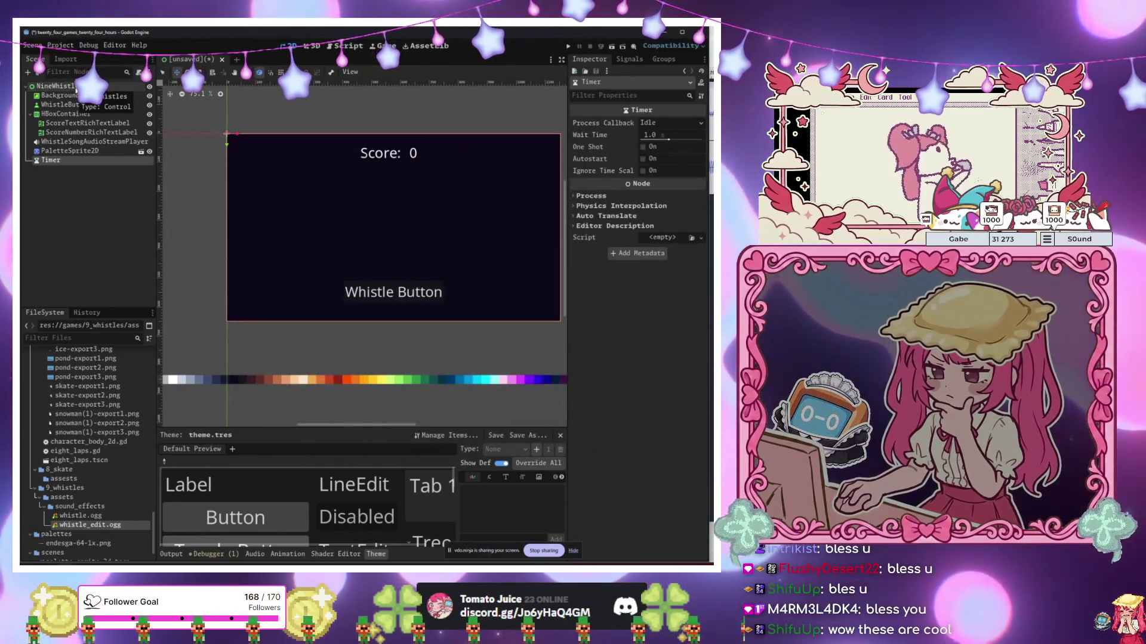
key(F2)
key(Home)
text(Rese)
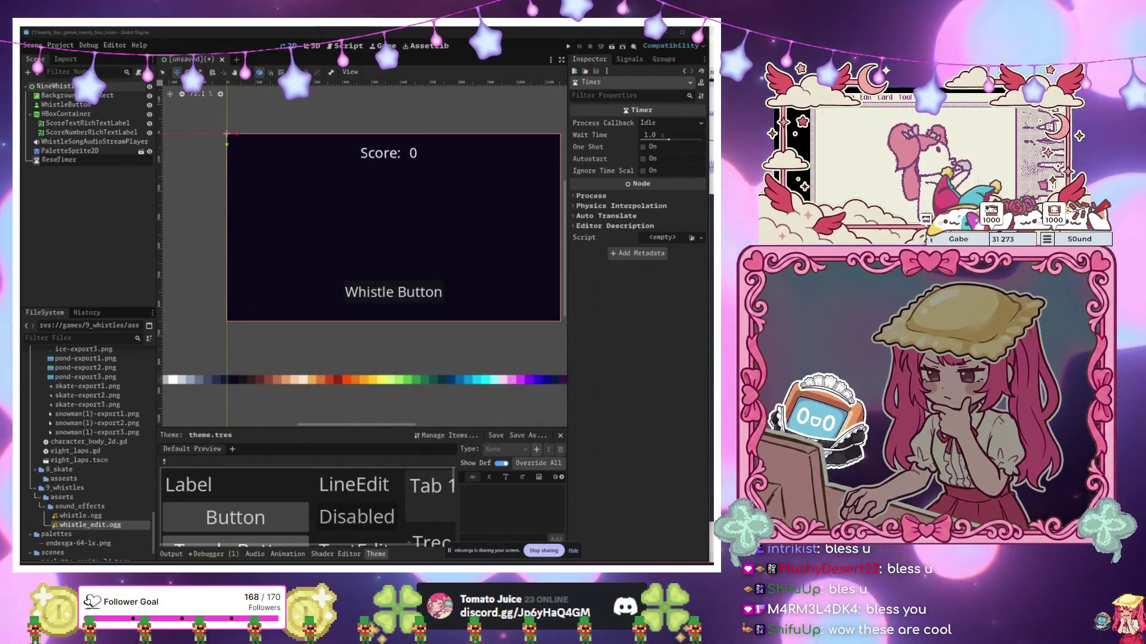
text(tSong)
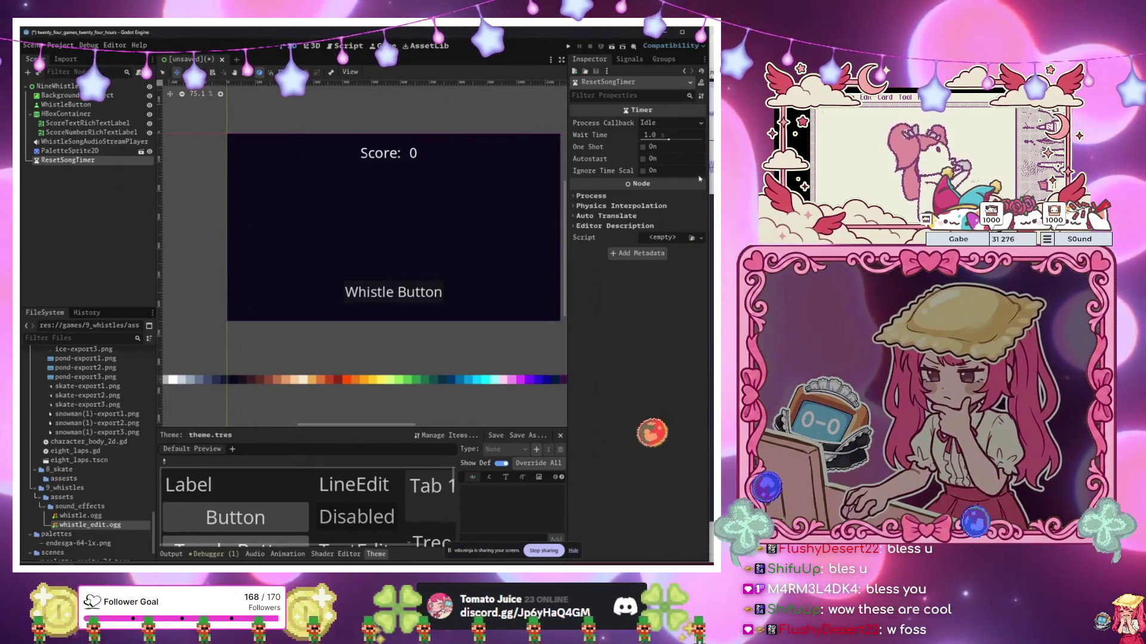
- Zoom out on the whistle recording in Audacity, then return to the Godot editor
key(alt+Tab)
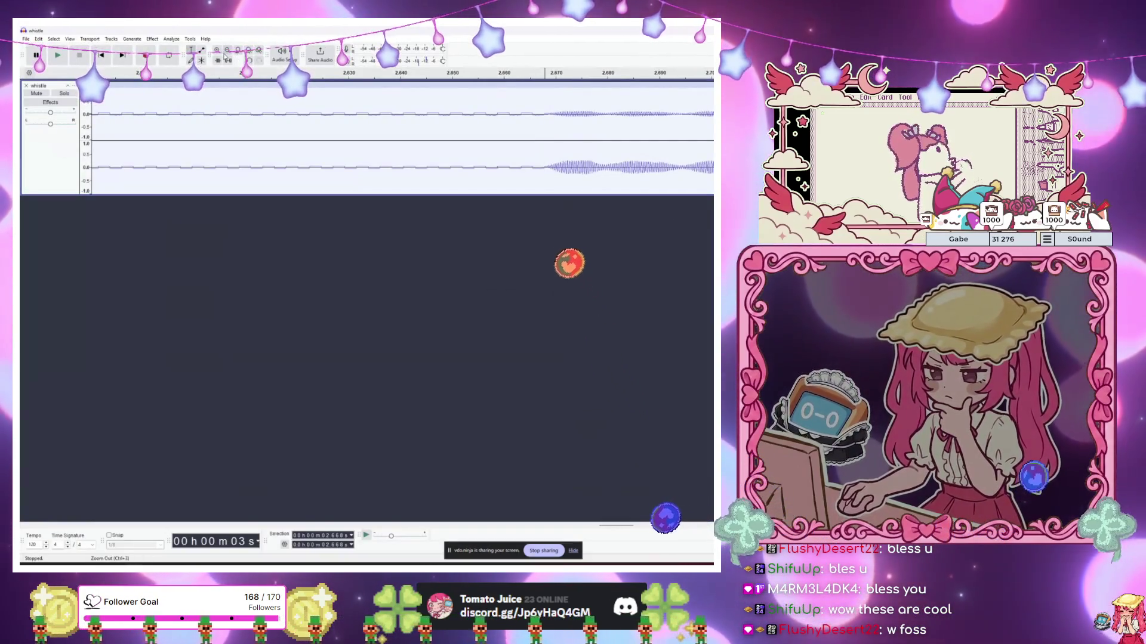
click(225, 54)
click(226, 53)
click(225, 54)
click(225, 53)
click(225, 54)
click(225, 54)
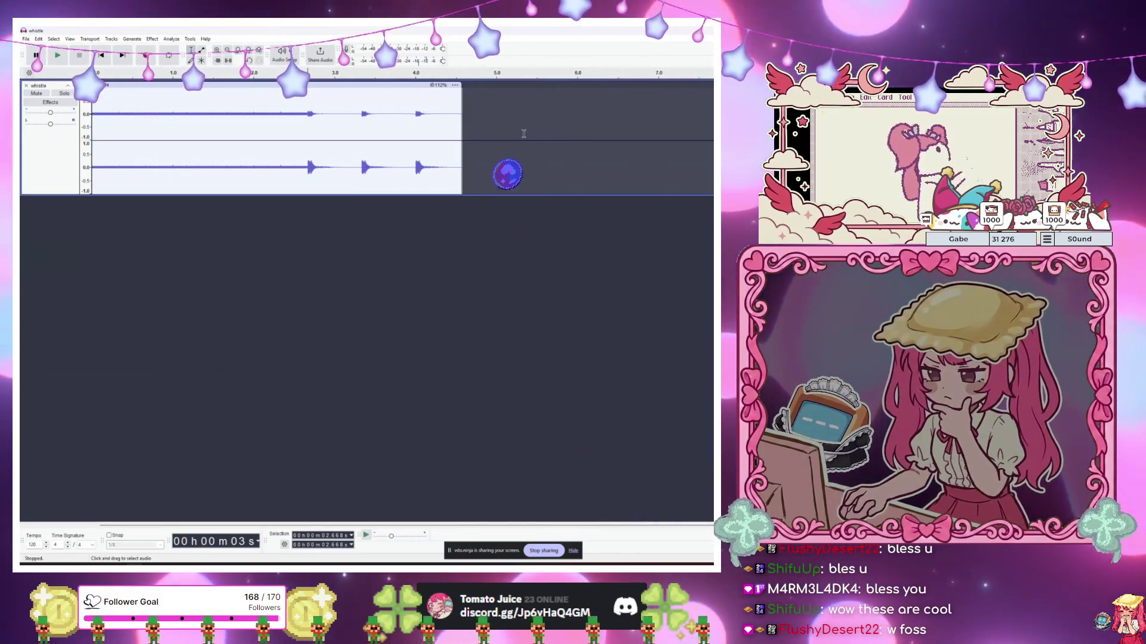
key(alt+Tab)
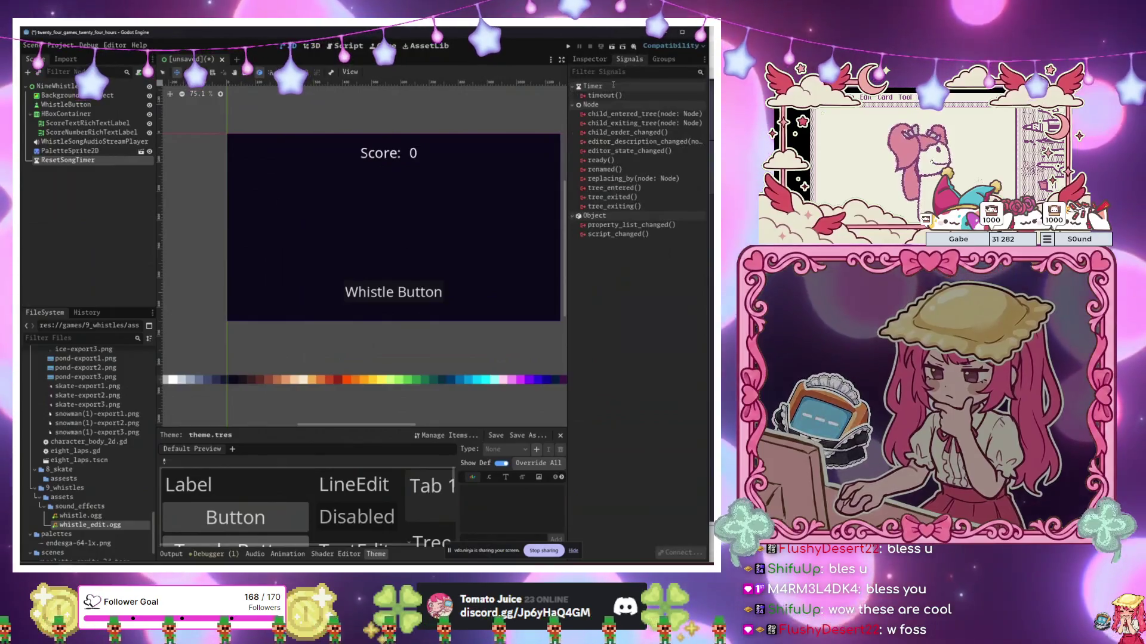
- Cancel the timeout connection and save the scene as nine_whistles.tscn in games/9_whistles
double_click(617, 99)
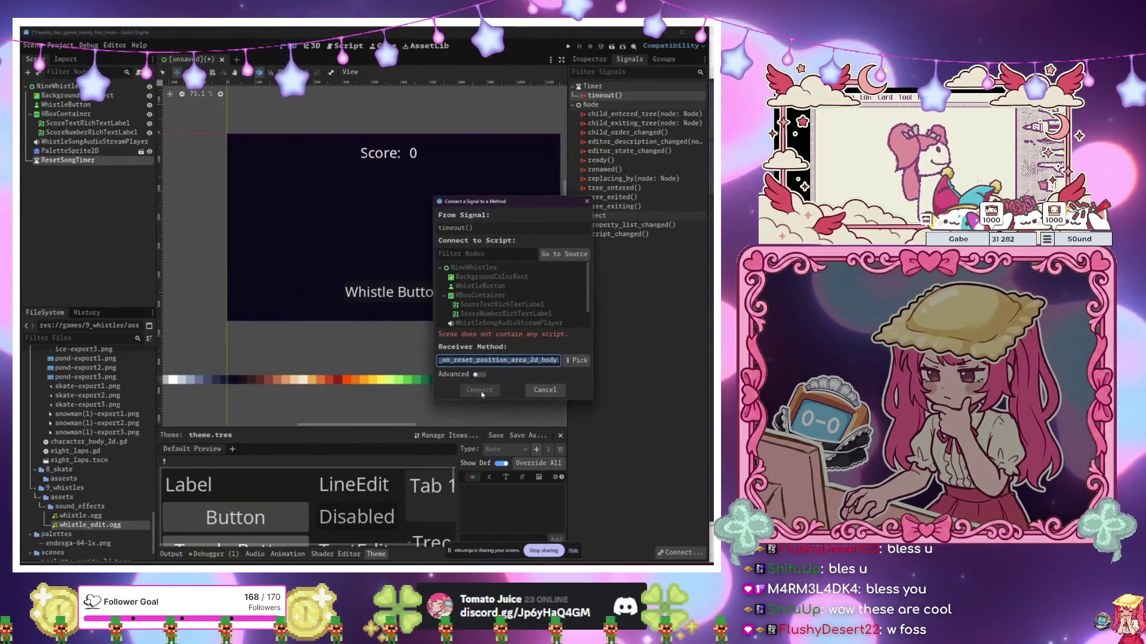
click(586, 202)
click(102, 225)
key(ctrl+s)
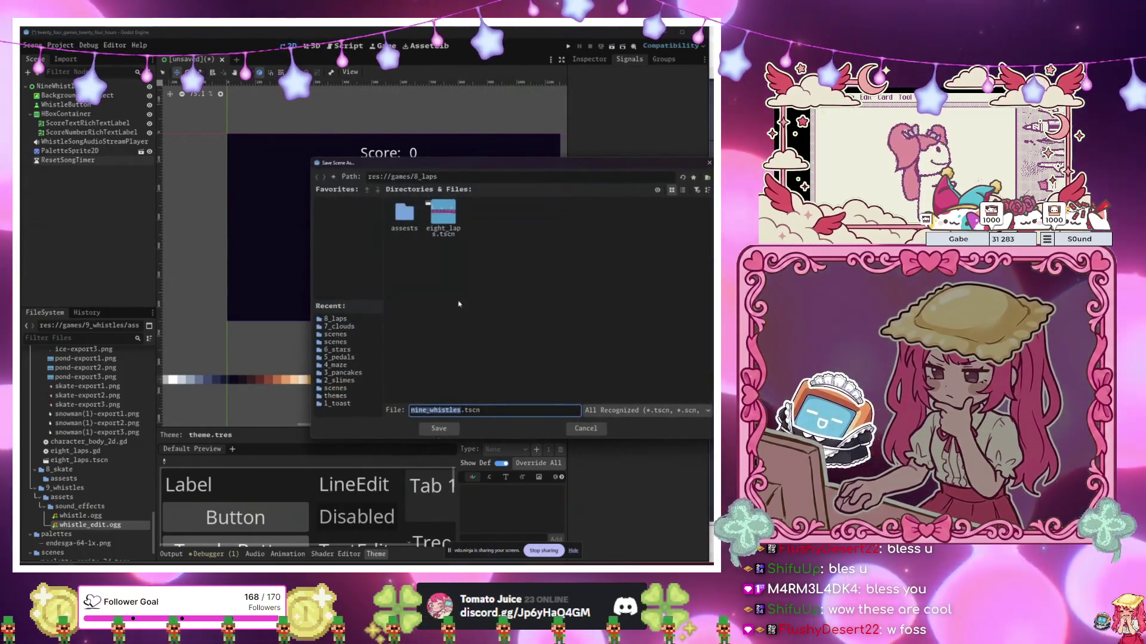
click(333, 176)
double_click(444, 262)
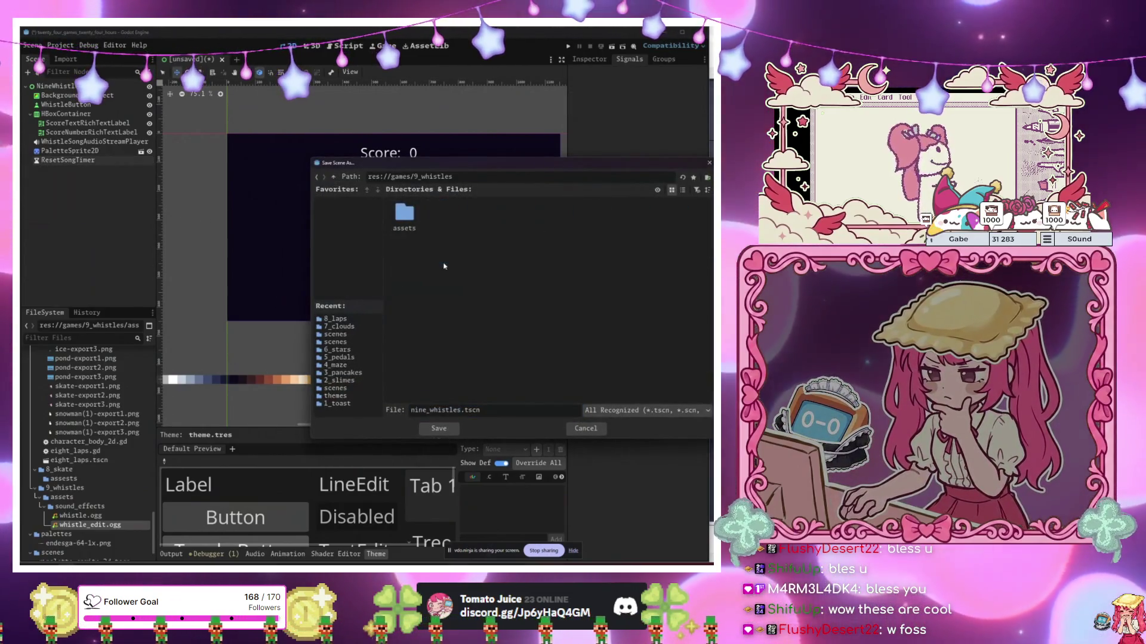
click(438, 429)
- Attach a new nine_whistles.gd script to the NineWhistles root node
click(56, 86)
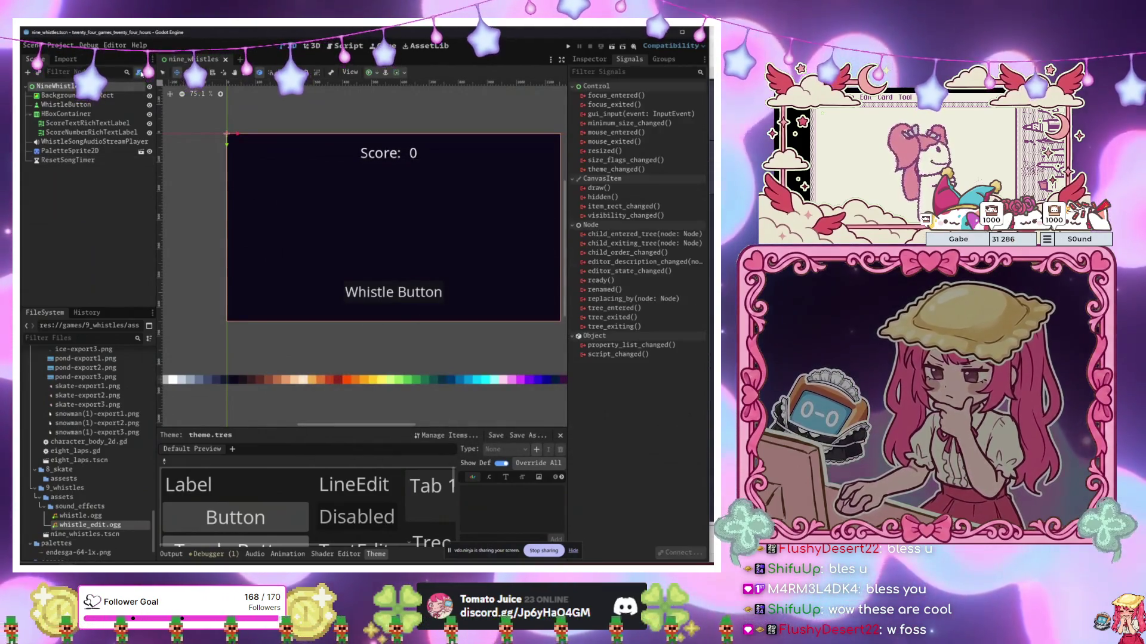
click(139, 72)
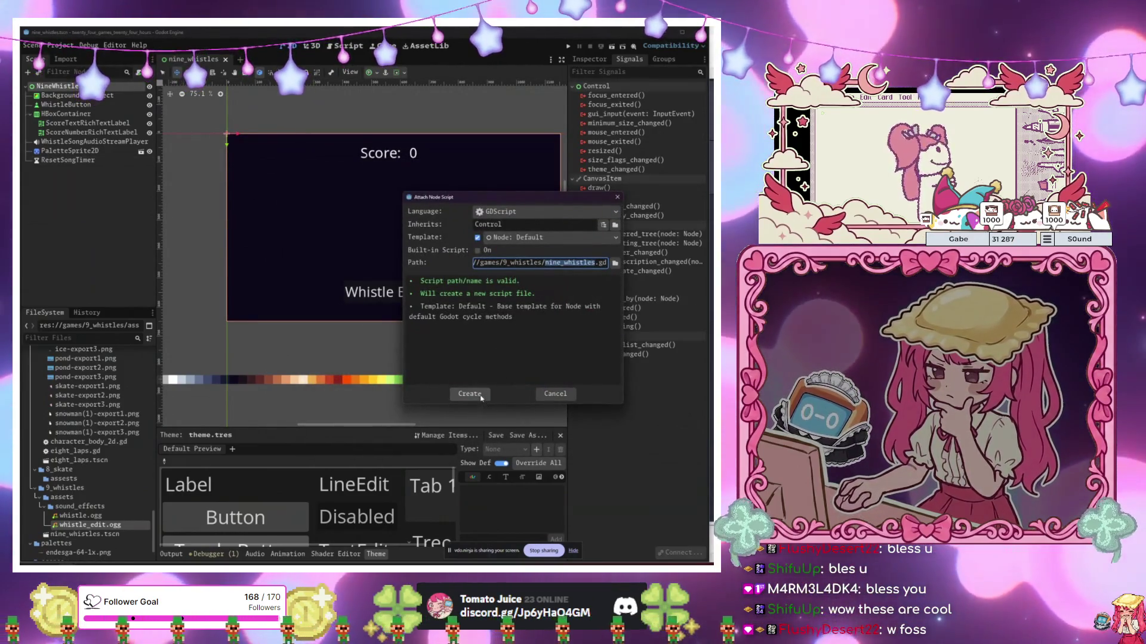
click(471, 395)
click(307, 243)
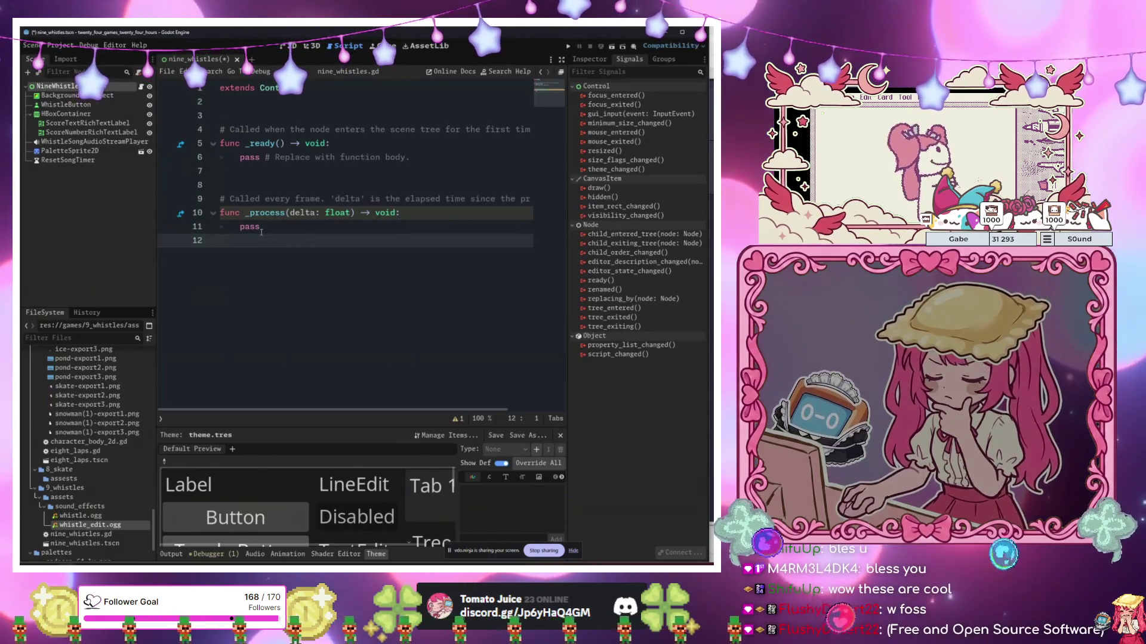
- Connect ResetSongTimer's timeout signal to the script and clear the handler's placeholder body
click(67, 160)
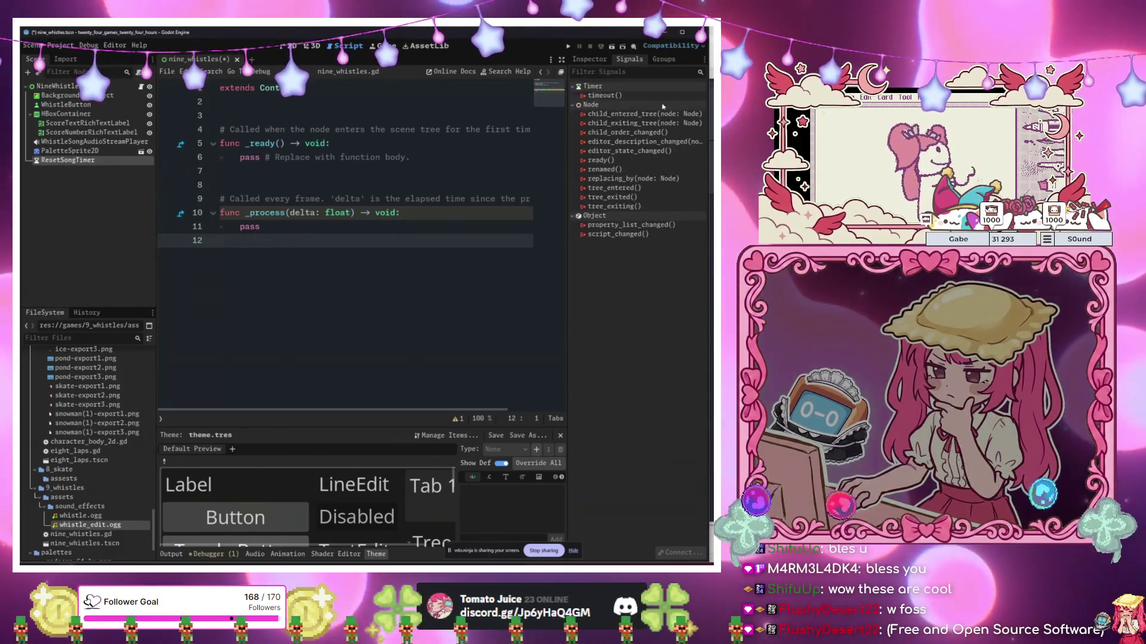
double_click(604, 96)
key(Return)
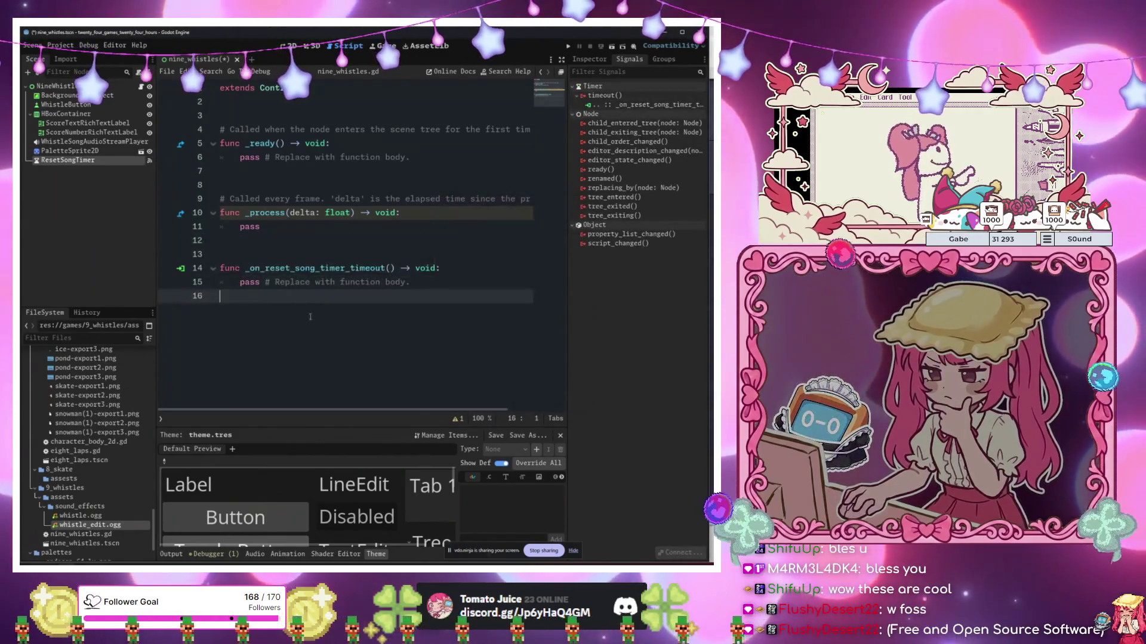
key(Delete)
key(Delete)
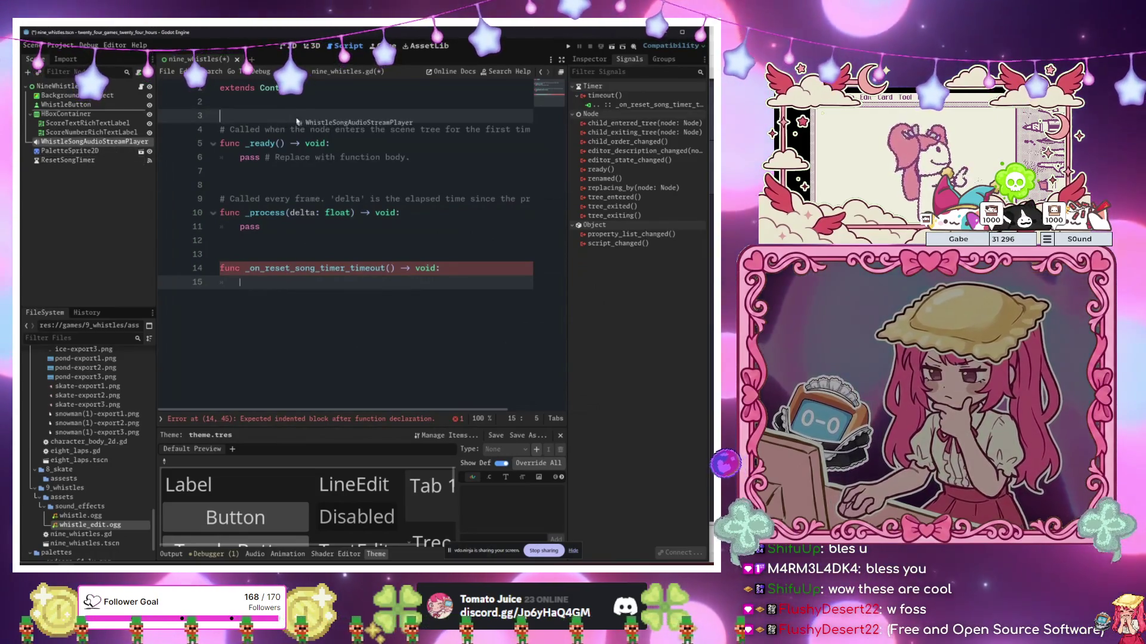
- Export a WhistleSongAudioStreamPlayer reference and call whistle_song_audio_stream_player.play() in the timeout handler
drag(106, 144, 238, 115)
click(352, 322)
key(BackSpace)
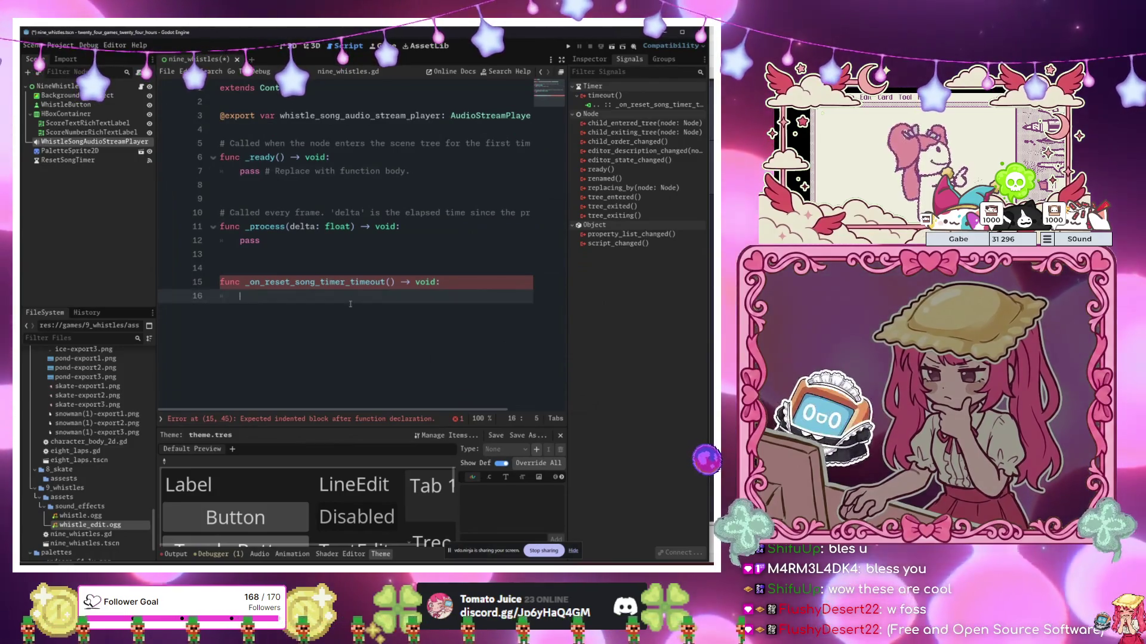
text(whistle_song_audio_stream_player.p)
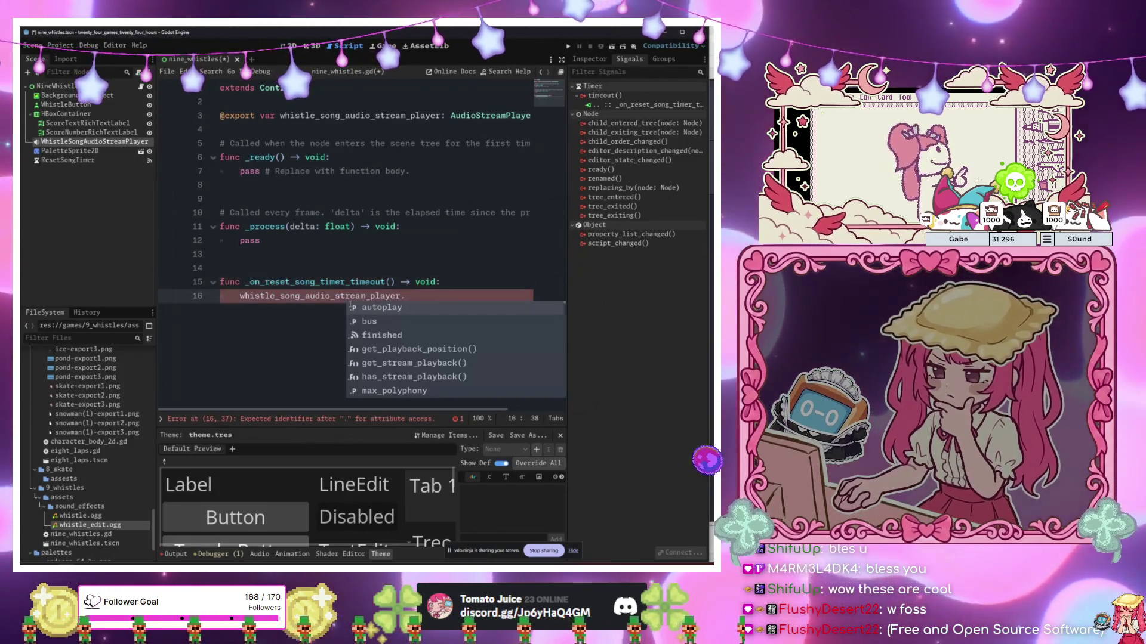
key(Down)
key(Return)
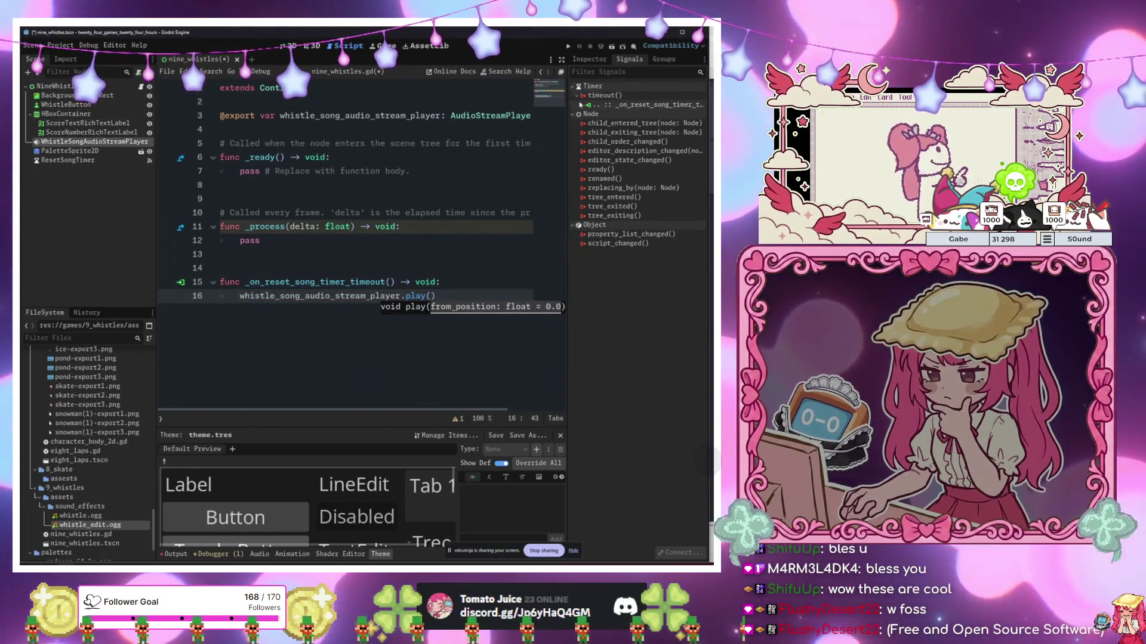
- Make ResetSongTimer One Shot and run the project to test it
click(589, 60)
click(360, 185)
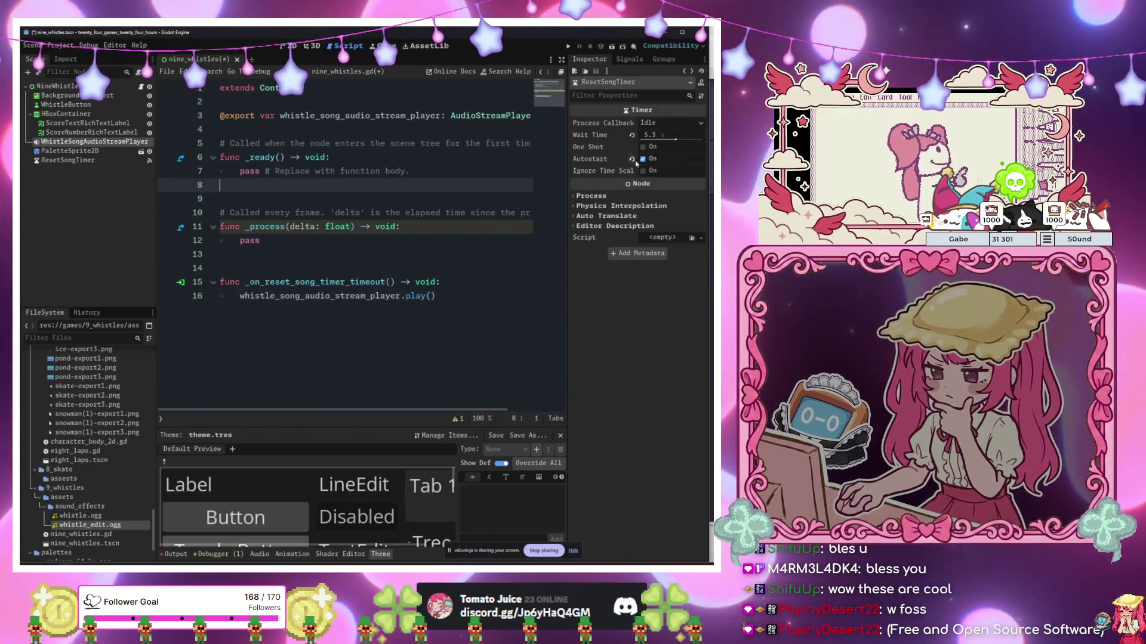
click(643, 147)
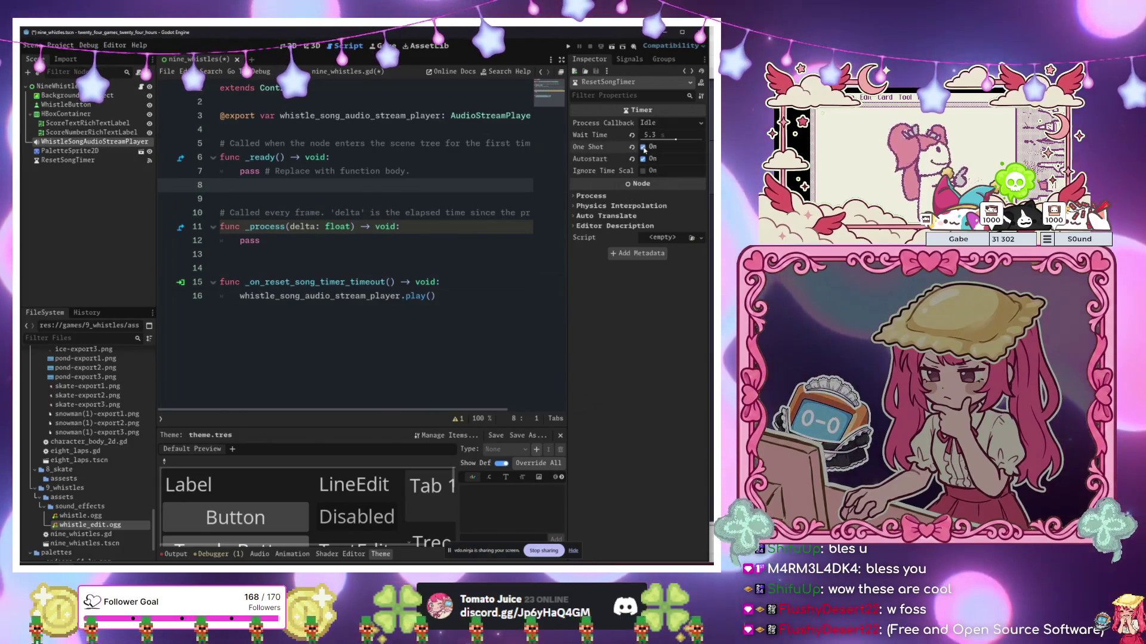
click(403, 198)
key(F5)
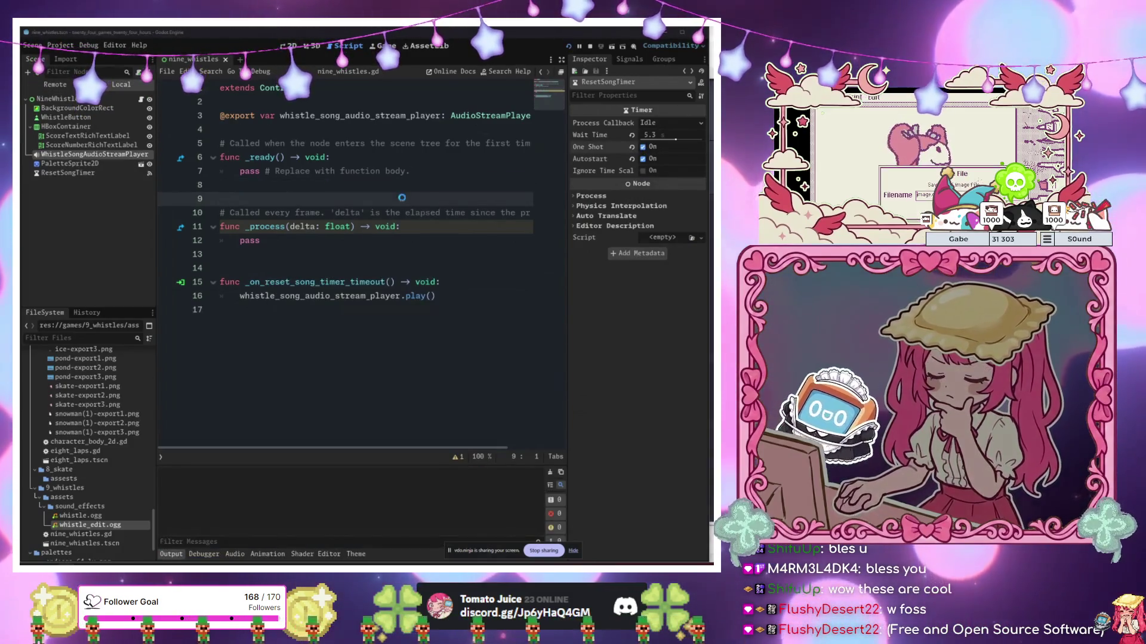
key(F8)
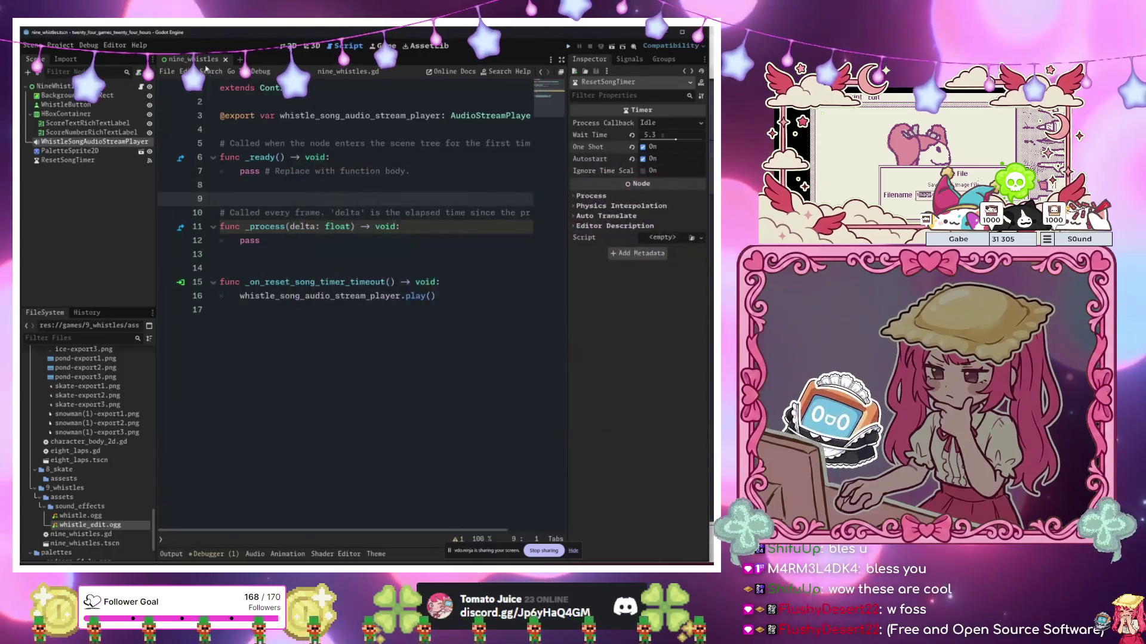
click(306, 144)
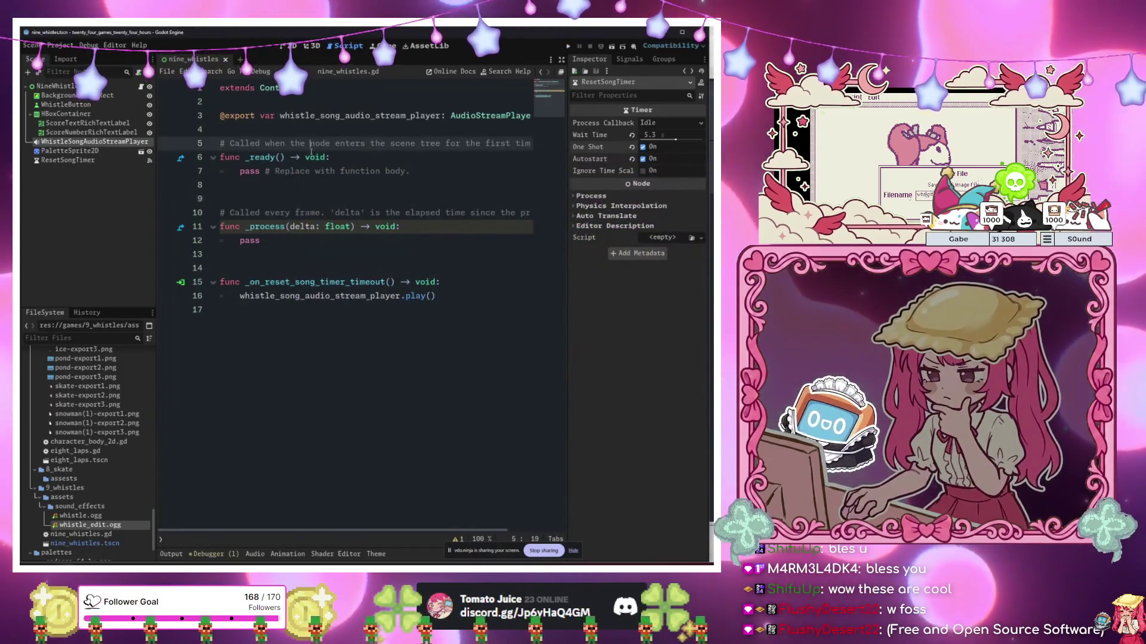
key(F5)
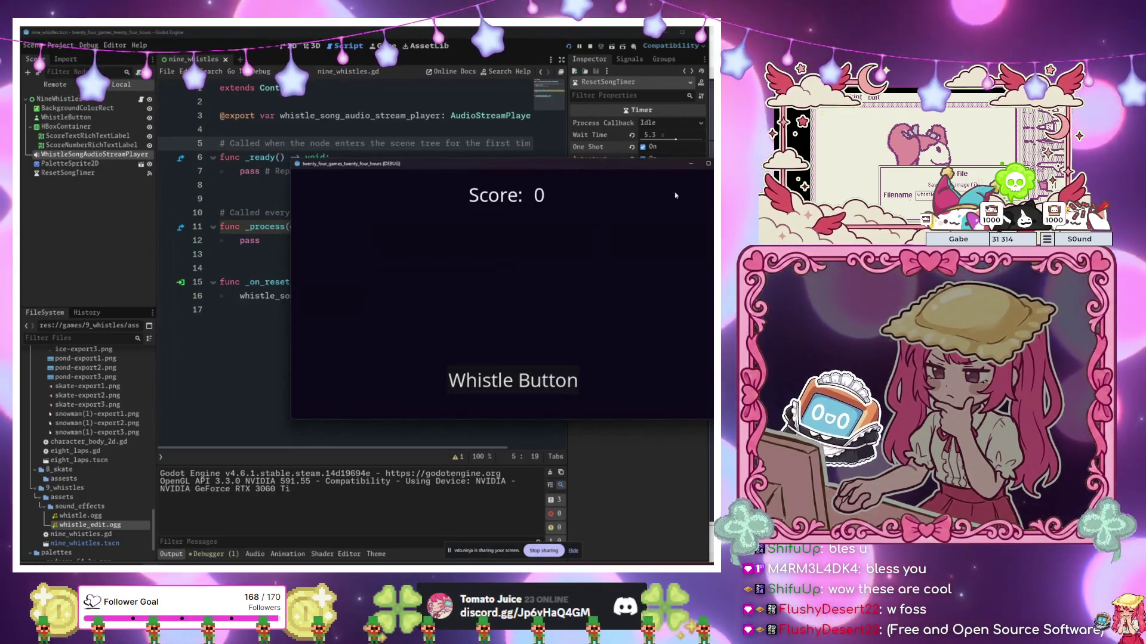
- Stop the game and enable Autoplay on WhistleSongAudioStreamPlayer
key(F8)
click(364, 283)
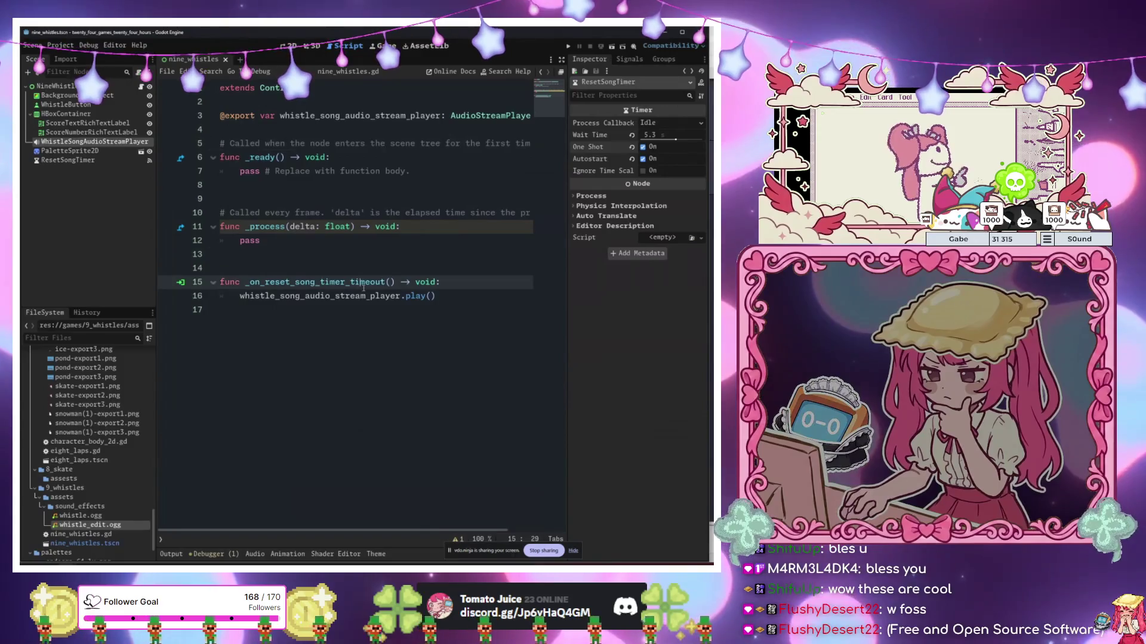
click(346, 309)
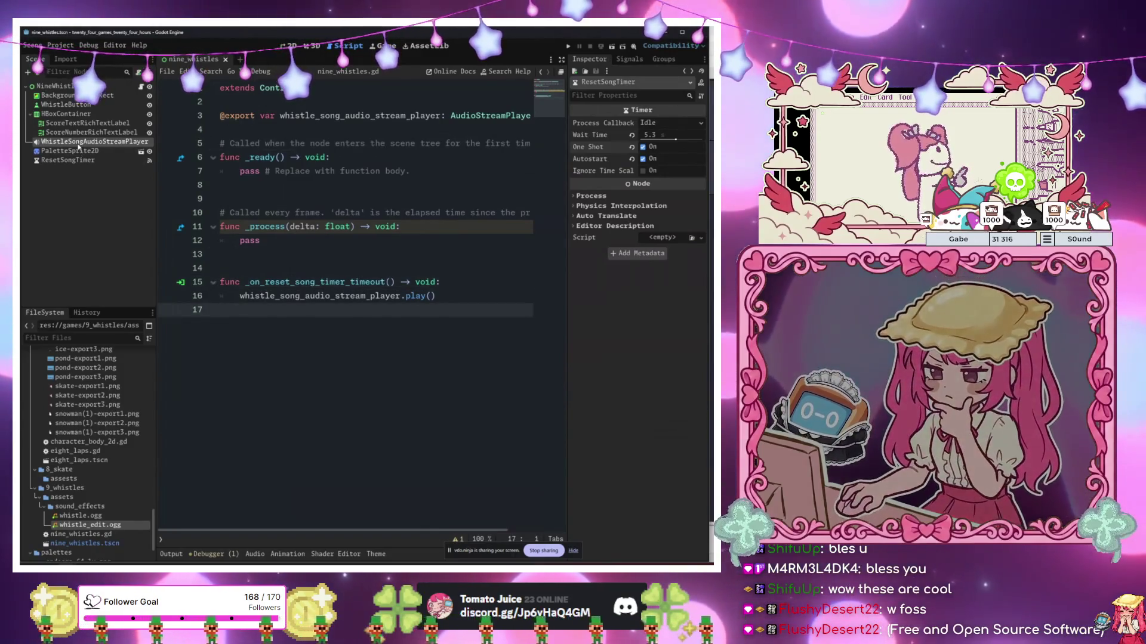
click(85, 151)
click(87, 142)
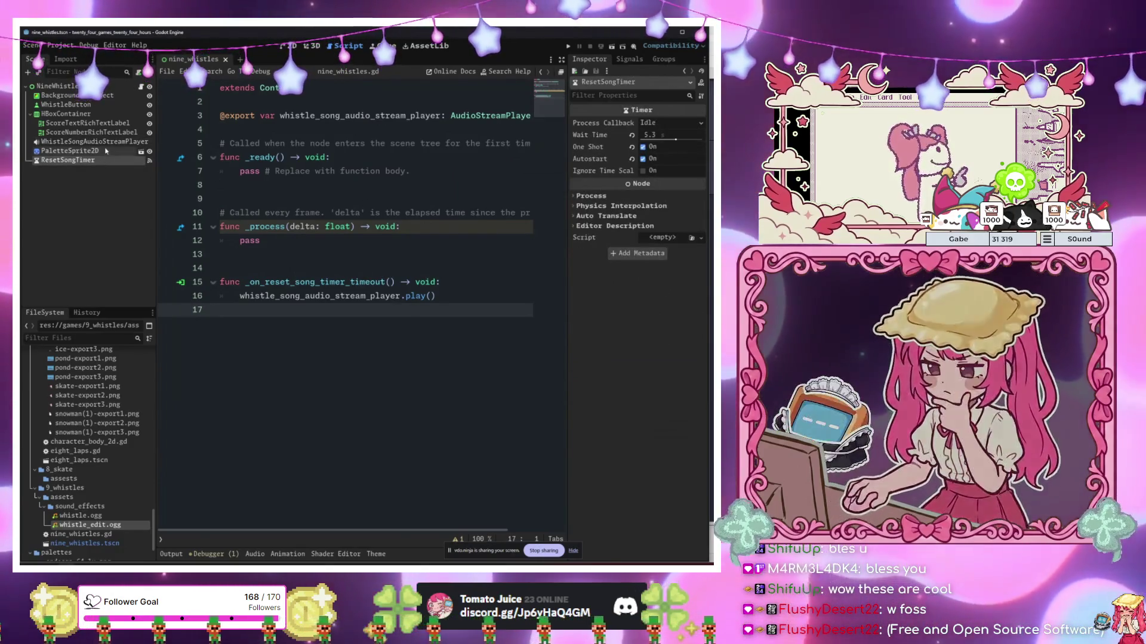
click(642, 186)
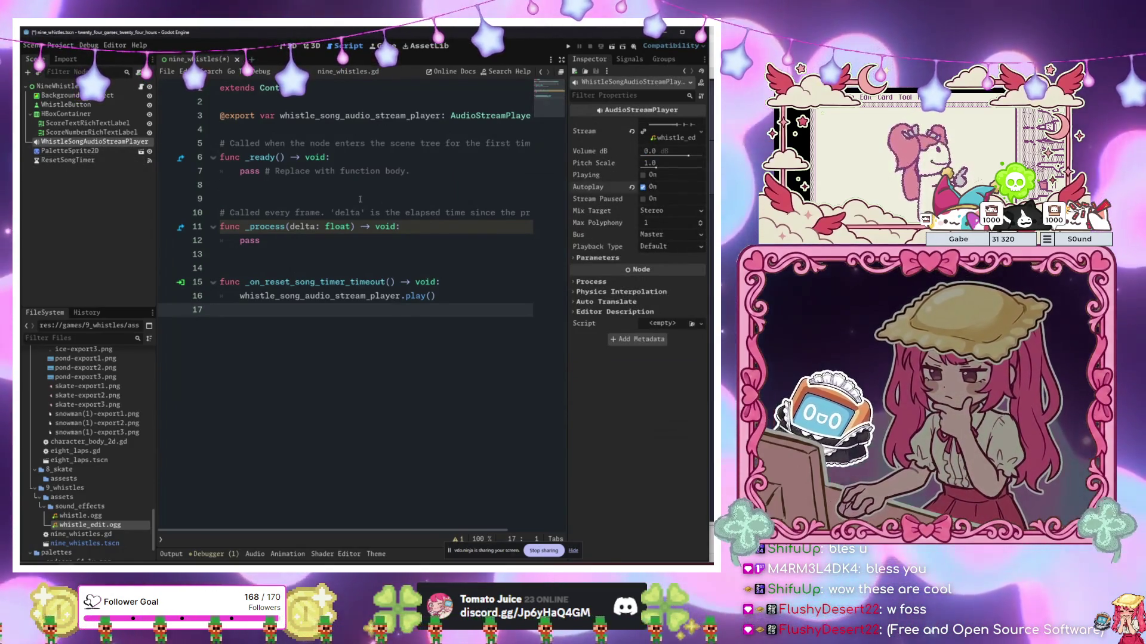
- Run the scene with F6 and press the Whistle Button twice to hear the song
click(369, 200)
key(F6)
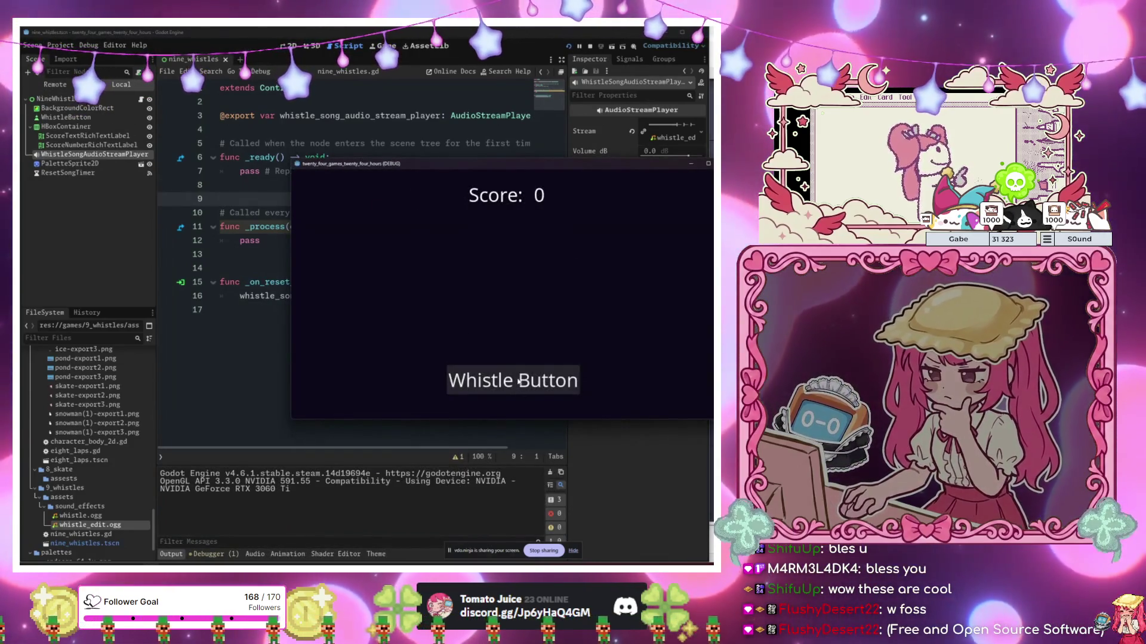
click(519, 382)
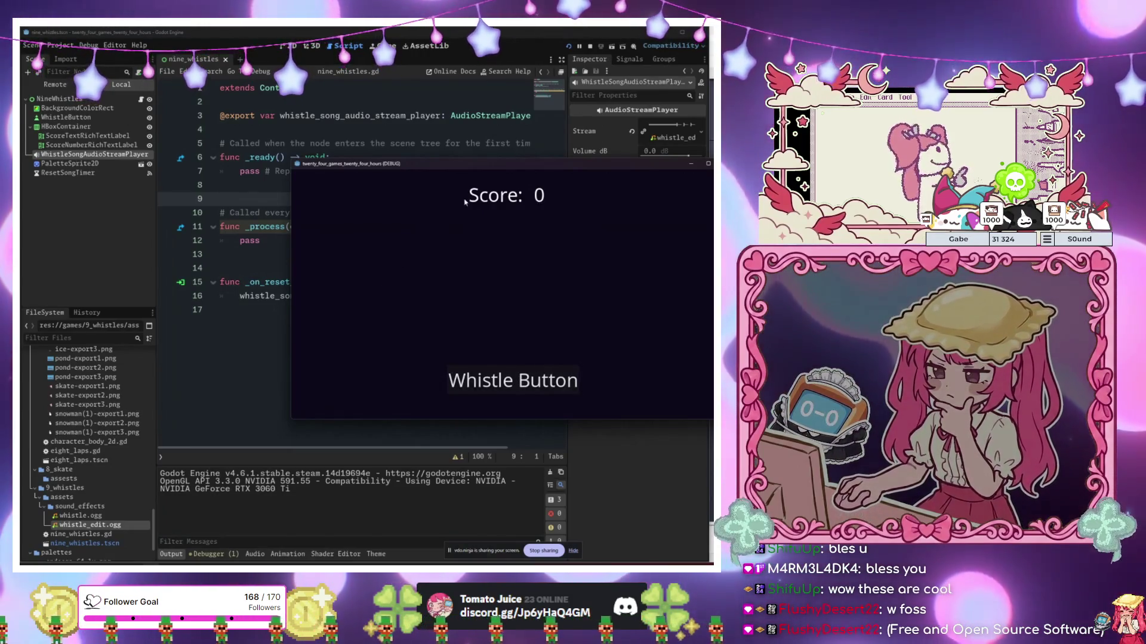
click(513, 376)
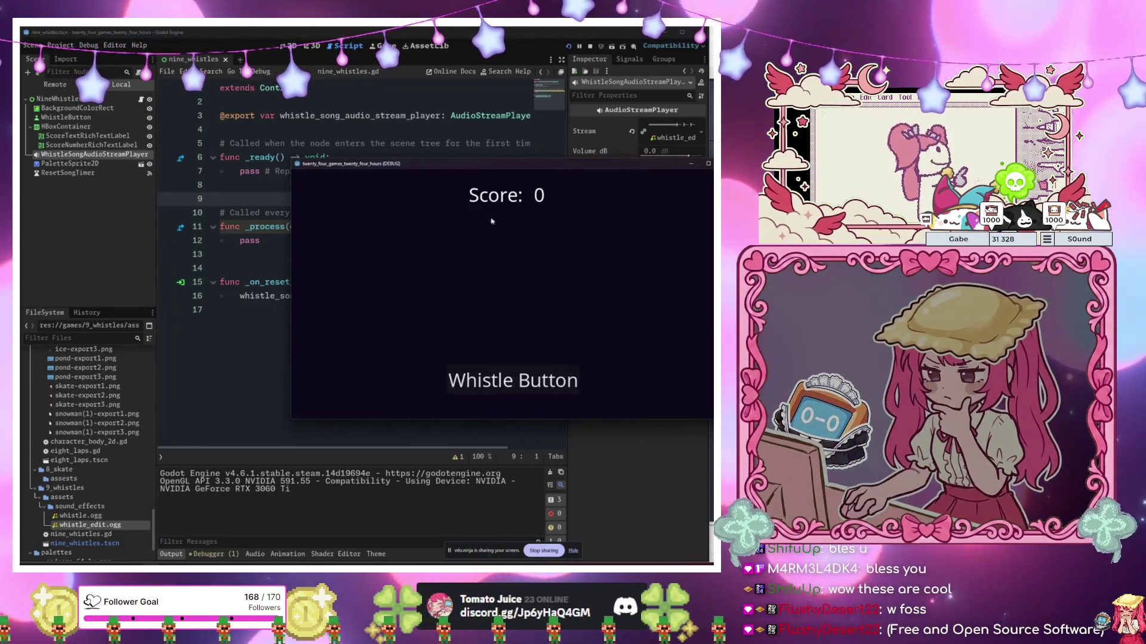
mouse_move(497, 169)
mouse_down()
mouse_move(357, 384)
mouse_move(391, 329)
mouse_move(264, 225)
mouse_up()
key(alt+Tab)
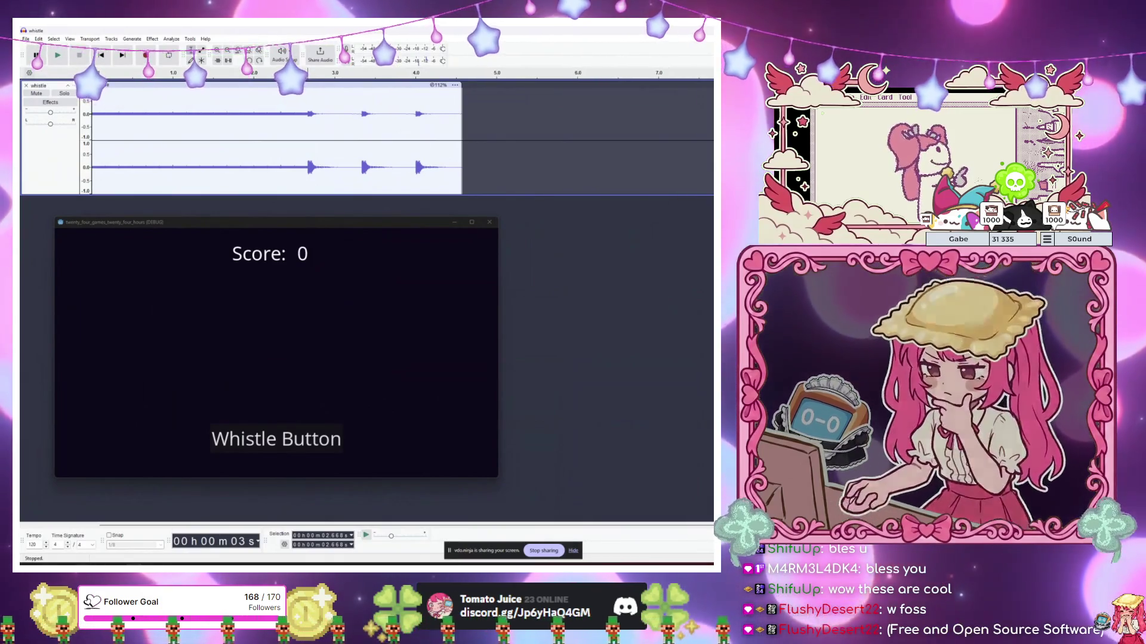
mouse_move(146, 566)
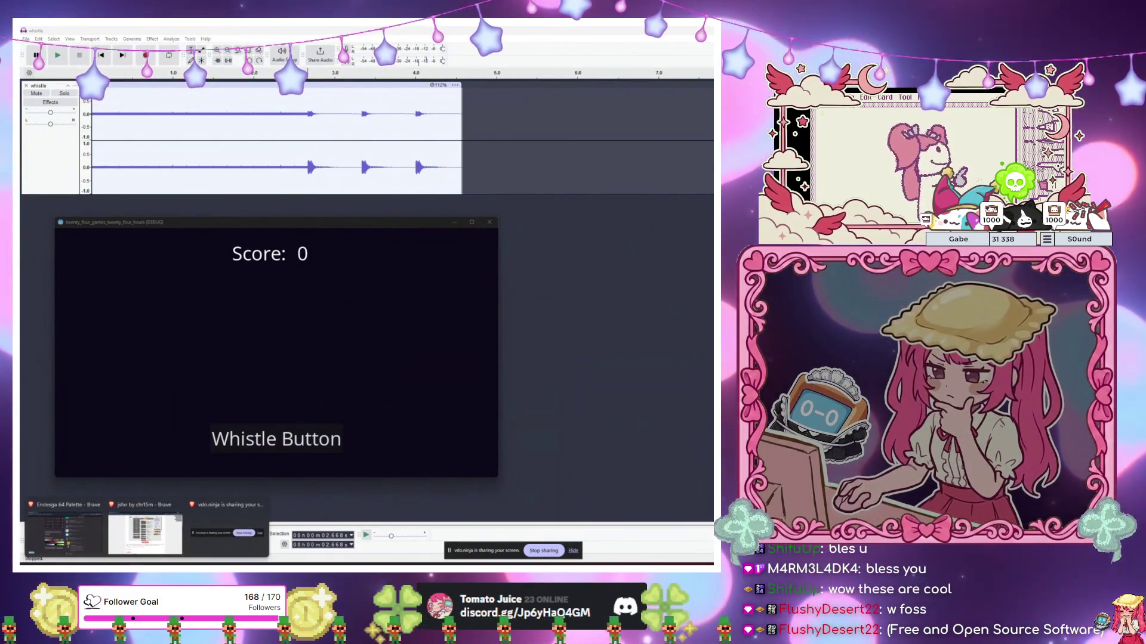
mouse_move(66, 566)
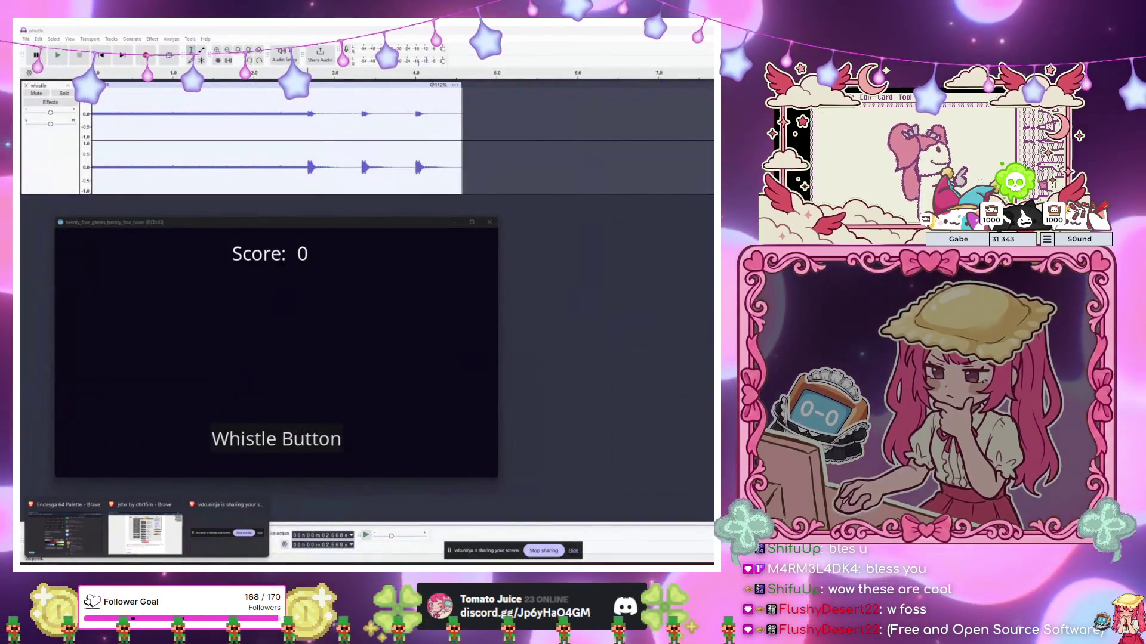
click(65, 565)
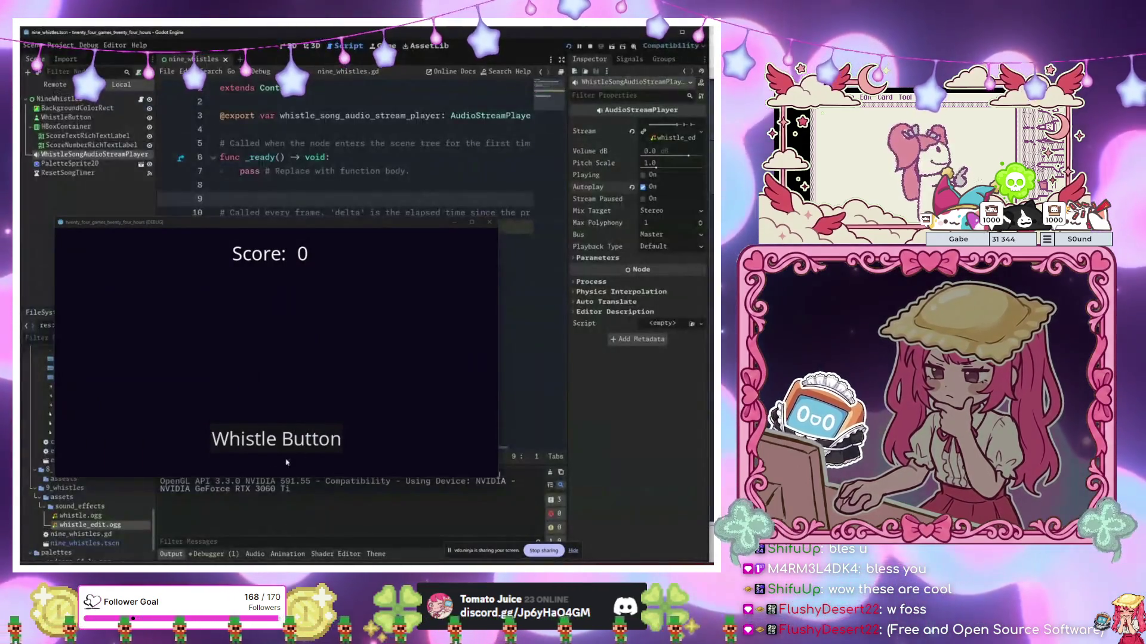
- Show ResetSongTimer's wait time settings, run the game and press the Whistle Button
click(67, 172)
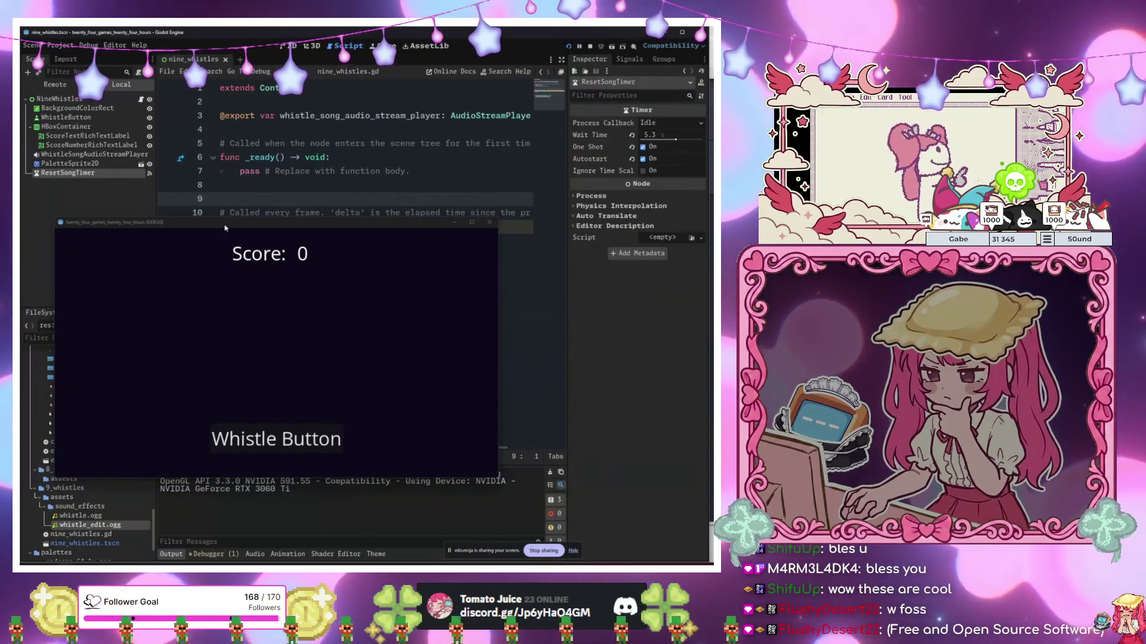
drag(227, 226, 309, 256)
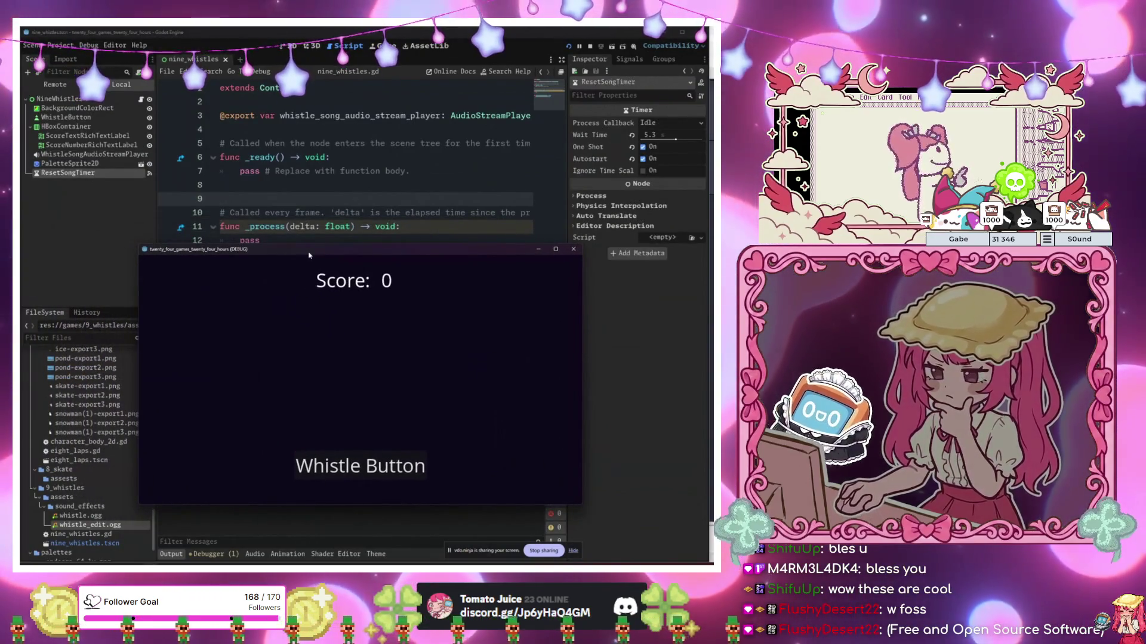
click(447, 172)
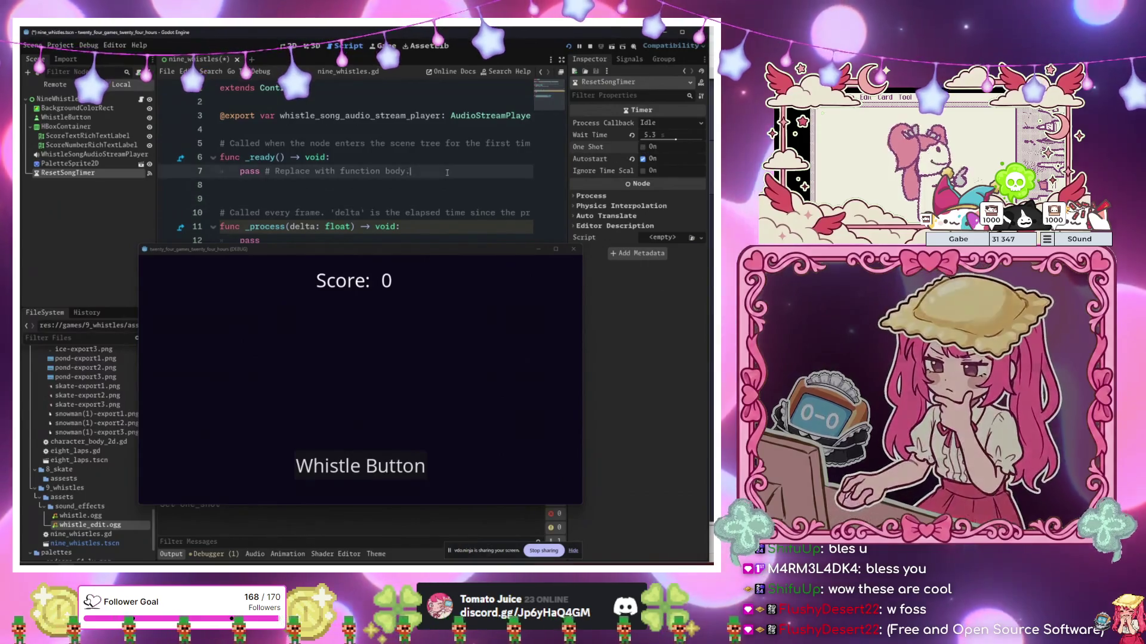
key(F5)
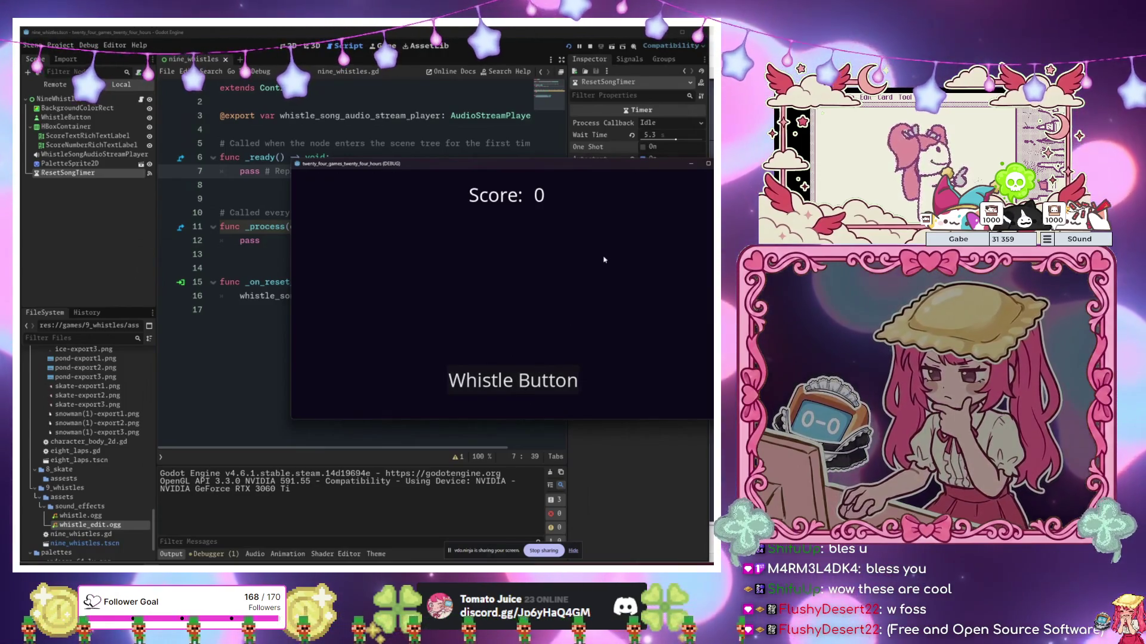
click(525, 374)
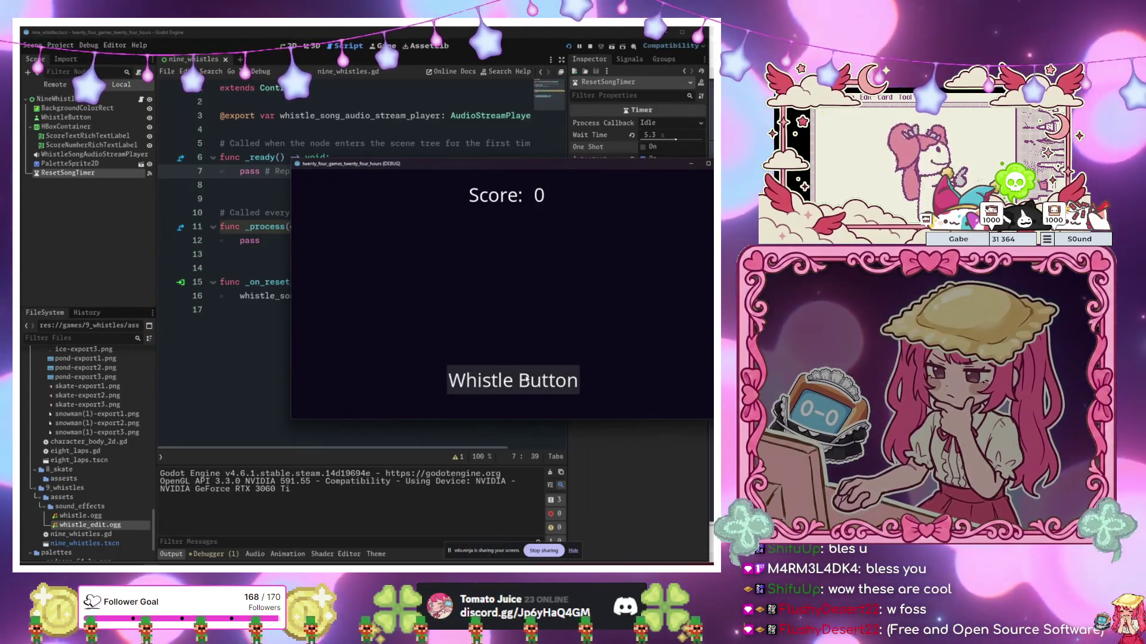
- Stop and rerun the game to test the timed whistle song, then close the game window
drag(477, 164, 426, 203)
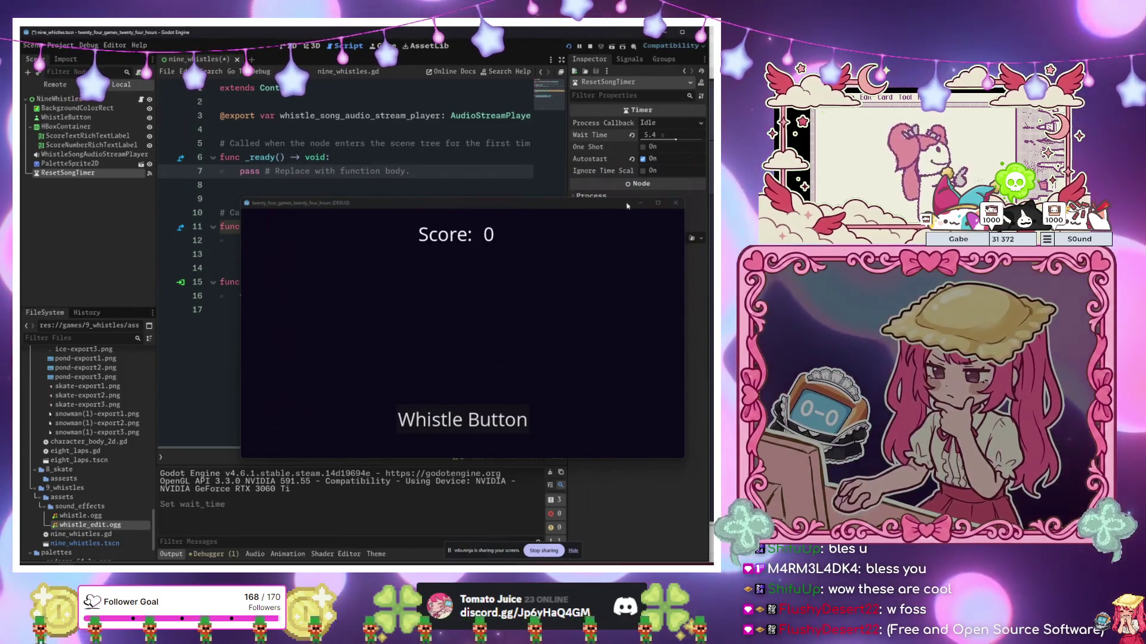
click(421, 187)
key(F8)
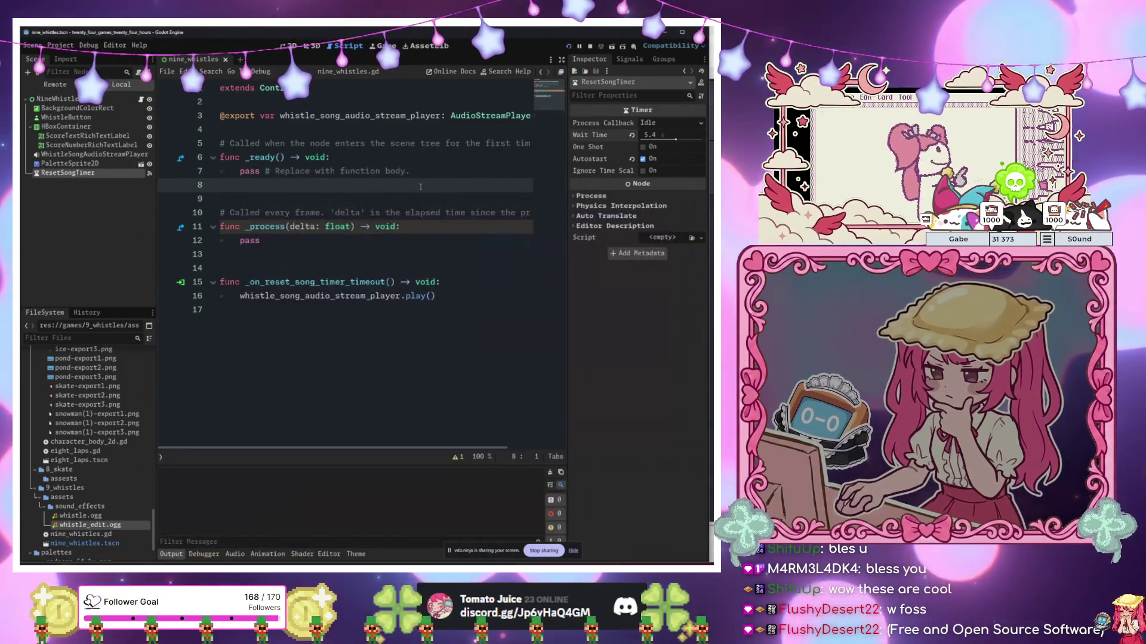
key(F5)
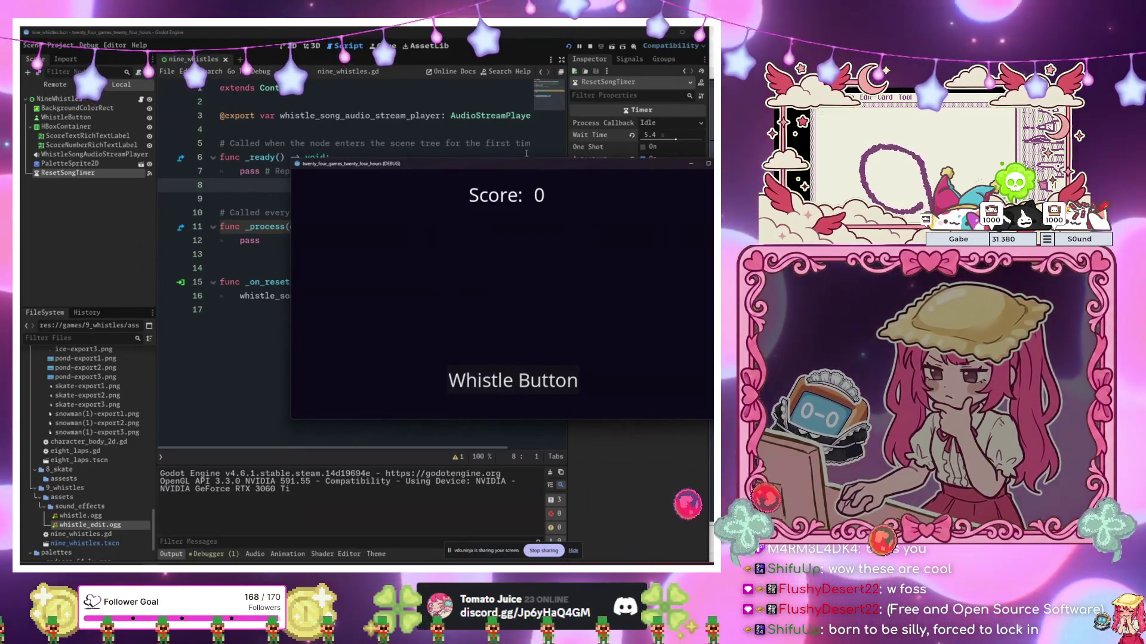
drag(417, 164, 232, 273)
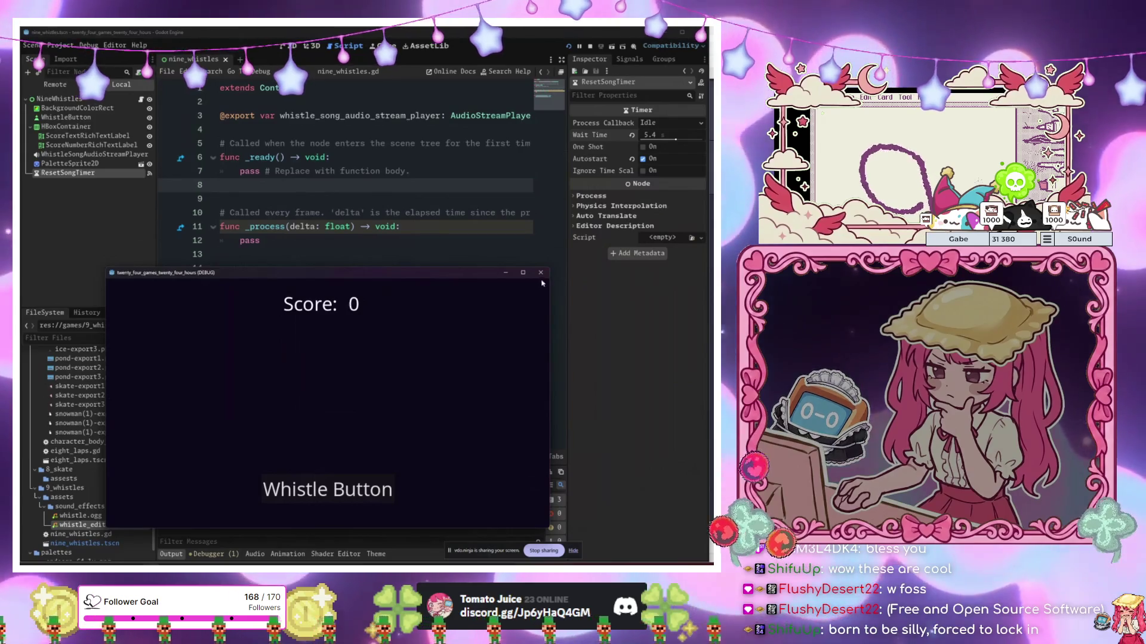
click(541, 272)
click(370, 254)
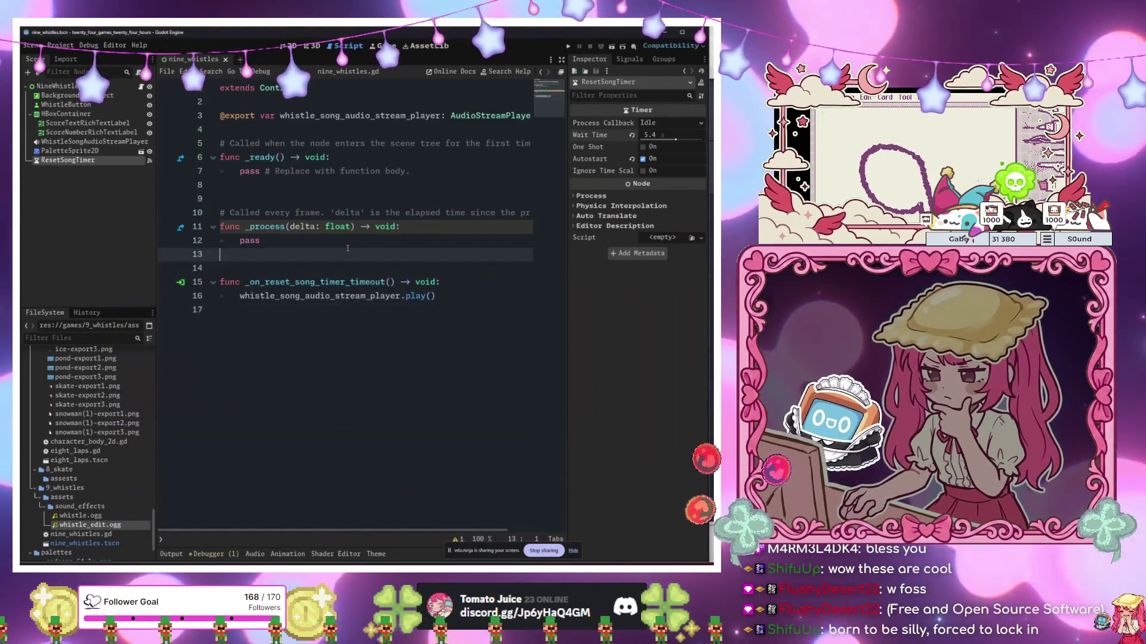
click(294, 242)
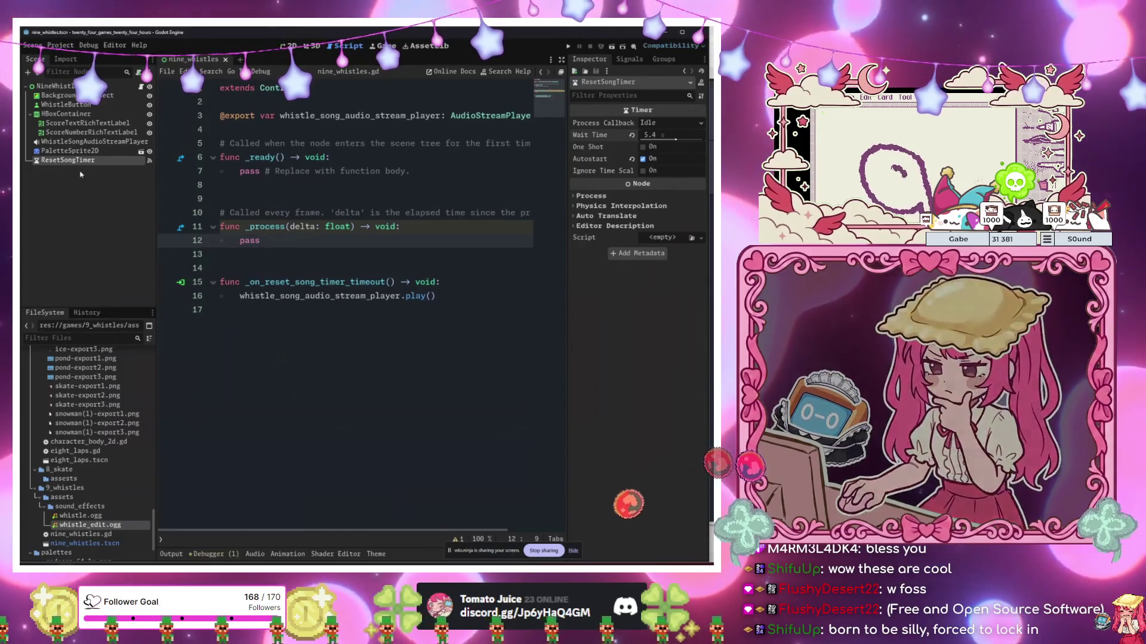
- Declare func _input(event: InputEvent) -> void: below the _process function
key(Return)
key(Return)
key(Return)
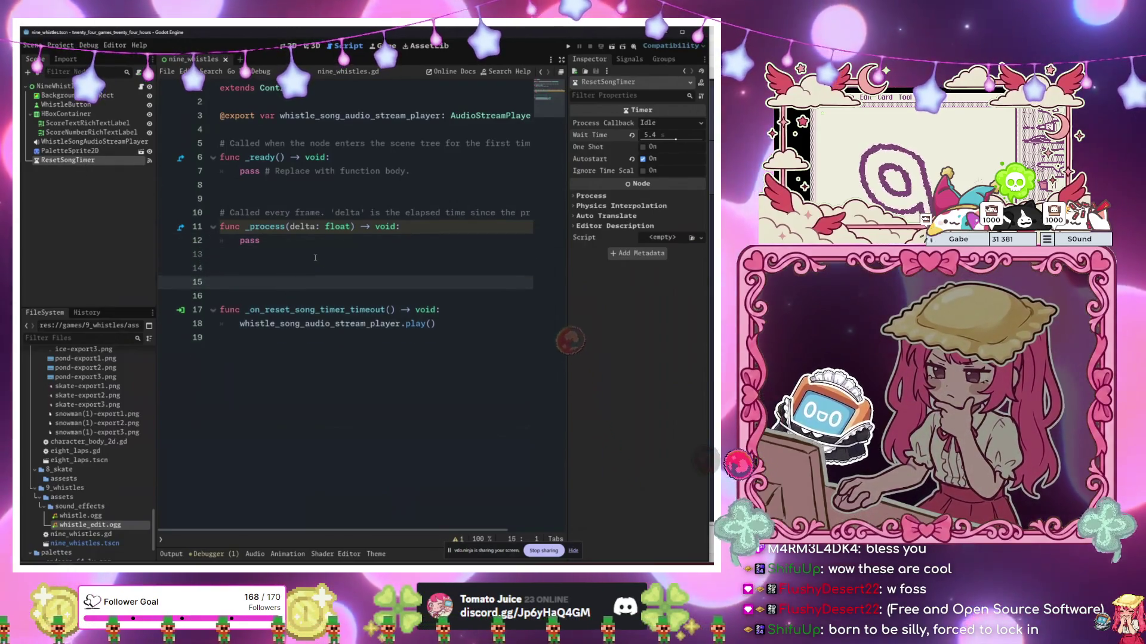
key(BackSpace)
text(func _i)
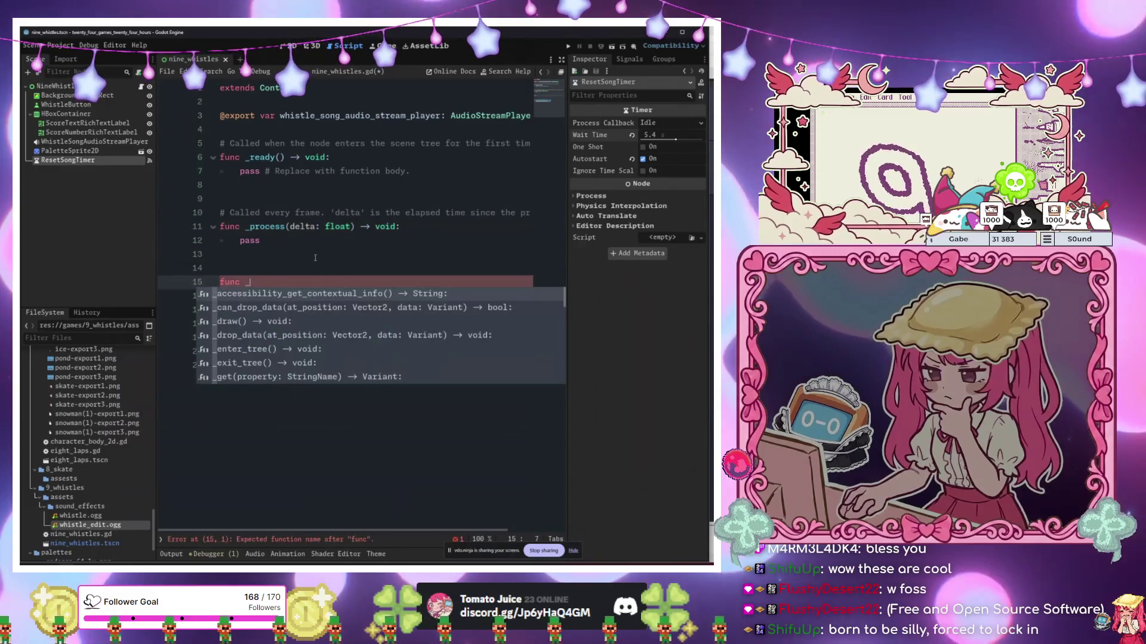
key(Return)
key(BackSpace)
key(BackSpace)
key(BackSpace)
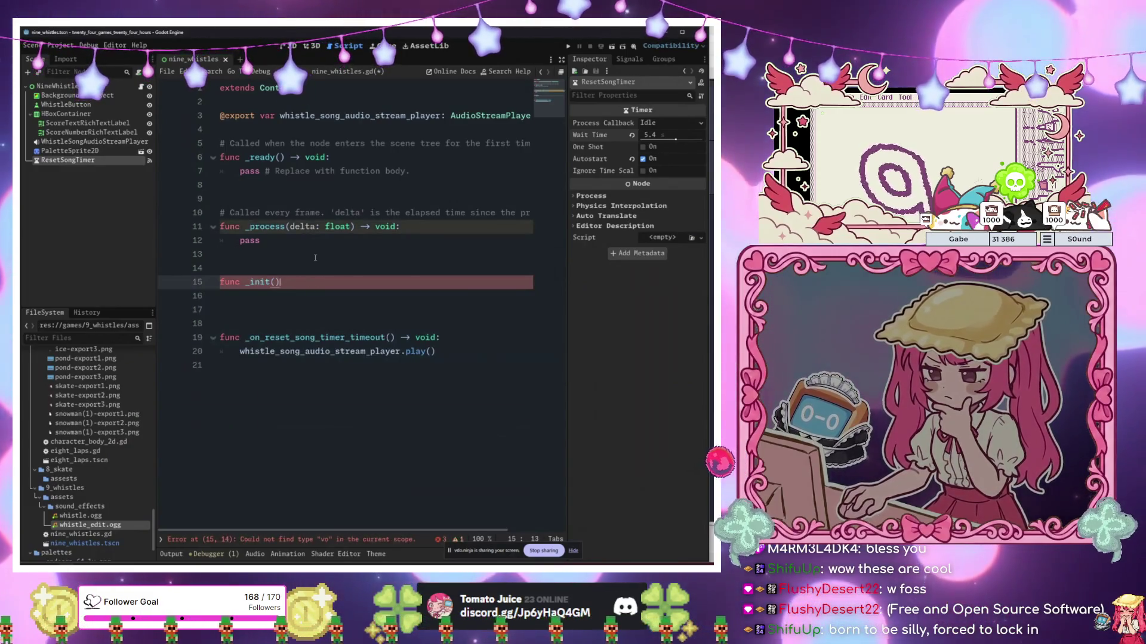
key(BackSpace)
text(pu)
key(Return)
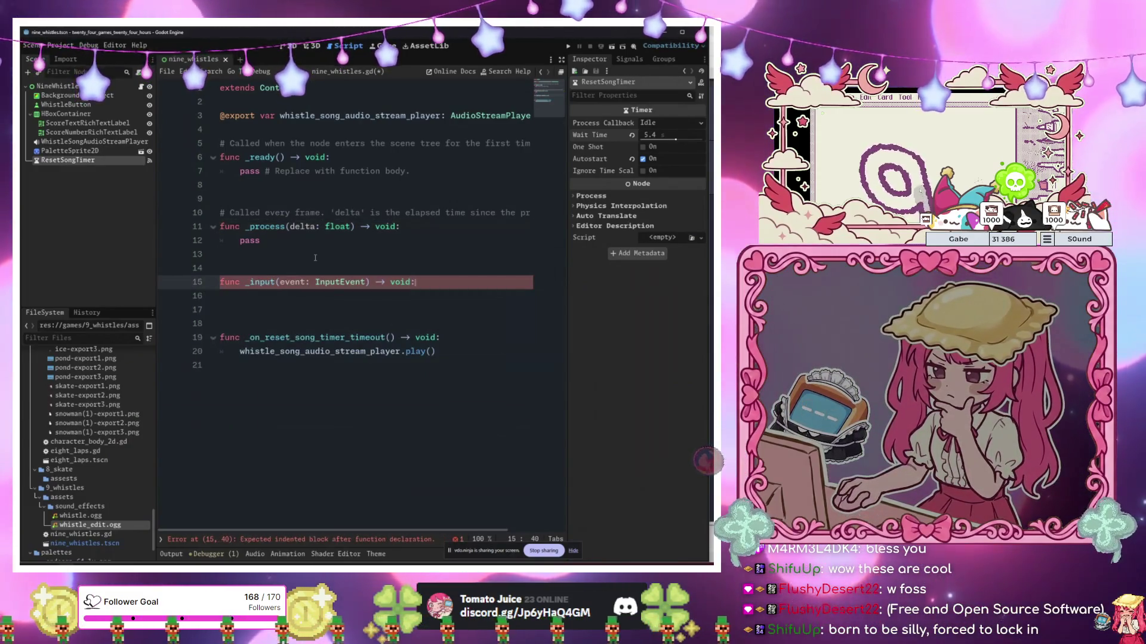
- Add the condition if event is InputEventMouseButton: inside _input
key(Return)
text(if event )
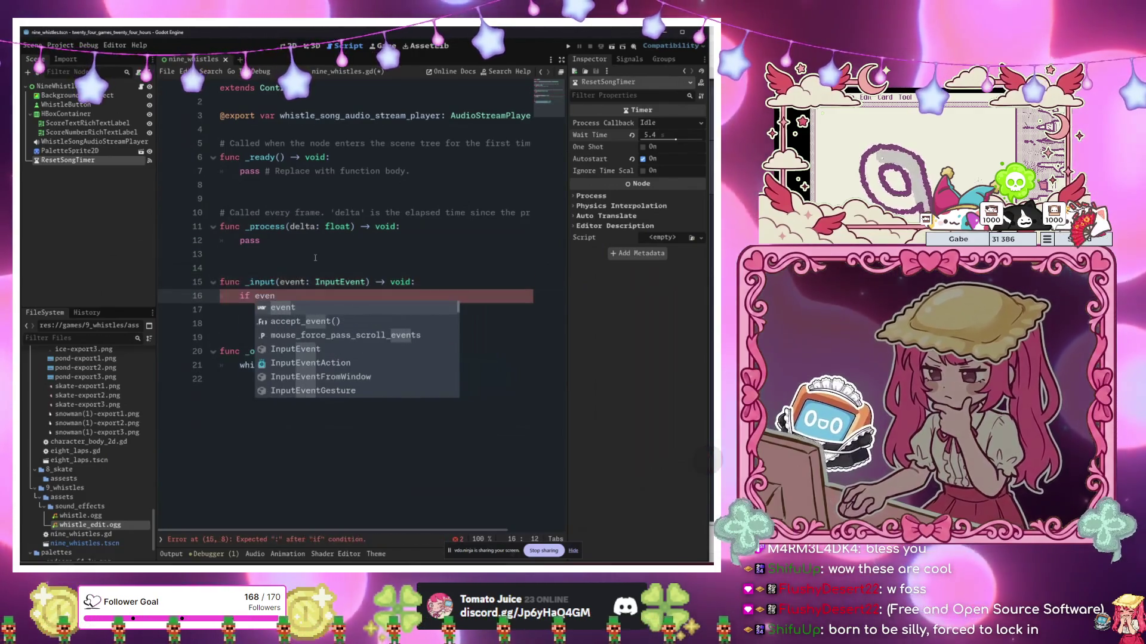
text(is Inputeve)
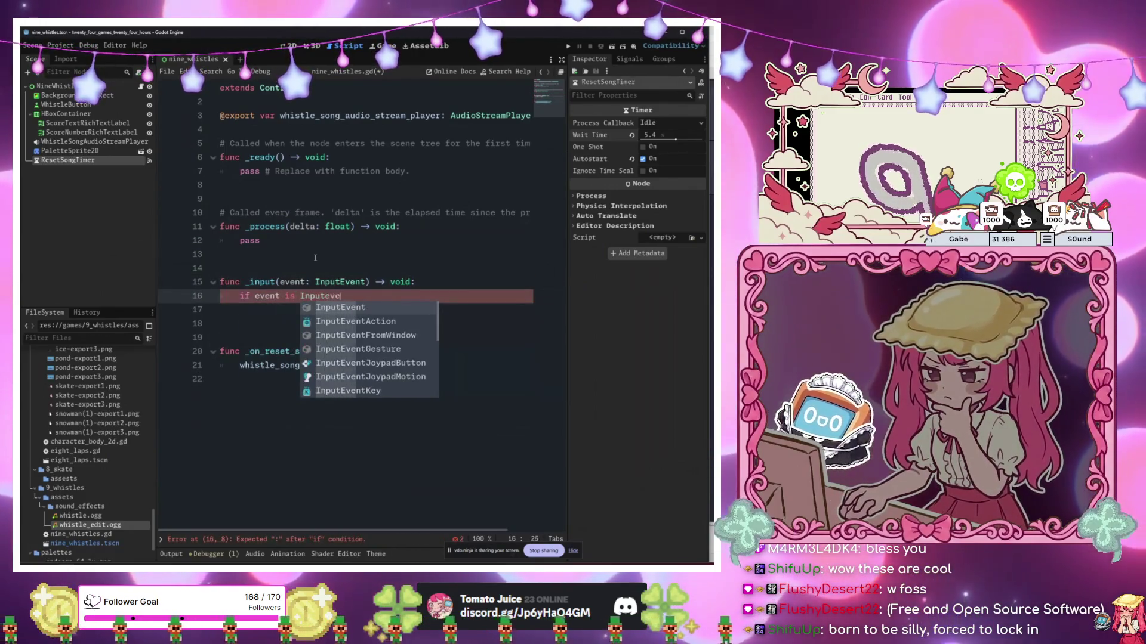
key(Return)
text(Mouse)
key(Return)
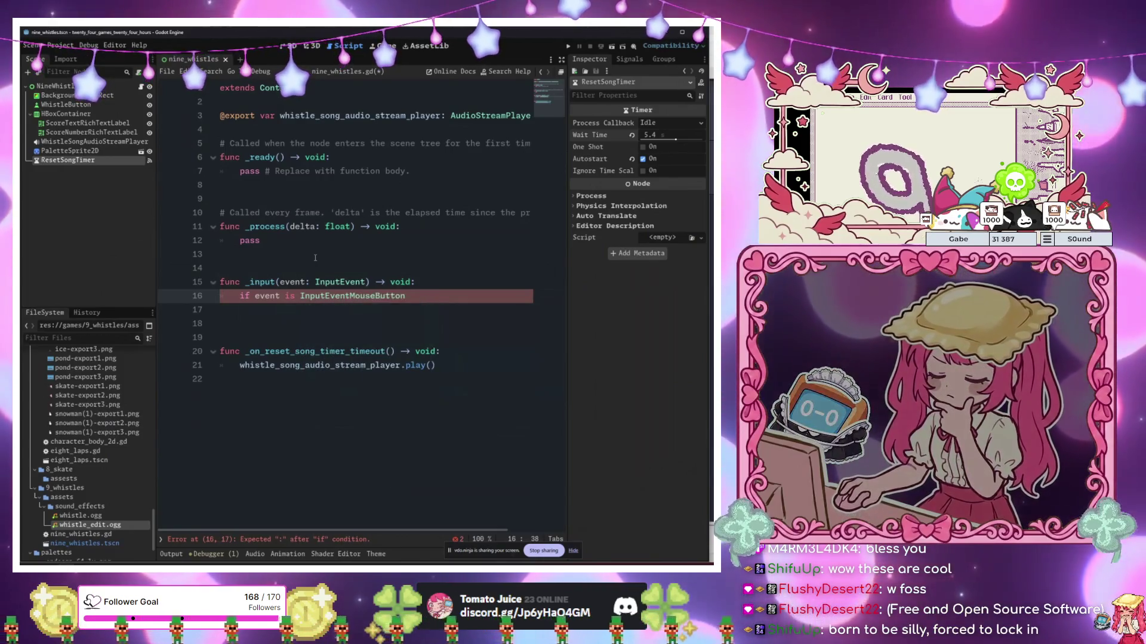
text(:)
key(Return)
- Nest if event.button_index = MOUSE_BUTTON_LEFT: and begin a check_if_ call under it
text(if event)
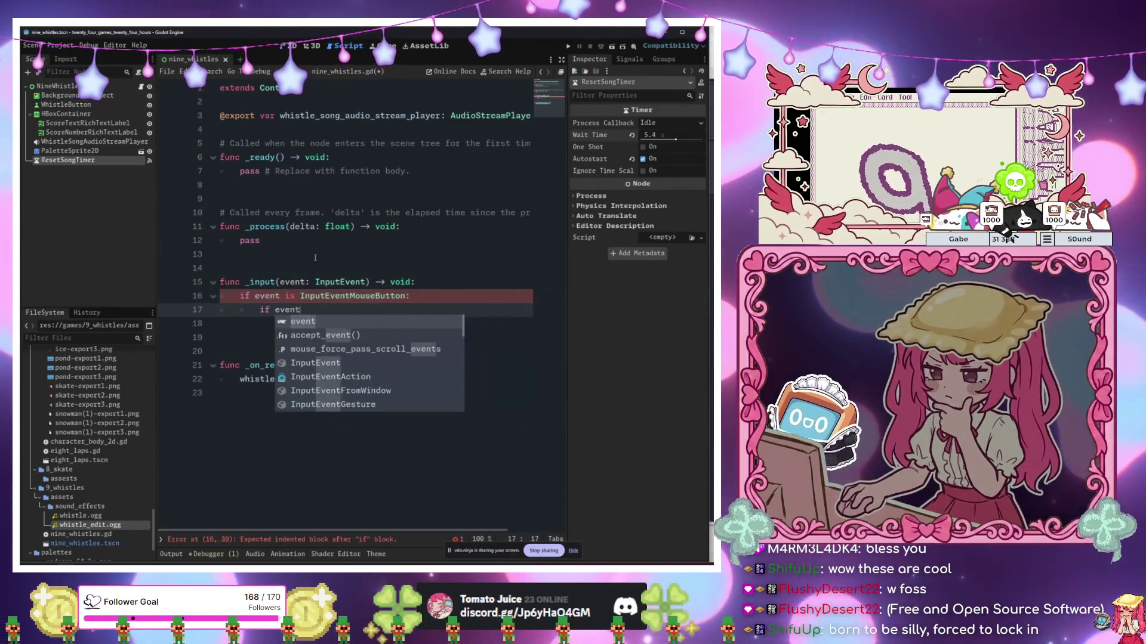
text(.)
key(Return)
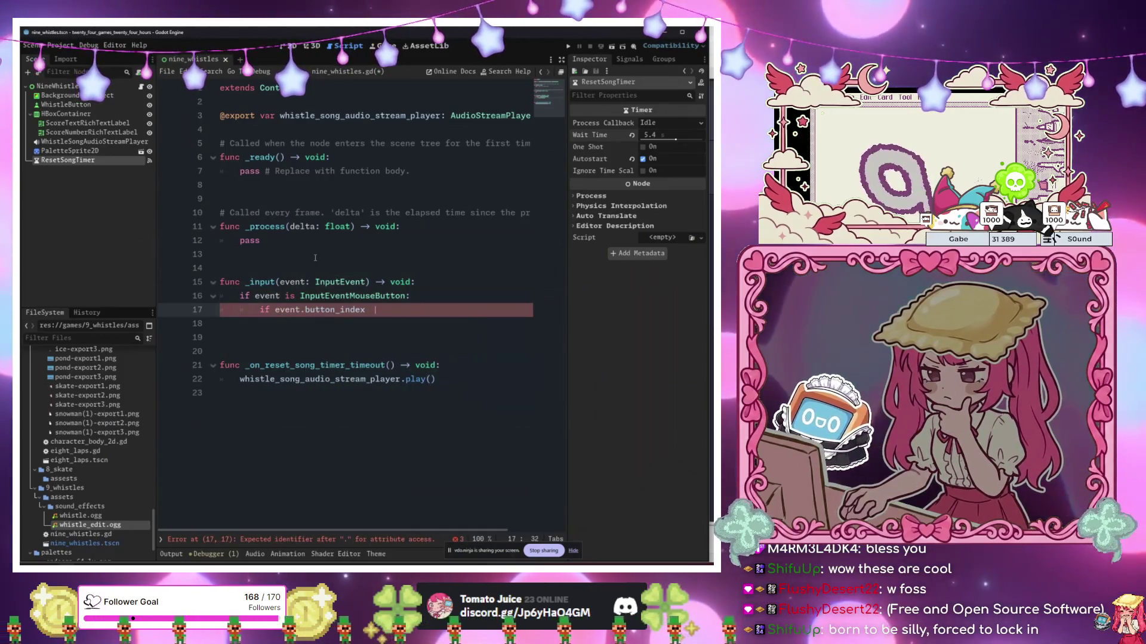
text(= MOUSE_)
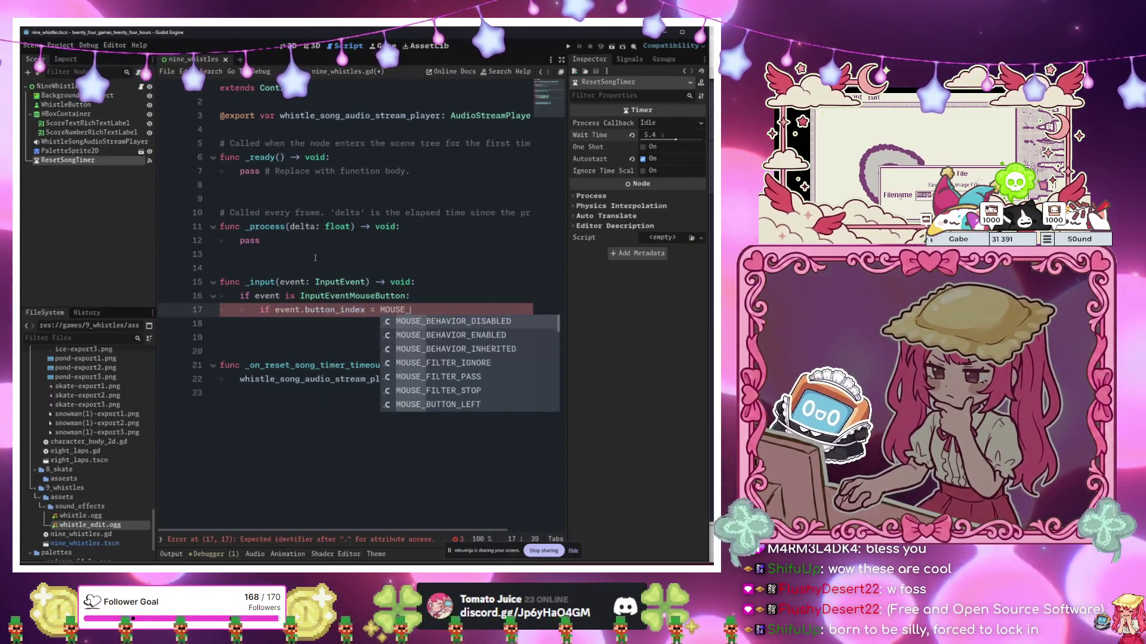
text(B)
key(Return)
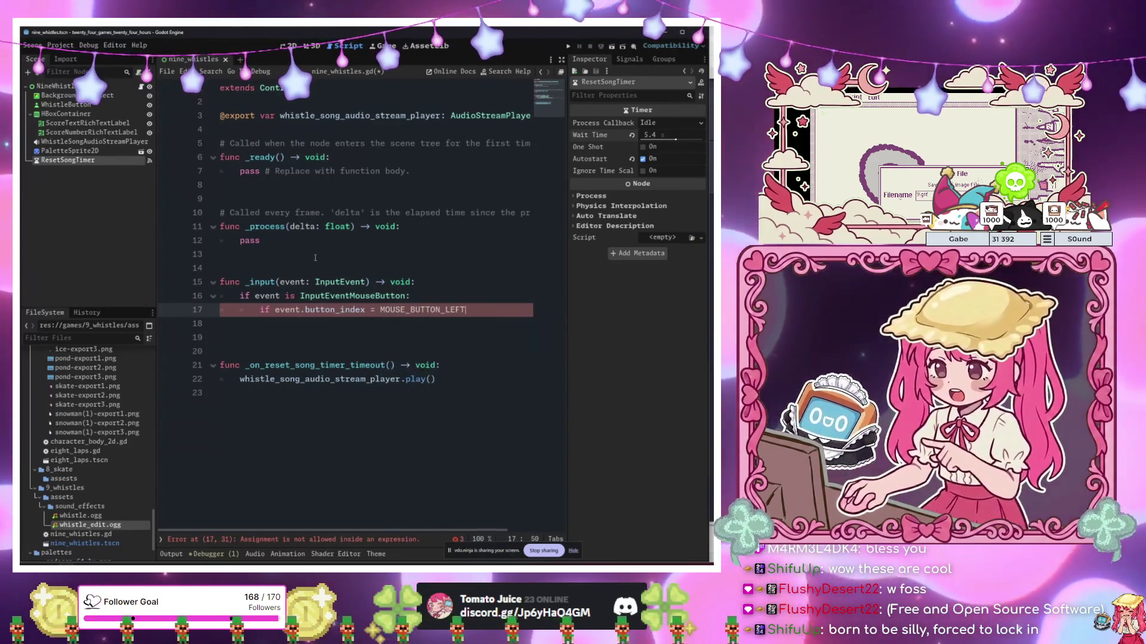
text(:)
key(Return)
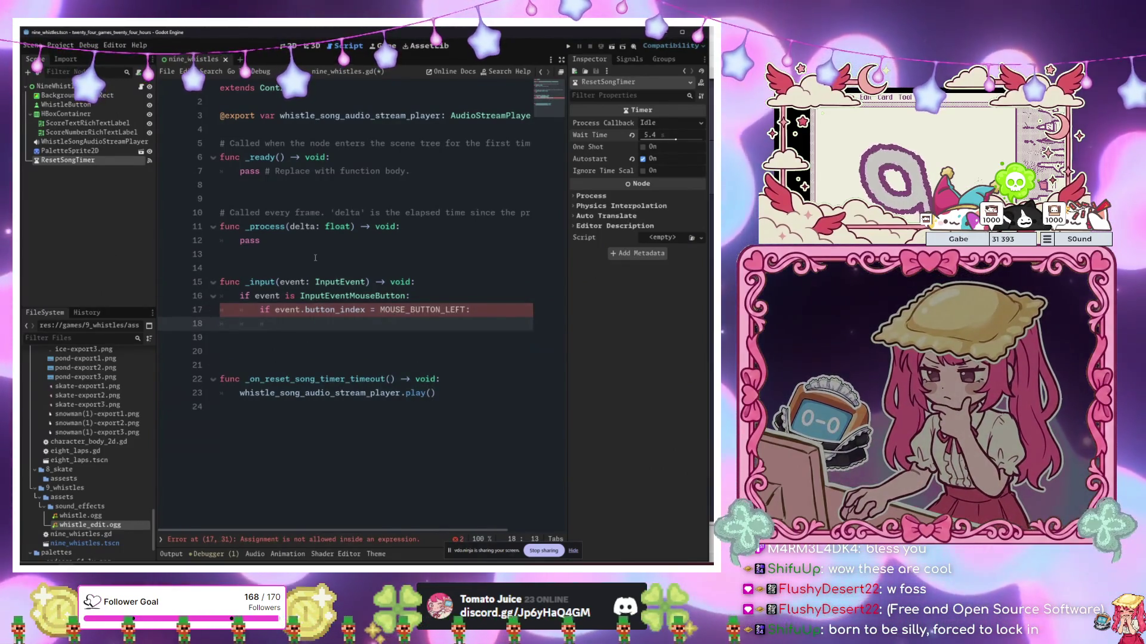
text(check_if_timing_is_correct()
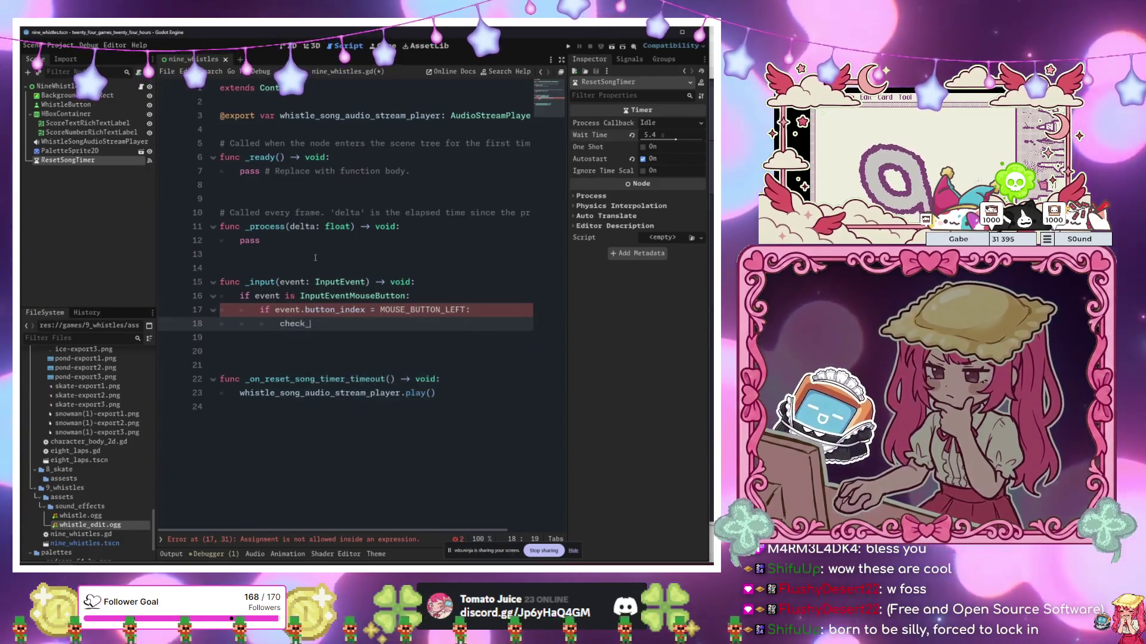
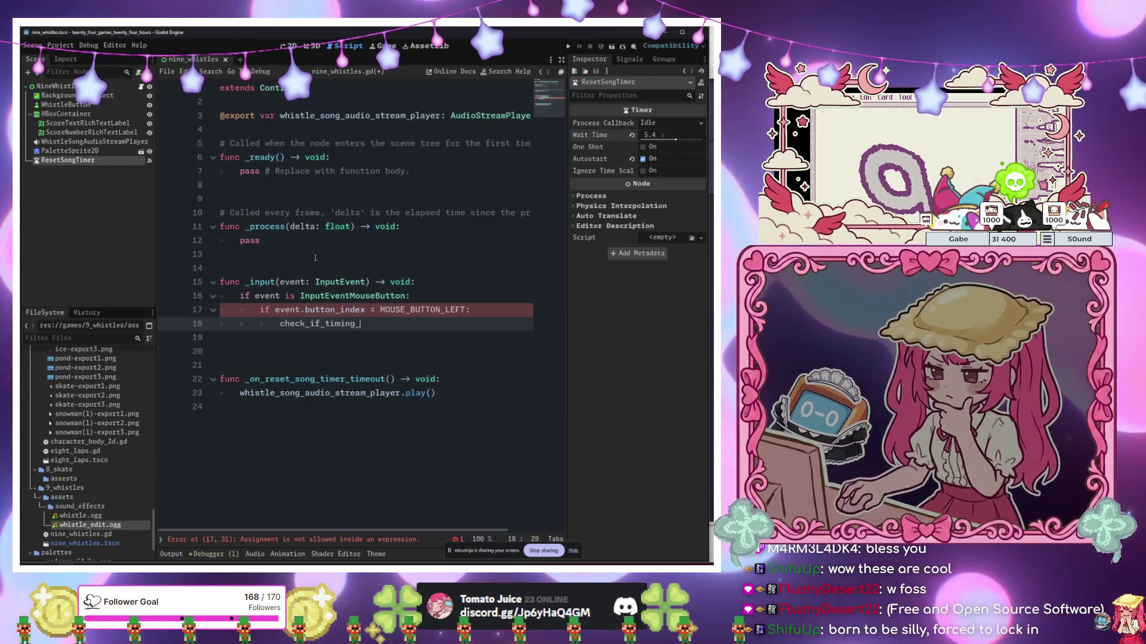
- Complete the check_if_timing_is_correct() call in the left-click handler and begin a new func below
text(is_)
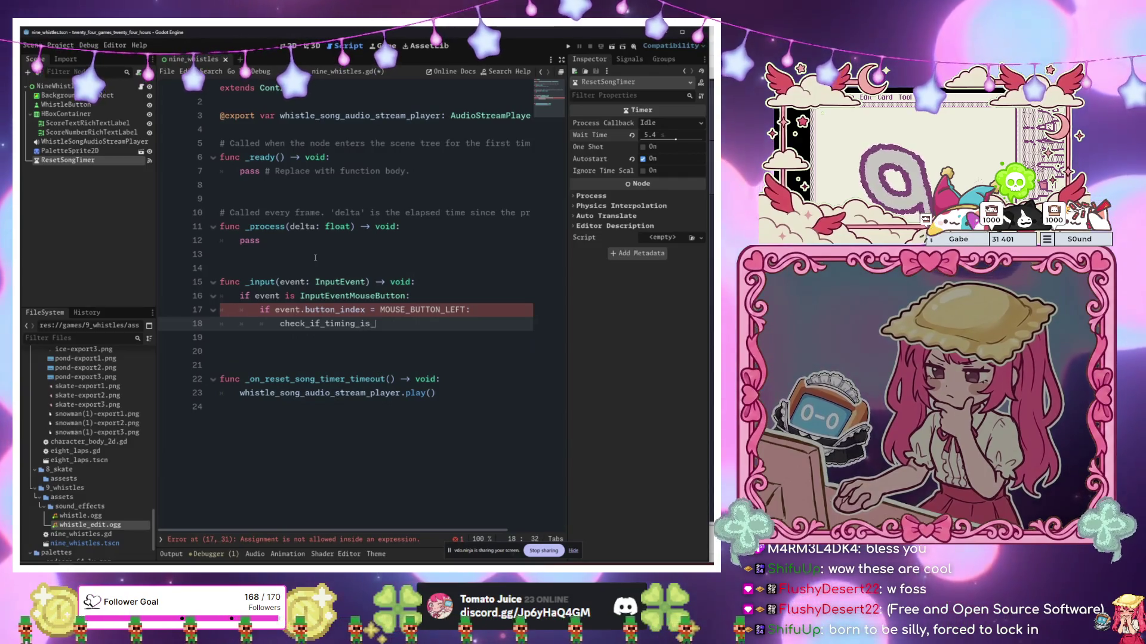
text(correct()
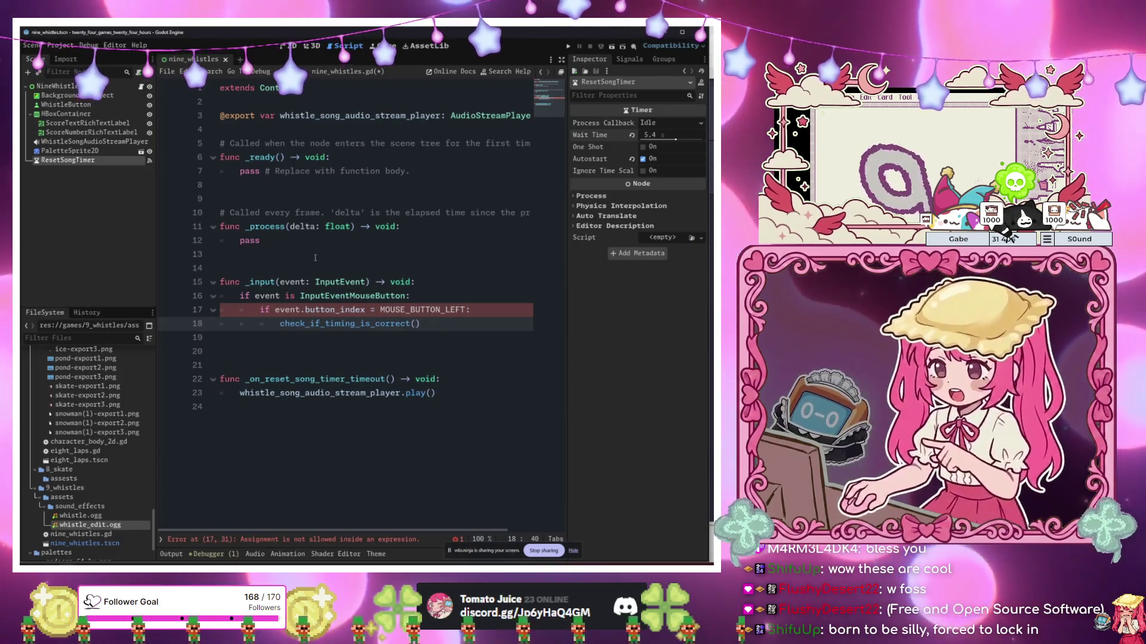
key(Down)
key(Return)
key(Return)
text(func check)
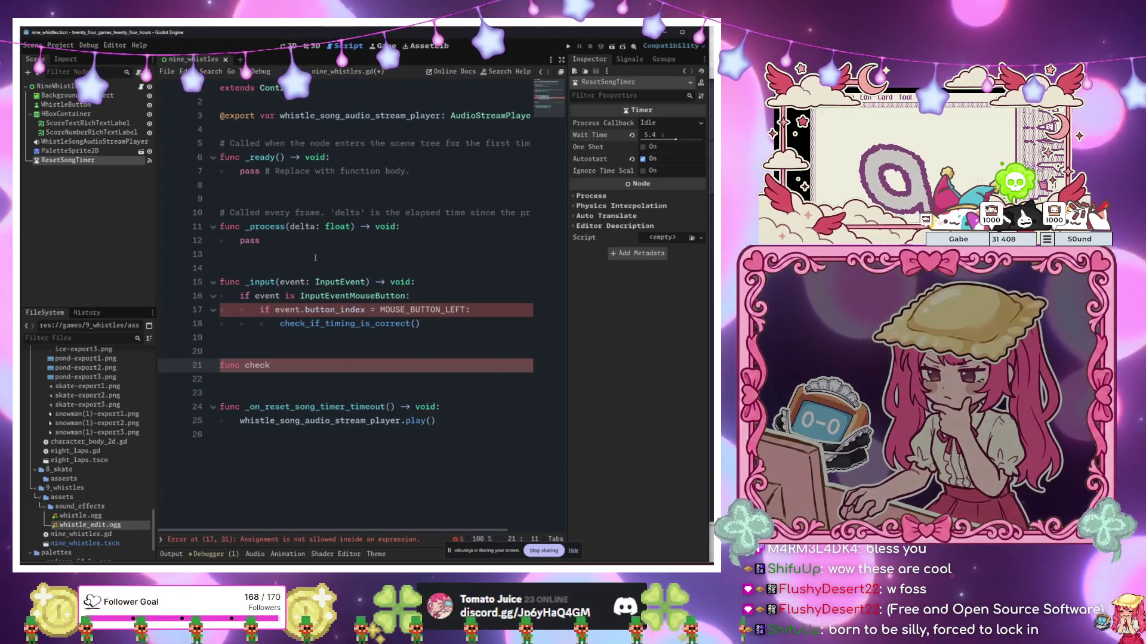
- Declare func check_if_timing_is_correct() -> void and delete the empty _ready and _process stubs
double_click(377, 324)
key(ctrl+c)
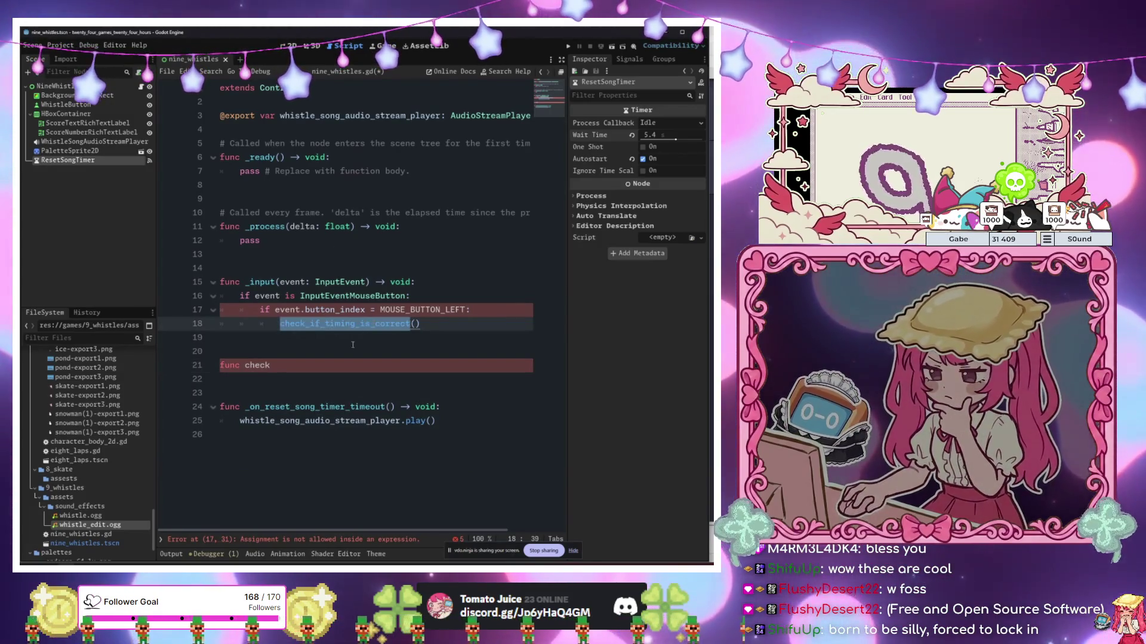
drag(271, 365, 245, 365)
key(ctrl+v)
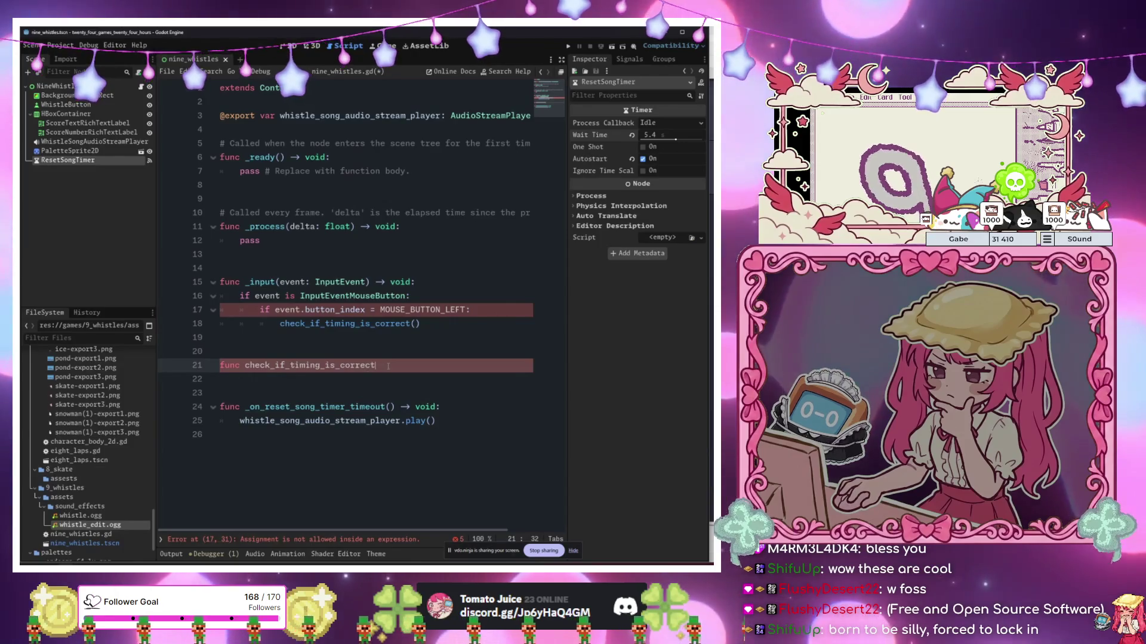
text():)
text(void:)
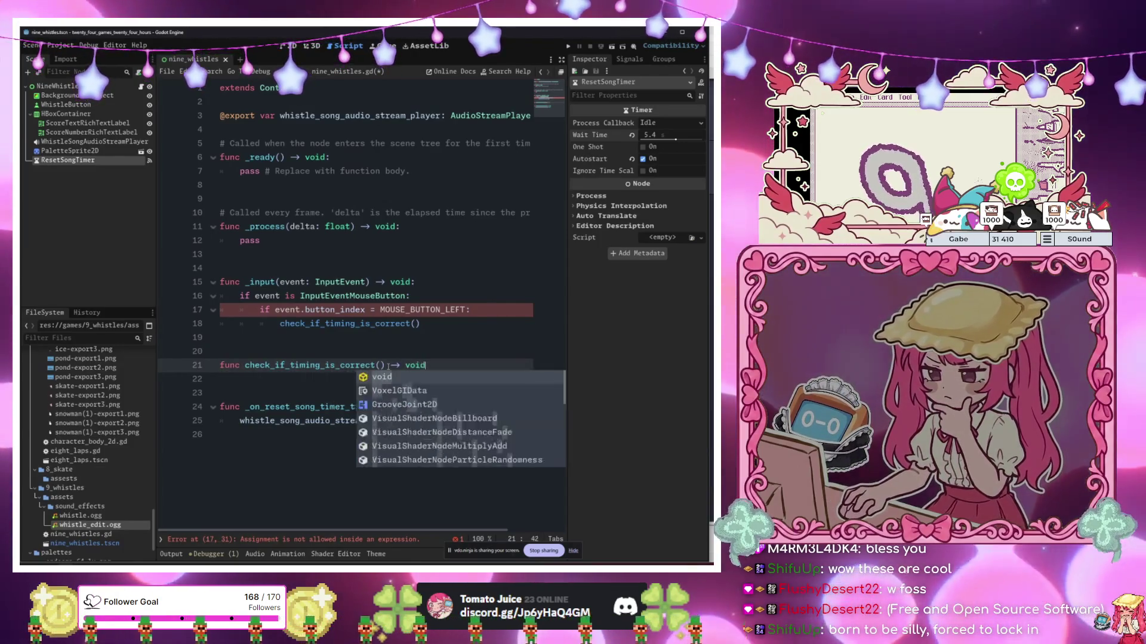
key(Return)
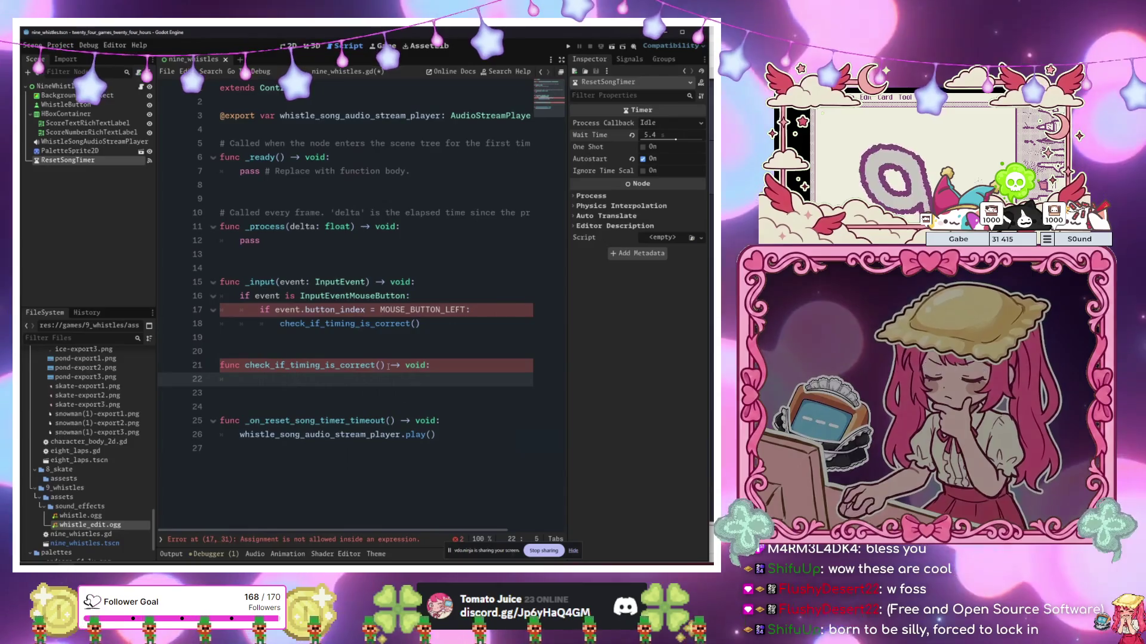
drag(348, 245, 188, 149)
key(BackSpace)
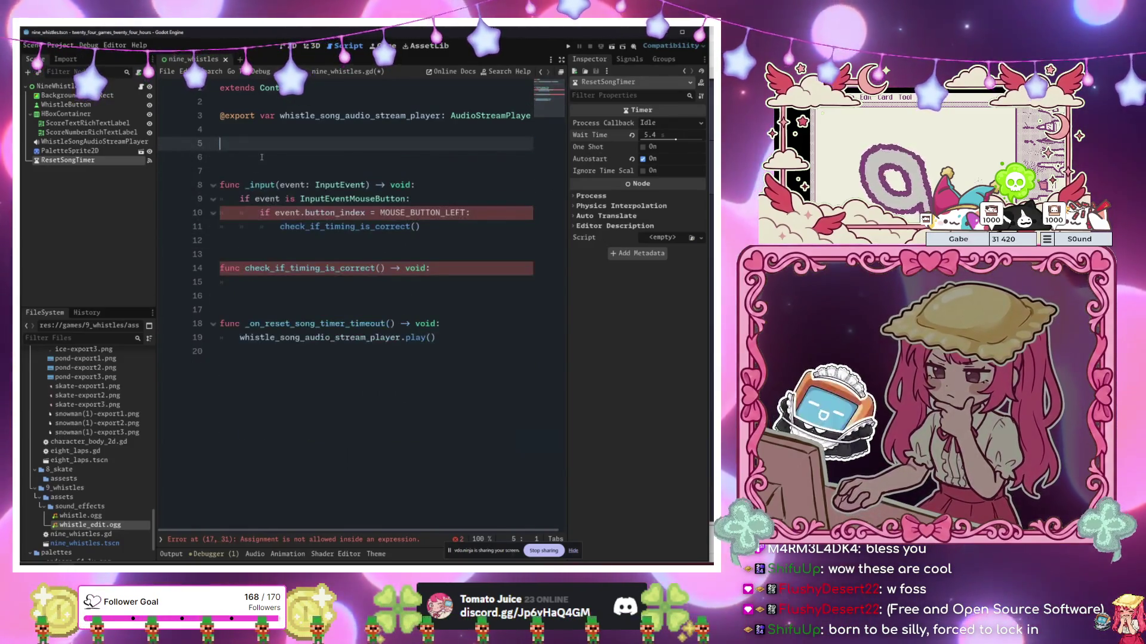
- Restore the _ready and _process stubs and declare var correct_timings: Array[float] near the top
key(ctrl+z)
click(247, 142)
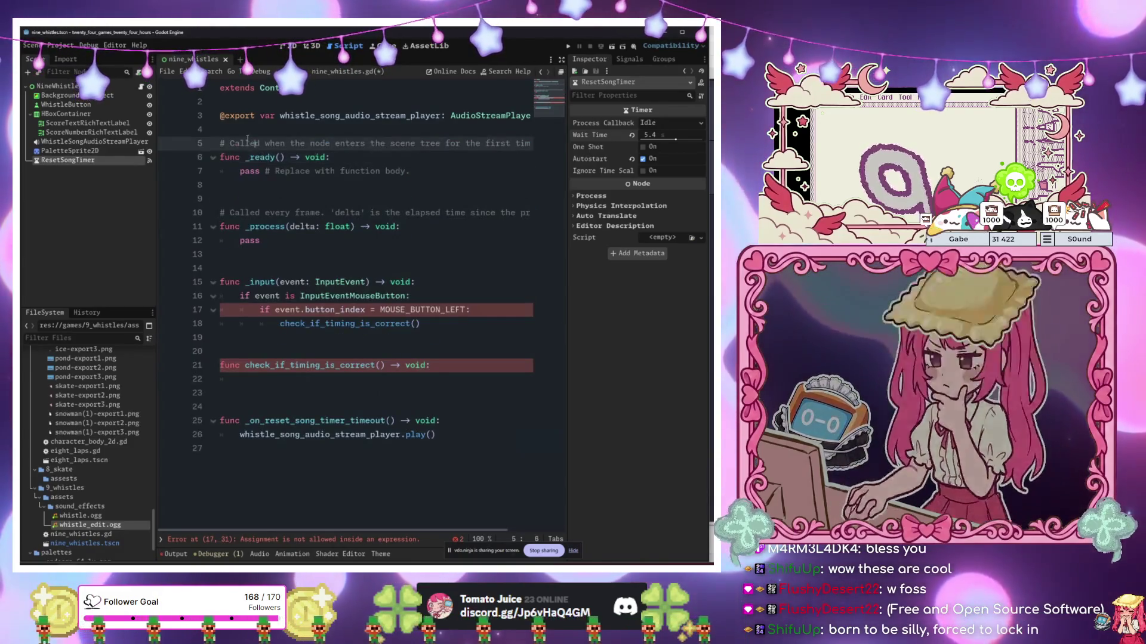
key(BackSpace)
key(BackSpace)
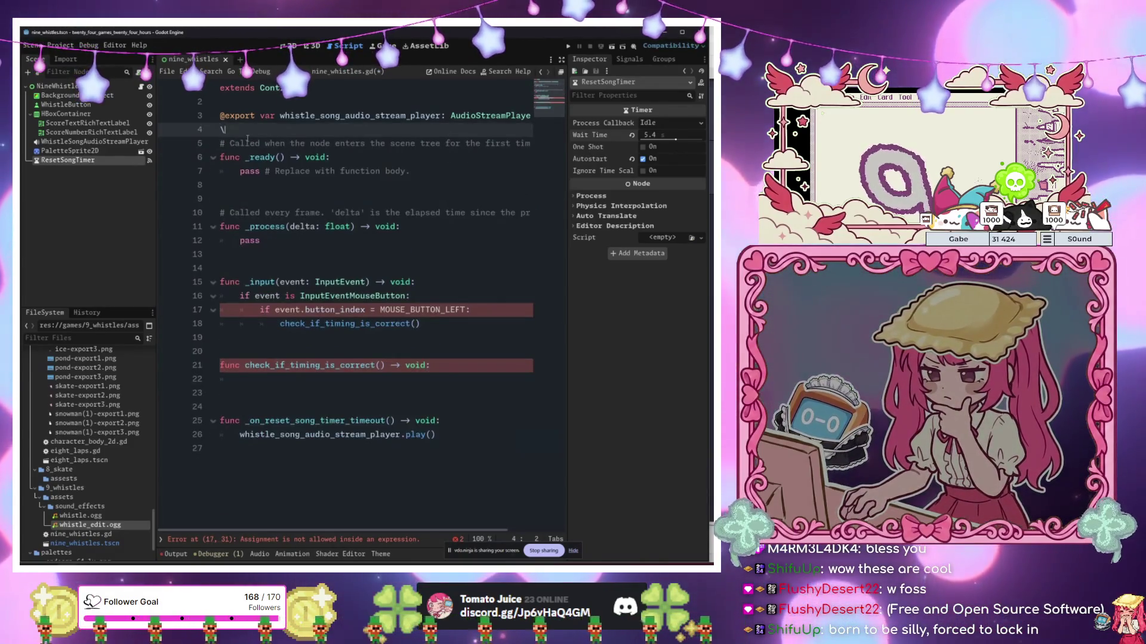
key(Return)
key(Return)
key(Return)
key(Up)
key(Up)
text(var correct)
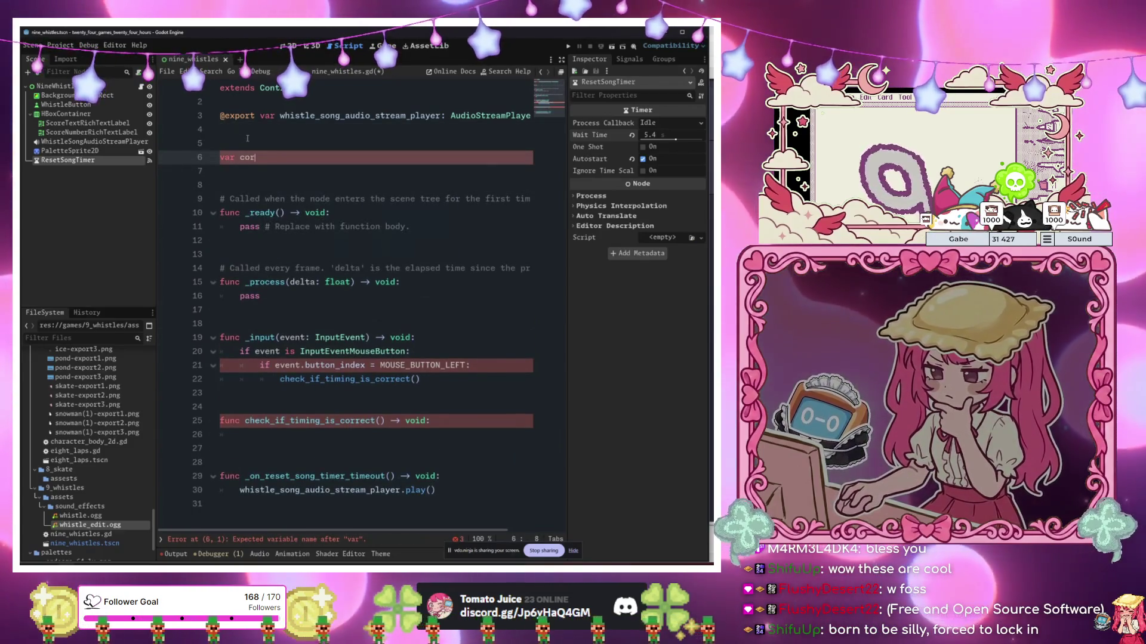
text(_timings: )
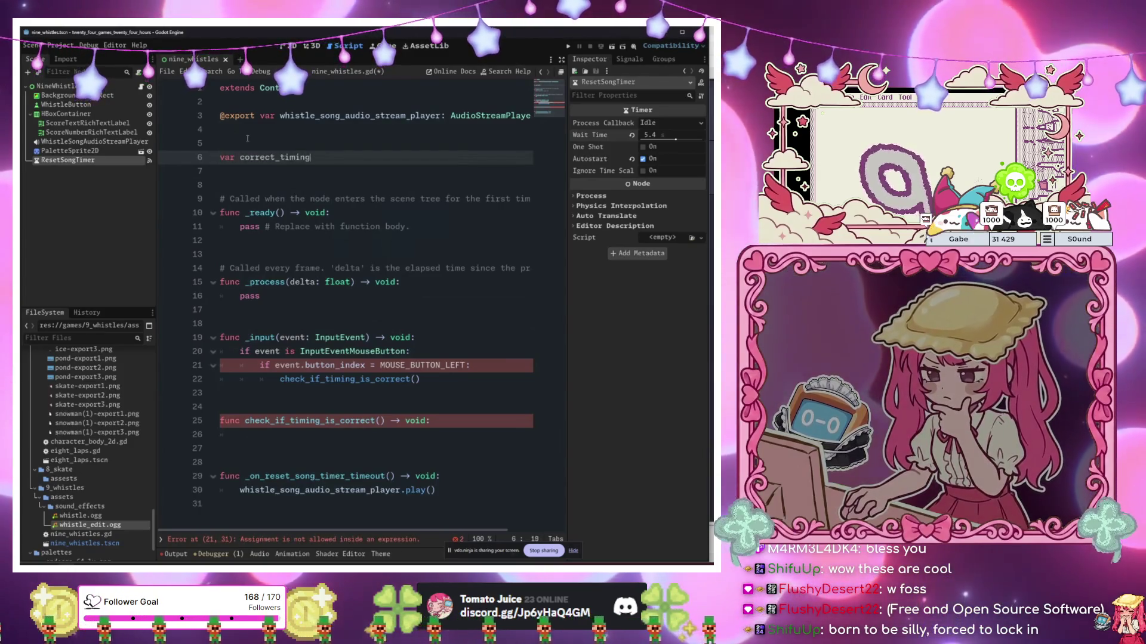
text(Array[flo)
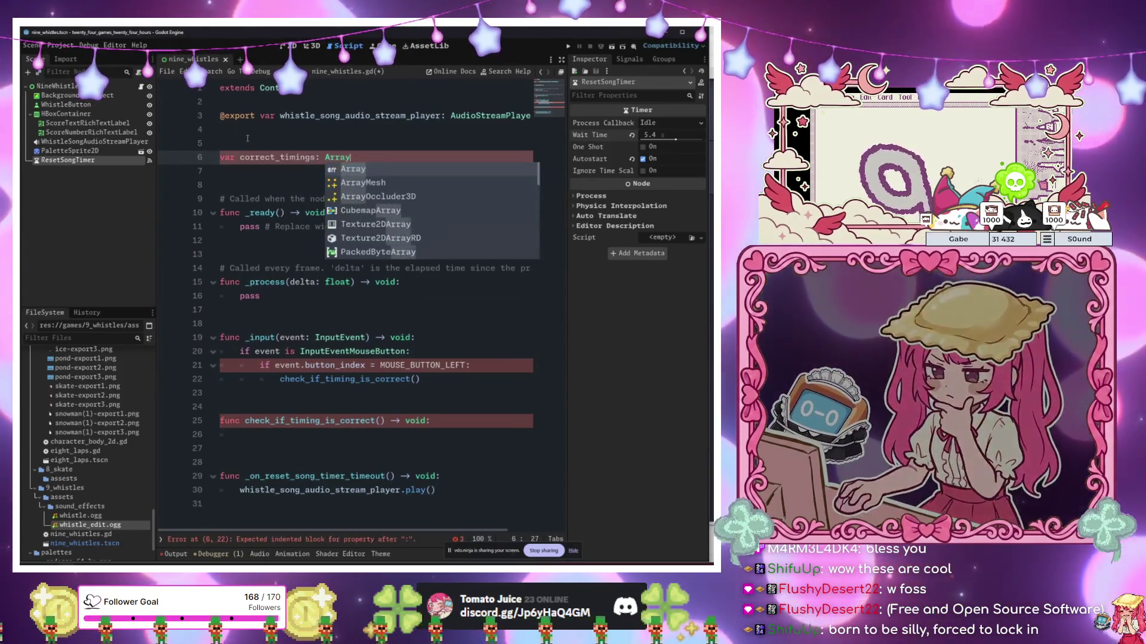
text(at] =)
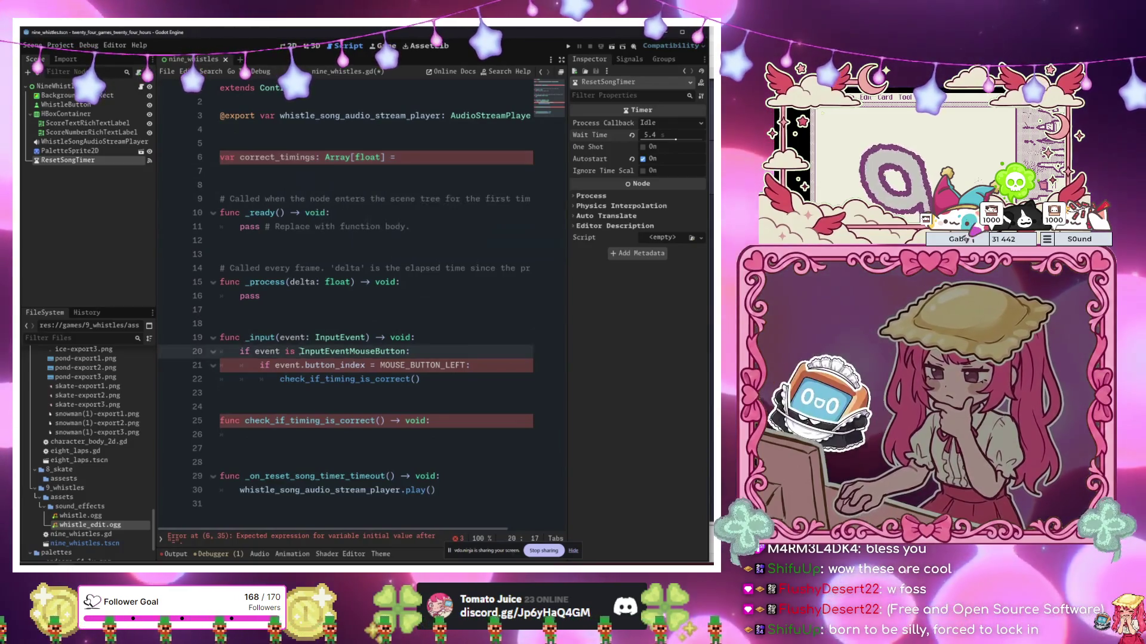
click(321, 350)
- Fix the mouse-button comparison to == and give check_if_timing_is_correct a pass body
click(321, 281)
click(321, 295)
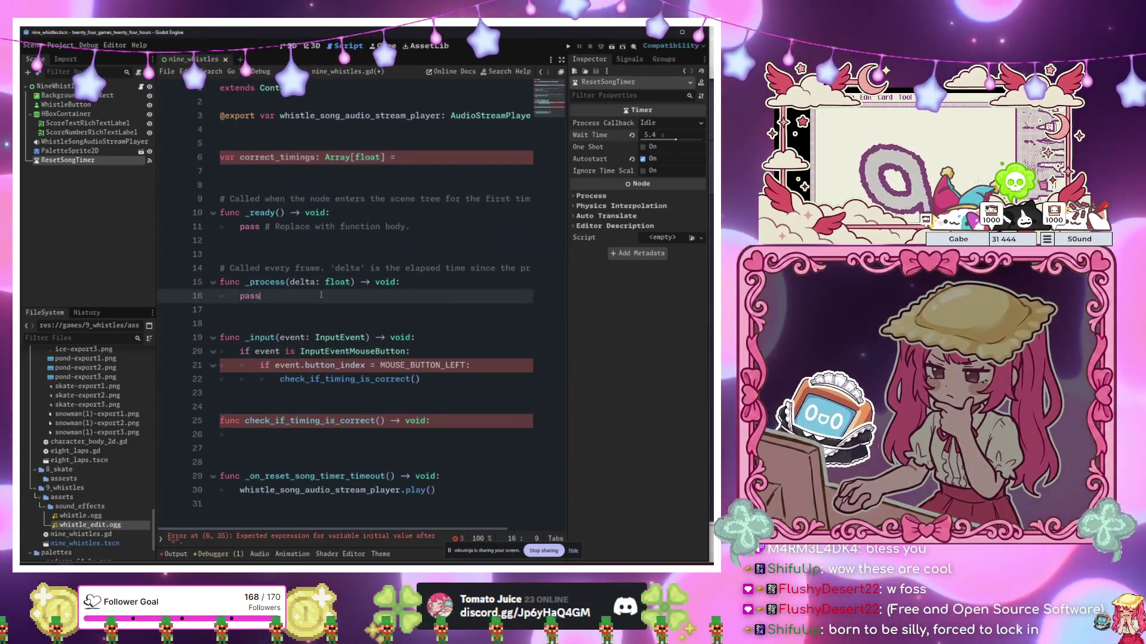
click(488, 379)
click(481, 367)
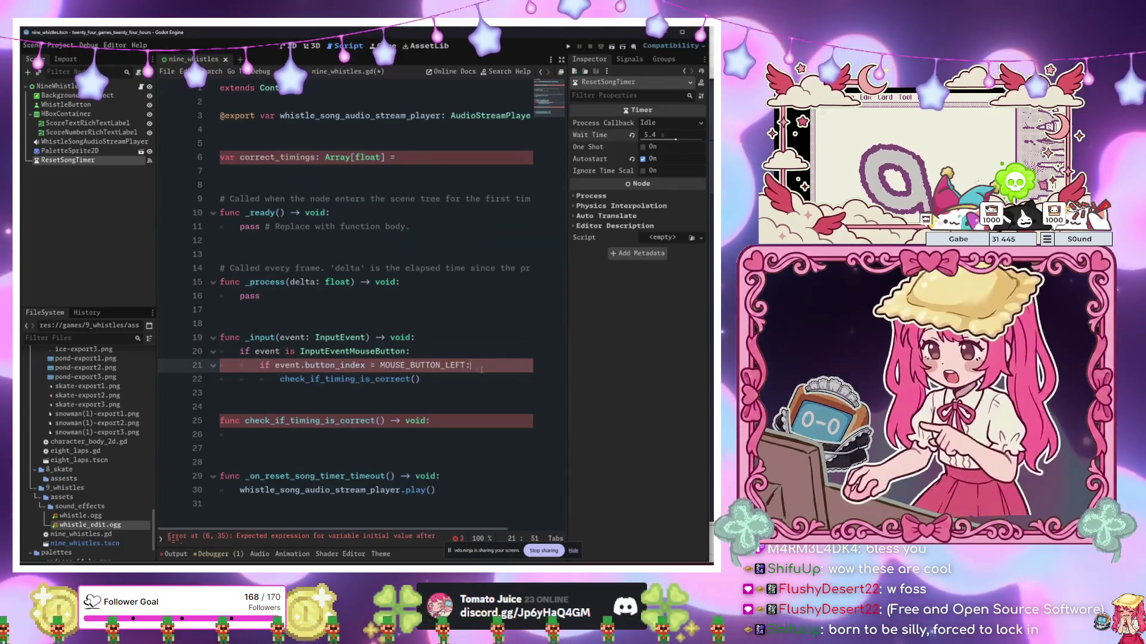
click(382, 365)
text(=)
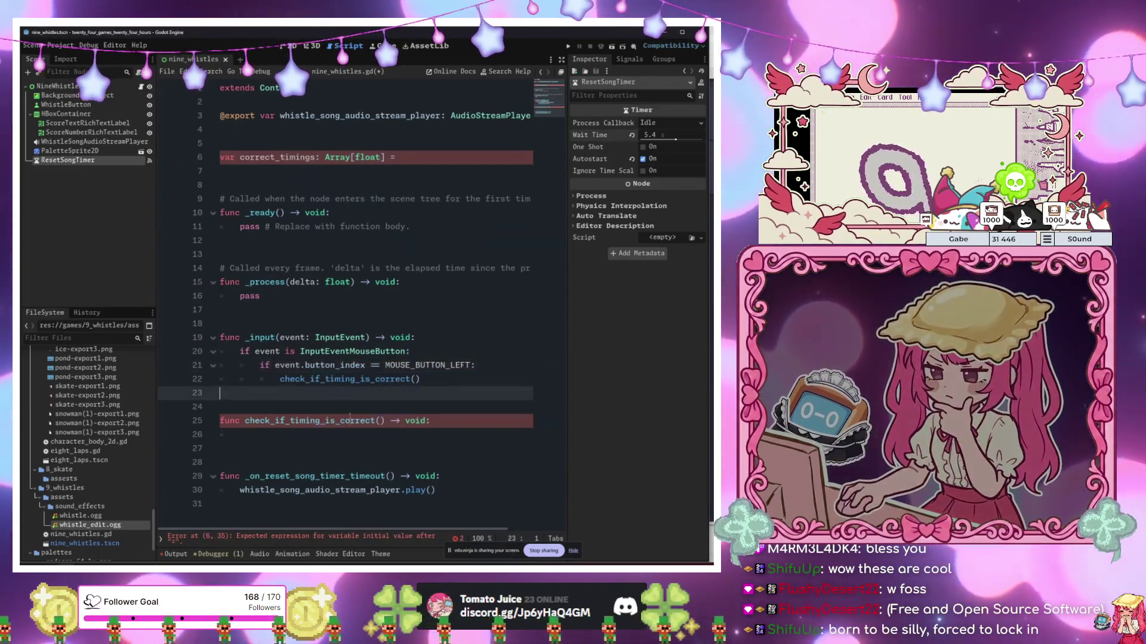
click(349, 435)
text(pass)
click(403, 365)
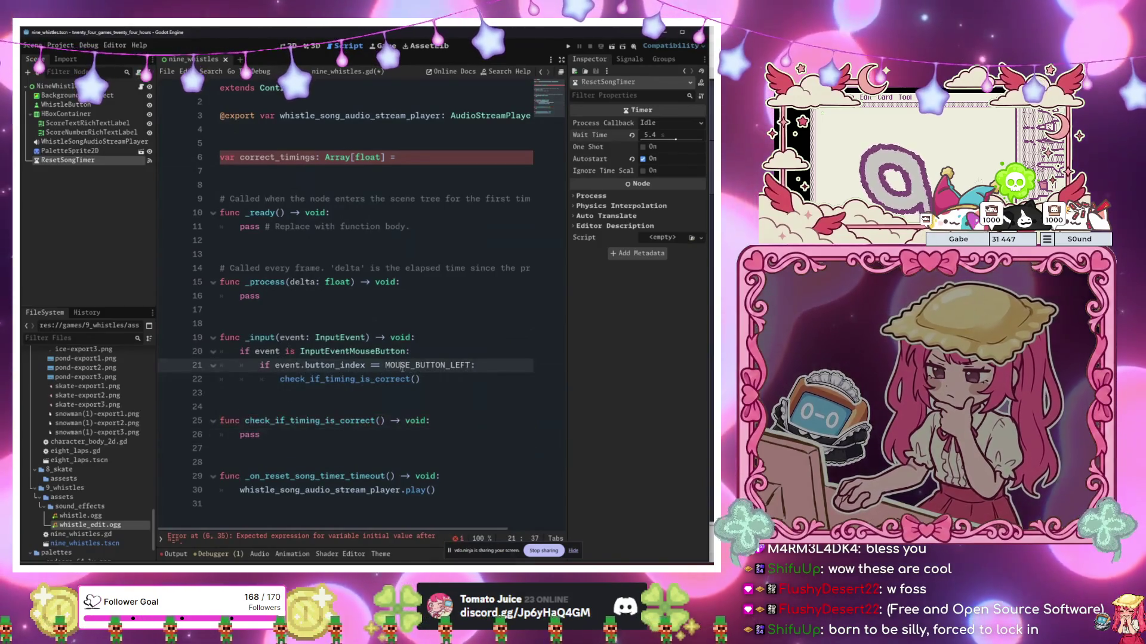
key(Return)
text(print(&)
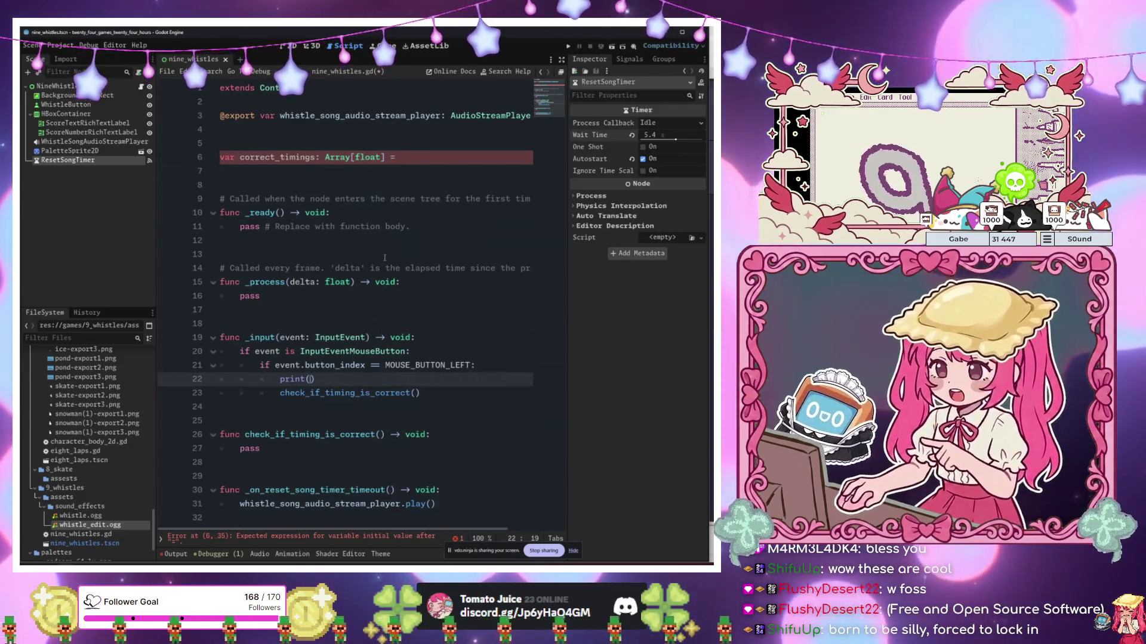
drag(68, 160, 239, 130)
click(375, 410)
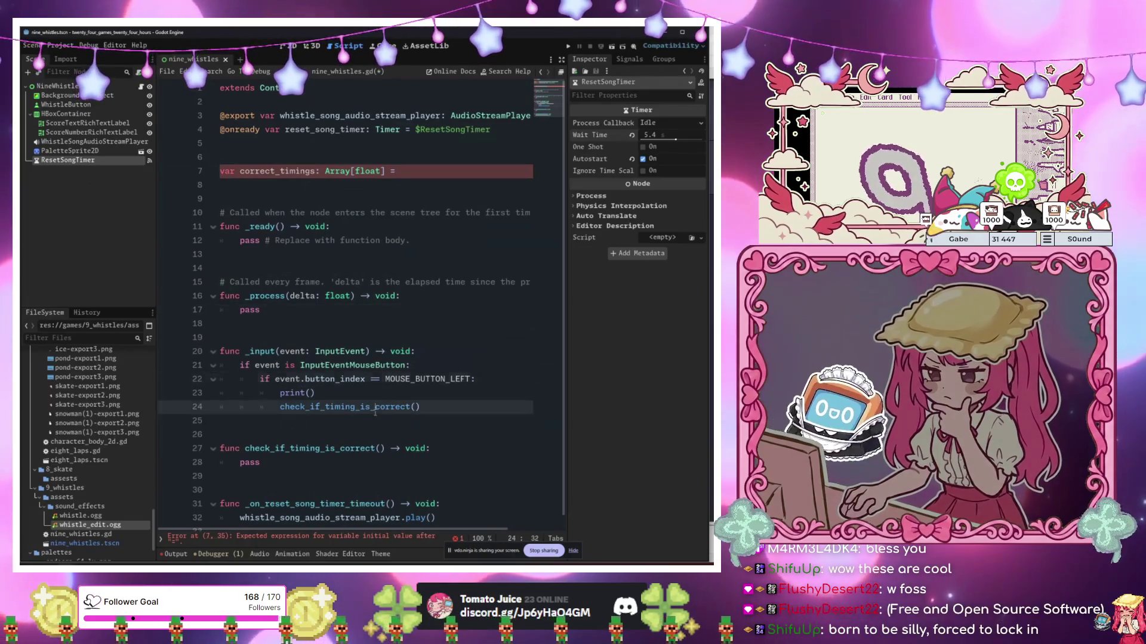
click(463, 407)
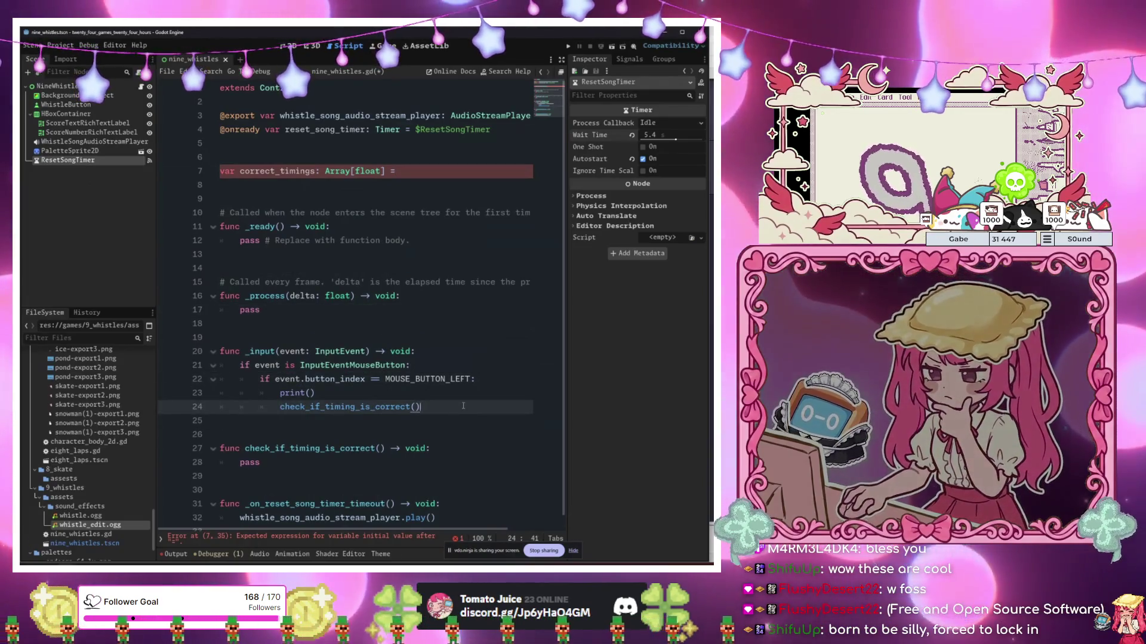
key(Up)
key(Left)
text(reset_song_timer.)
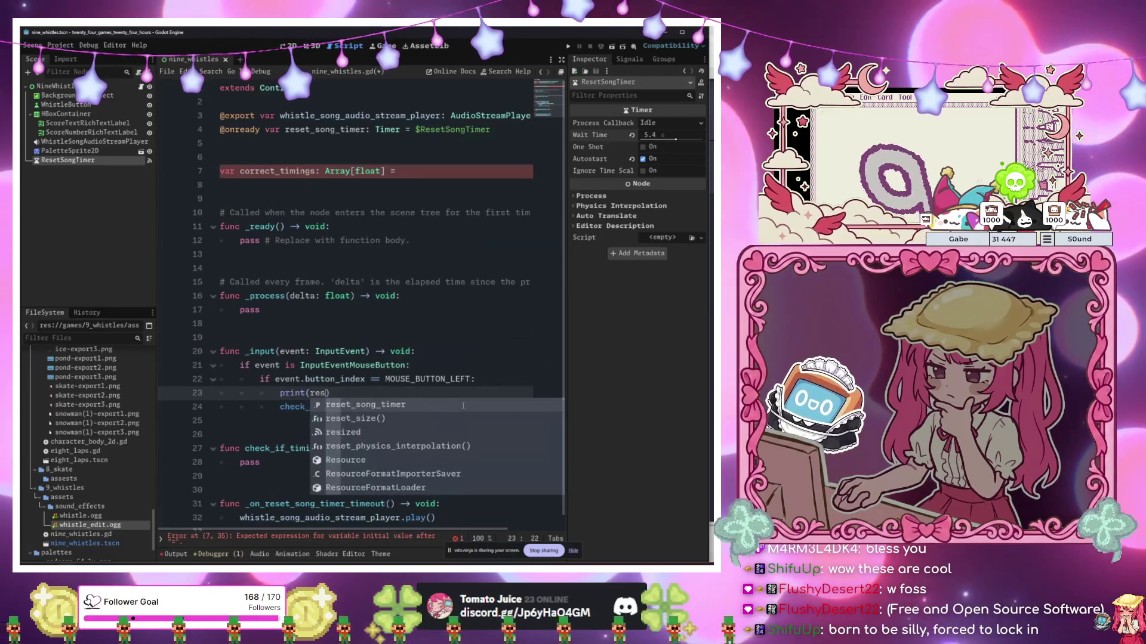
text(time_left)
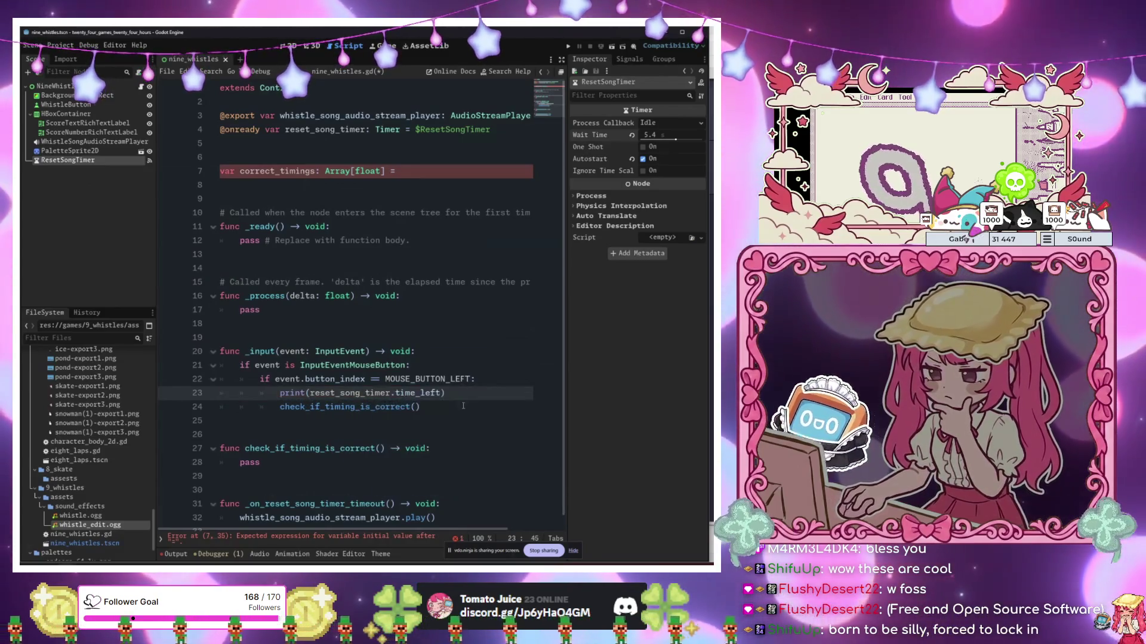
click(238, 171)
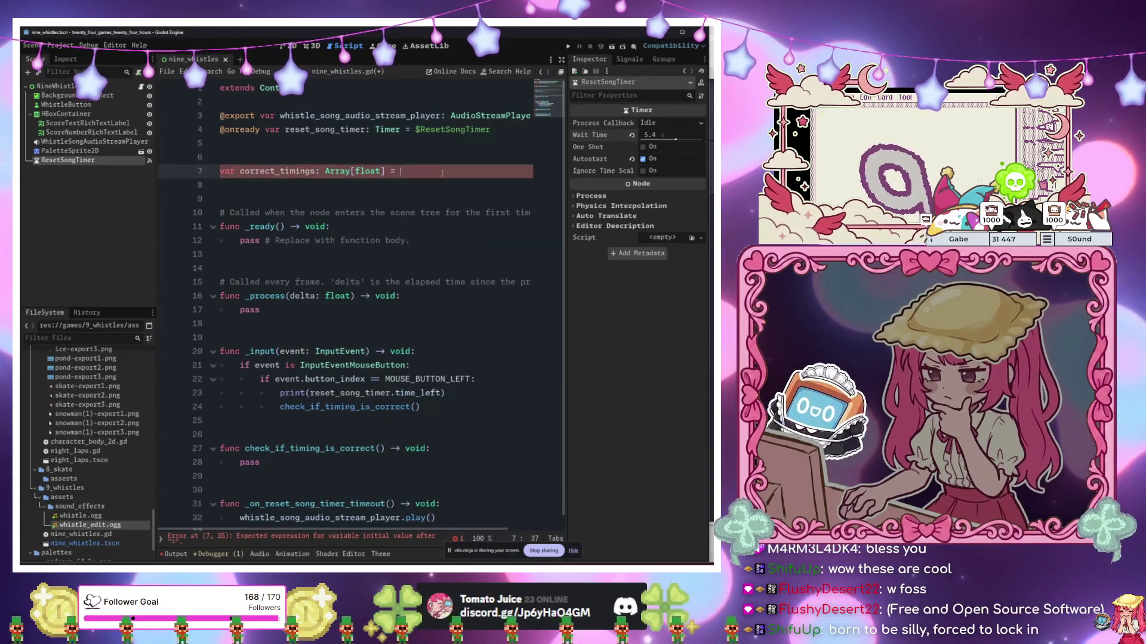
key(End)
text([])
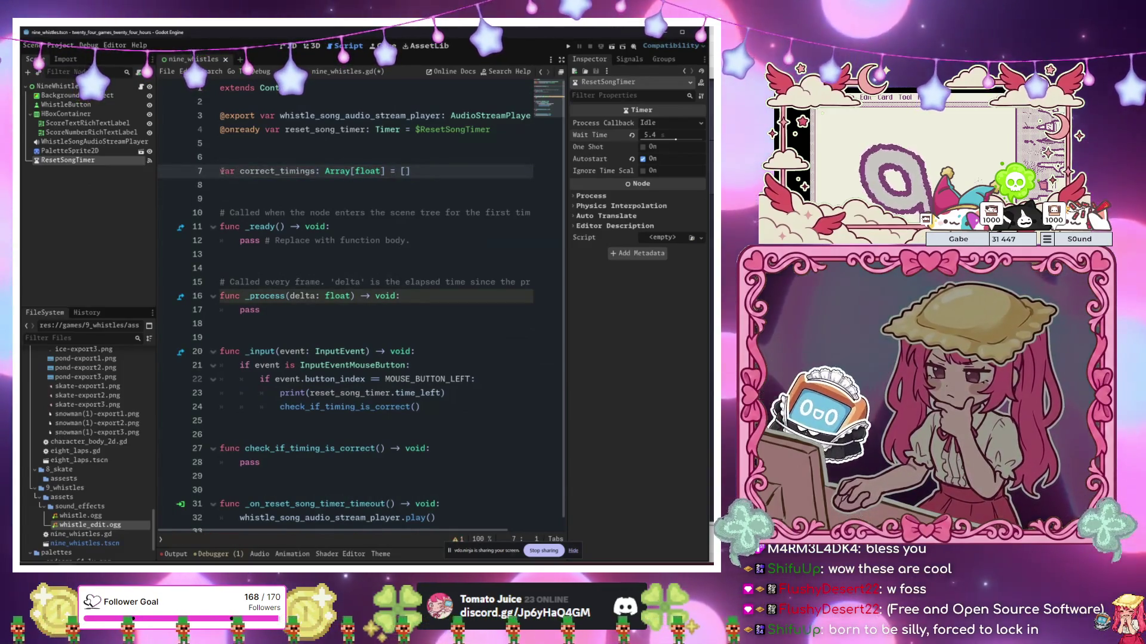
text(@)
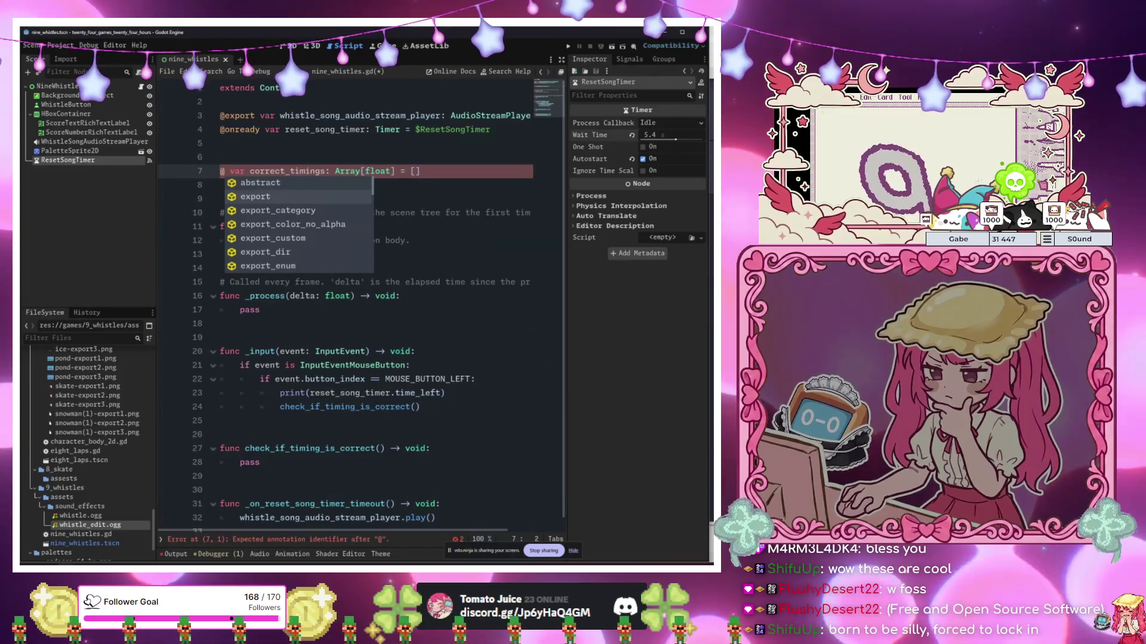
text(onready)
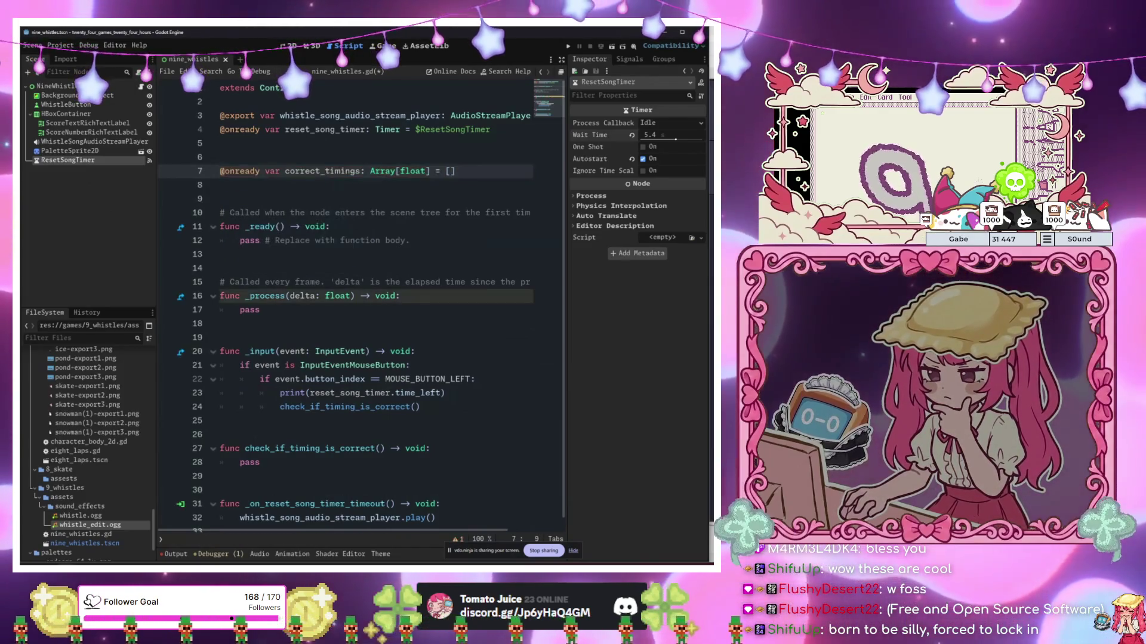
key(F5)
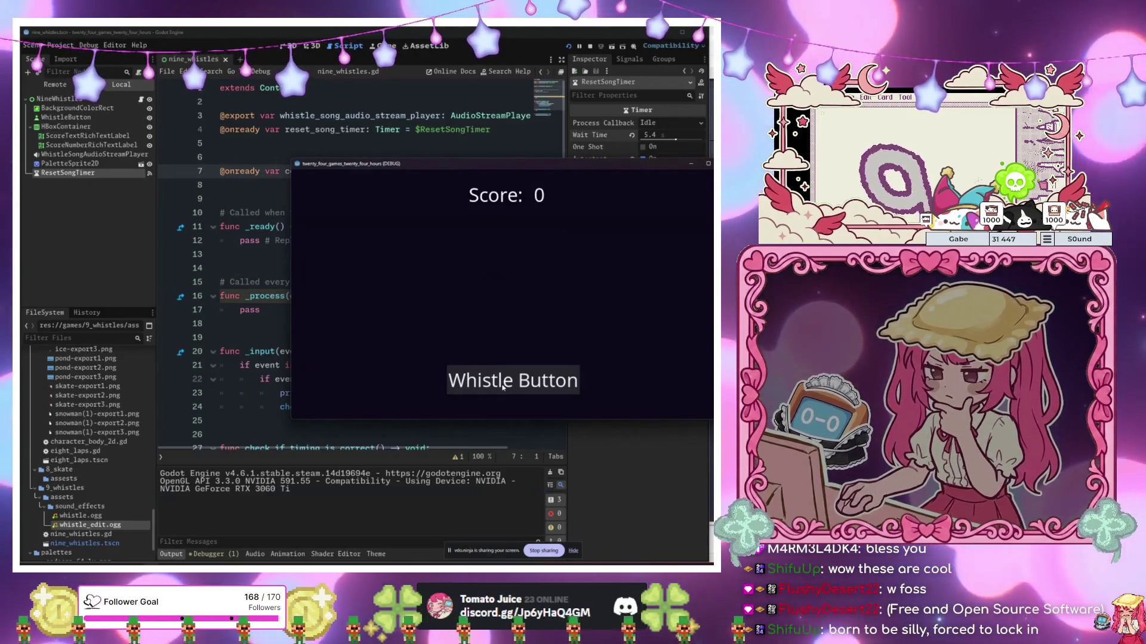
- Press the Whistle Button several times in the running game, then minimize the game window
click(502, 386)
click(501, 386)
click(501, 385)
click(501, 385)
click(500, 386)
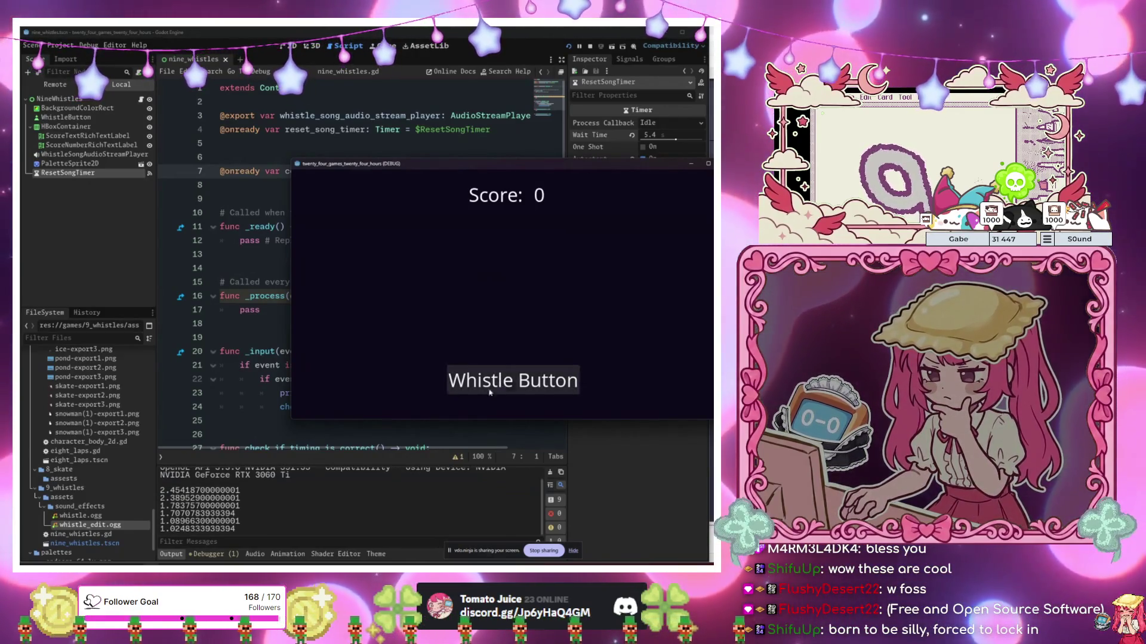
click(239, 324)
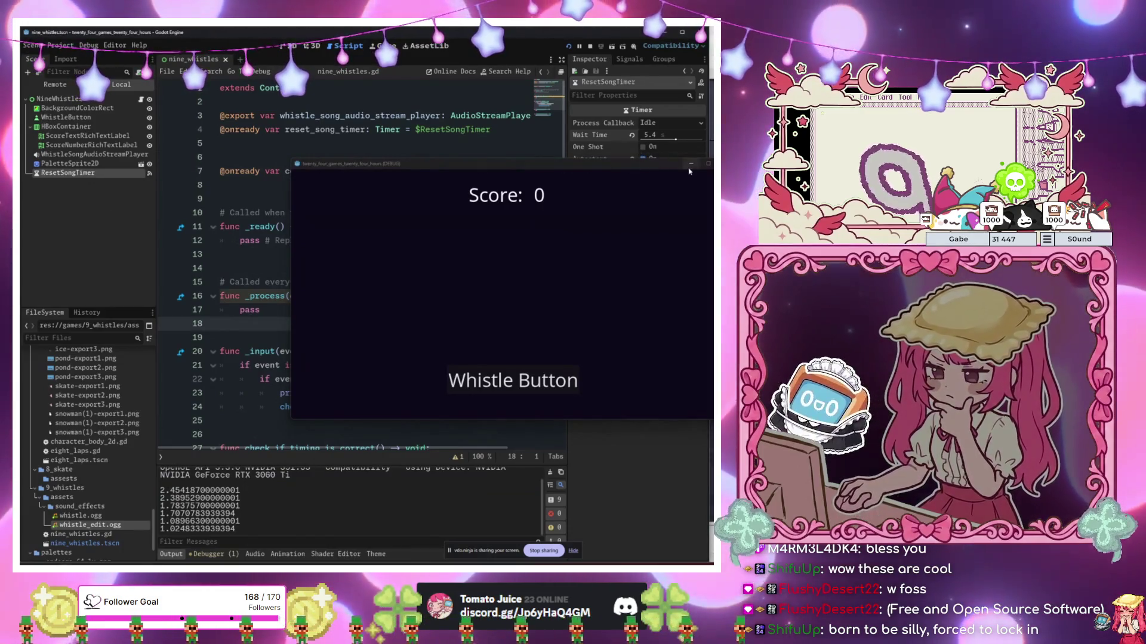
click(690, 164)
scroll(418, 269, down, 3)
- Under the MOUSE_BUTTON_LEFT check, add 'if event.pressed:' followed by an indented return
click(482, 278)
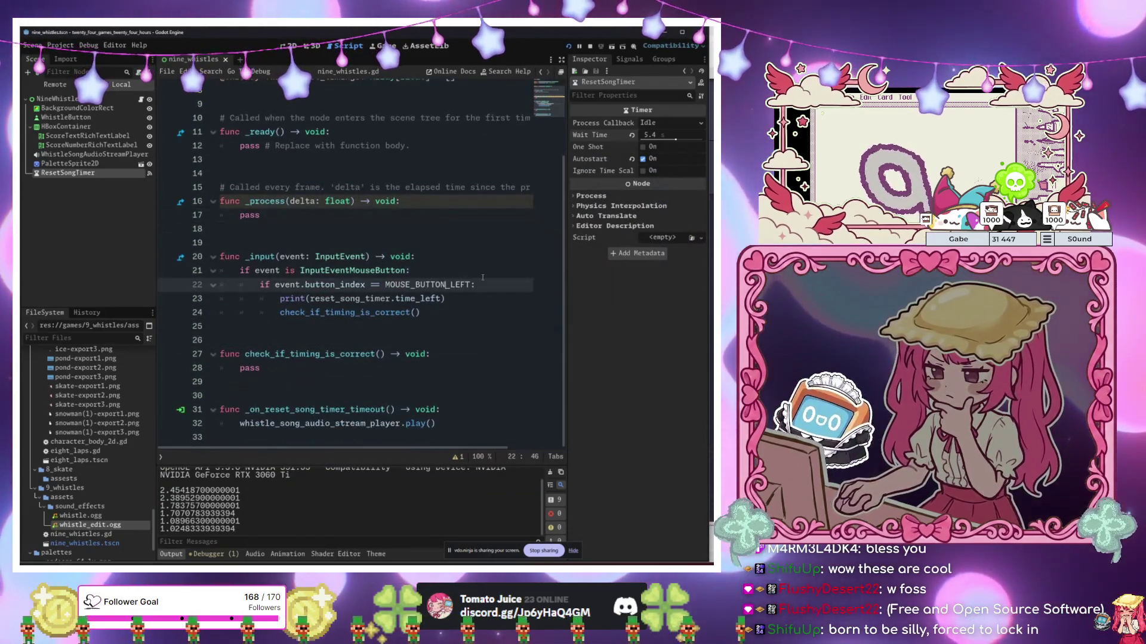
click(483, 275)
click(485, 289)
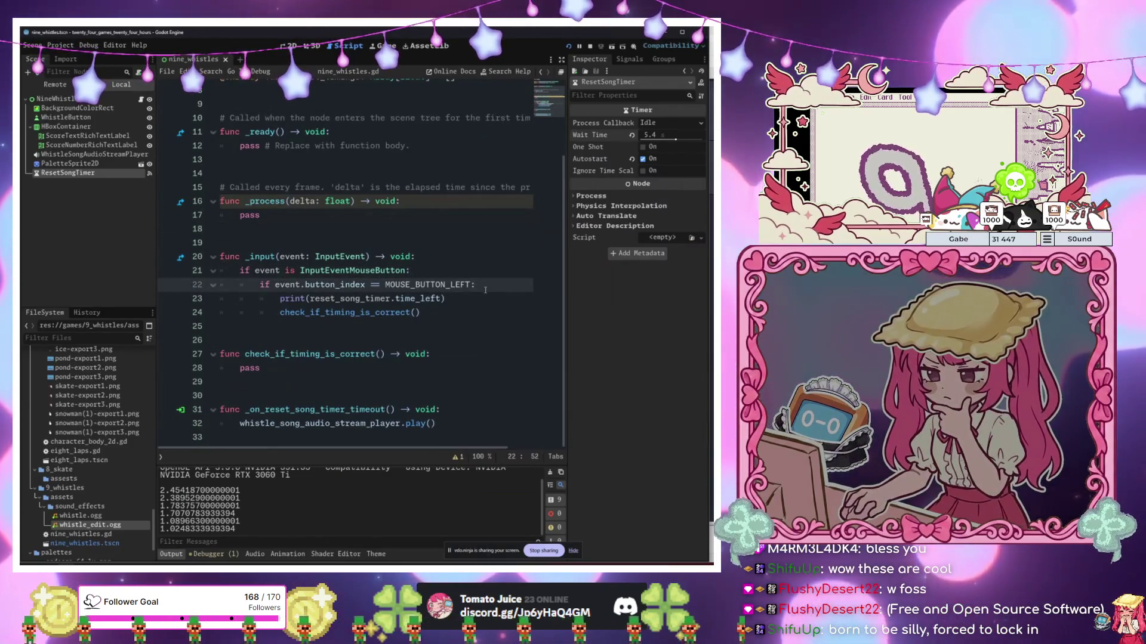
key(Return)
text(of)
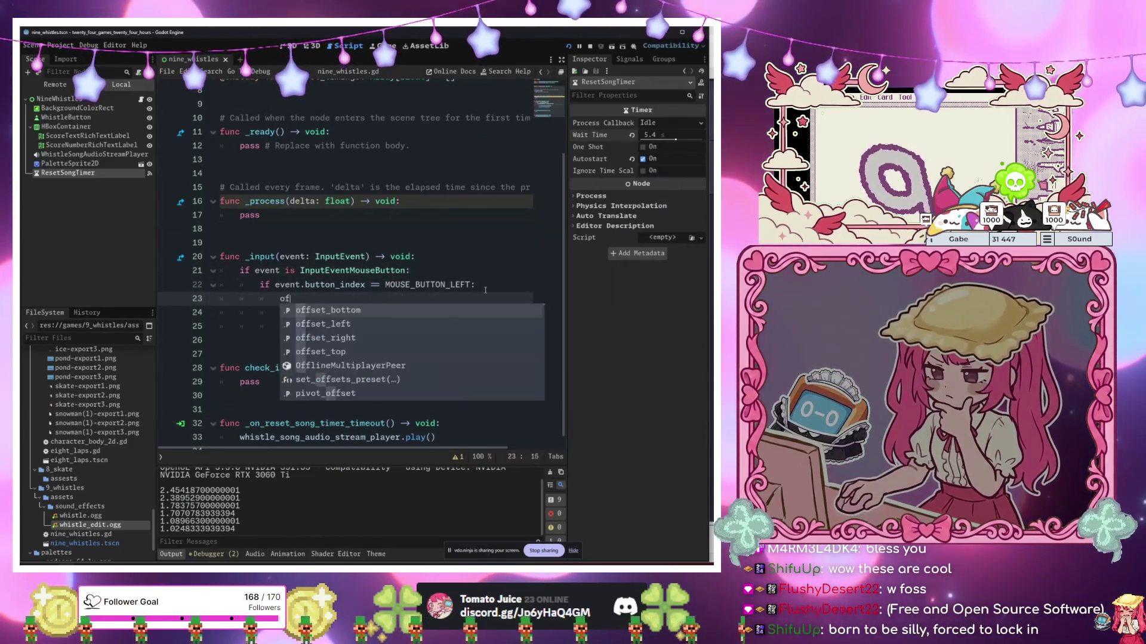
key(BackSpace)
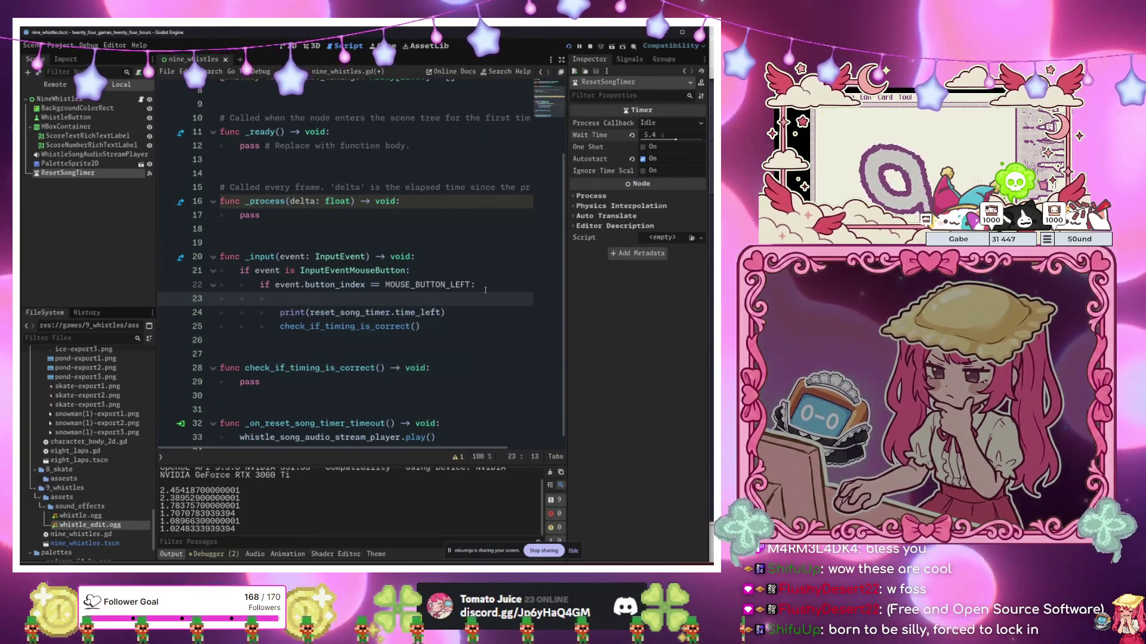
text(if even)
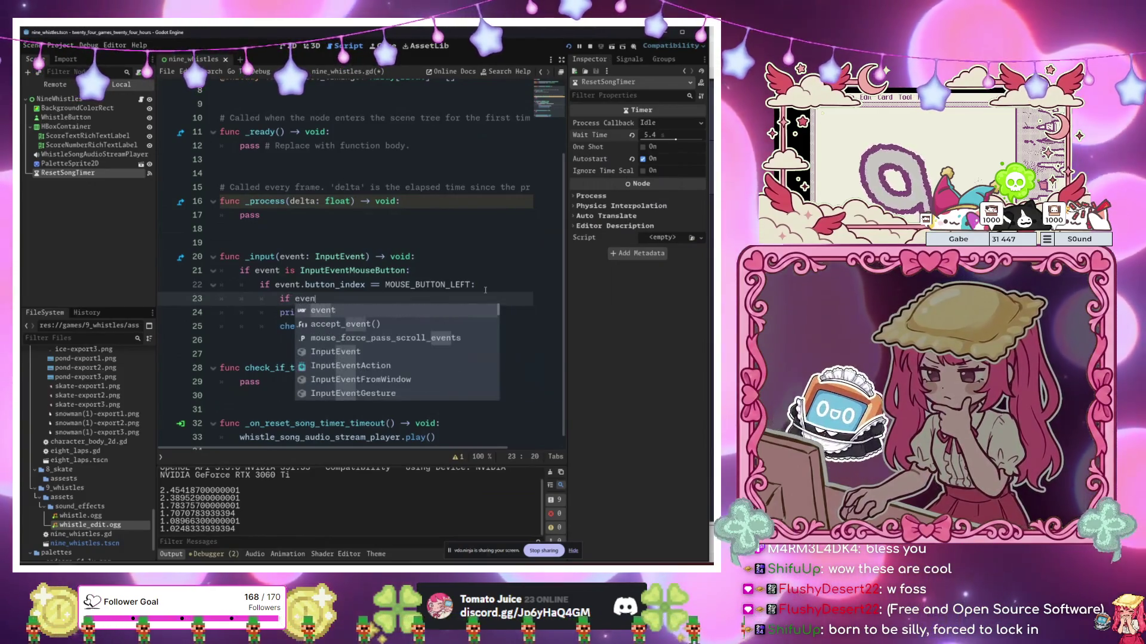
text(t.pressed:)
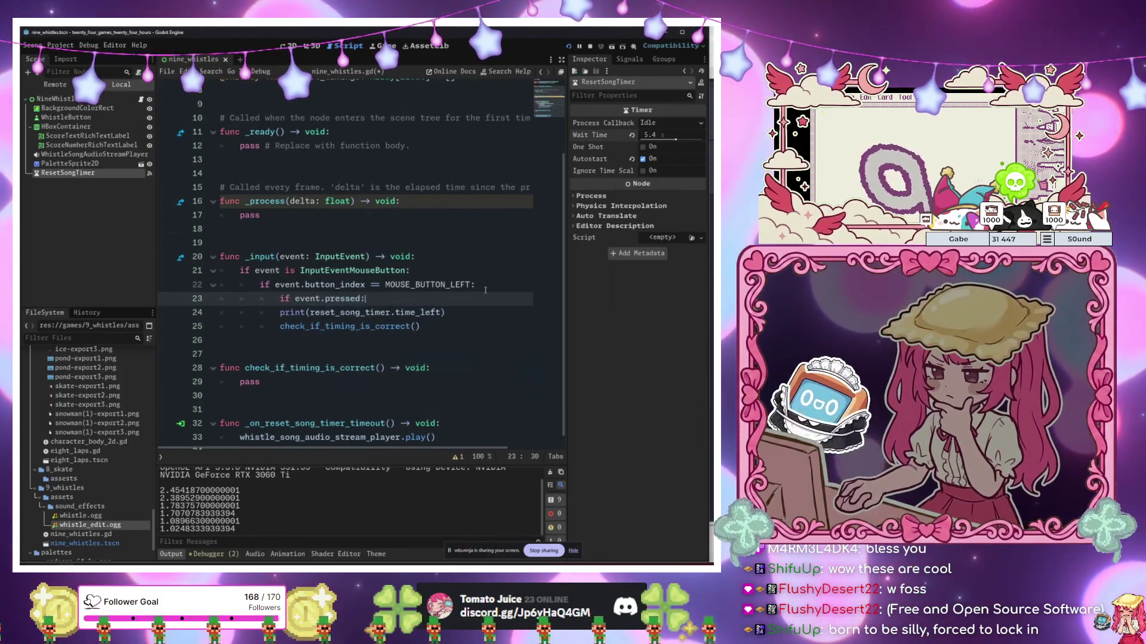
key(Return)
text(return)
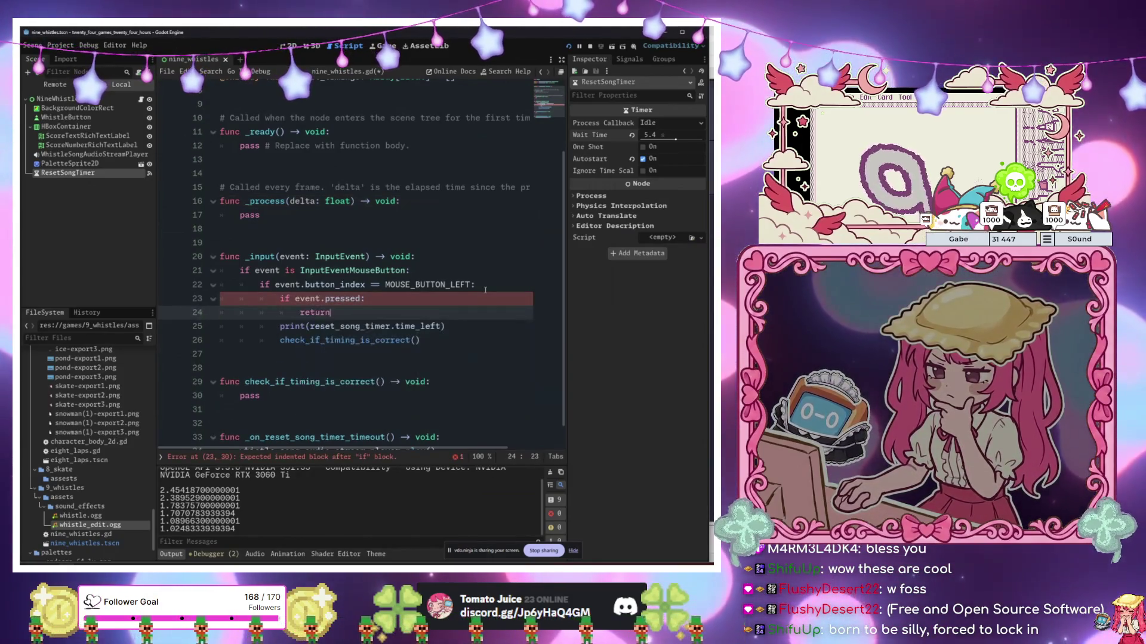
- Change the condition to 'if not event.pressed' and add a blank line after return
key(Up)
key(Left)
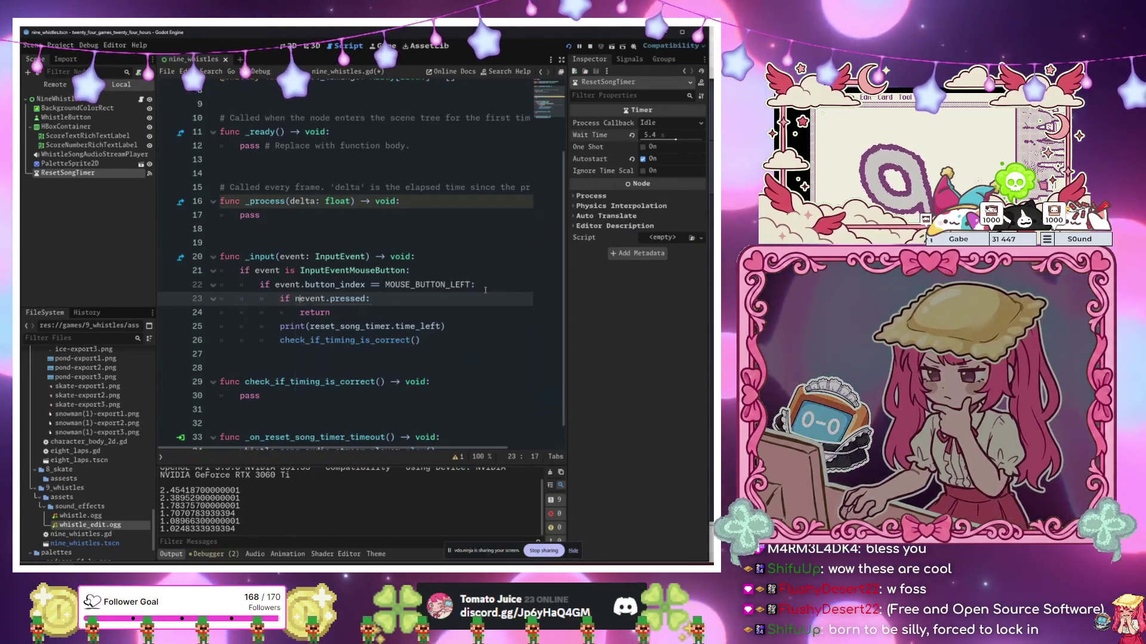
text(ot)
key(Escape)
key(Down)
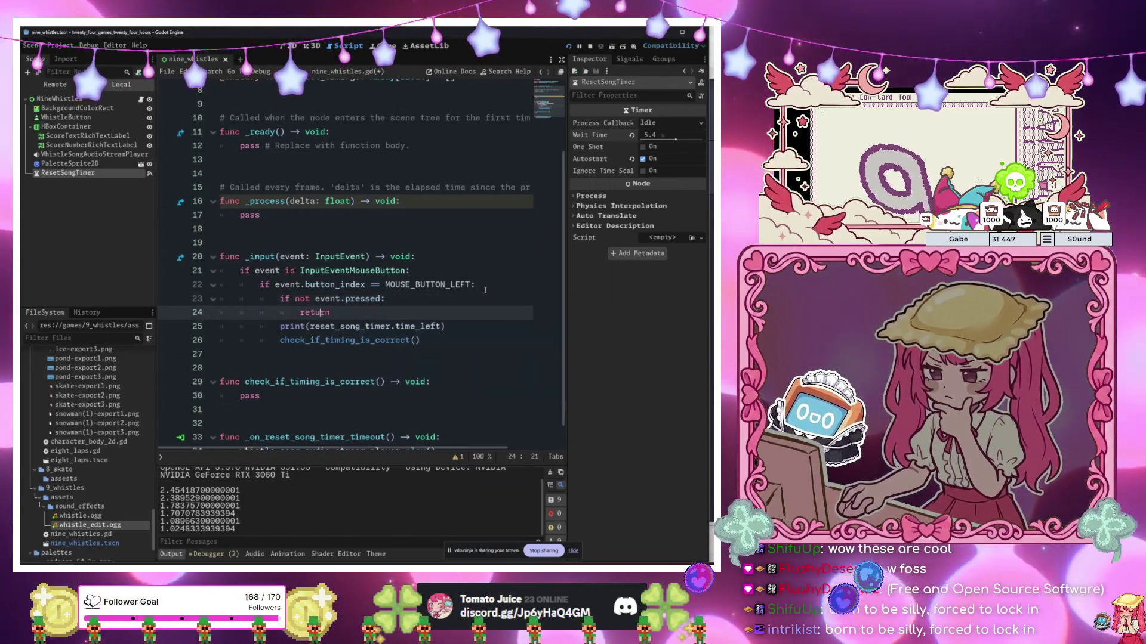
key(Return)
click(486, 290)
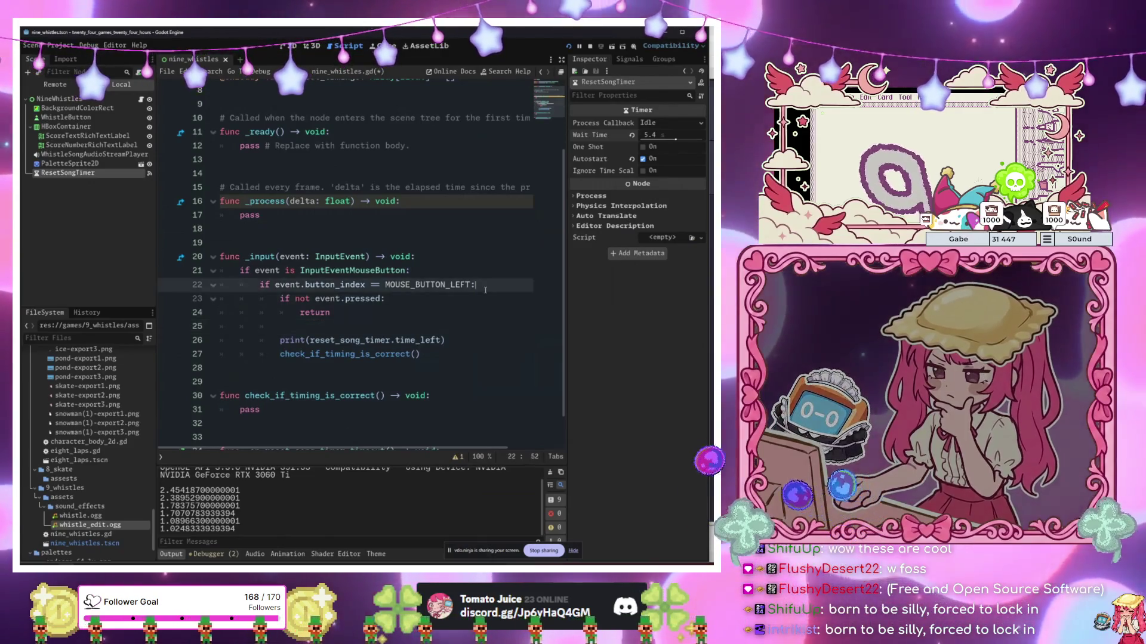
- Run the game and press the Whistle Button three times to log time_left values
key(F6)
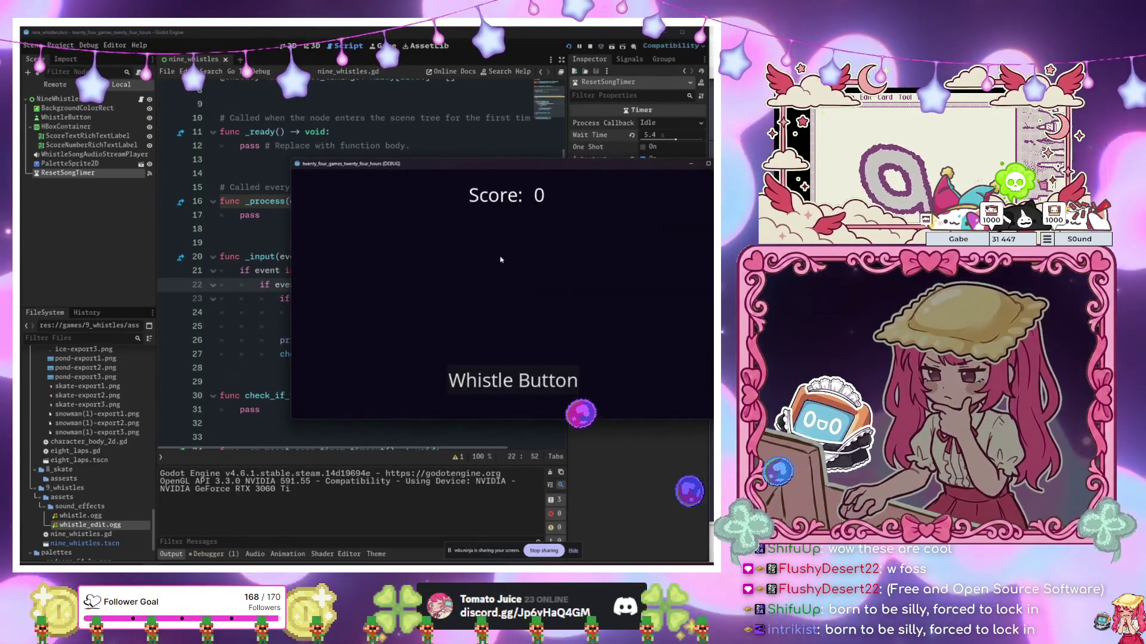
click(519, 381)
click(518, 381)
click(519, 380)
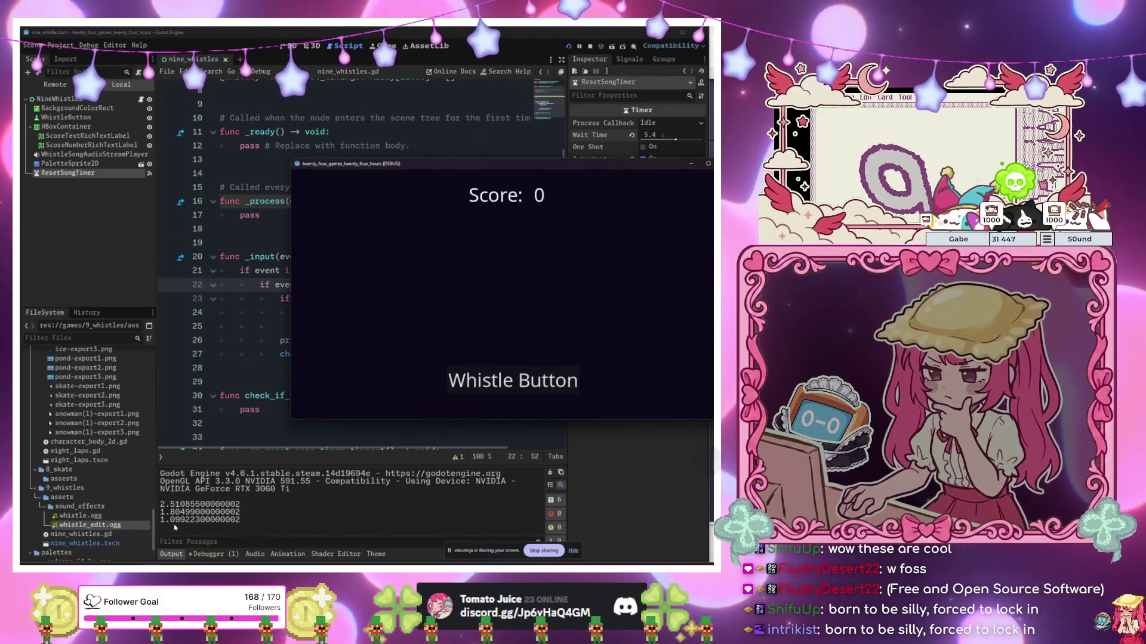
drag(346, 164, 611, 128)
scroll(378, 239, up, 3)
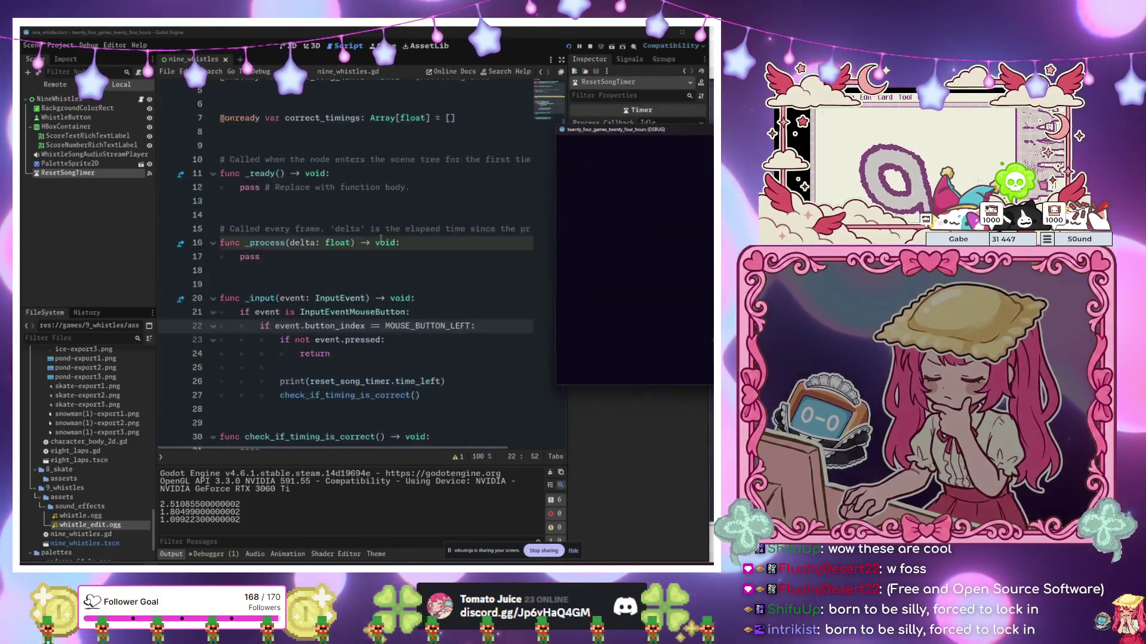
- Expand correct_timings onto separate lines holding 2.51, 1.8 and 1.1
click(457, 173)
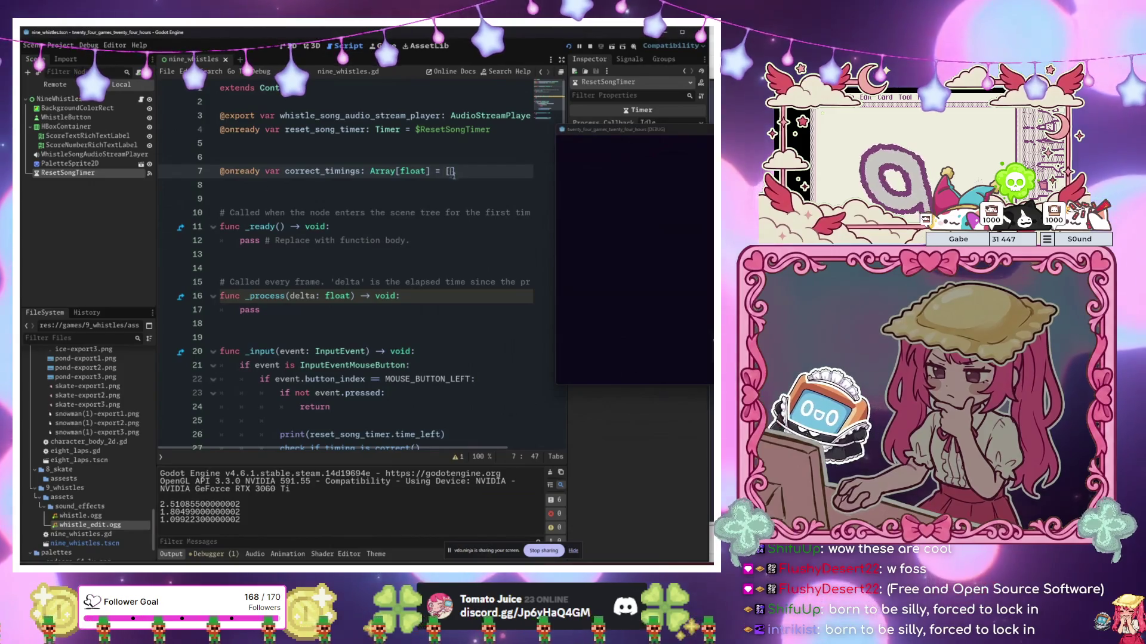
key(Return)
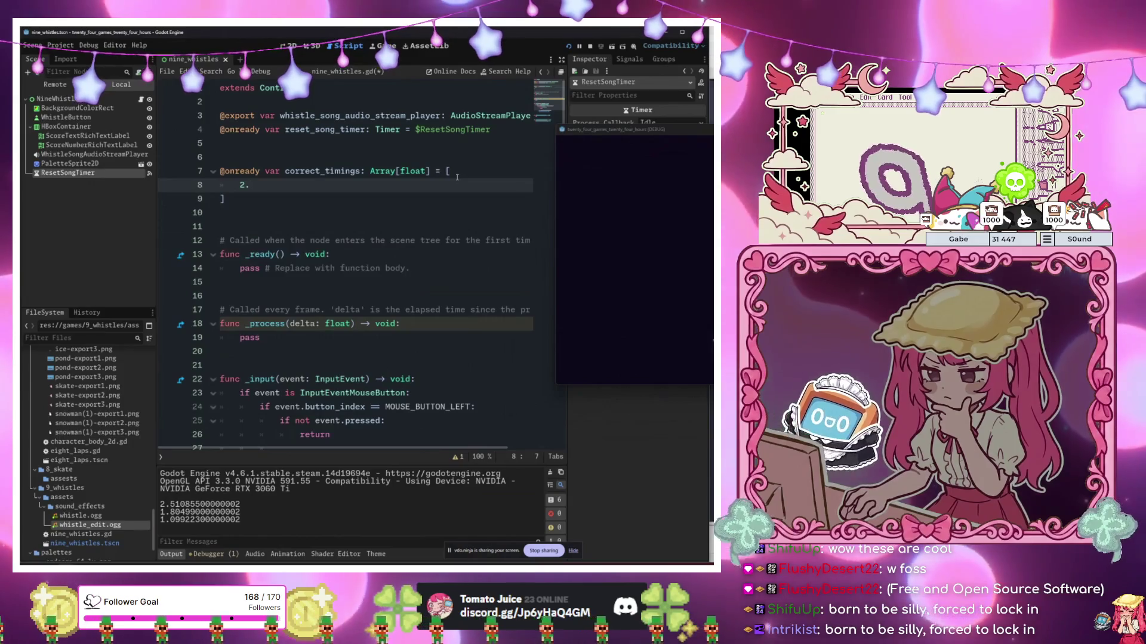
key(Return)
text(1.)
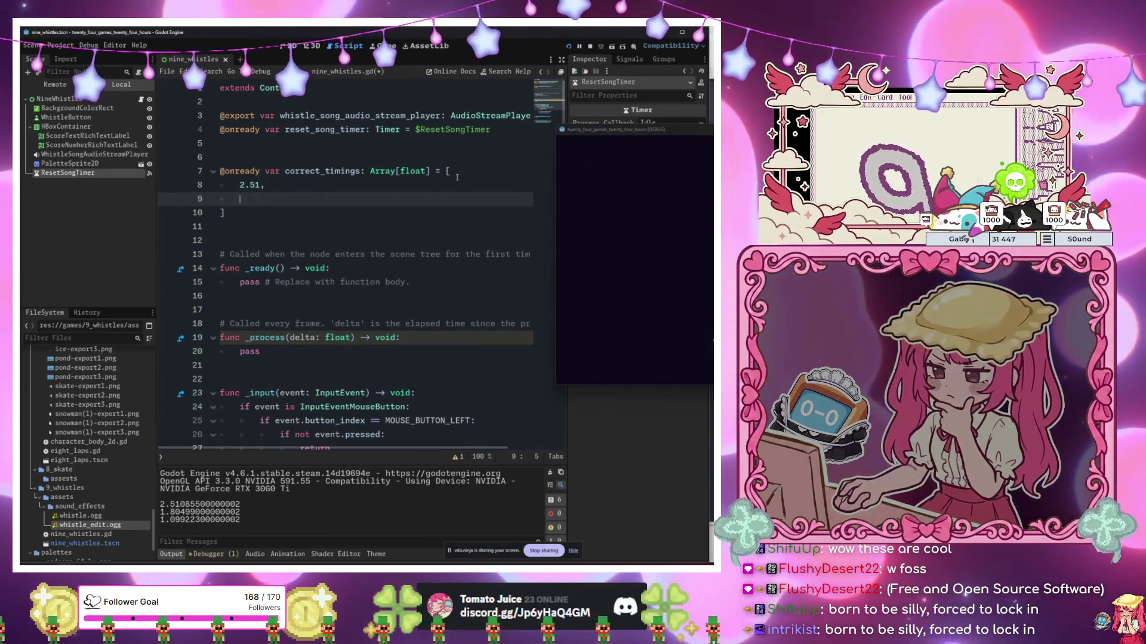
text(8,)
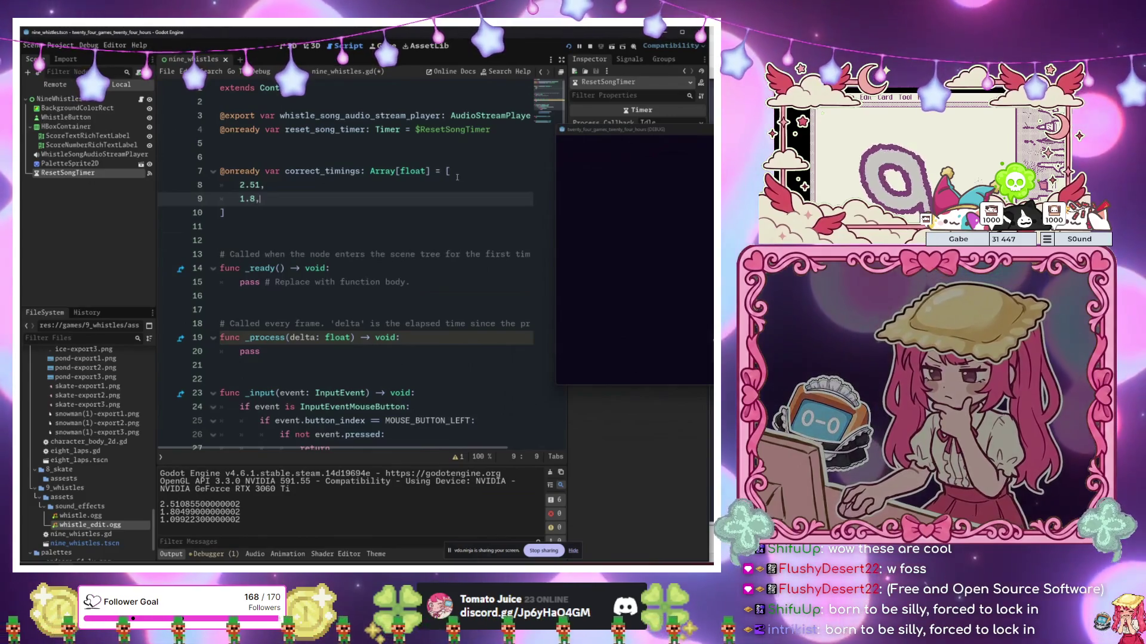
key(Return)
text(1)
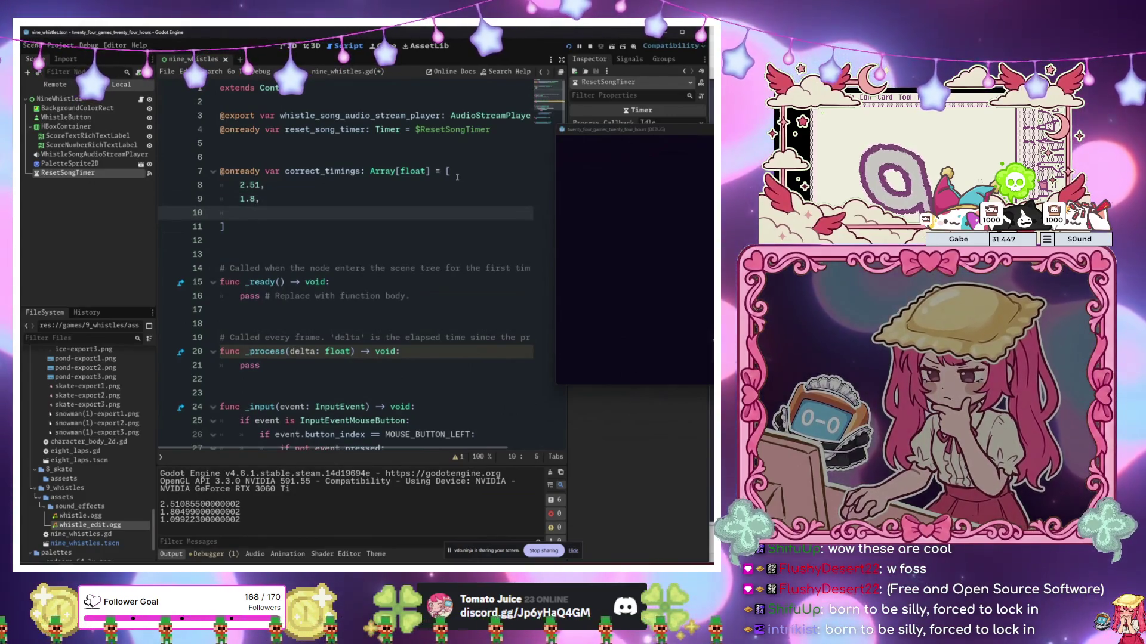
text(.1,)
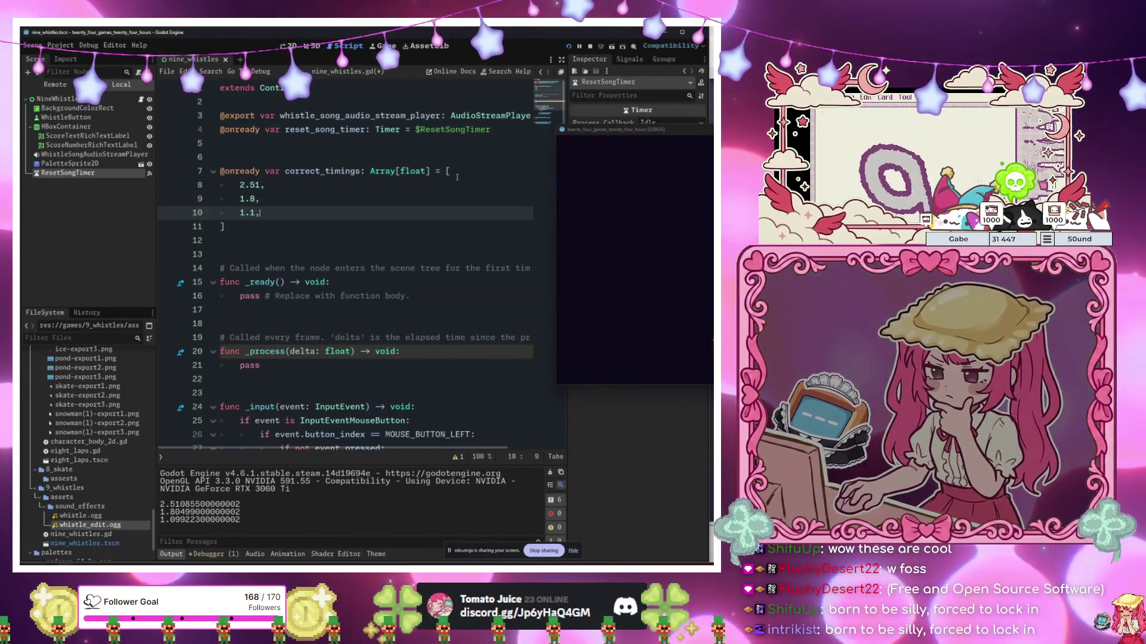
- Stop the running game with F8 and put the caret on the blank line above the array
key(F8)
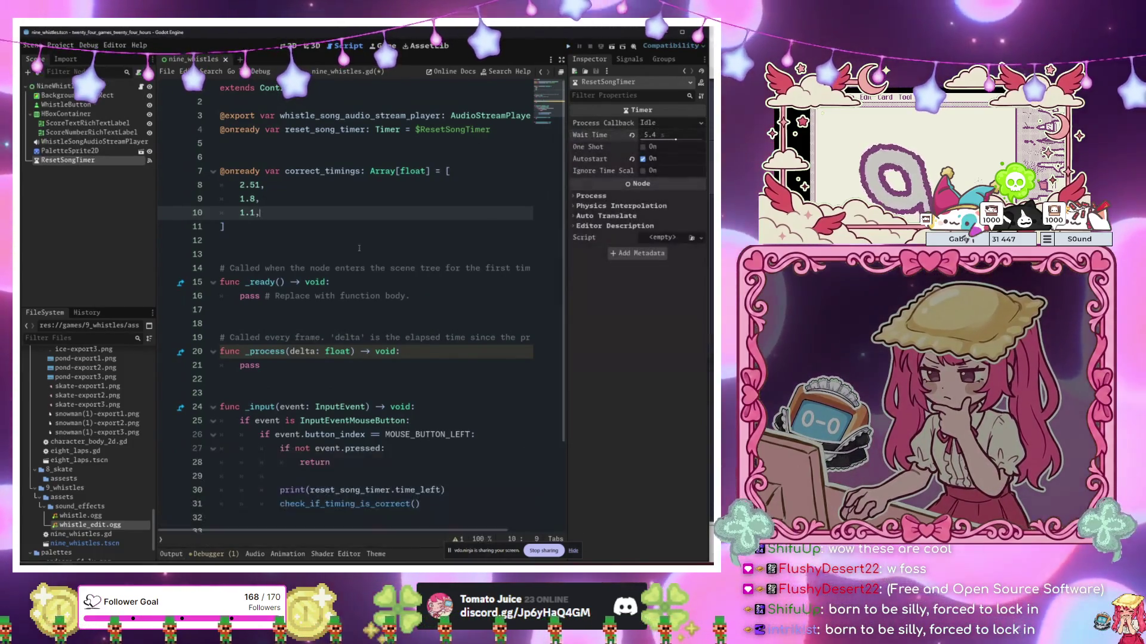
click(344, 254)
scroll(344, 304, down, 3)
scroll(344, 304, up, 3)
click(344, 155)
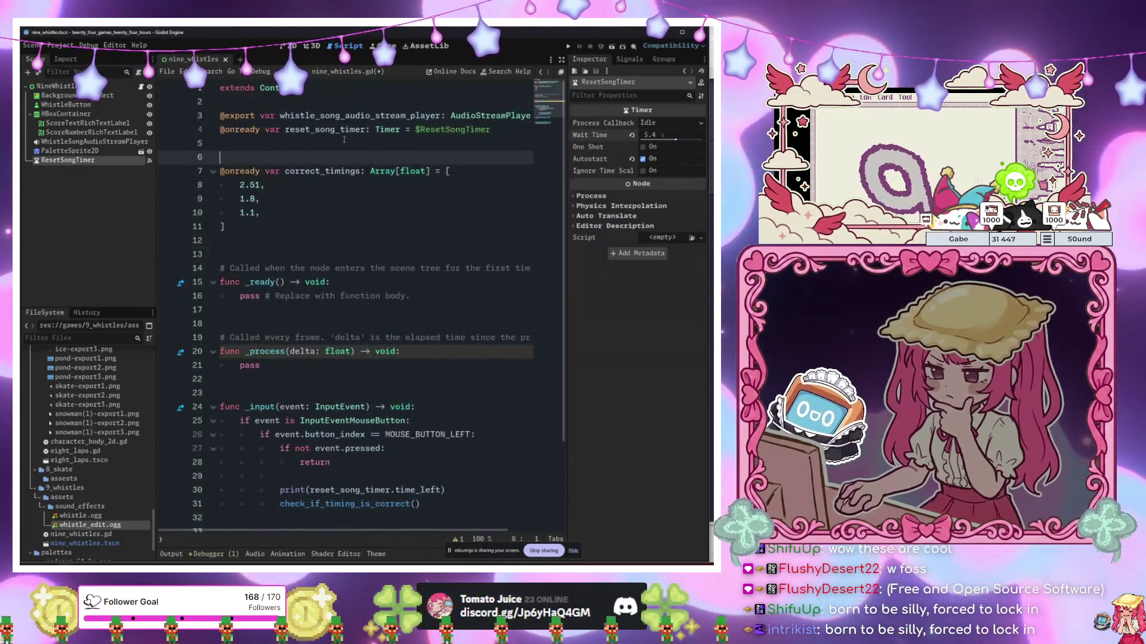
text(B)
key(BackSpace)
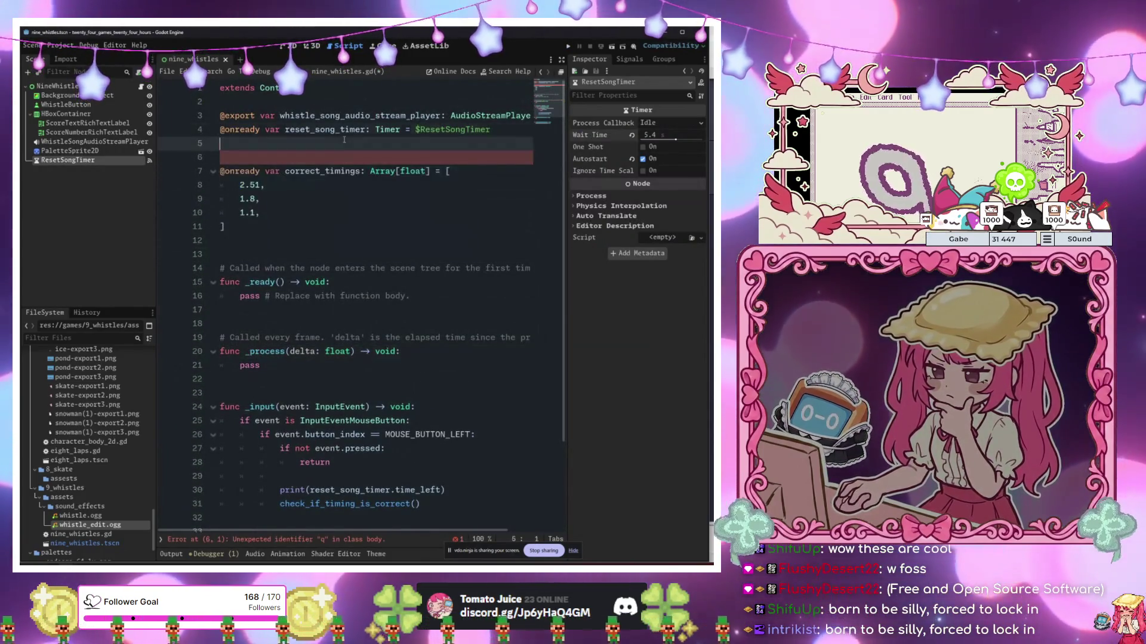
key(Up)
key(Up)
key(Up)
key(Return)
key(Return)
key(Return)
key(Up)
key(Up)
text(@export)
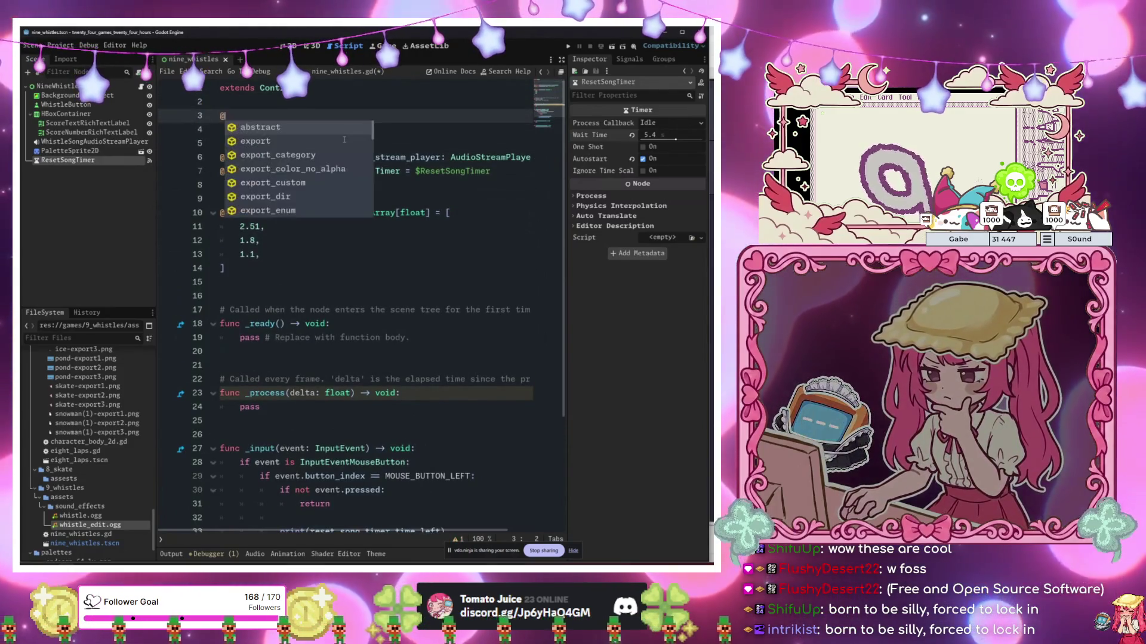
text( var timing_del)
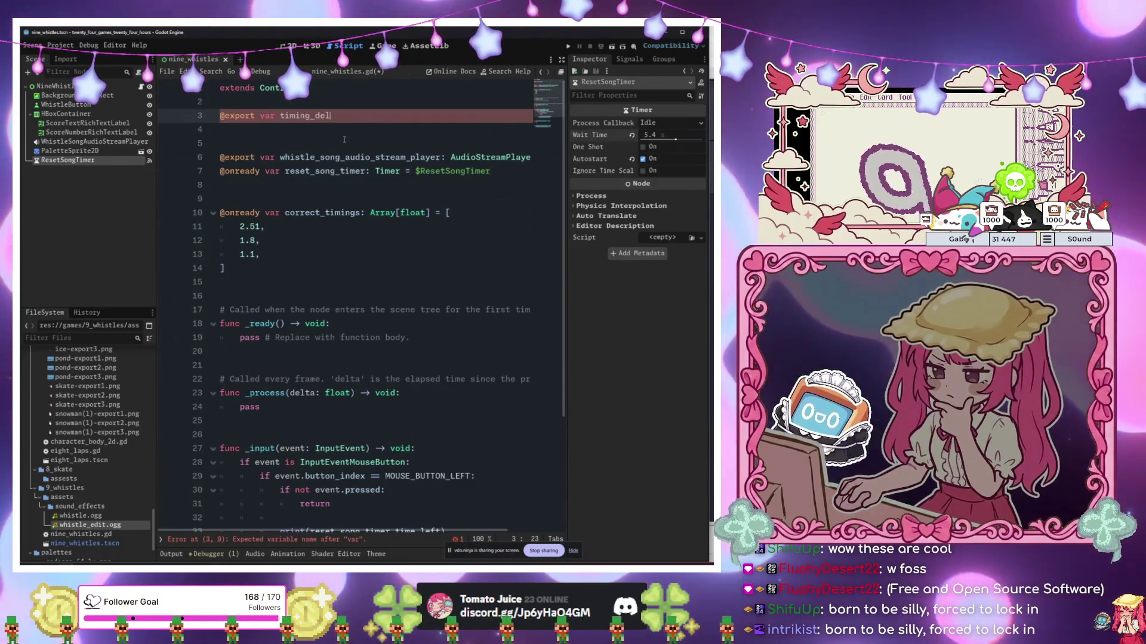
text(ta: float)
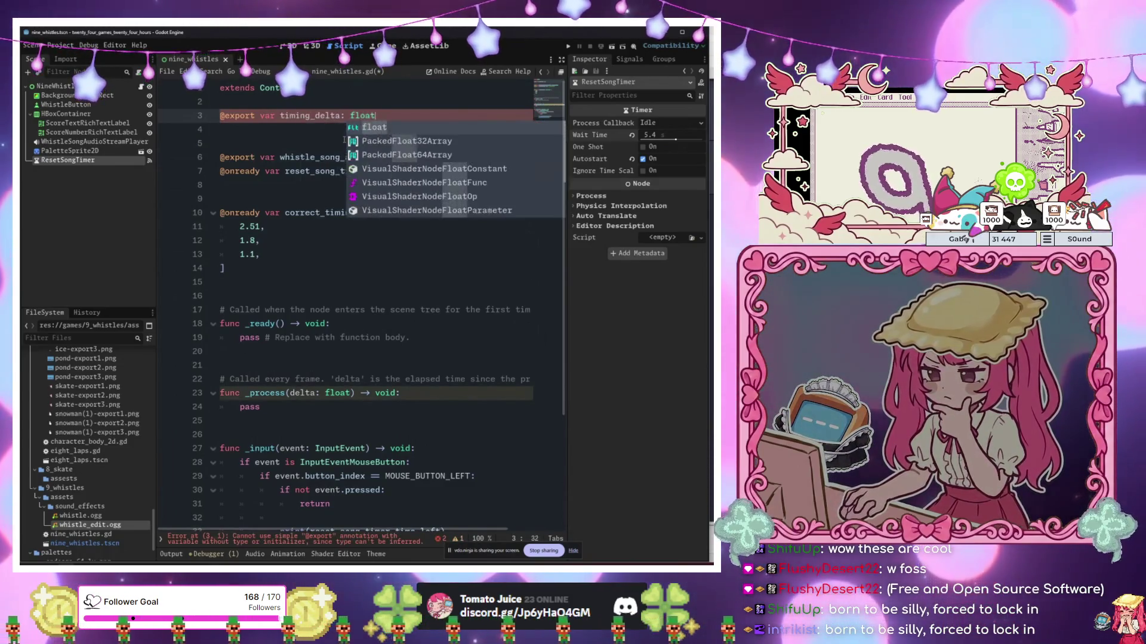
text( = )
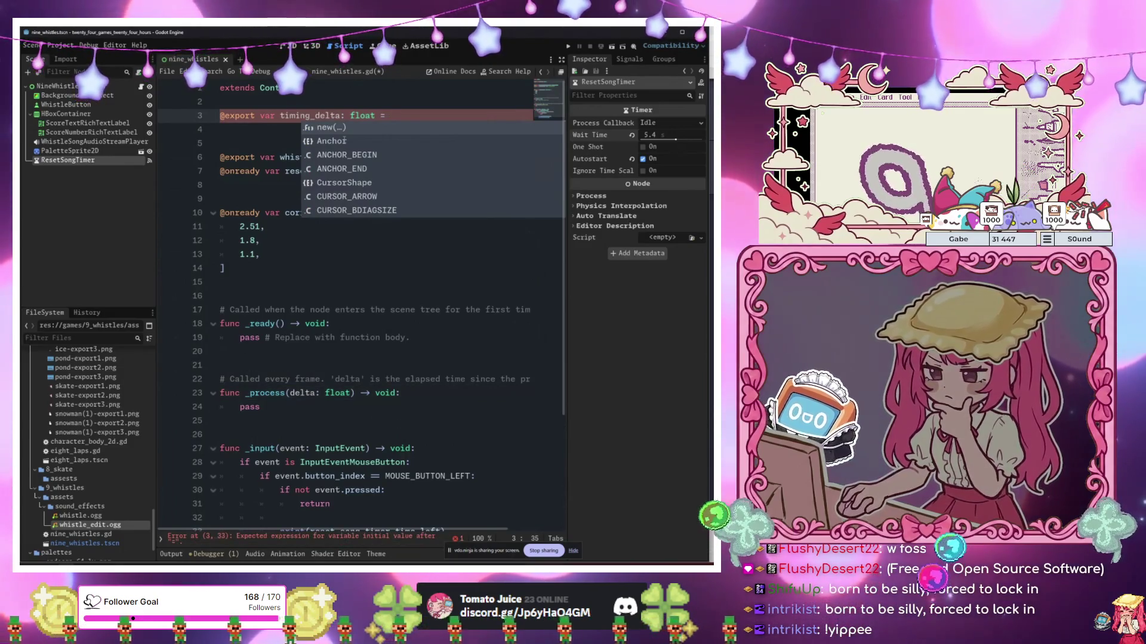
text(0.1)
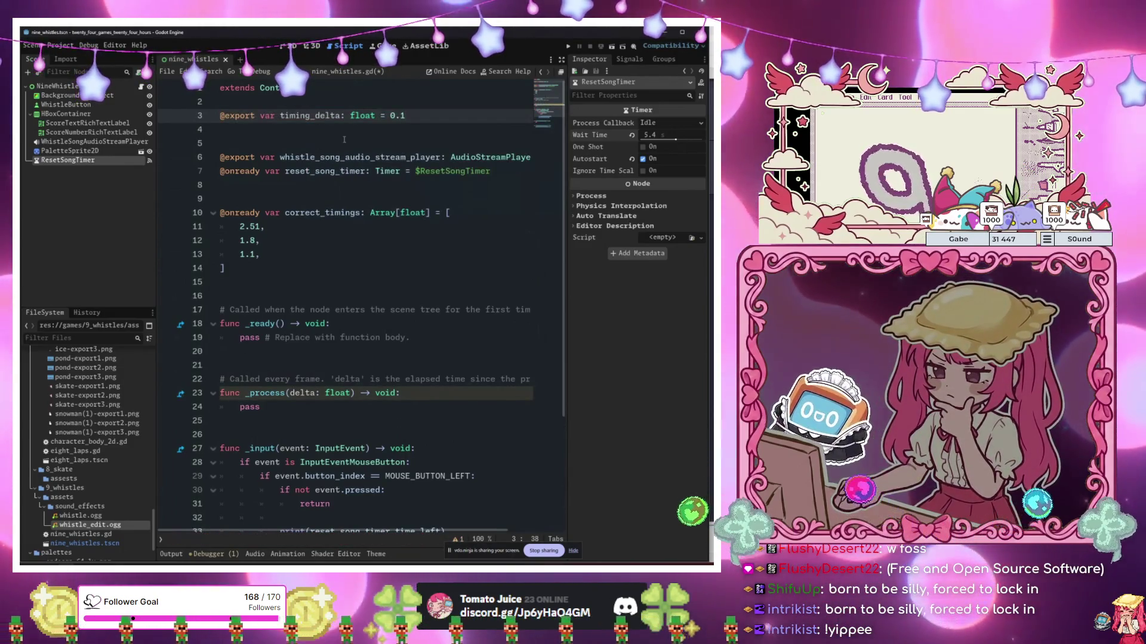
- Save nine_whistles.gd and run the game again
key(ctrl+s)
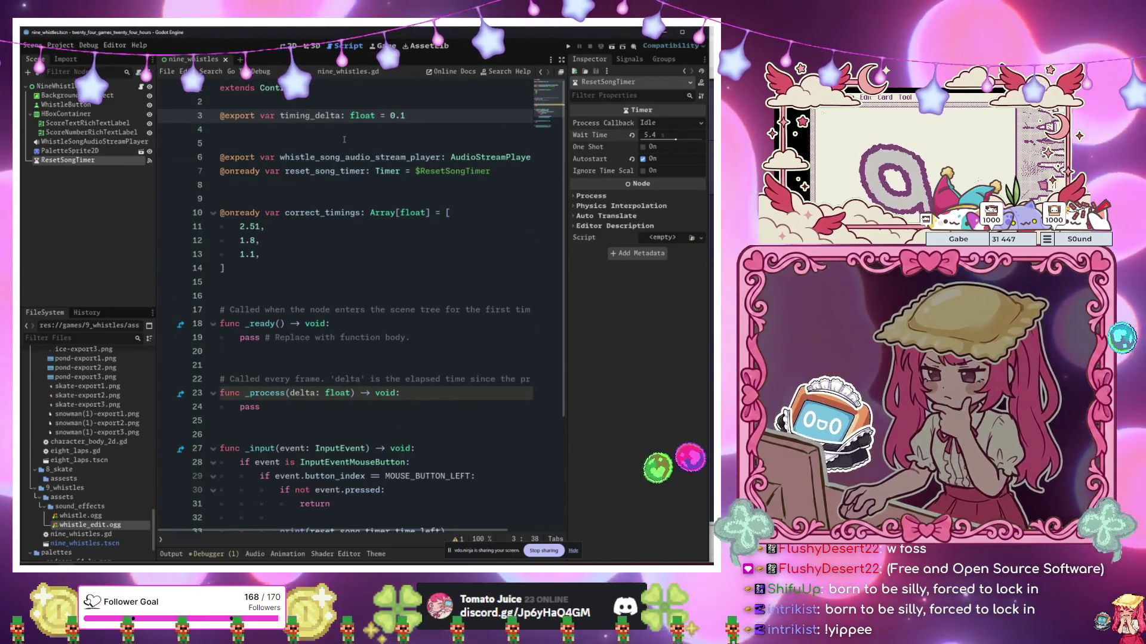
click(310, 283)
scroll(309, 283, down, 2)
click(325, 254)
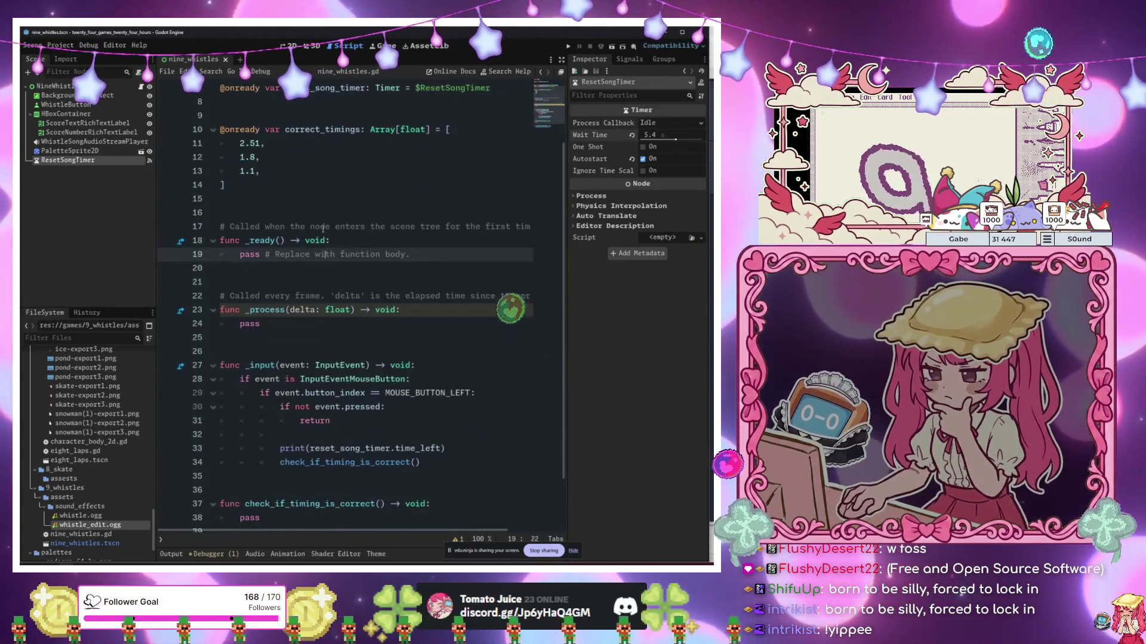
scroll(319, 229, up, 2)
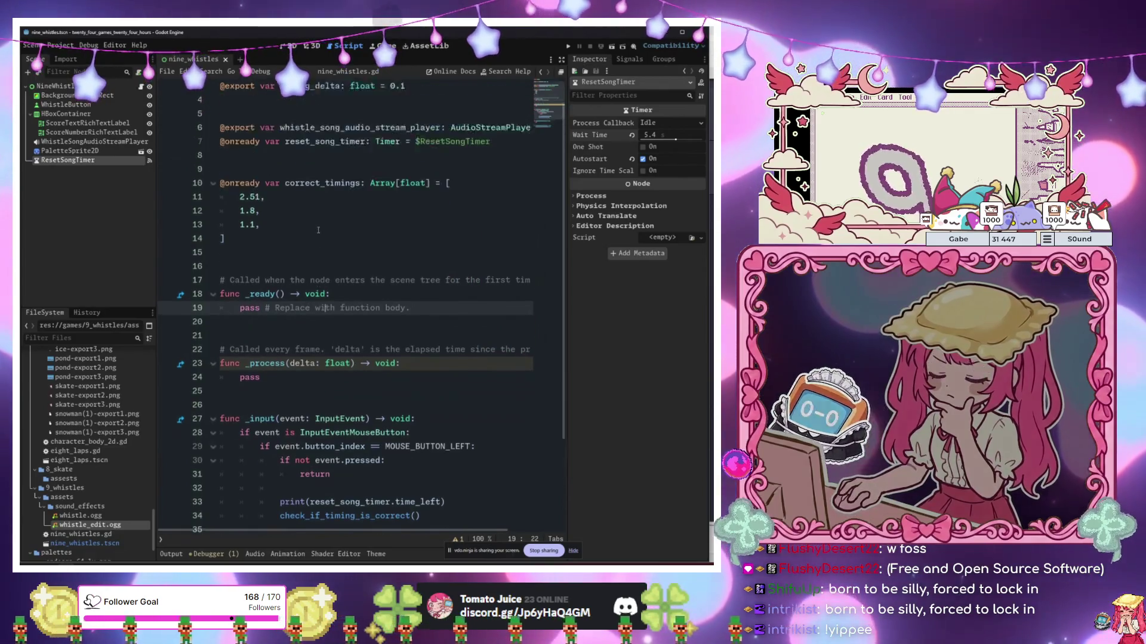
click(306, 254)
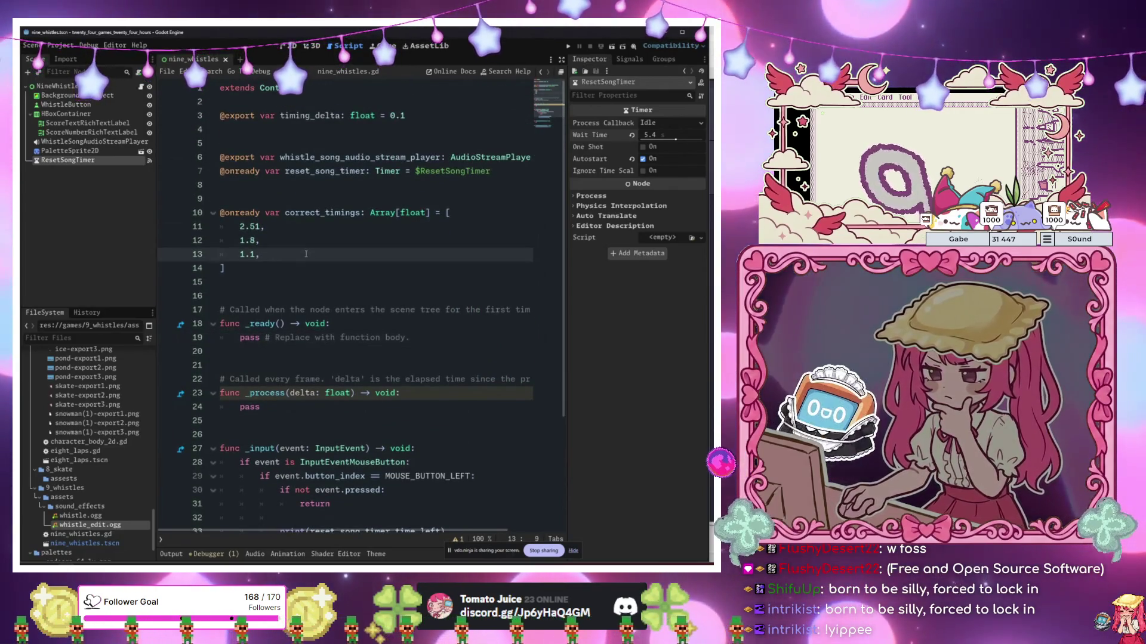
key(F6)
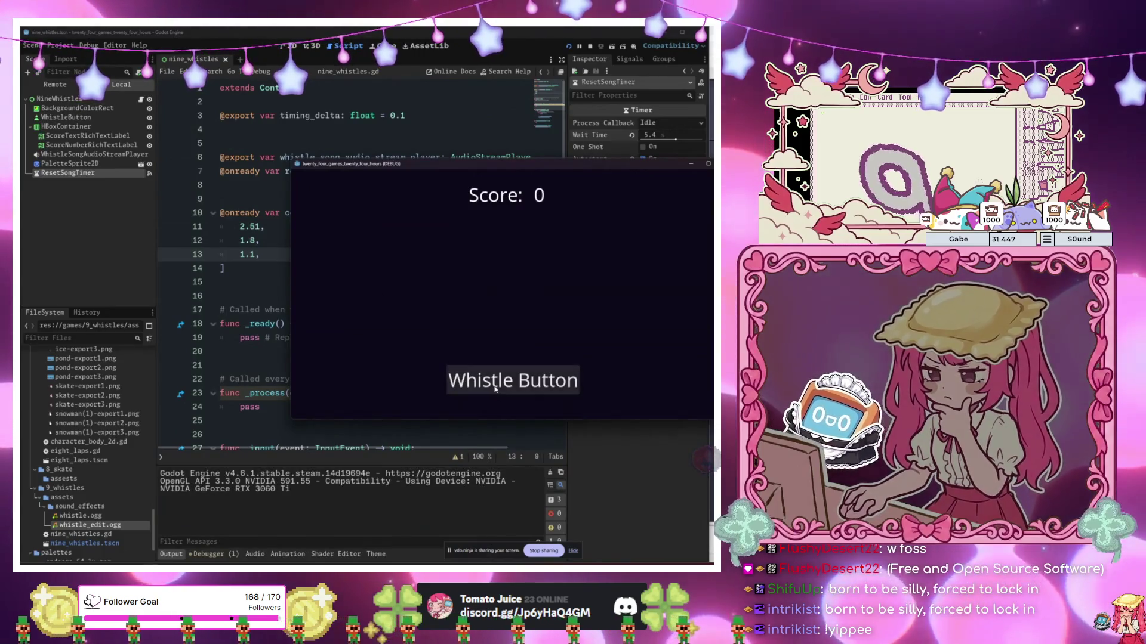
- Press the Whistle Button three times to log timings and move the game window aside
click(494, 389)
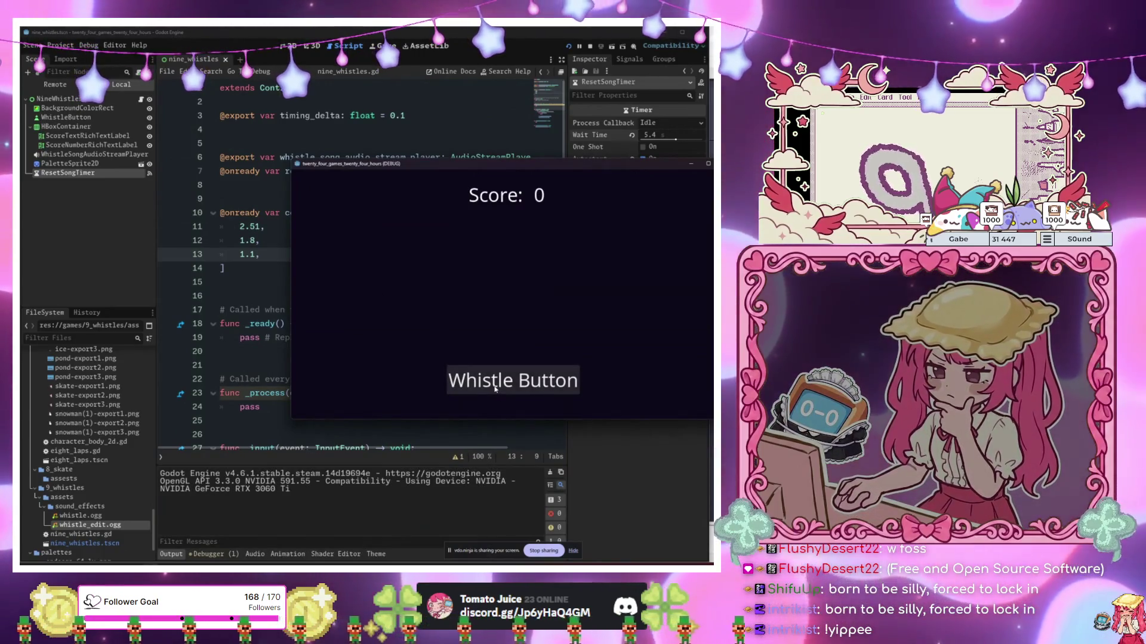
click(494, 389)
click(494, 388)
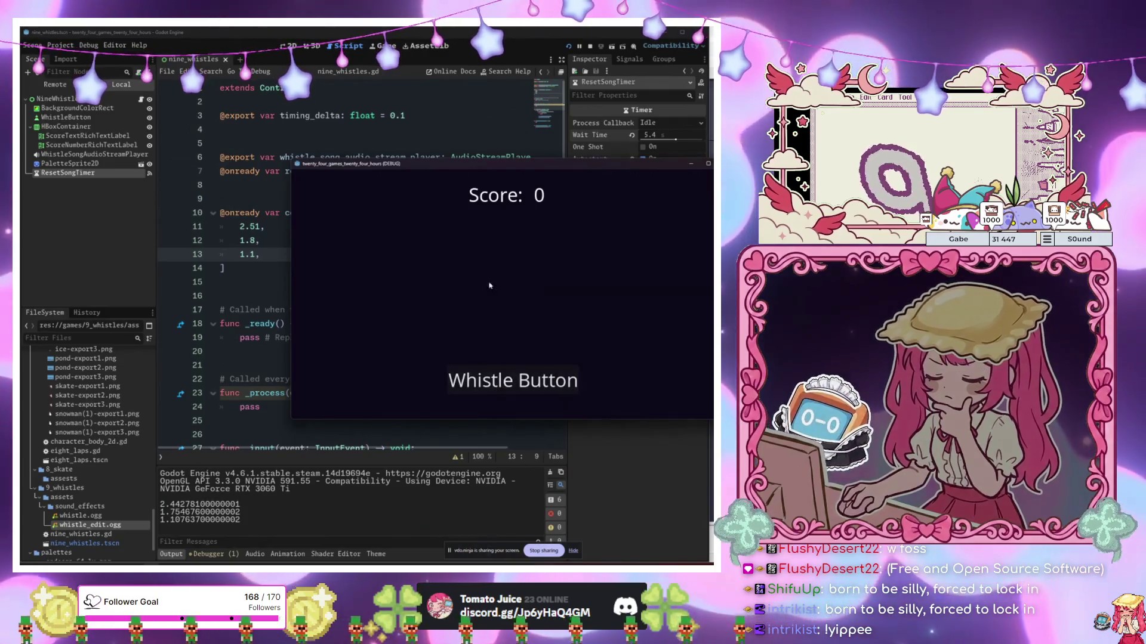
drag(364, 164, 487, 158)
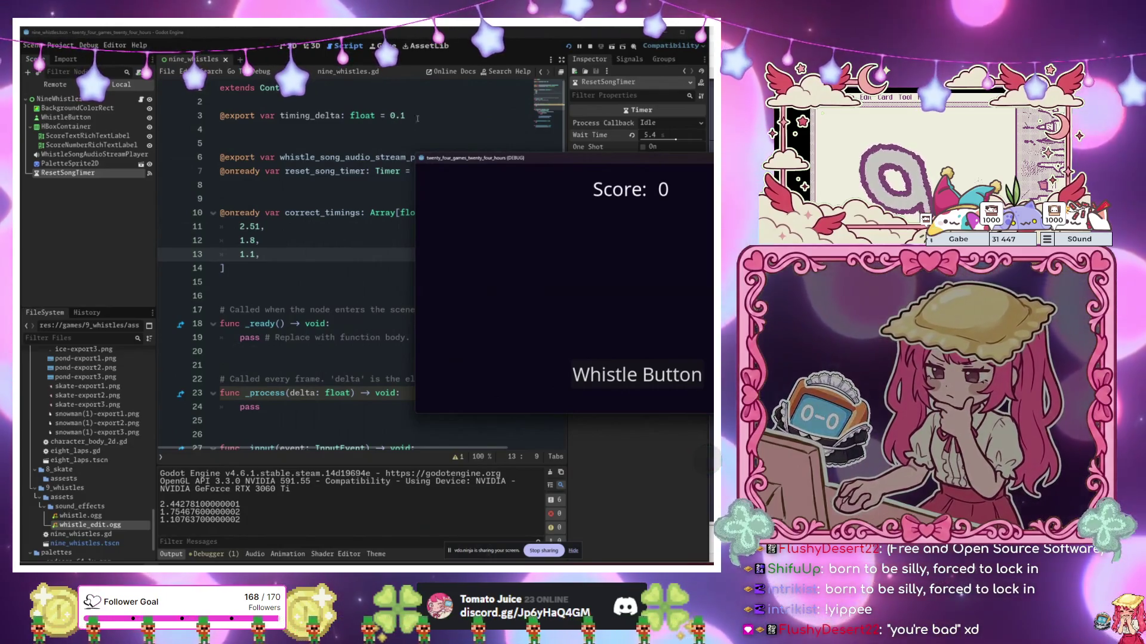
- Change timing_delta to 0.7, stop the game with F8, and switch to the 2D workspace
click(417, 117)
key(BackSpace)
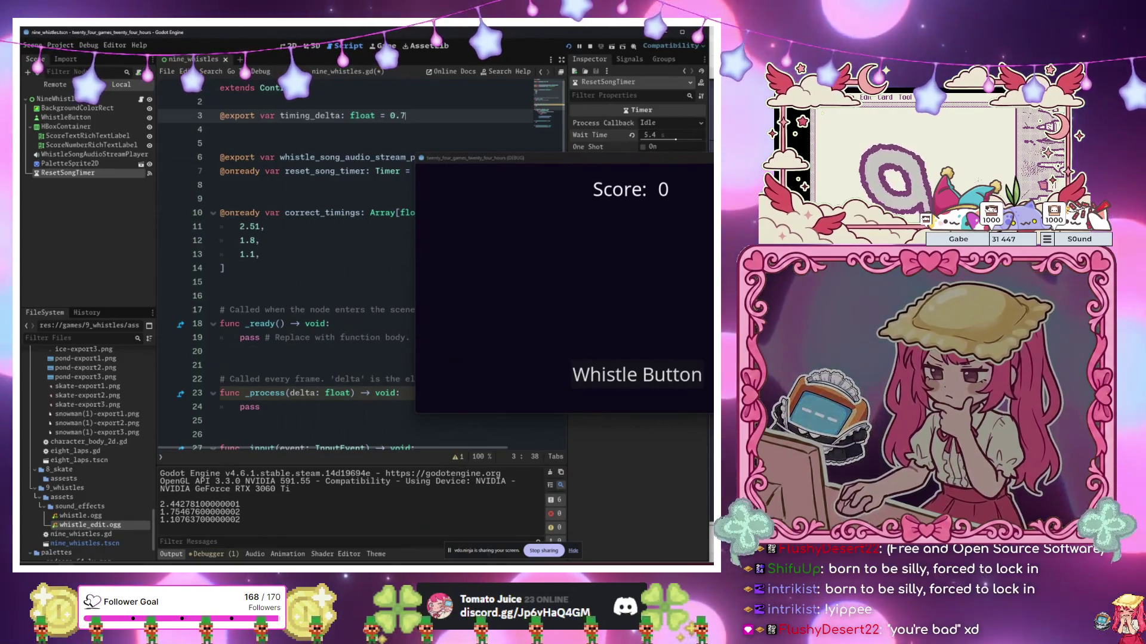
key(F8)
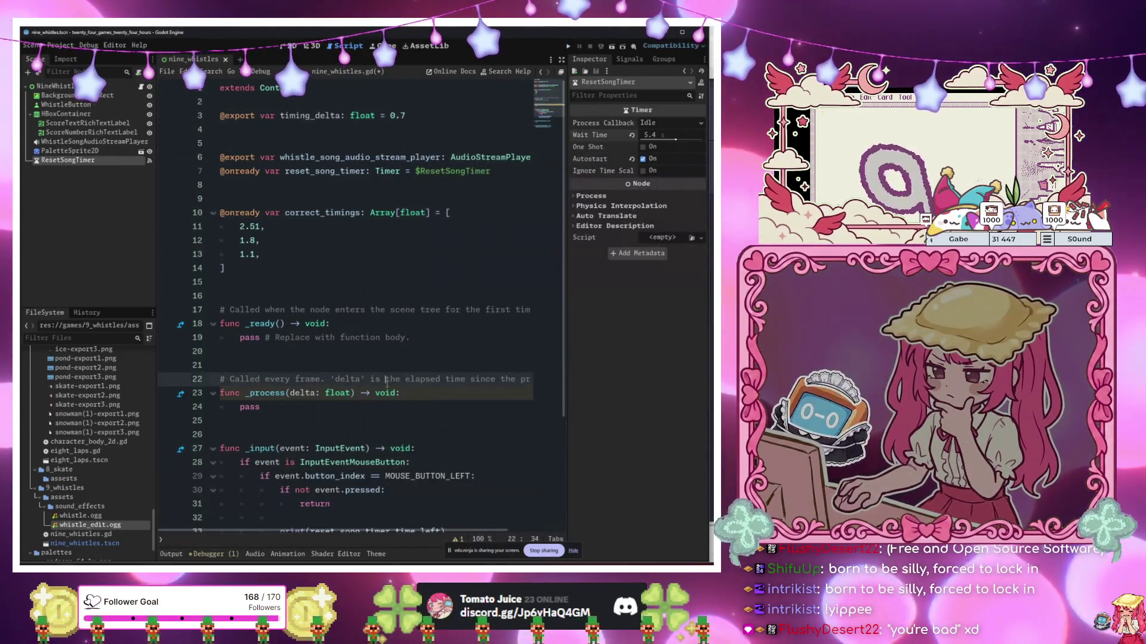
click(385, 406)
scroll(385, 443, down, 2)
scroll(385, 443, down, 3)
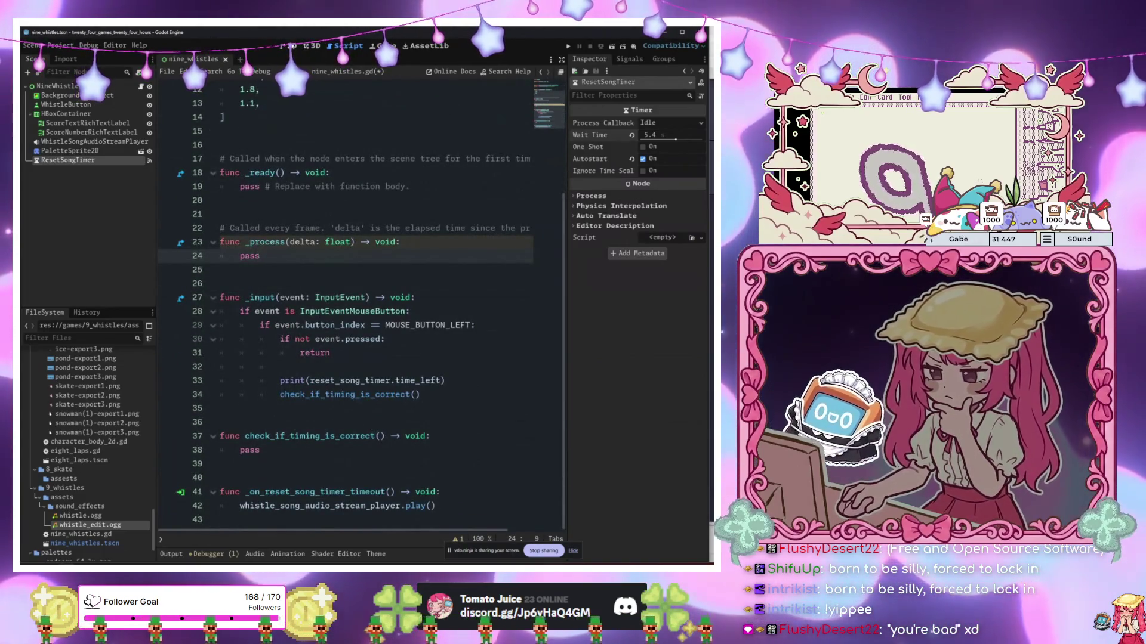
key(ctrl+F1)
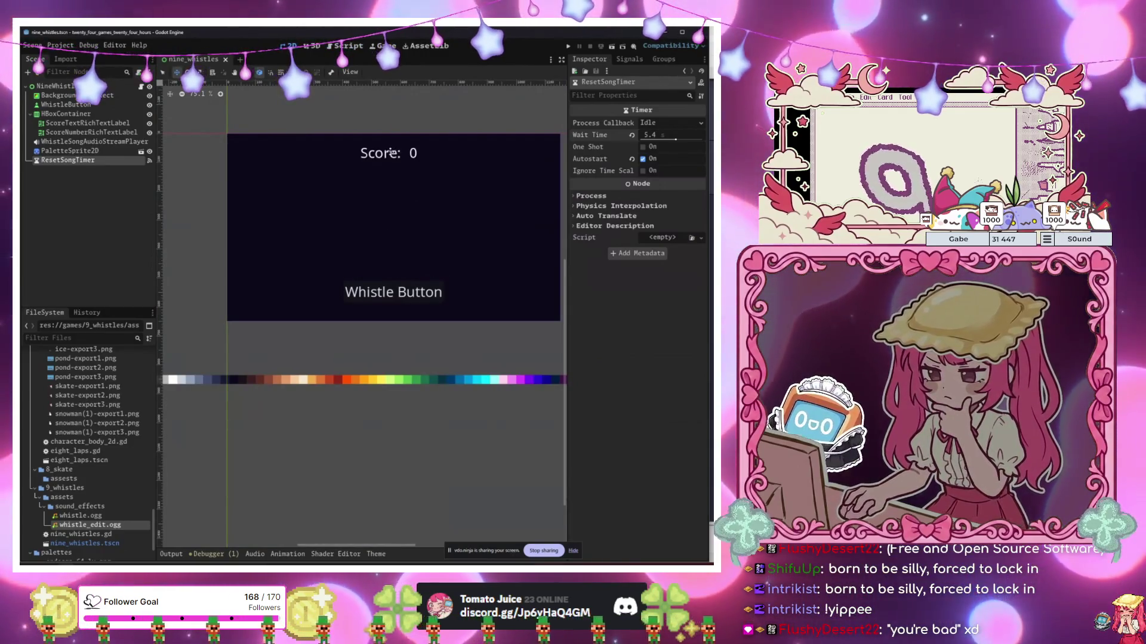
- Eyedrop the palette's red #c64524 into BackgroundColorRect's Color, then select the root node
click(89, 86)
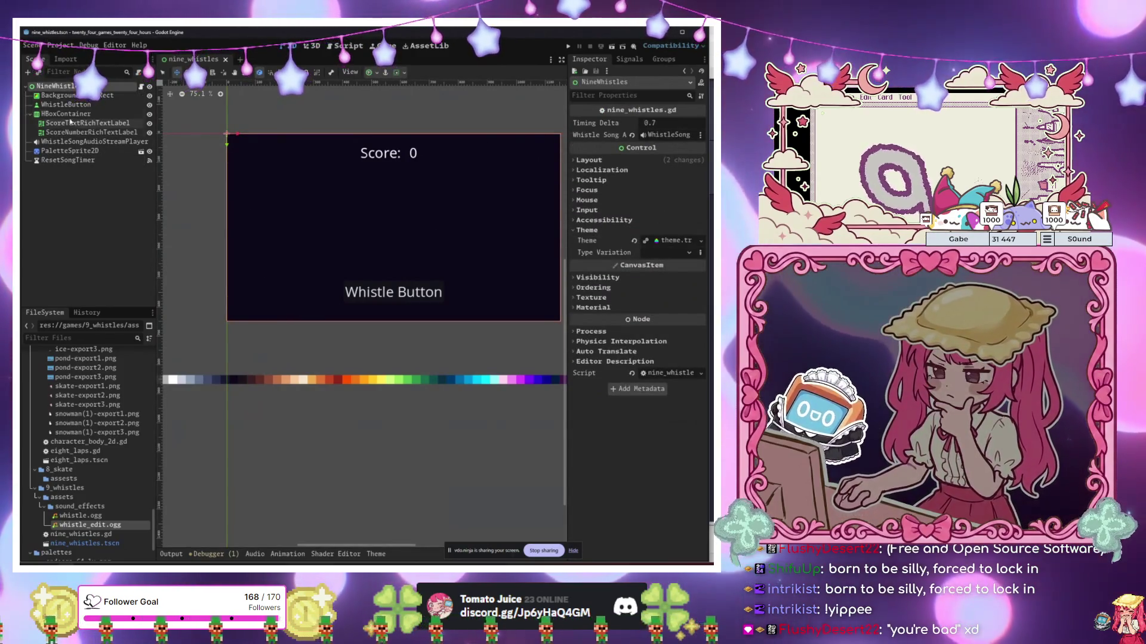
click(72, 95)
click(660, 124)
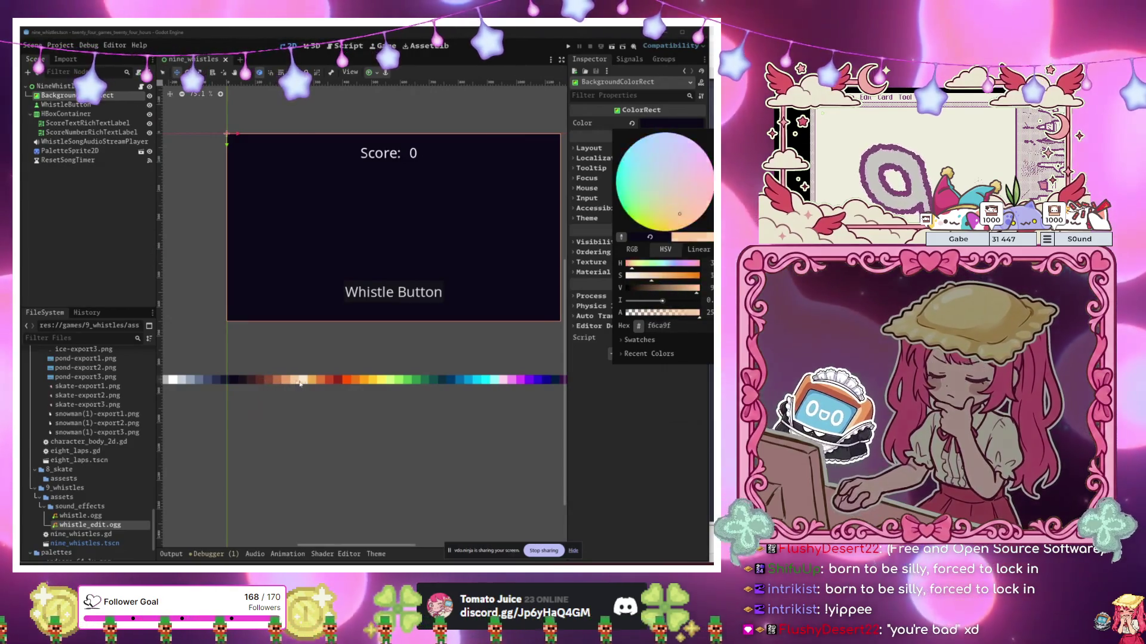
click(319, 383)
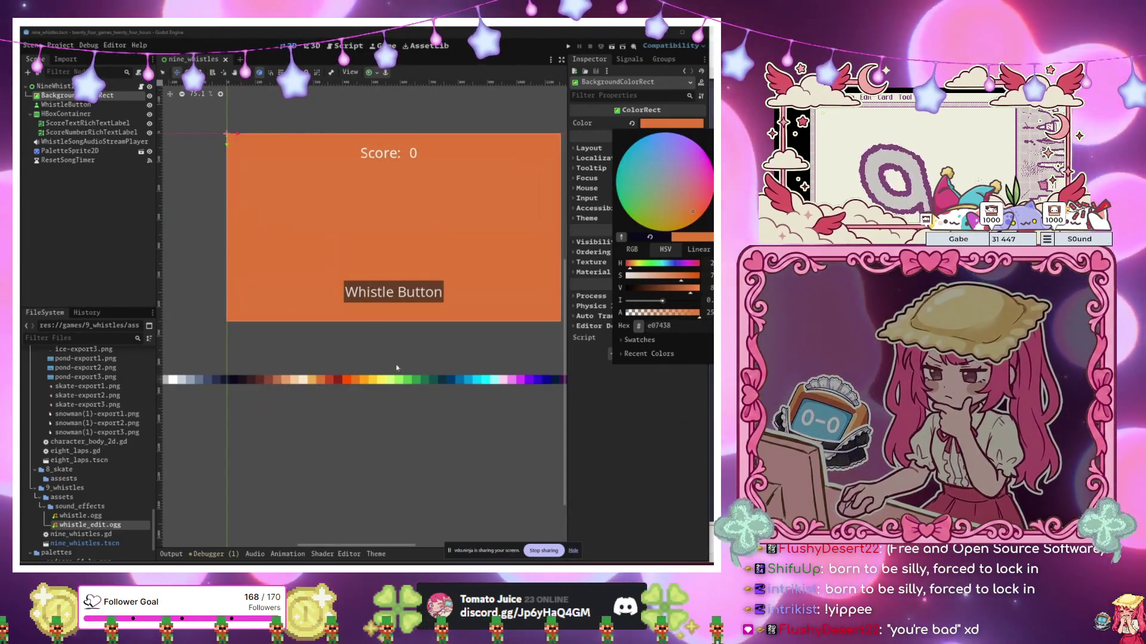
click(621, 237)
click(330, 381)
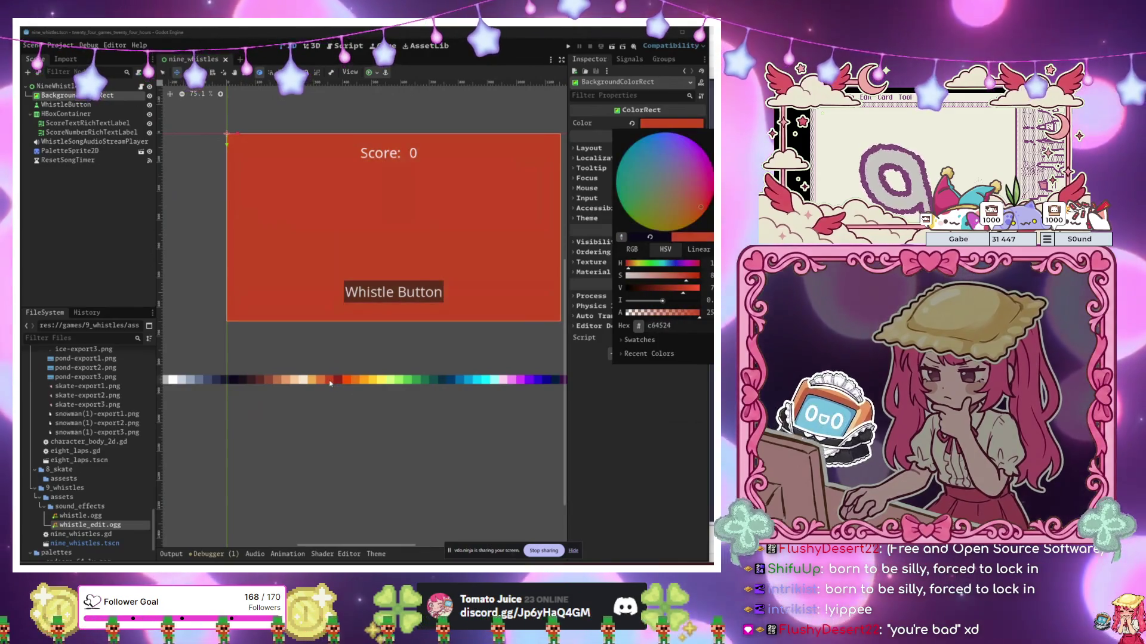
click(468, 322)
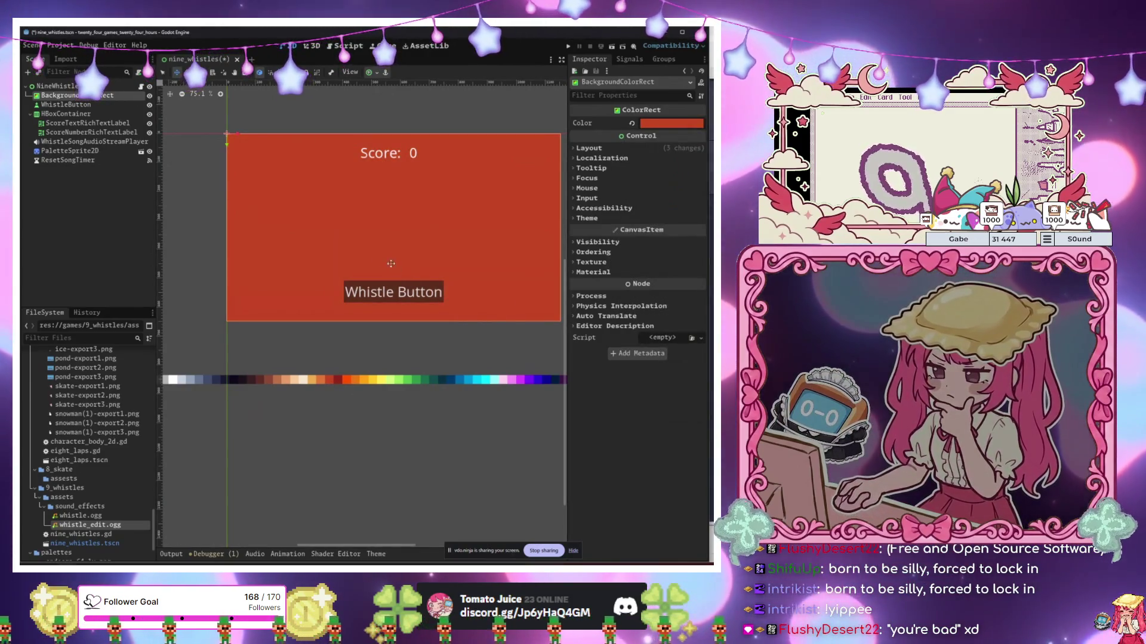
click(94, 141)
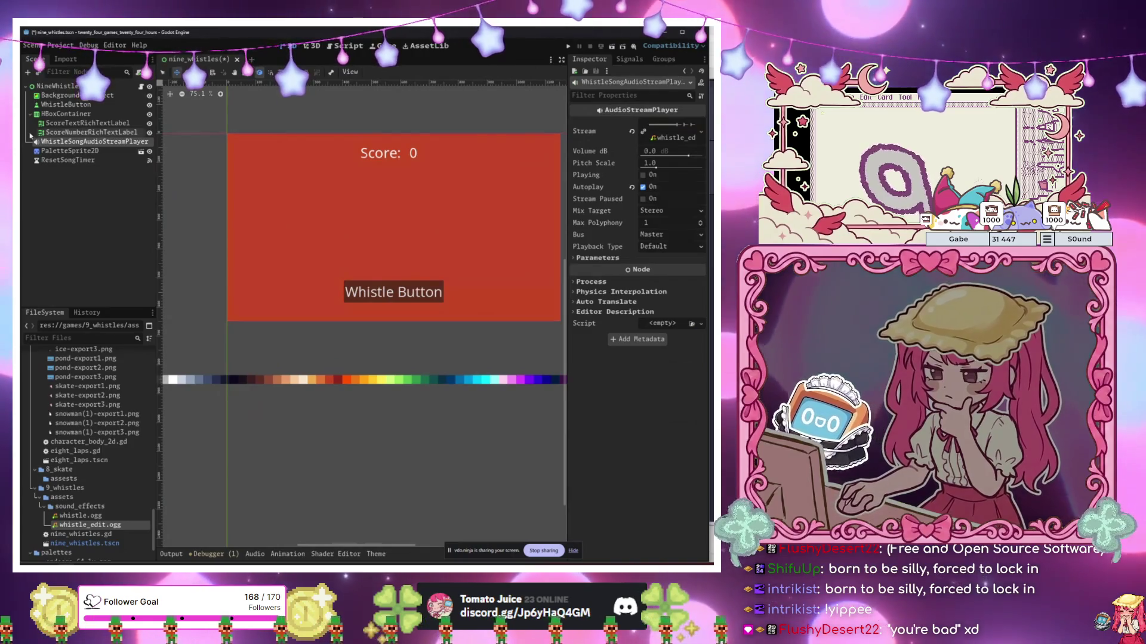
click(57, 86)
- Create a ColorRect (search 'color') and an HBoxContainer (search 'hbox') under the root node
key(ctrl+a)
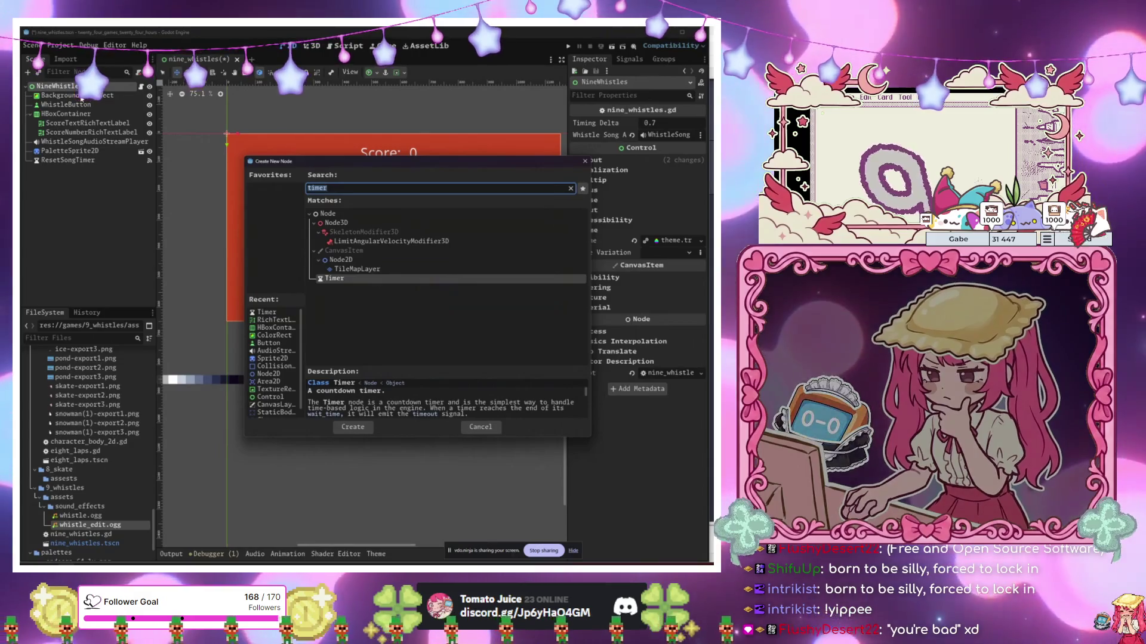
text(color)
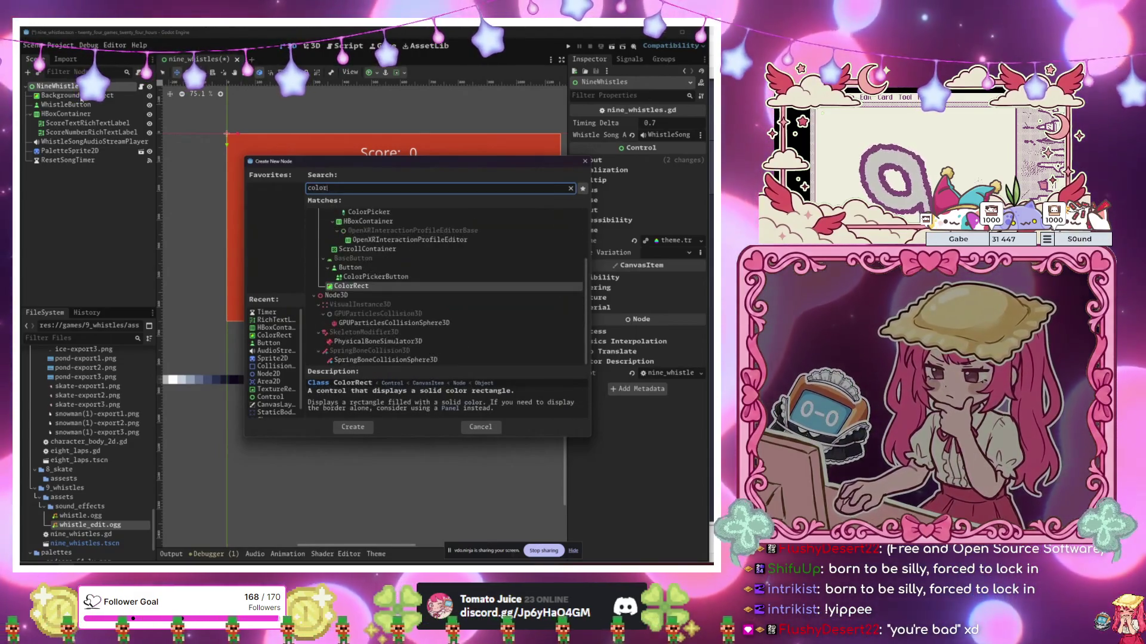
key(Return)
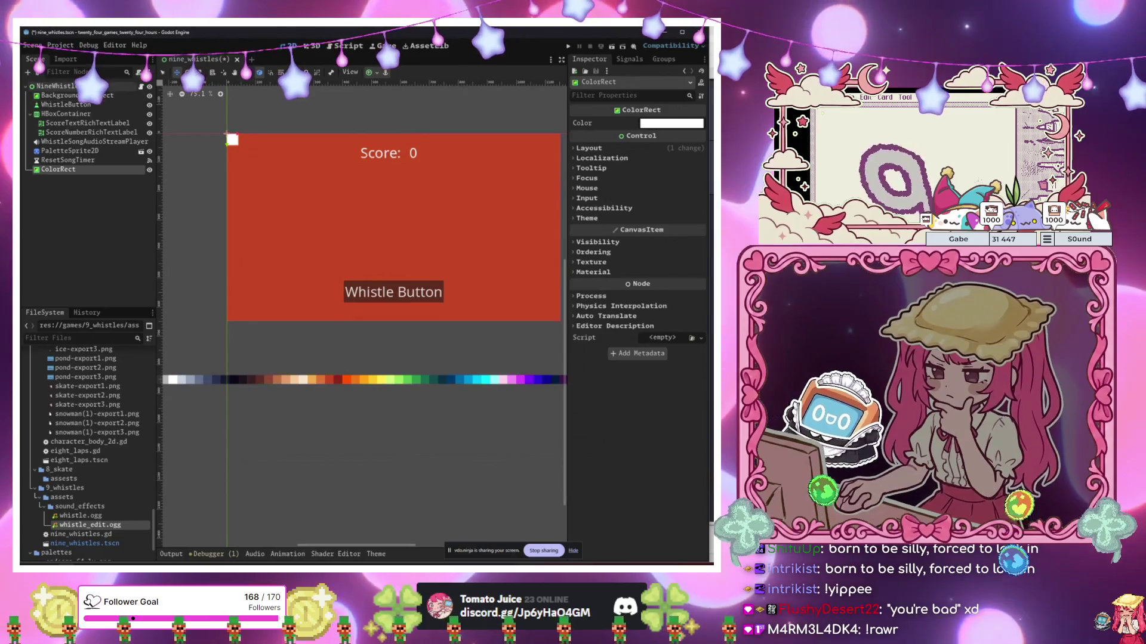
key(ctrl+a)
text(hbox)
key(Return)
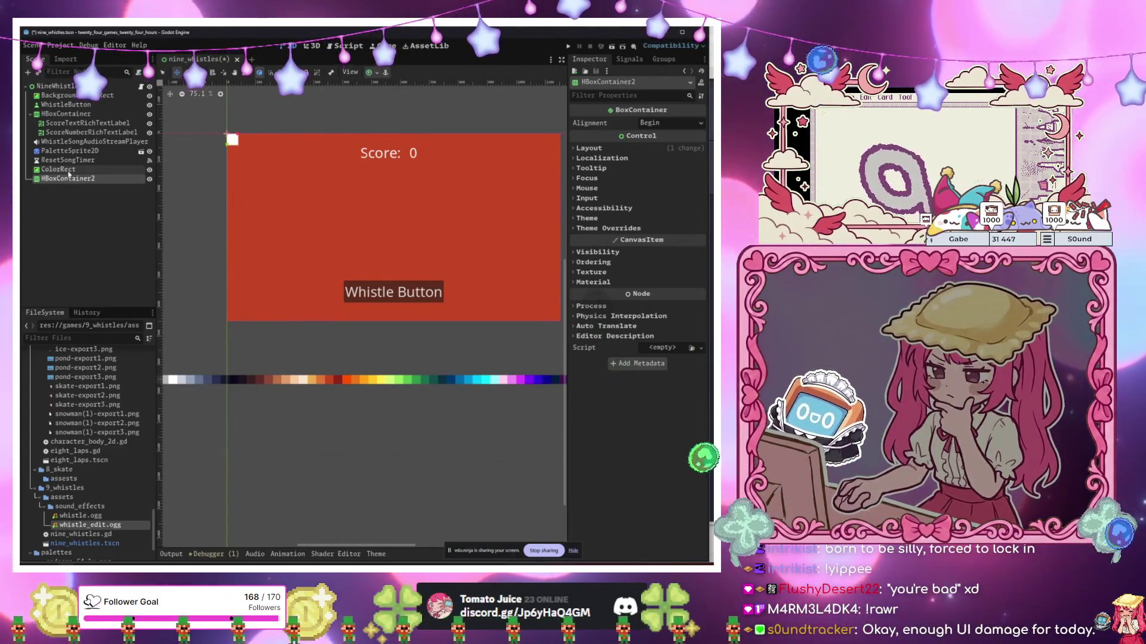
- Move the ColorRect into HBoxContainer2, set its minimum size to 64×64, and duplicate it
drag(68, 173, 77, 178)
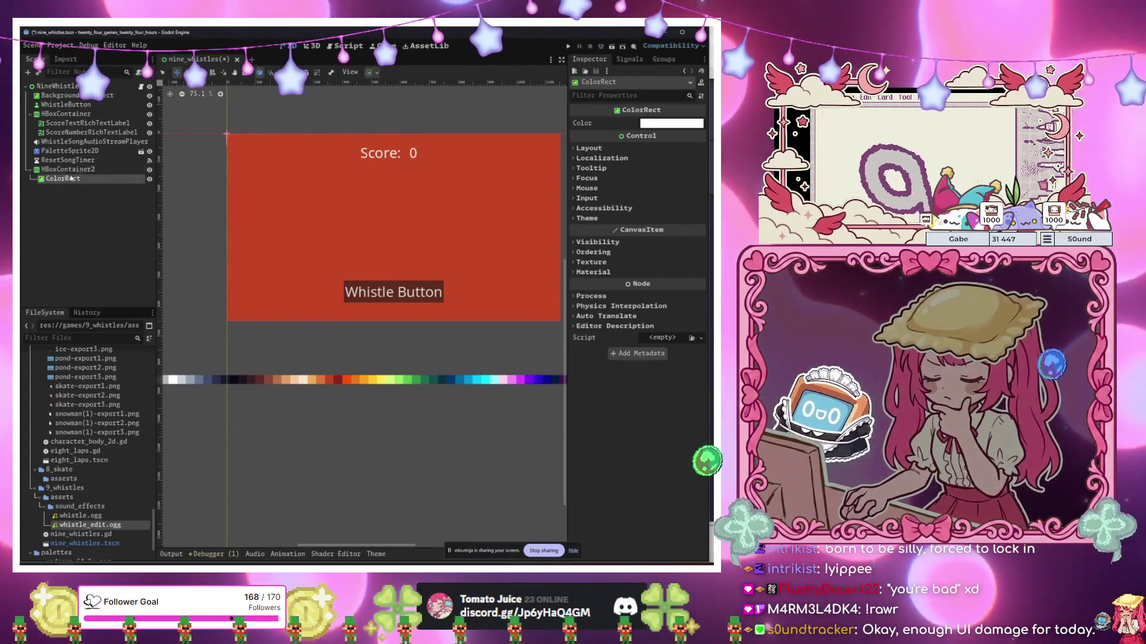
click(66, 172)
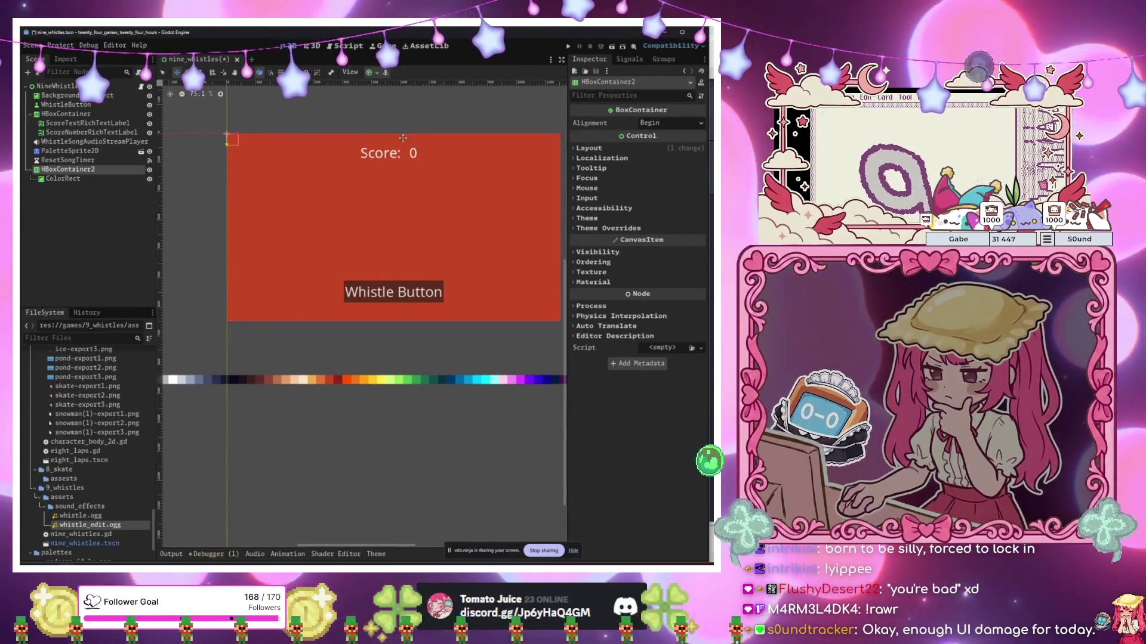
click(66, 179)
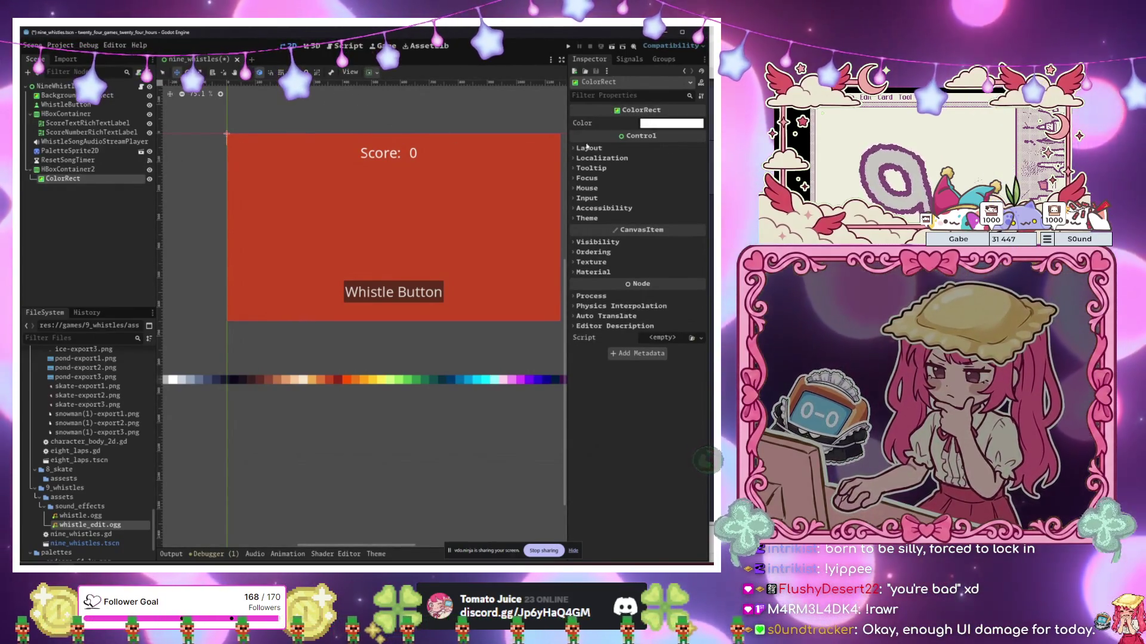
click(622, 149)
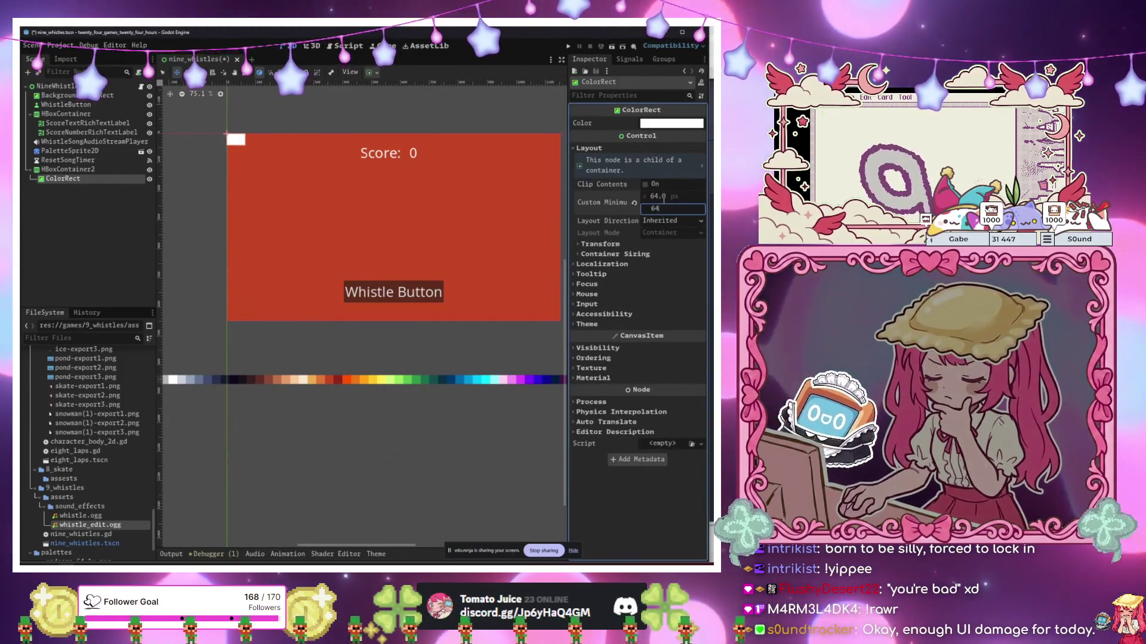
click(227, 150)
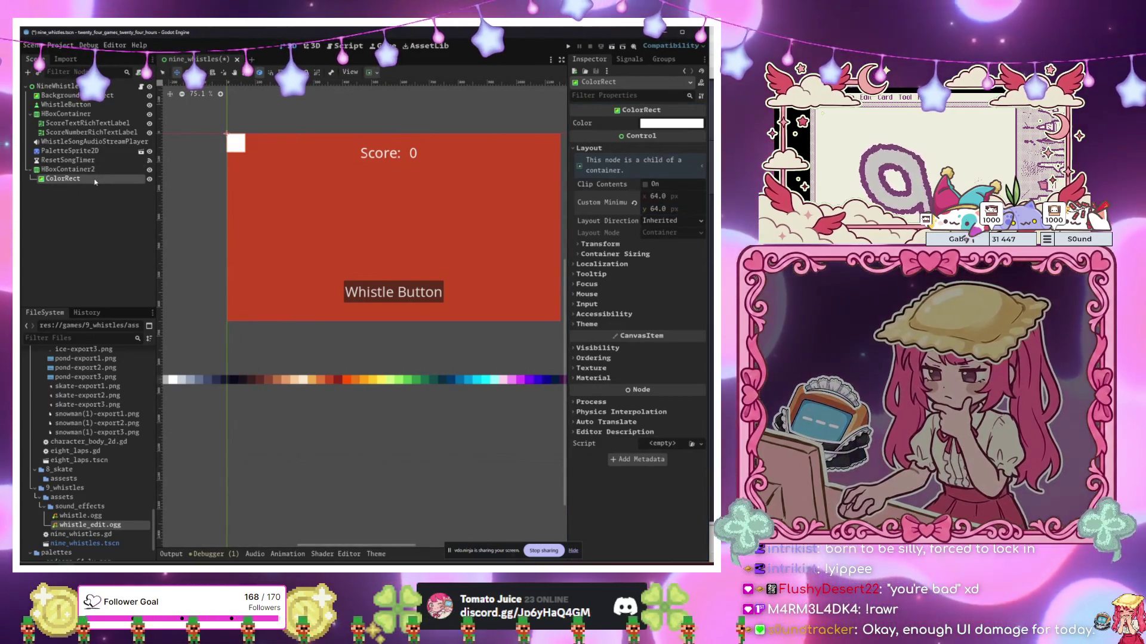
key(ctrl+d)
key(ctrl+d)
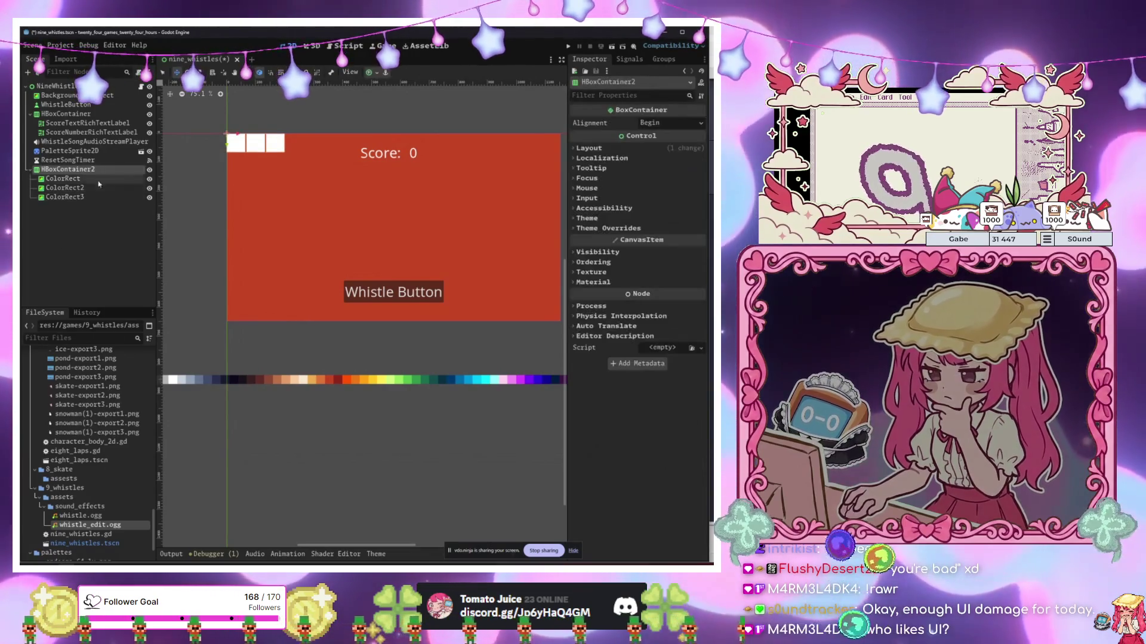
- Drag the row of white squares to sit just above the Whistle Button
mouse_move(220, 224)
mouse_down()
mouse_move(264, 230)
mouse_move(350, 339)
mouse_up()
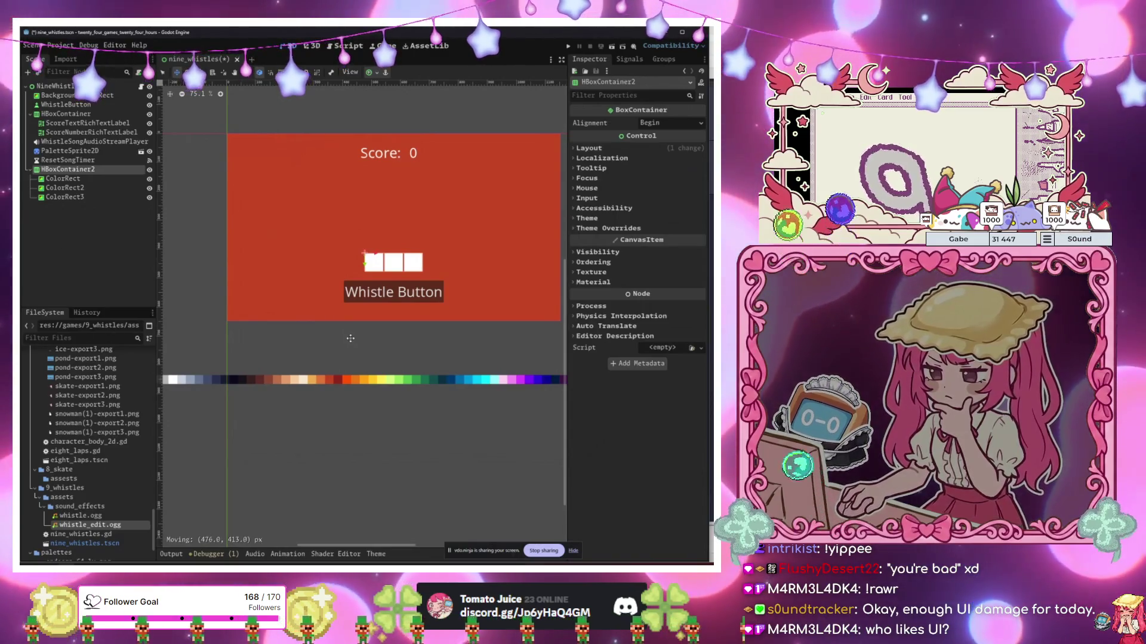
scroll(346, 334, up, 3)
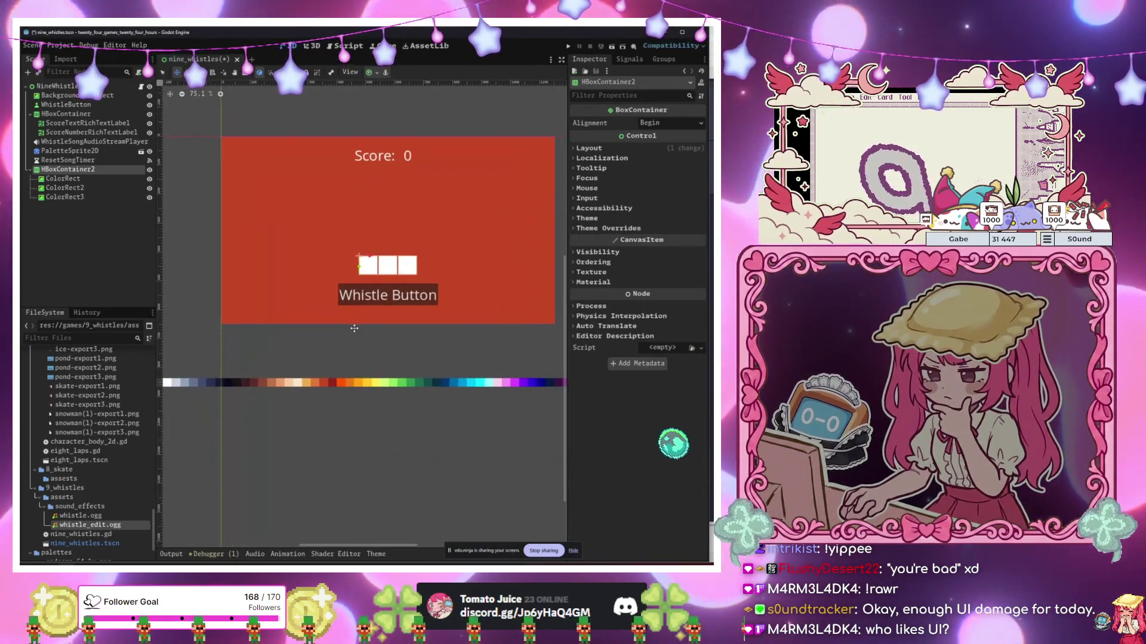
scroll(375, 353, down, 2)
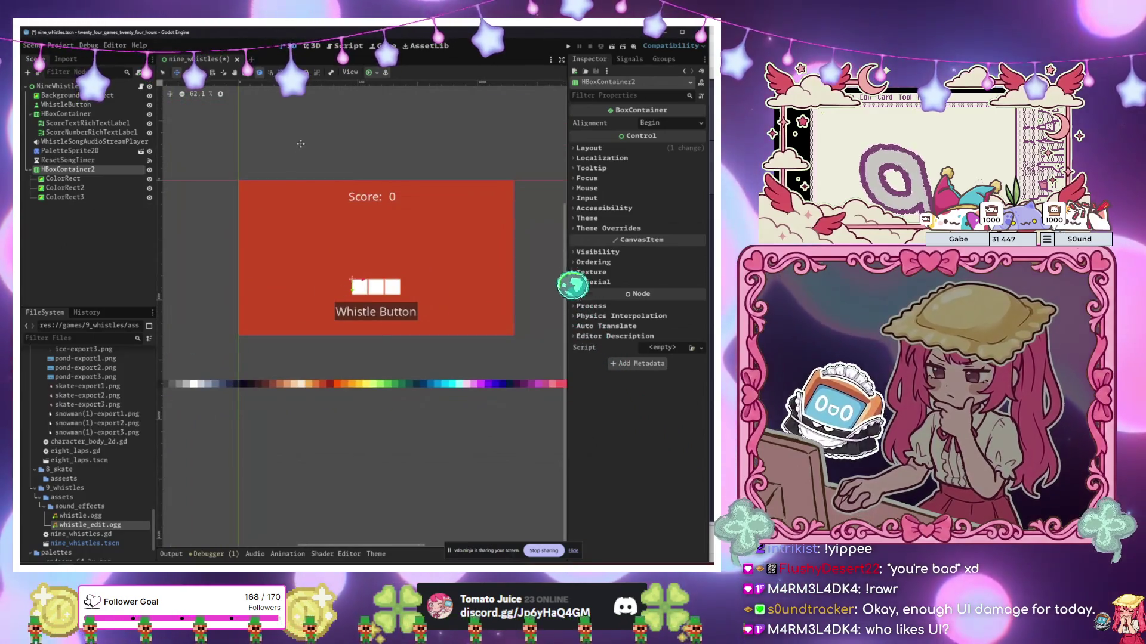
click(87, 122)
click(140, 89)
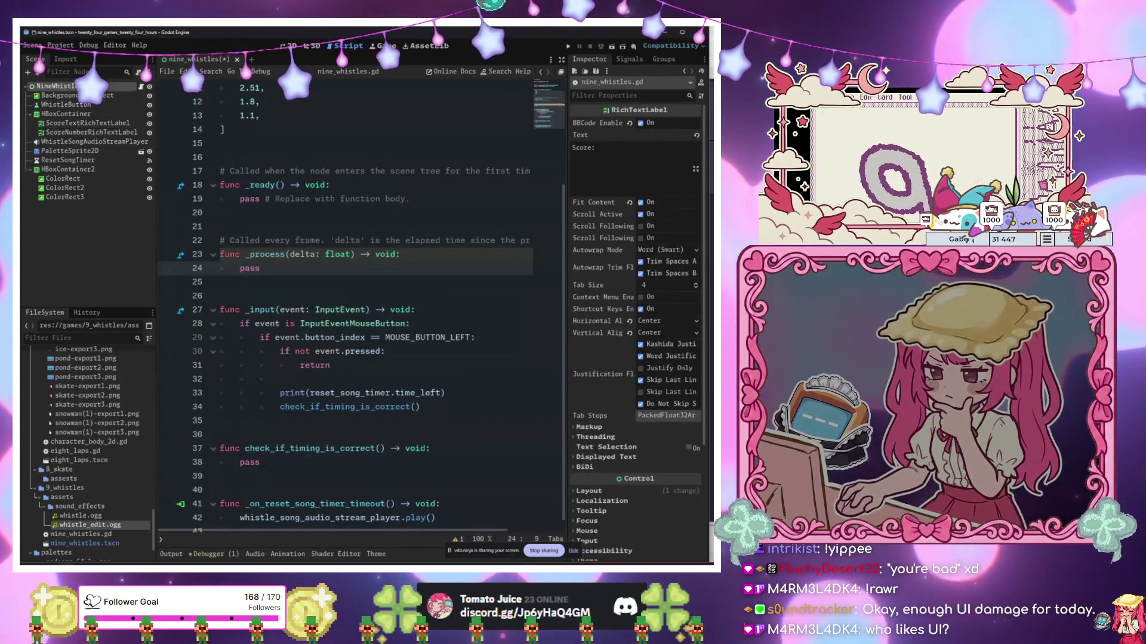
click(290, 46)
scroll(340, 200, up, 4)
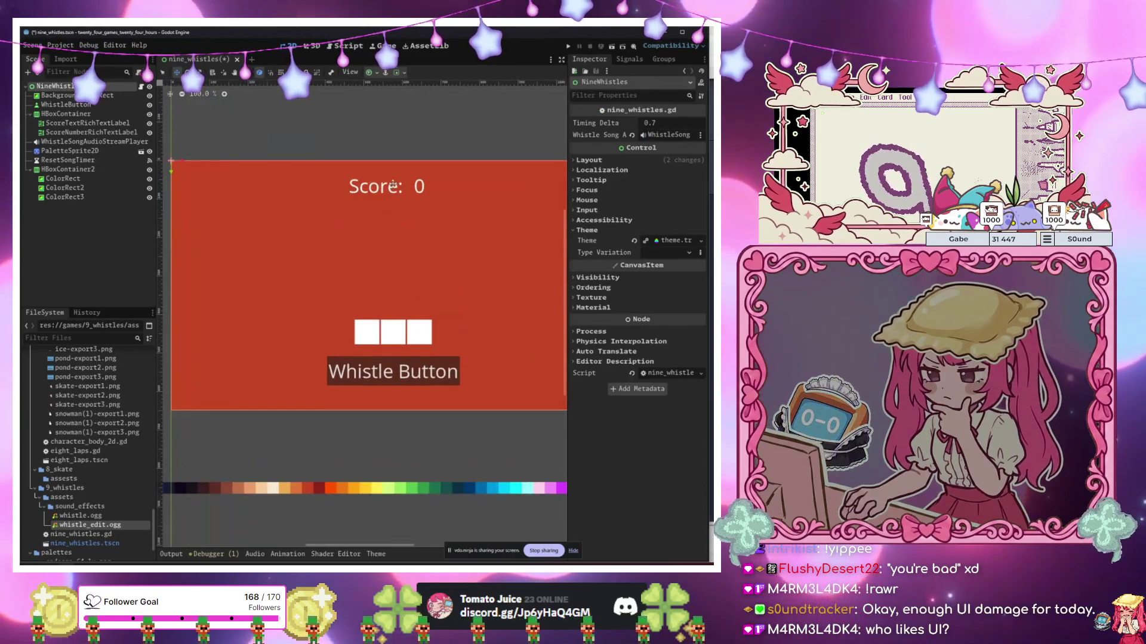
- Nudge the Score: 0 row slightly down, reselect HBoxContainer2, and return to nine_whistles.gd
click(67, 170)
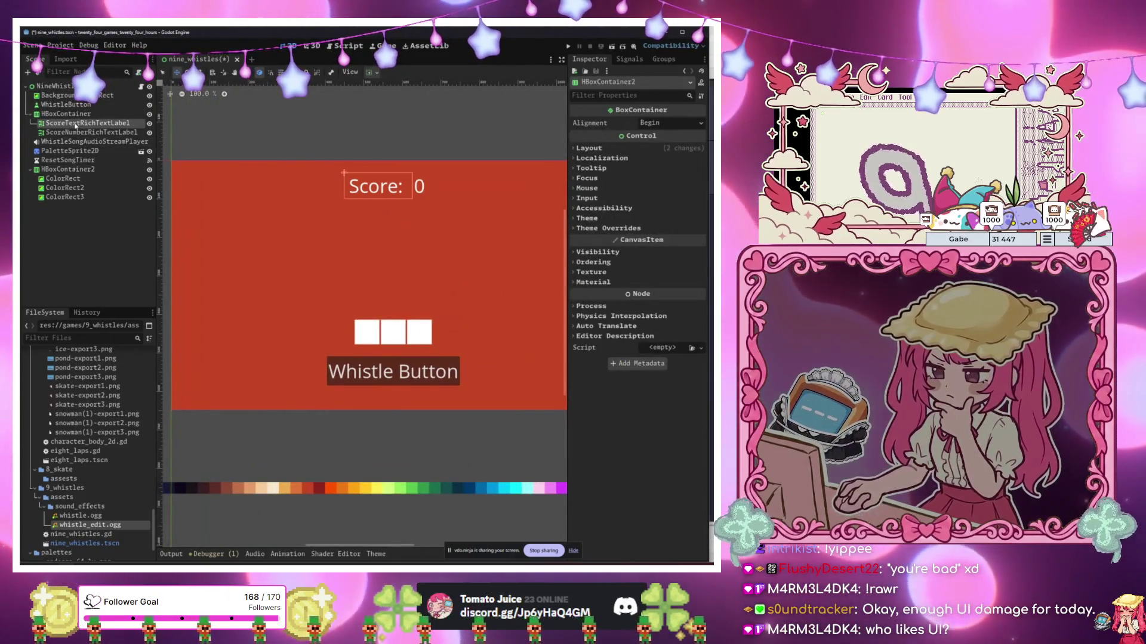
click(66, 113)
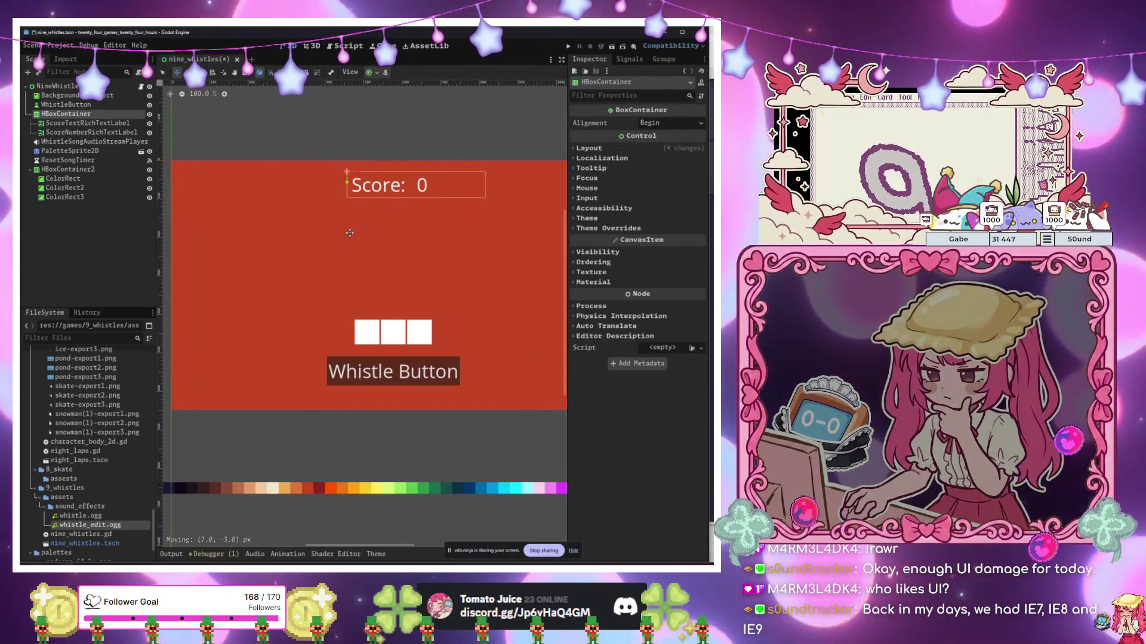
drag(350, 233, 350, 234)
scroll(361, 273, down, 2)
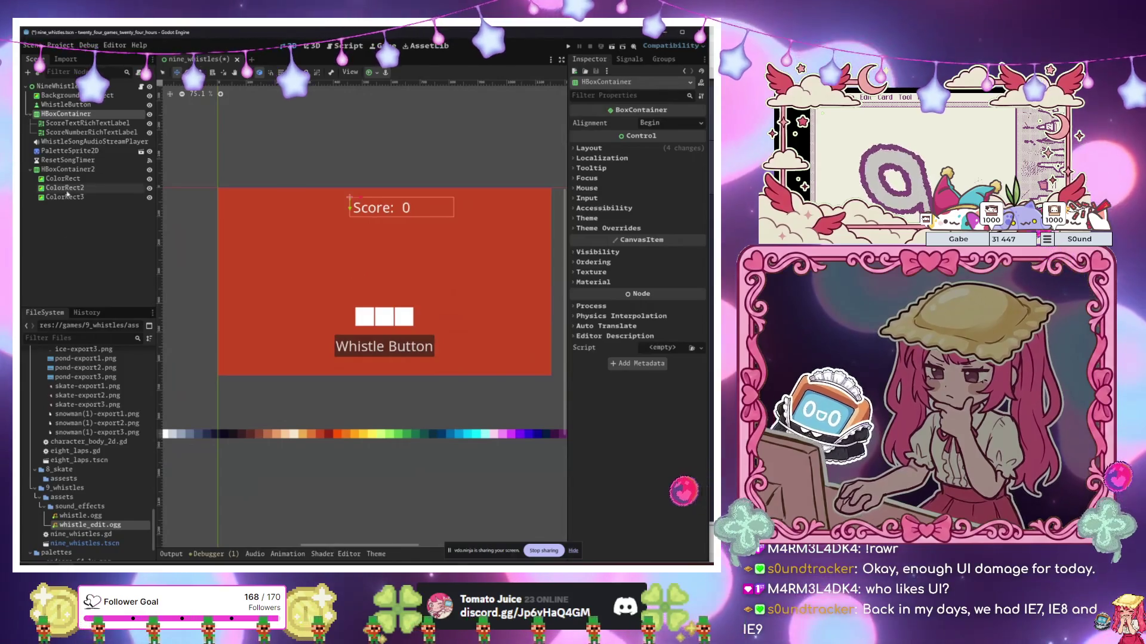
click(63, 179)
click(125, 169)
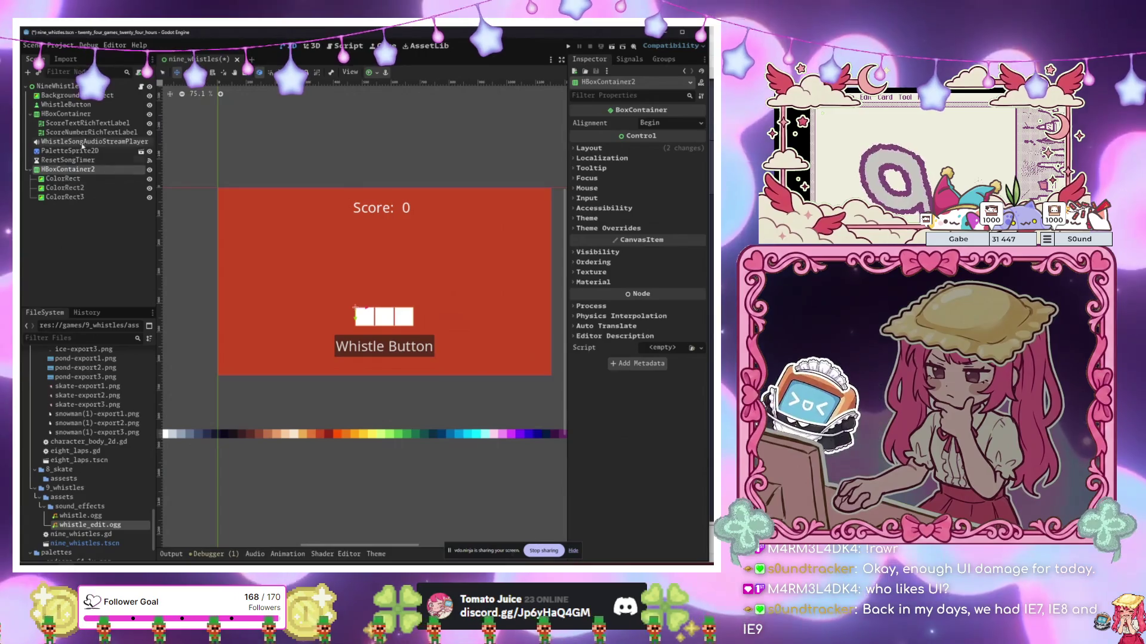
click(141, 88)
click(313, 324)
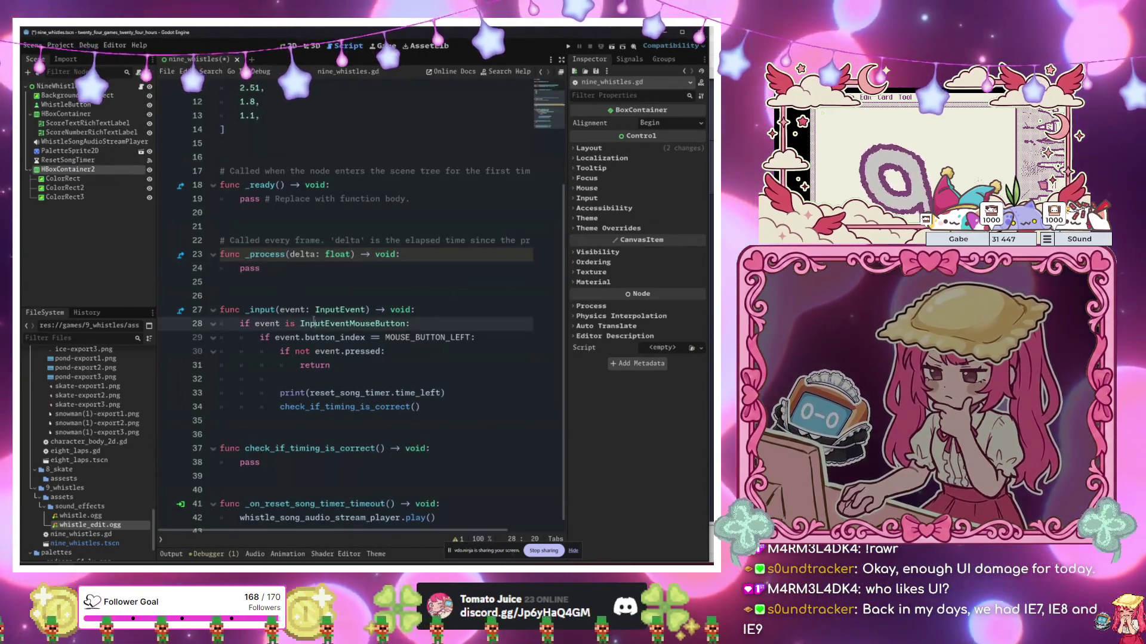
scroll(355, 266, down, 1)
click(406, 453)
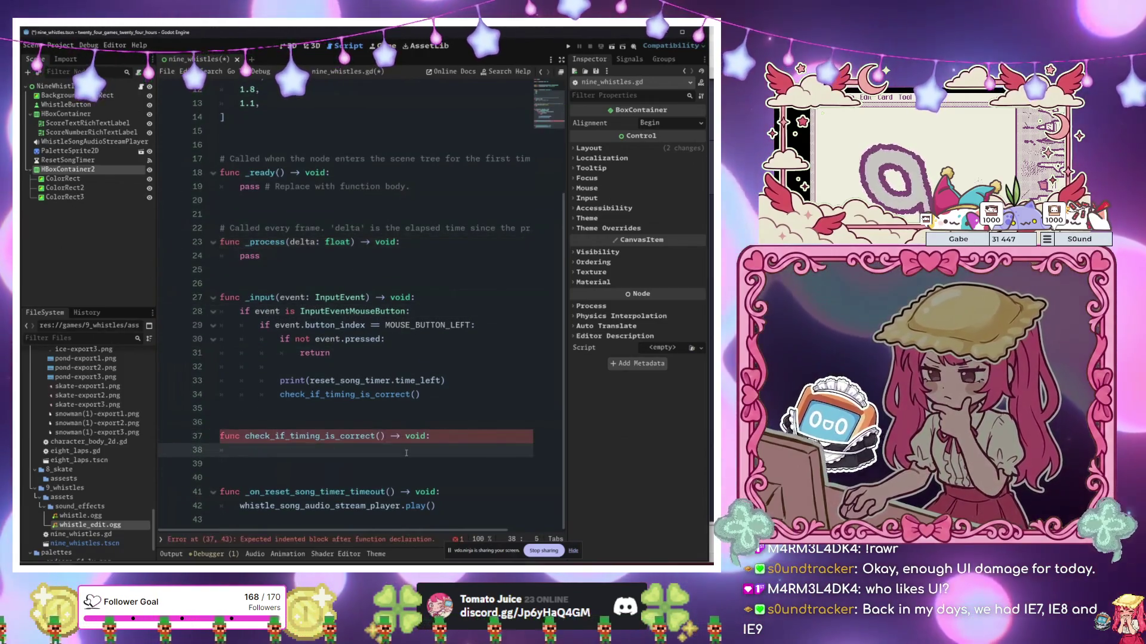
text(if)
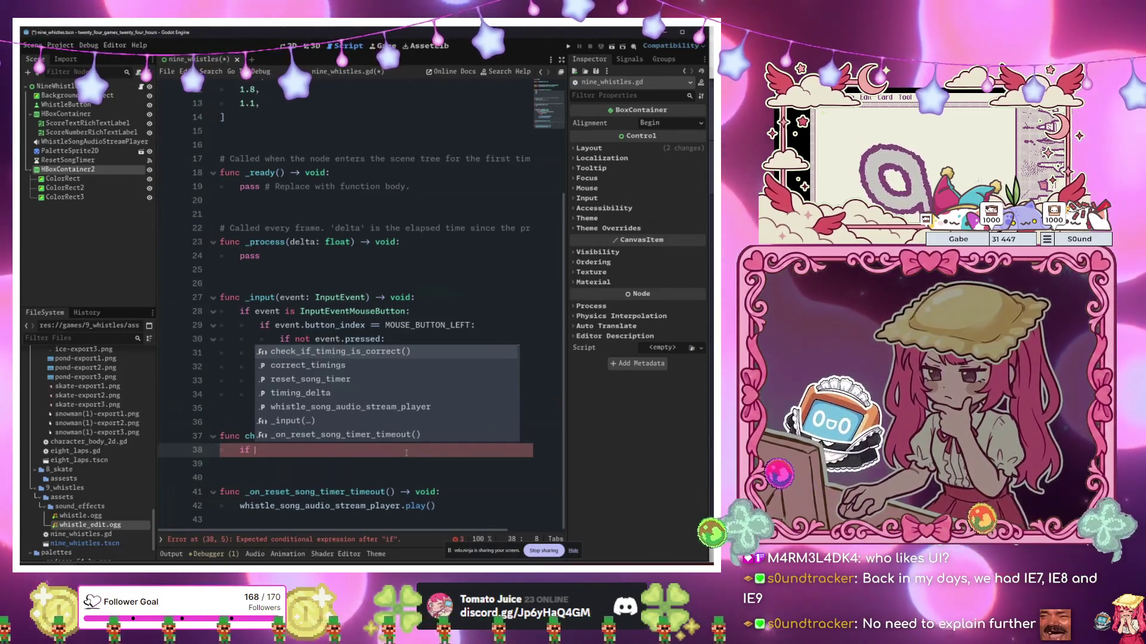
key(BackSpace)
key(BackSpace)
key(BackSpace)
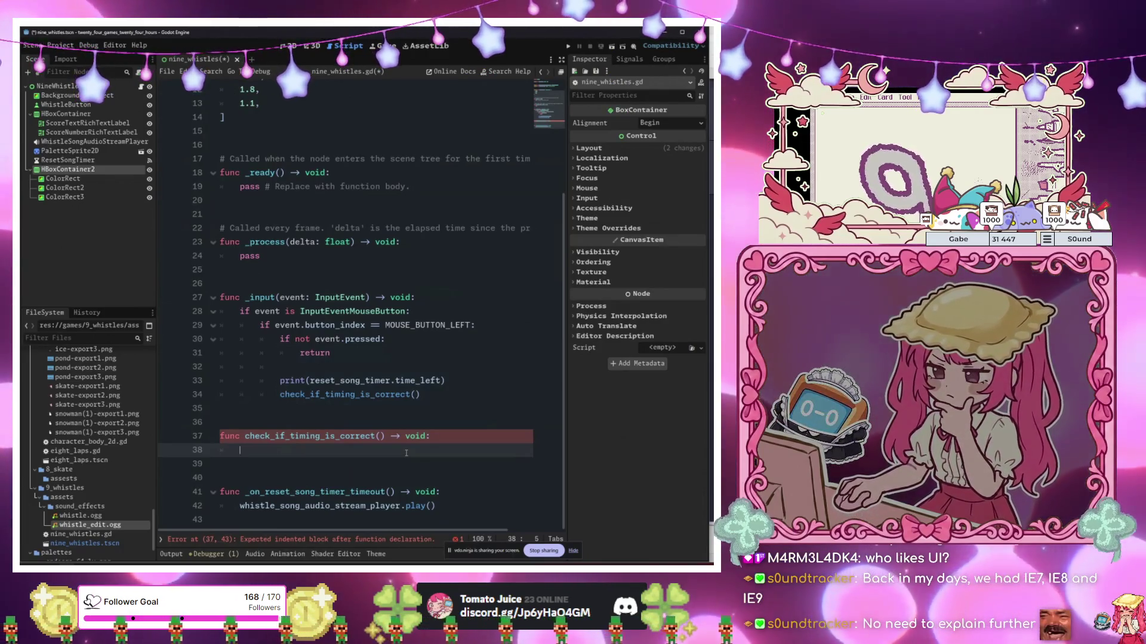
text(c)
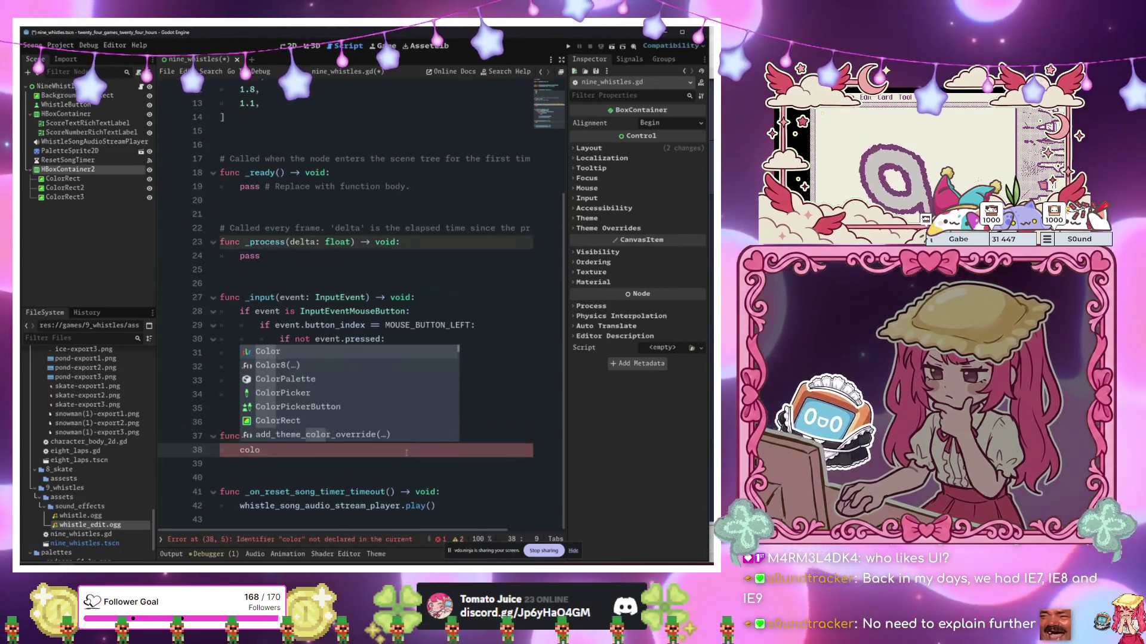
key(BackSpace)
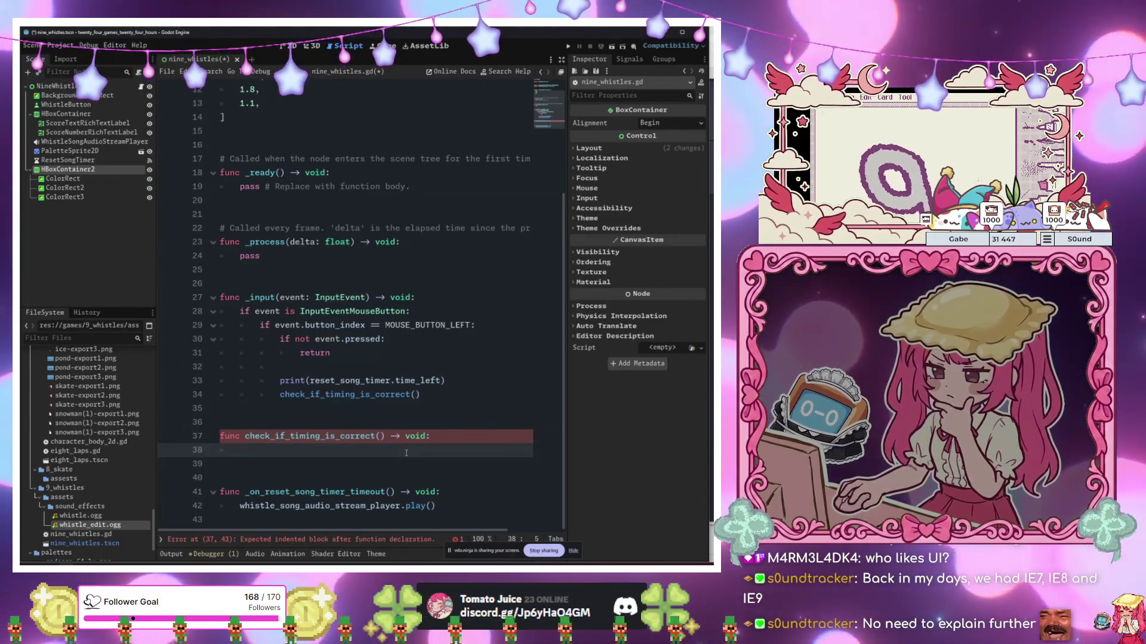
scroll(382, 370, up, 4)
click(351, 287)
key(Return)
key(Return)
key(Return)
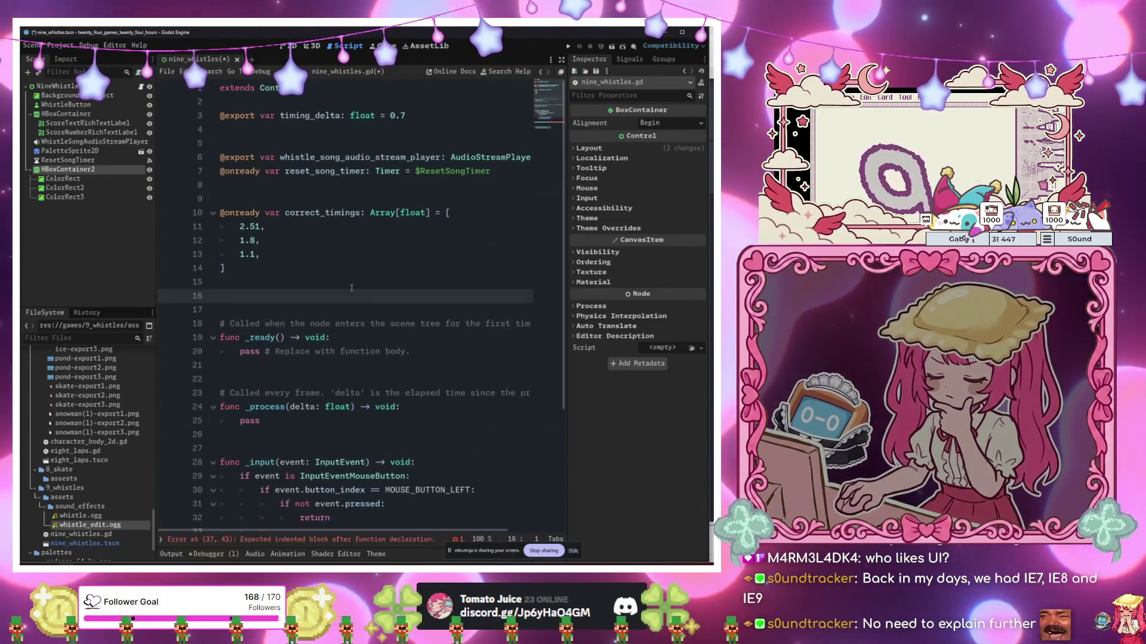
- Add var current_index_in_sequence: int = 0 on a new line under the correct_timings array
key(Up)
text(var cur)
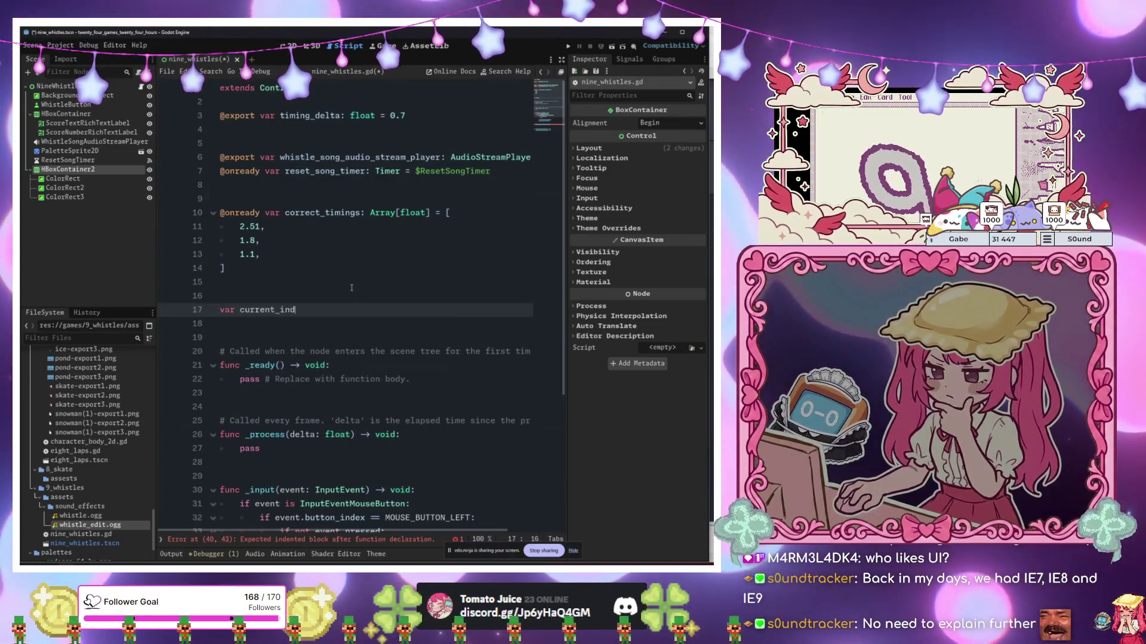
text(_sq)
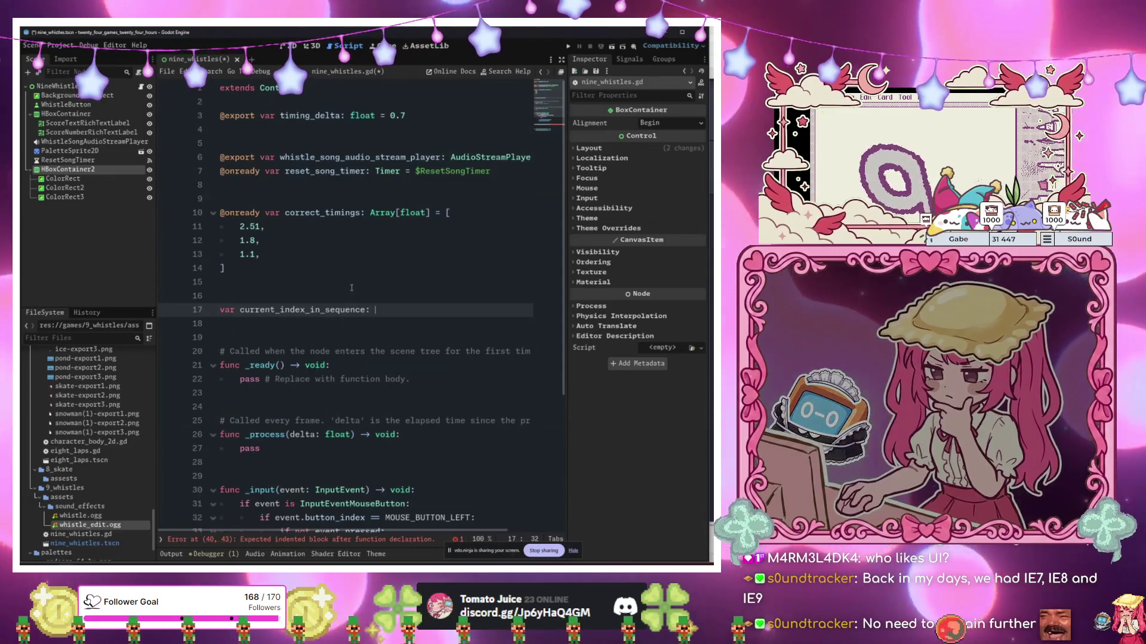
text(int = 0)
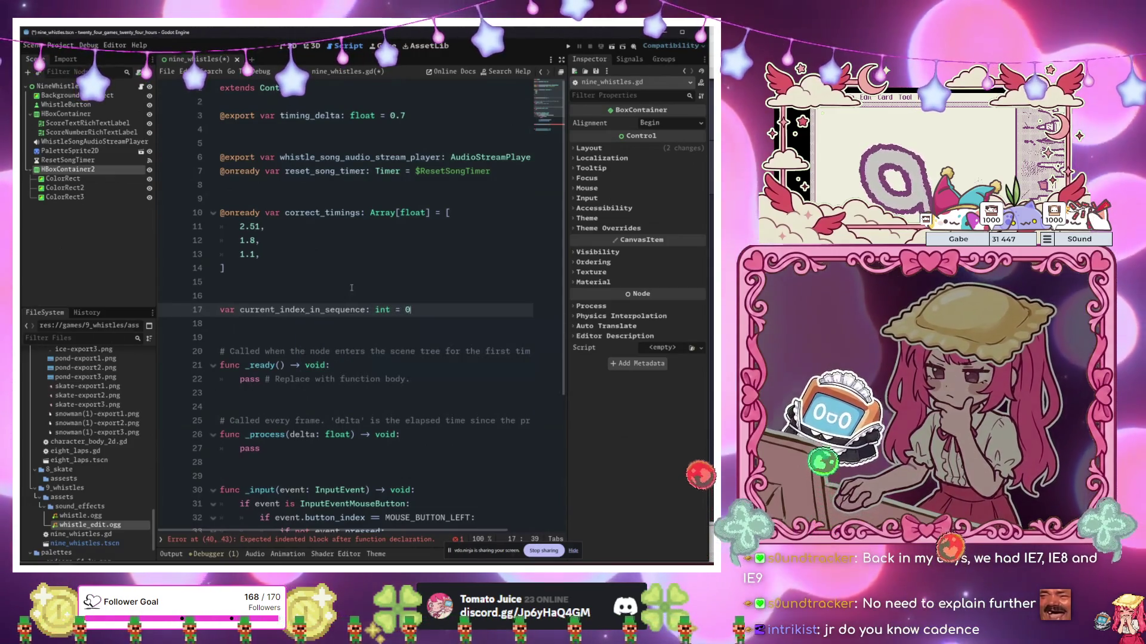
scroll(352, 287, down, 4)
scroll(269, 250, up, 4)
click(264, 213)
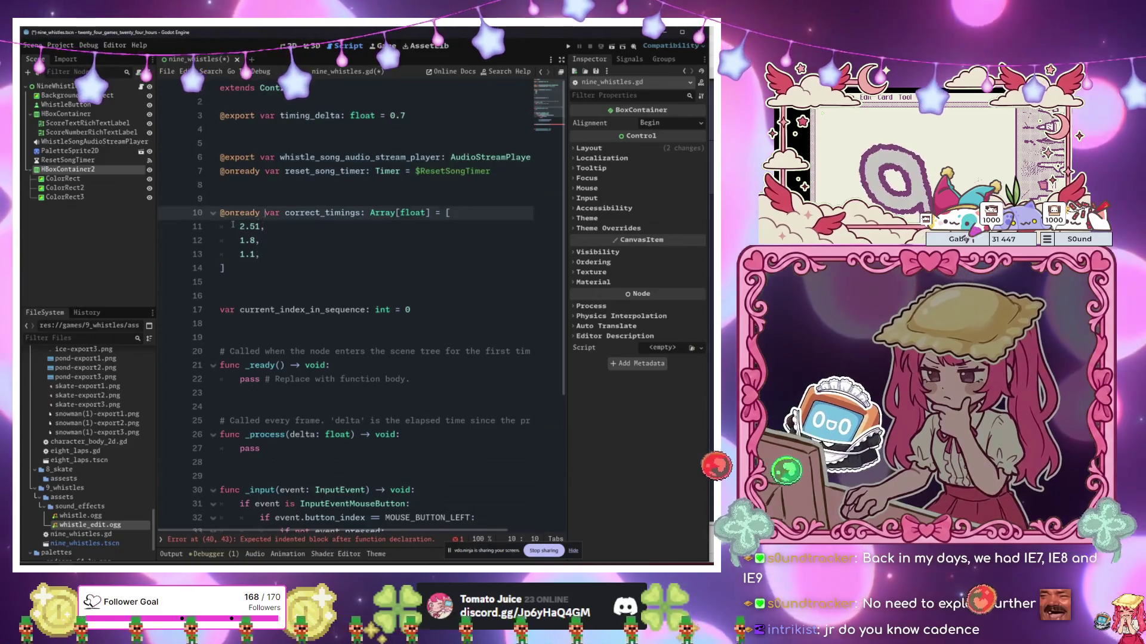
scroll(269, 358, down, 5)
click(280, 422)
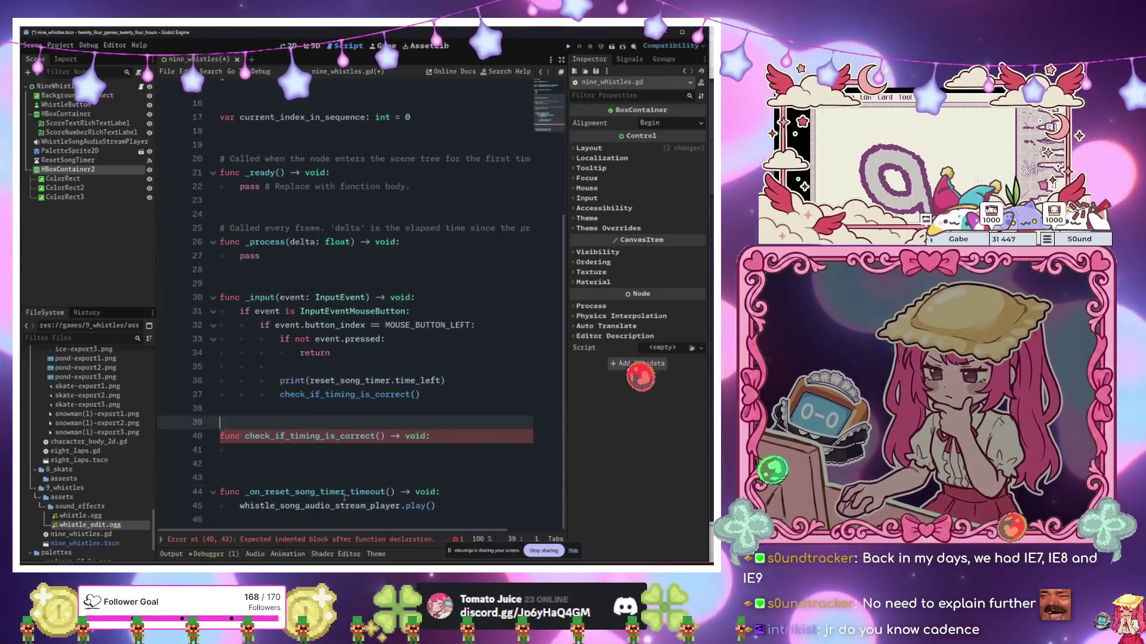
click(345, 497)
click(441, 365)
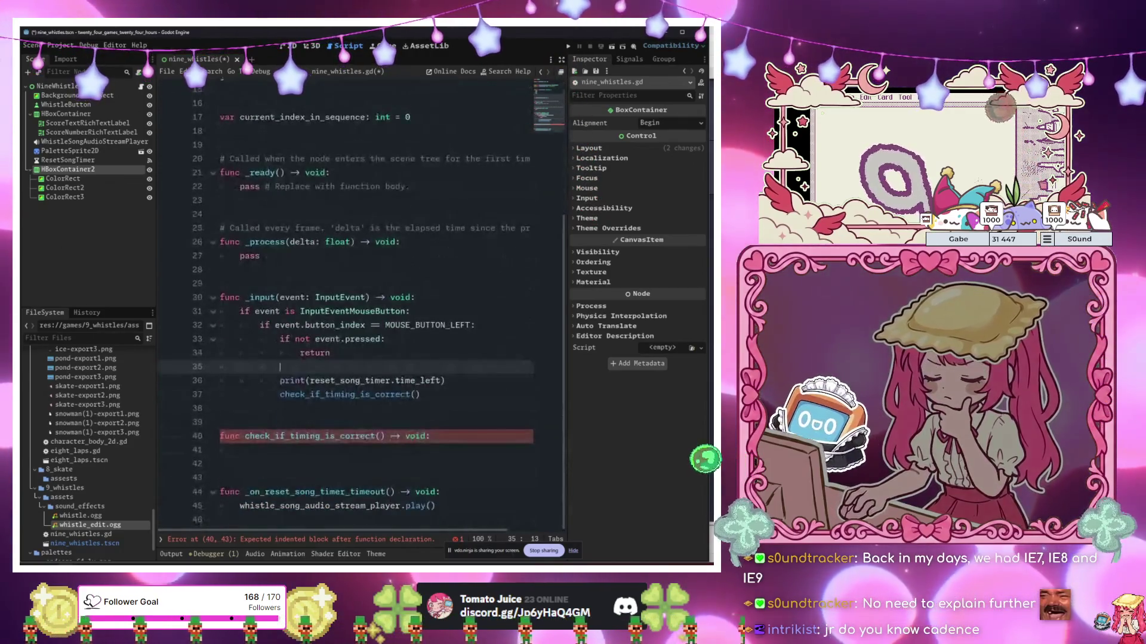
click(391, 451)
key(Return)
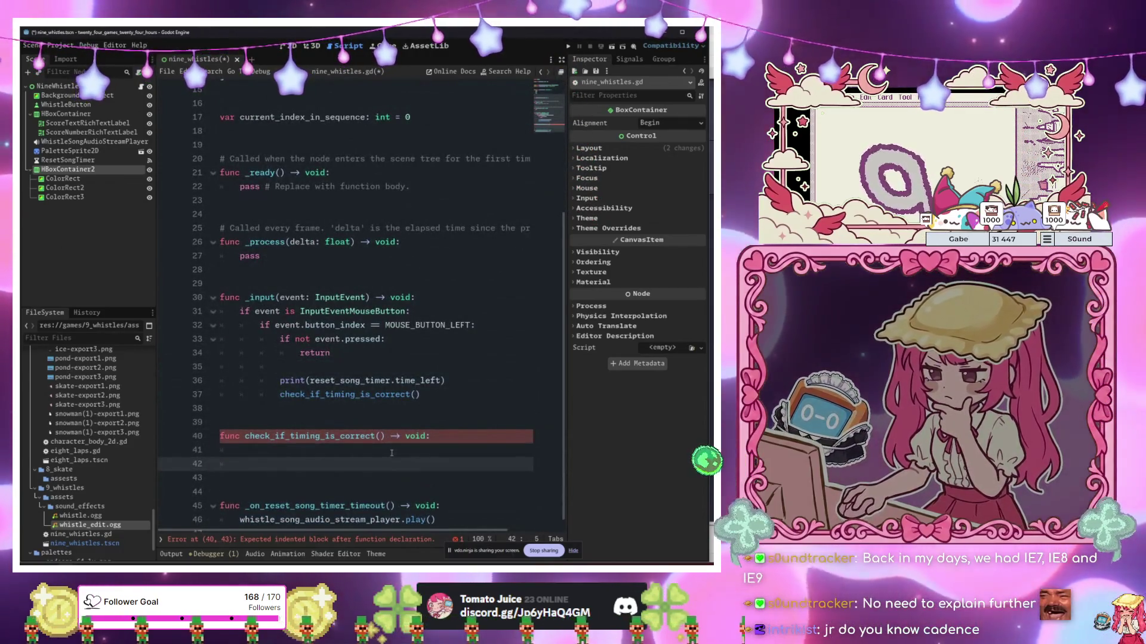
- Add current_index_in_sequence += 1 to check_if_timing_is_correct and begin a for loop above it
text(cur)
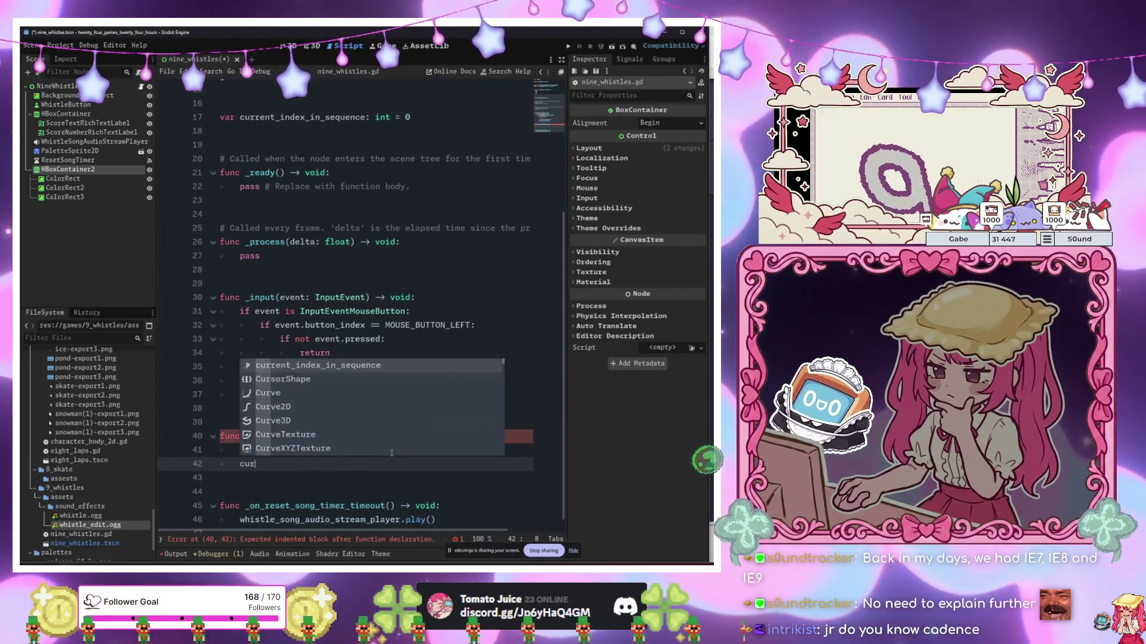
key(Return)
text(+)
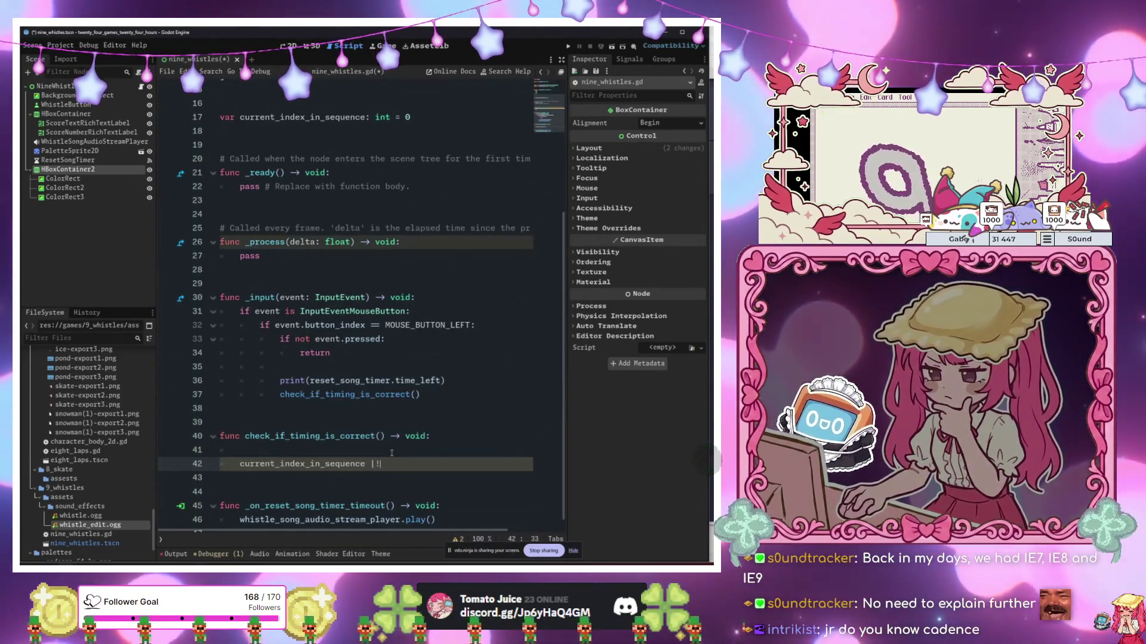
text(= 1)
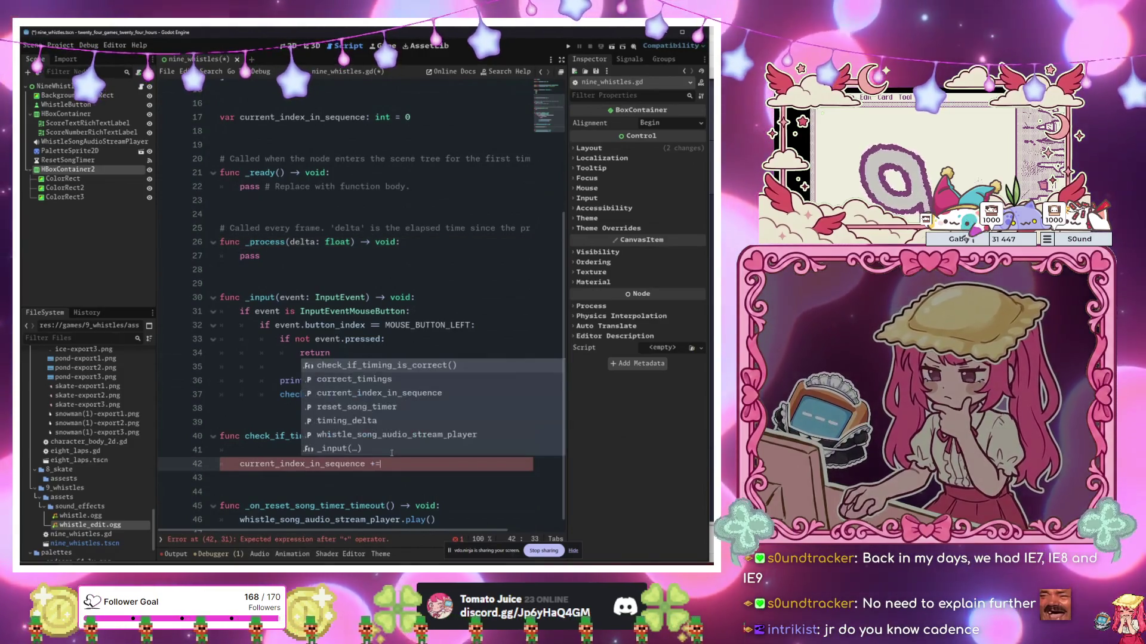
click(392, 453)
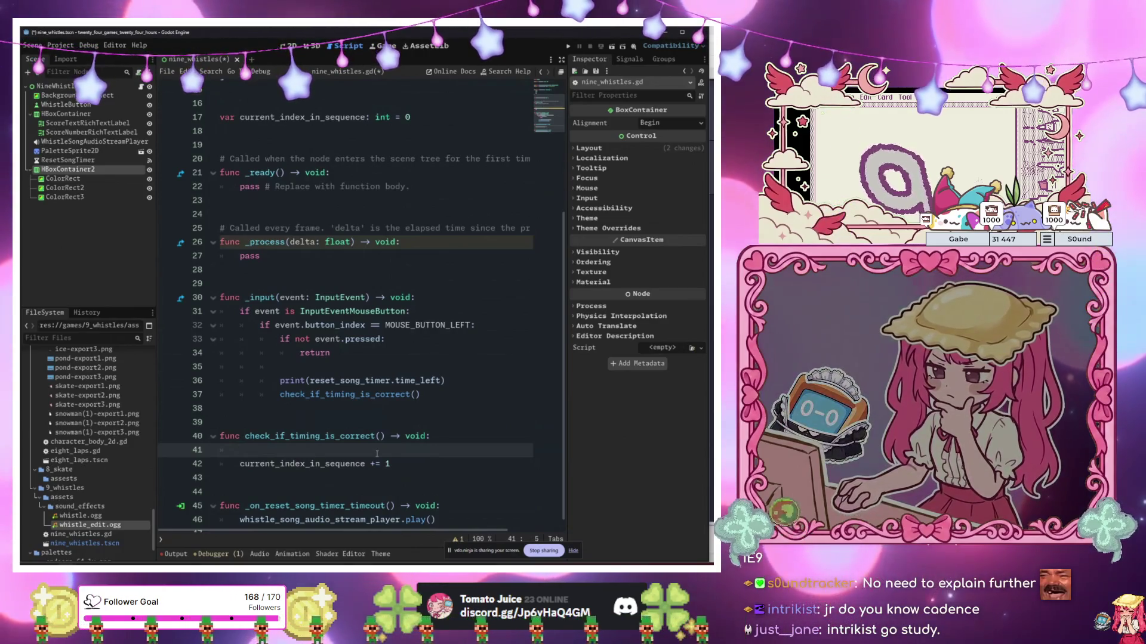
key(Return)
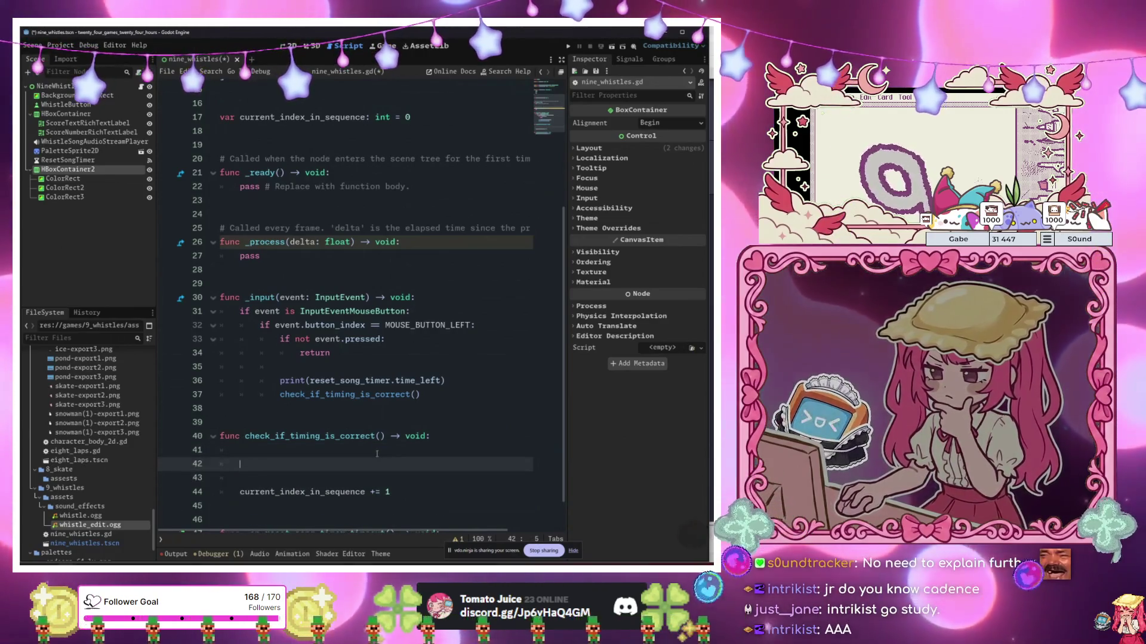
key(Up)
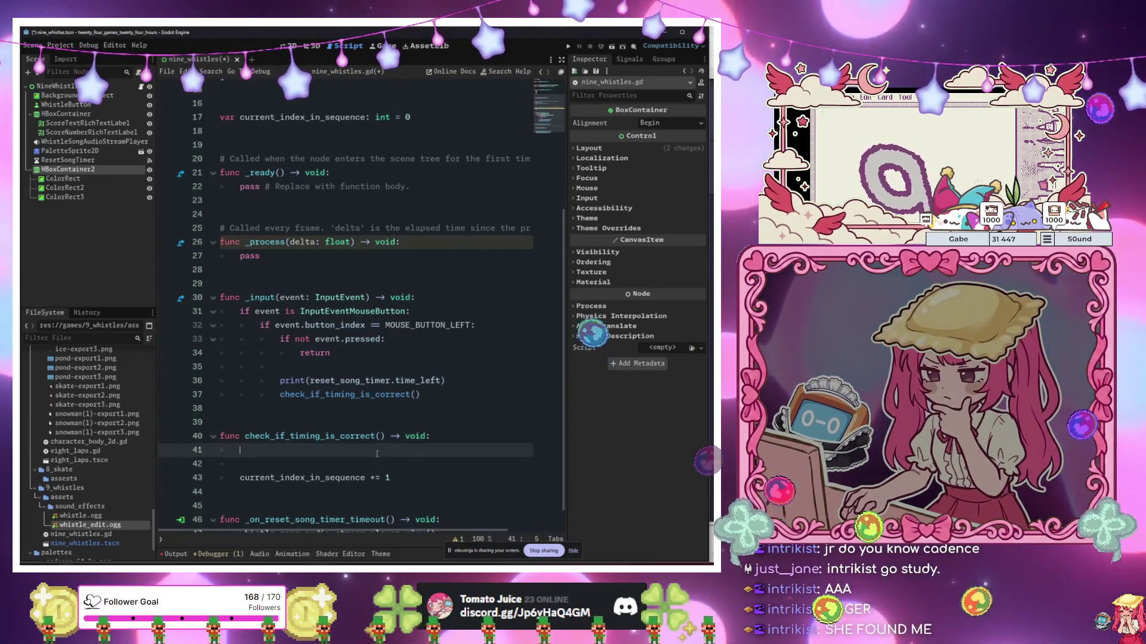
text(for)
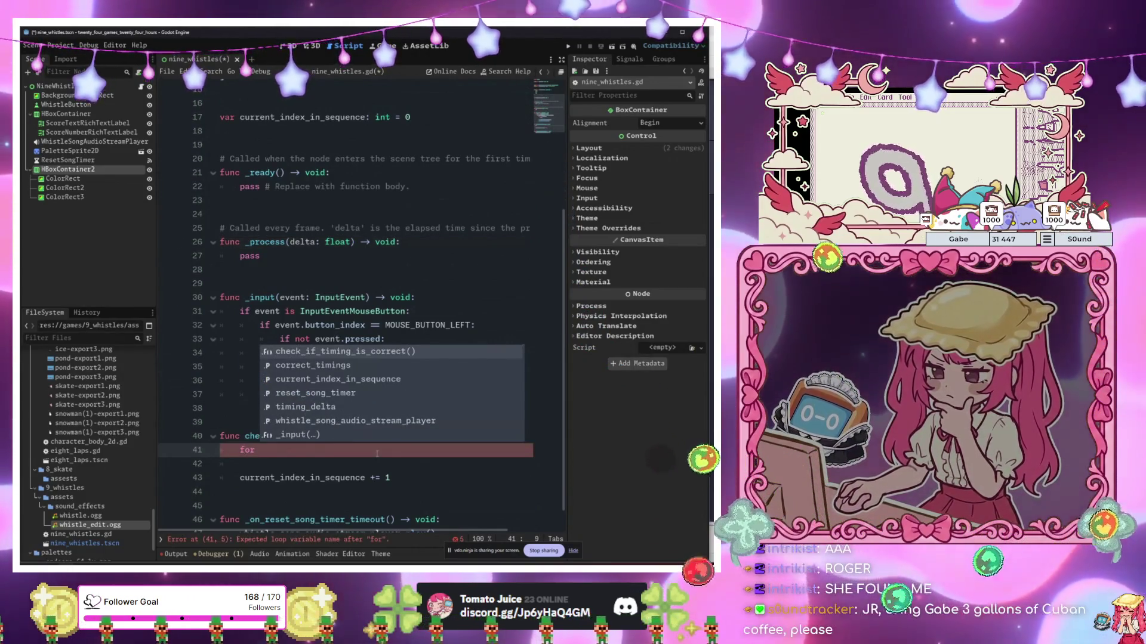
- Write for timing: float in correct_timings: and start an if on reset_song_timer.time_left inside it
scroll(288, 279, up, 3)
scroll(288, 279, down, 3)
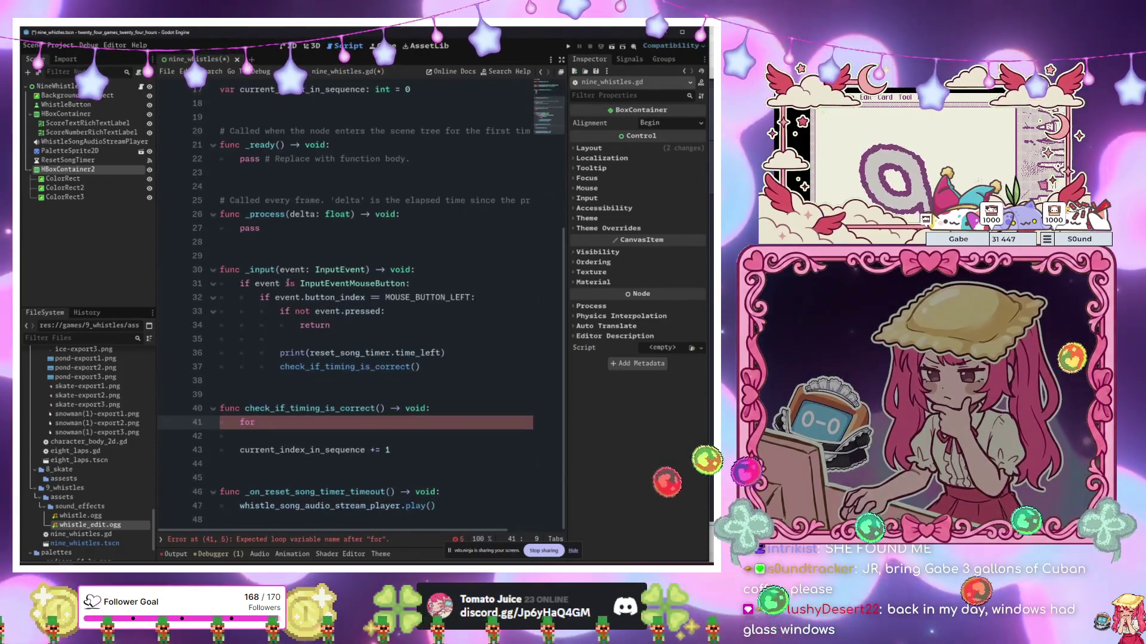
text(timing: float in )
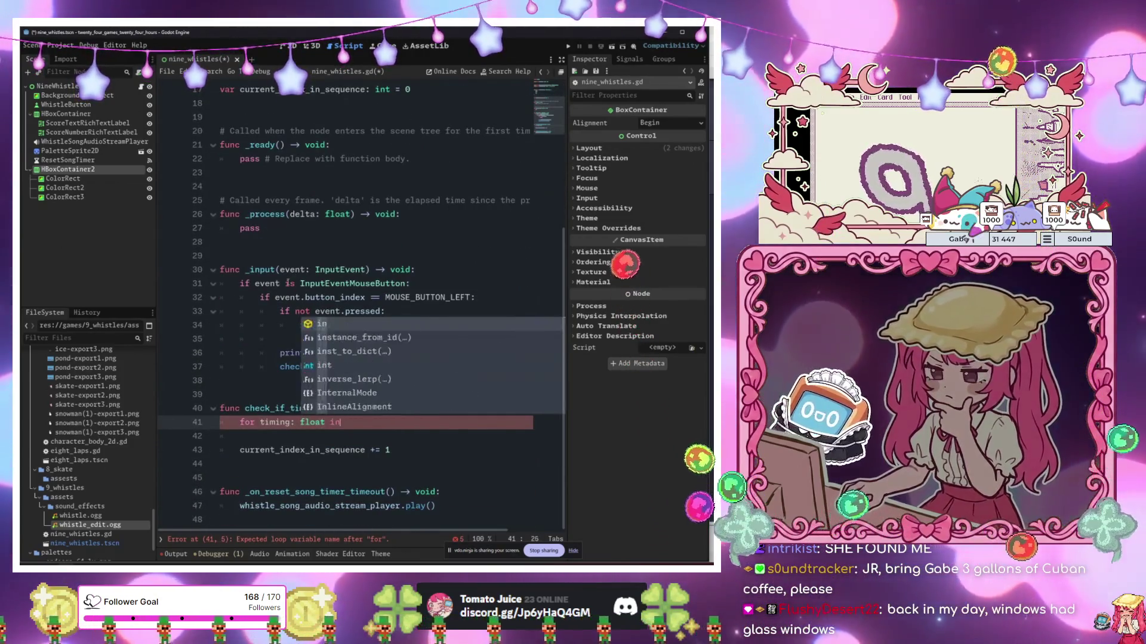
text(correct_timings:)
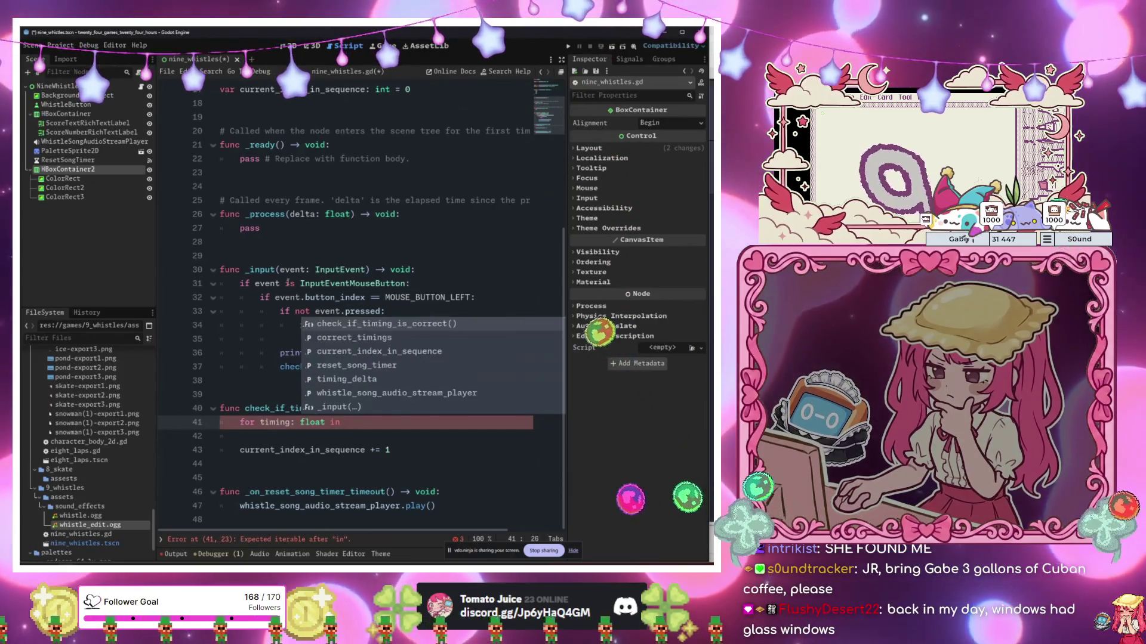
key(Return)
text(if )
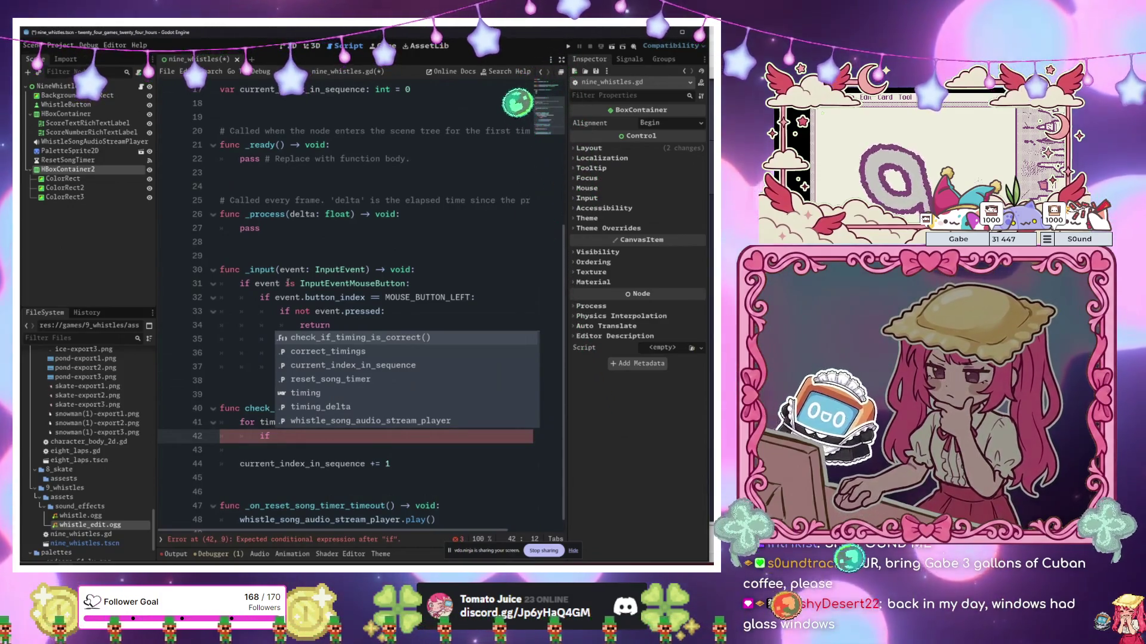
text(reset)
key(Return)
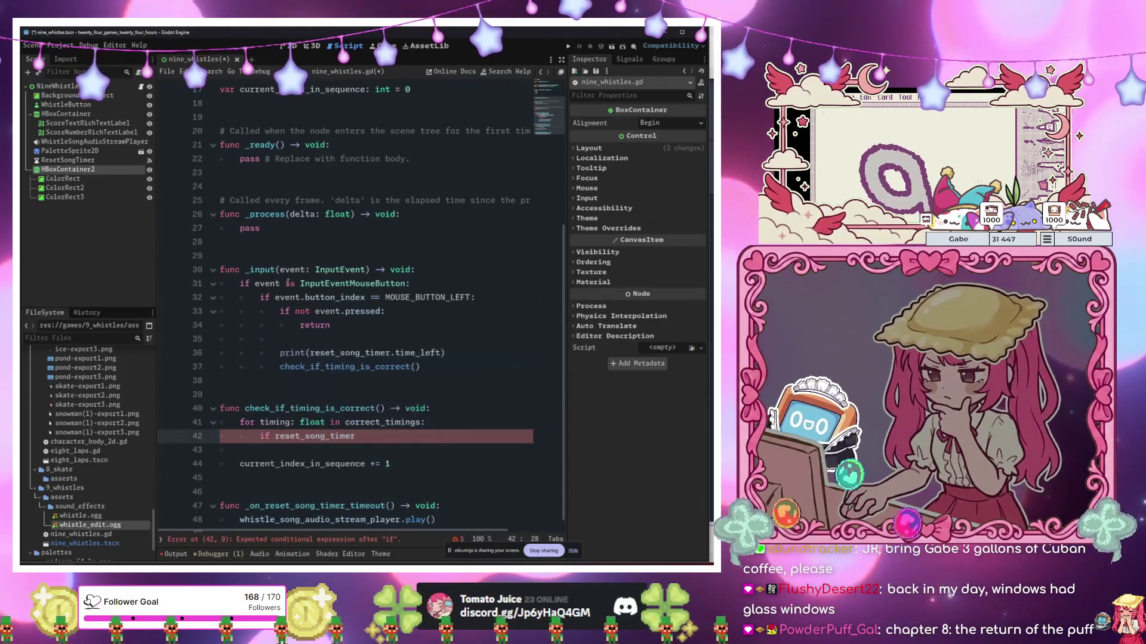
text(.ti)
key(Down)
key(Return)
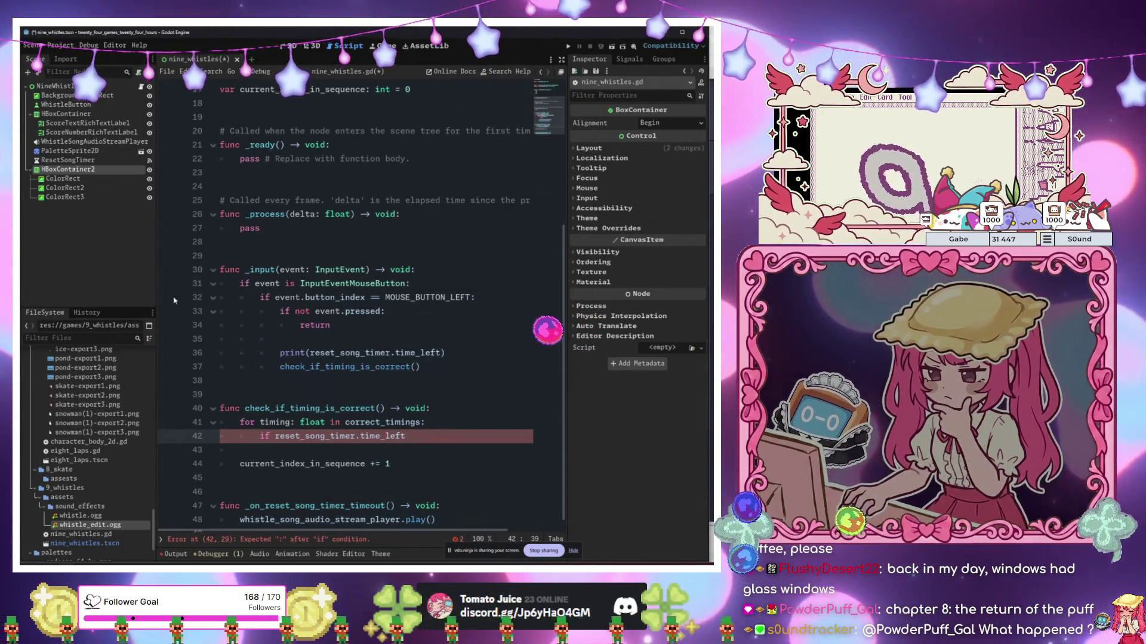
click(276, 438)
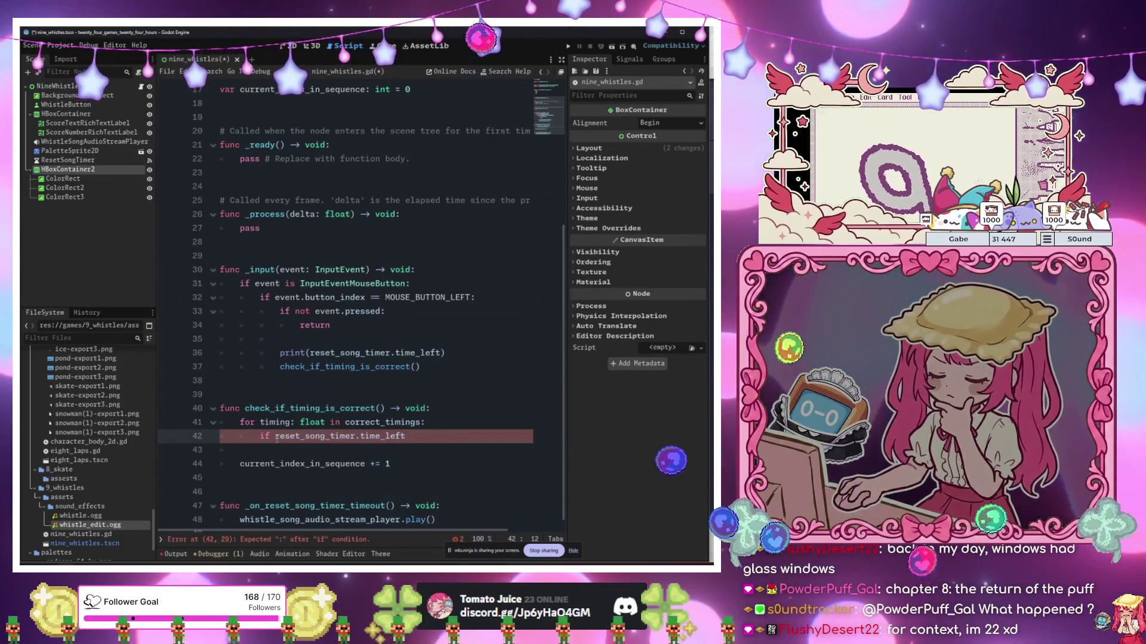
click(438, 437)
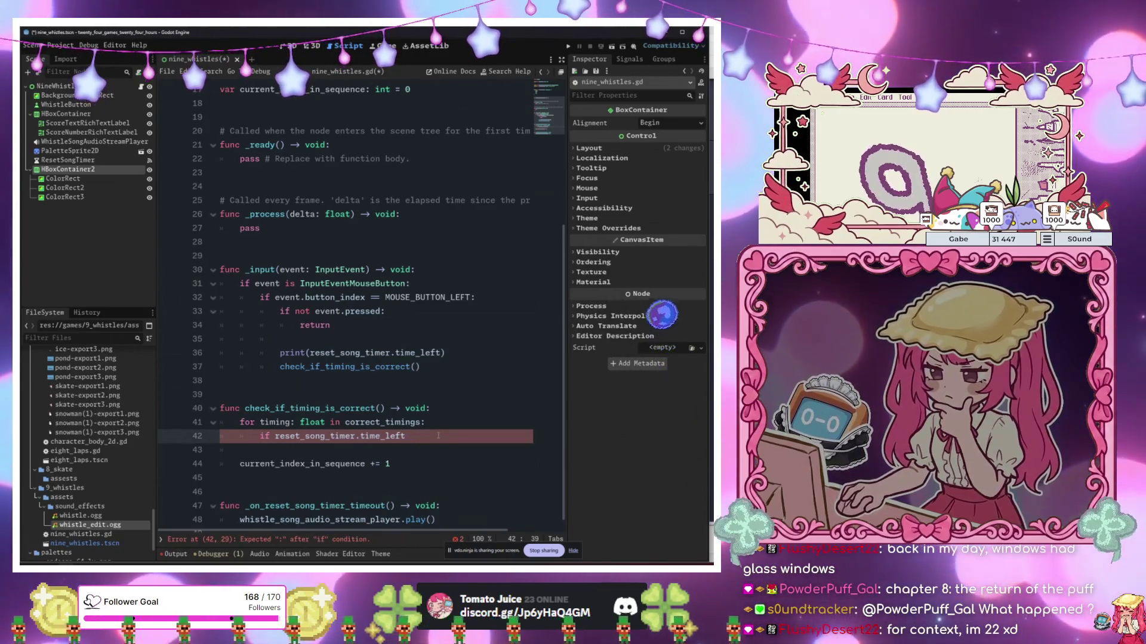
- Finish the lower-bound timing check and nest if reset_song_timer.time_left <= timing + timing_delta:
text(?)
key(BackSpace)
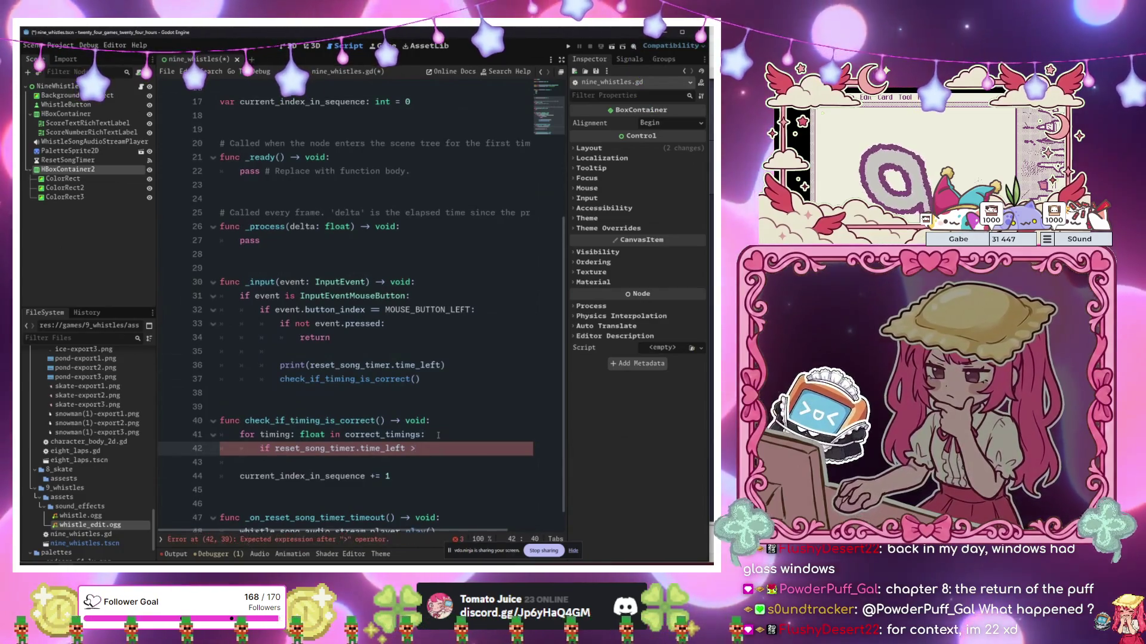
text(=)
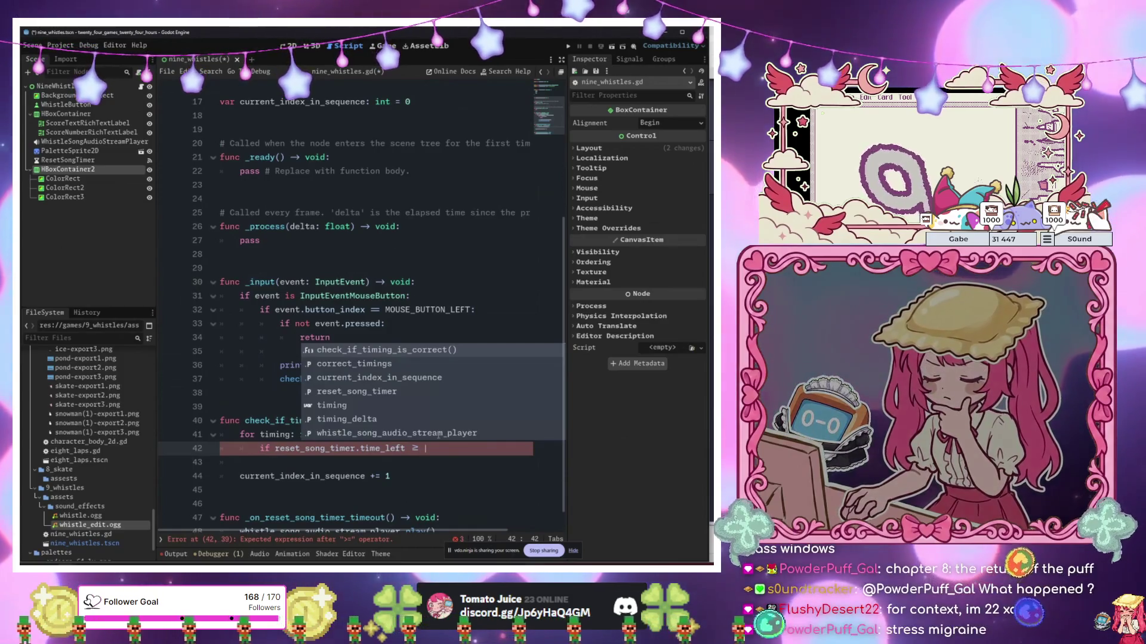
text(timing)
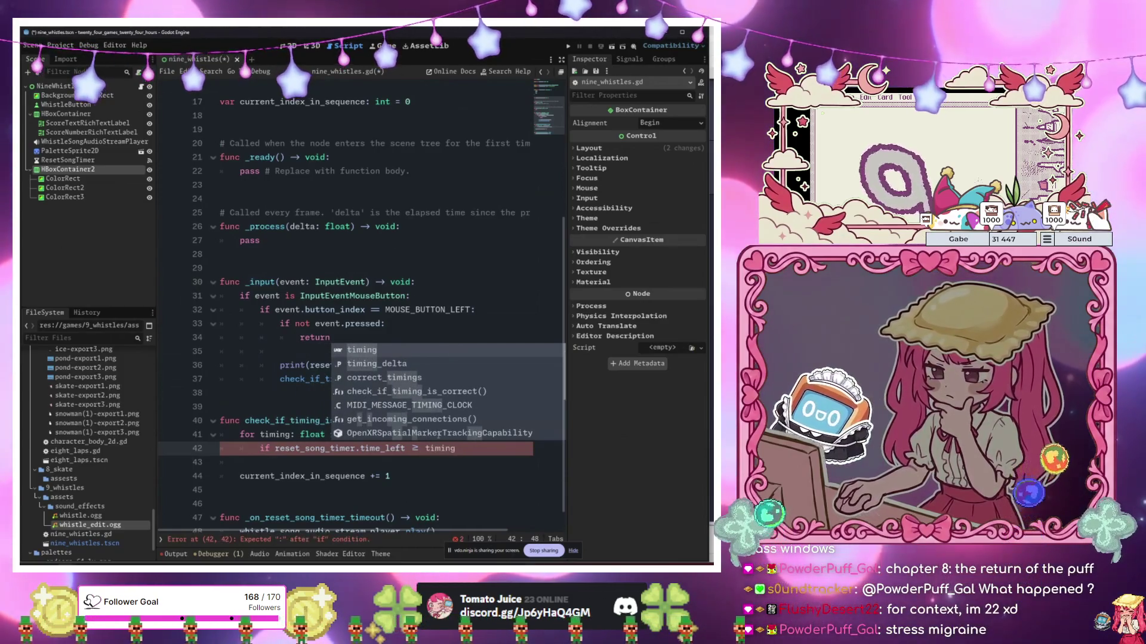
text( >)
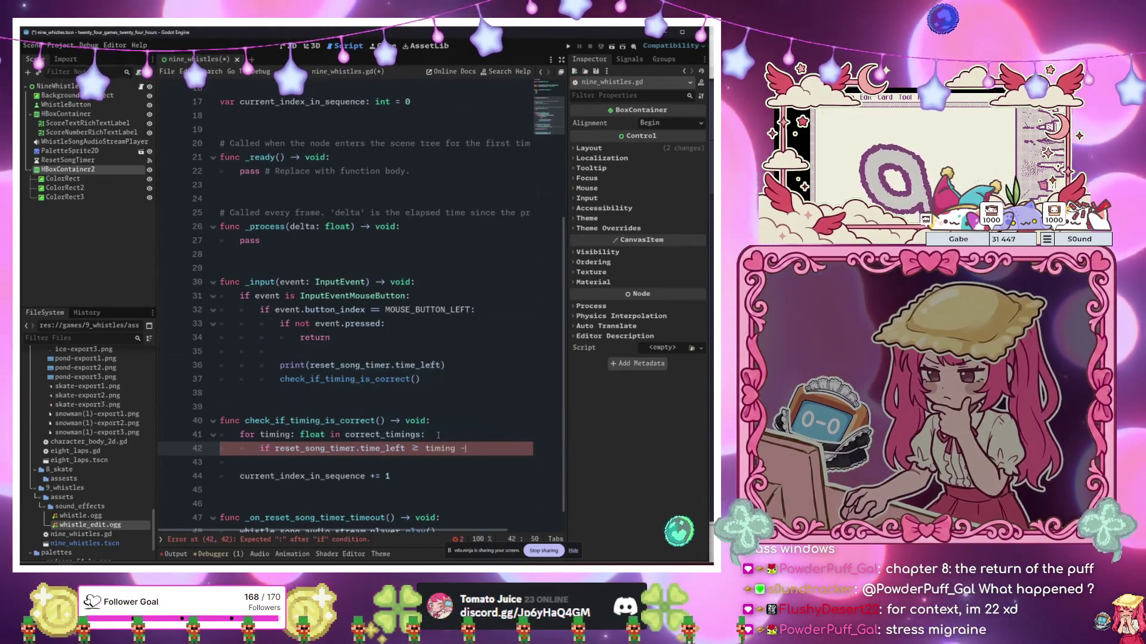
text(timing_delta)
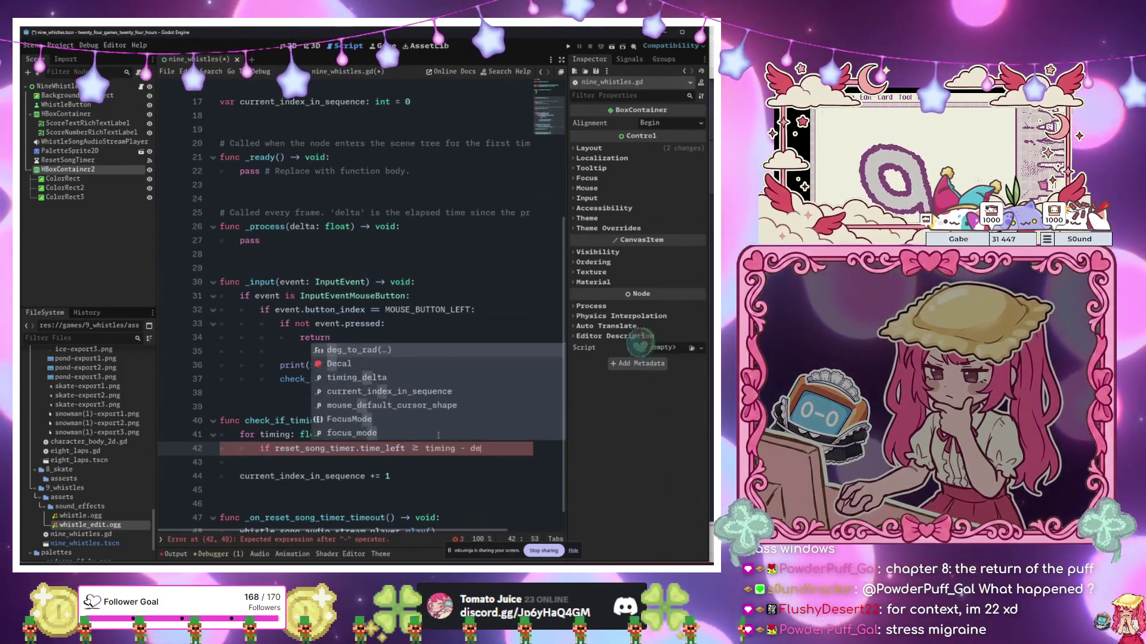
text(:)
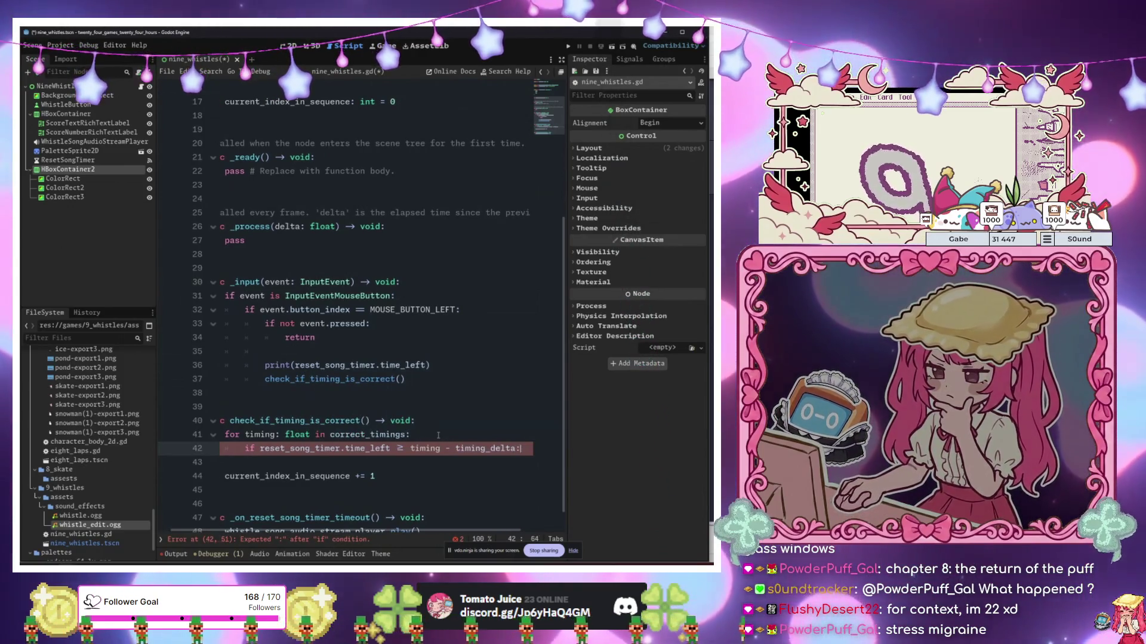
key(Return)
text(if reset_song_timer)
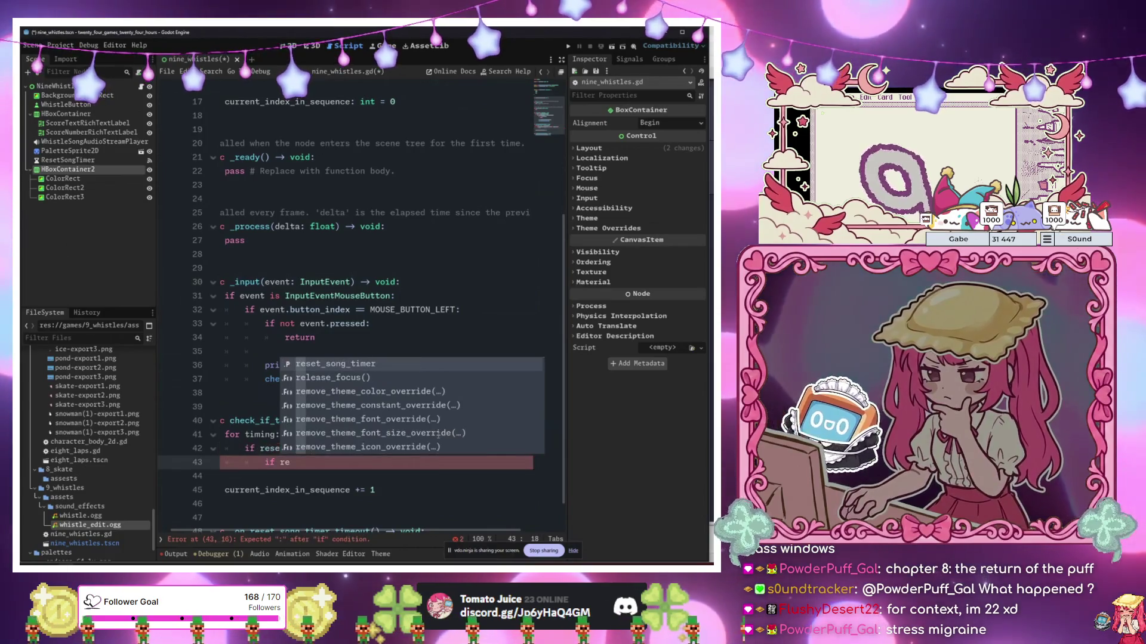
text(.time_left <=)
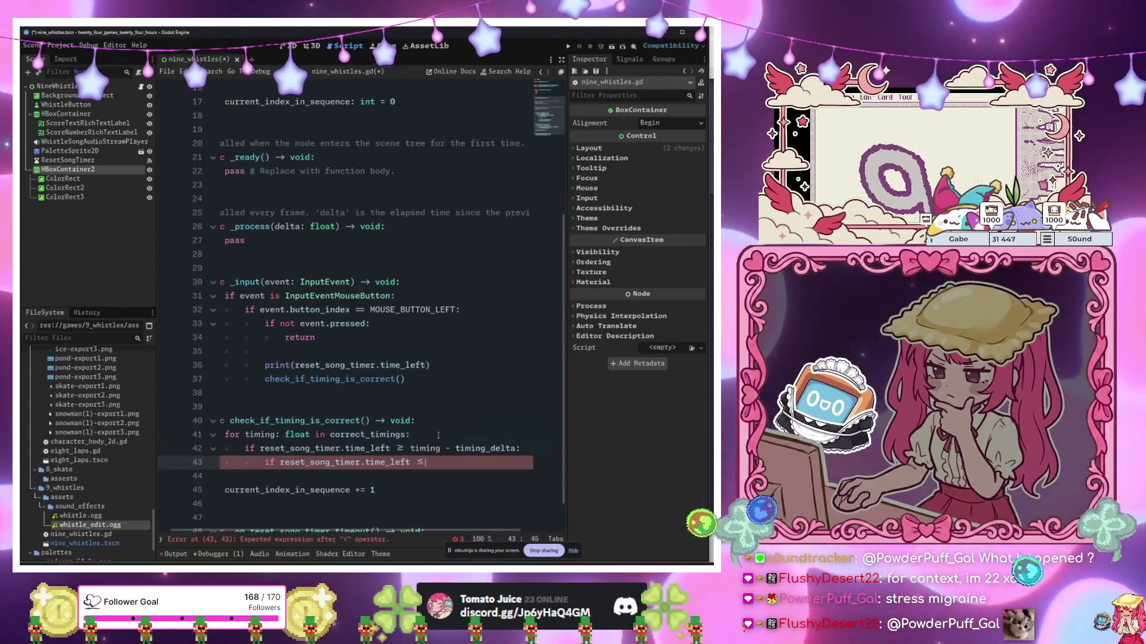
text( t)
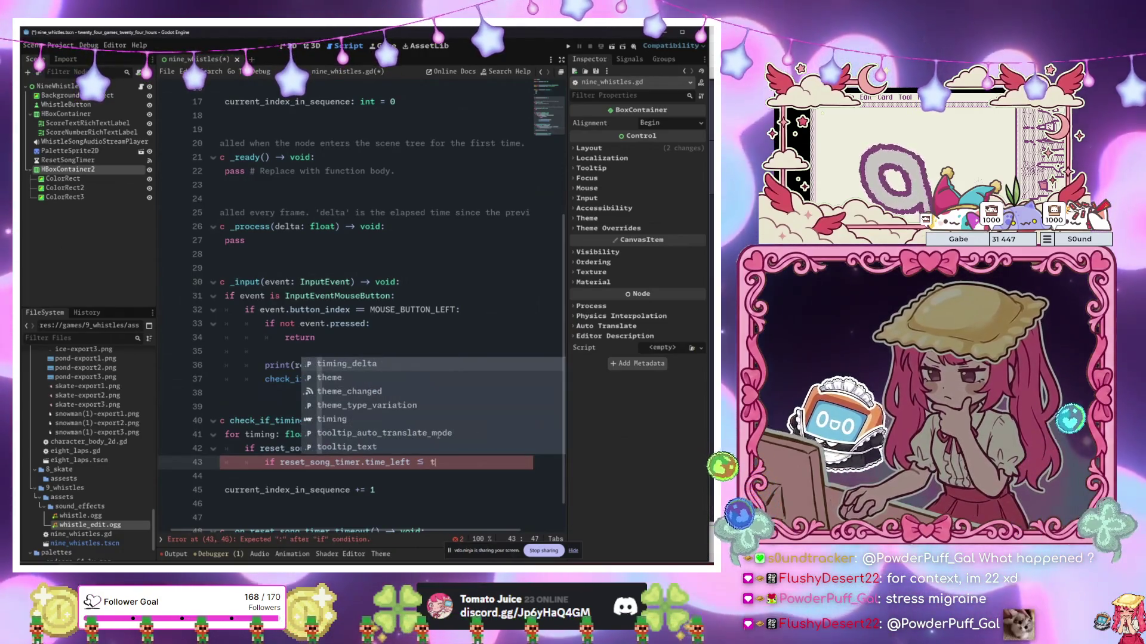
text(ime)
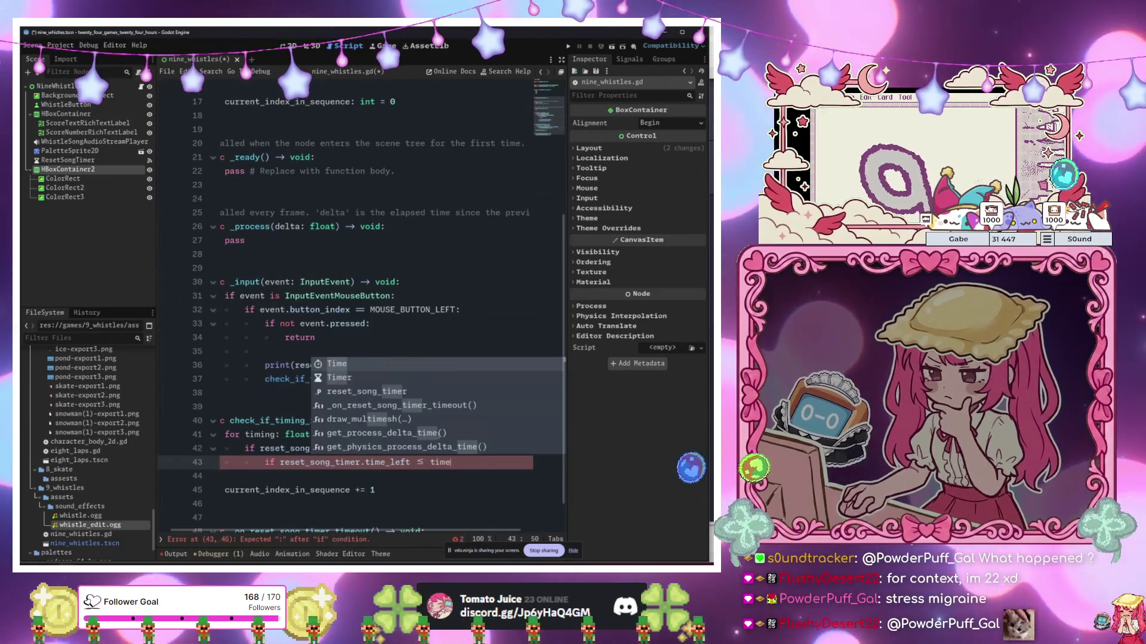
key(BackSpace)
text(ing + )
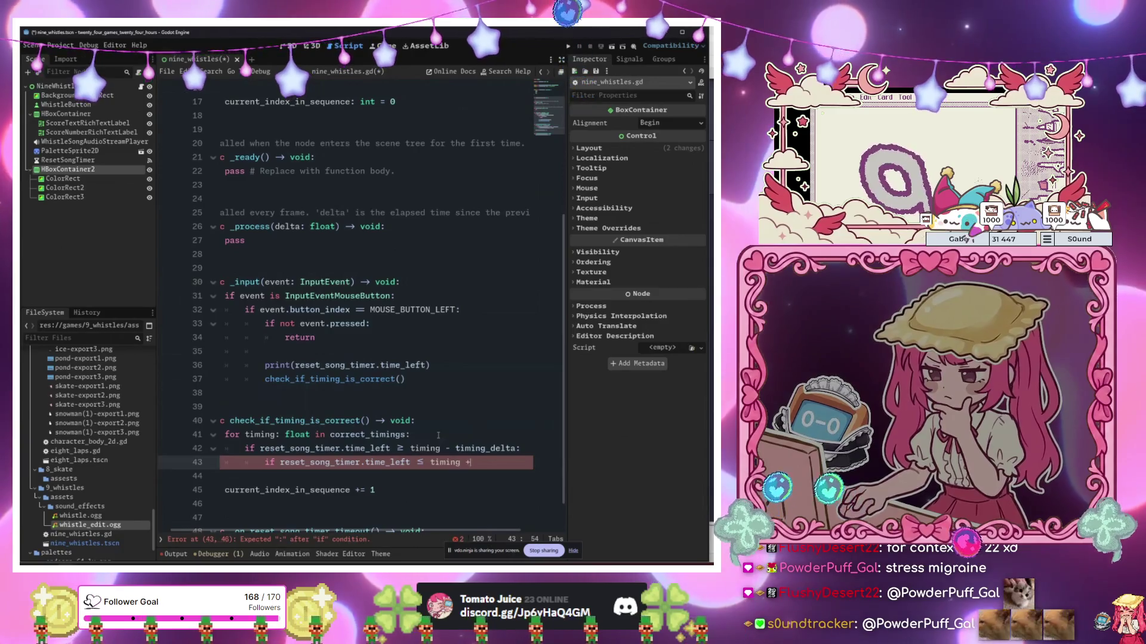
text(timing_delta:)
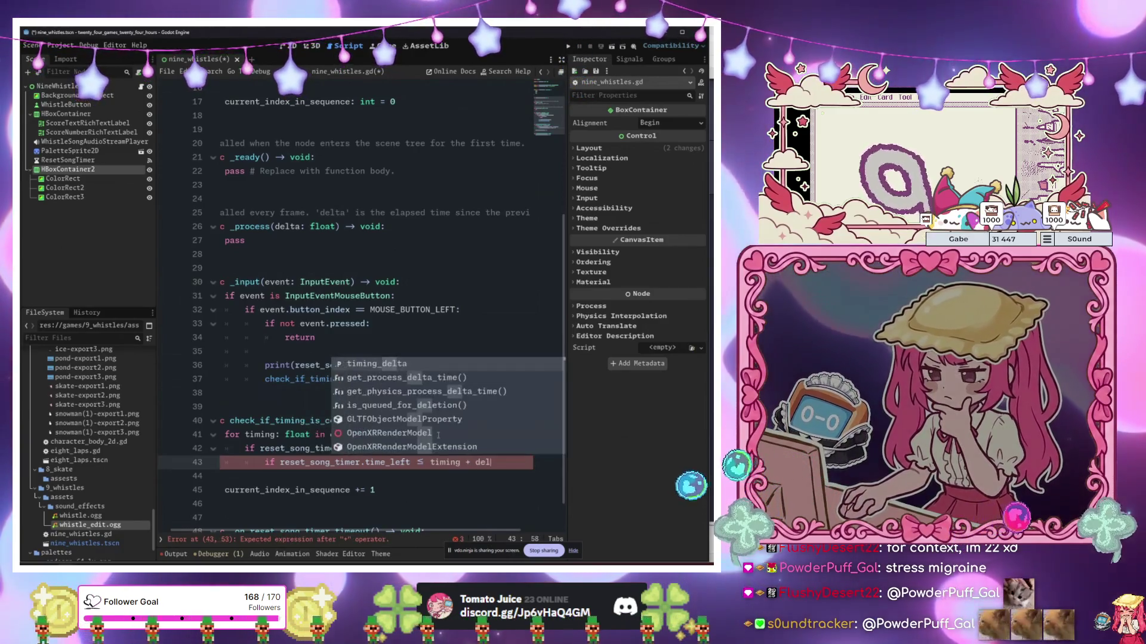
key(Return)
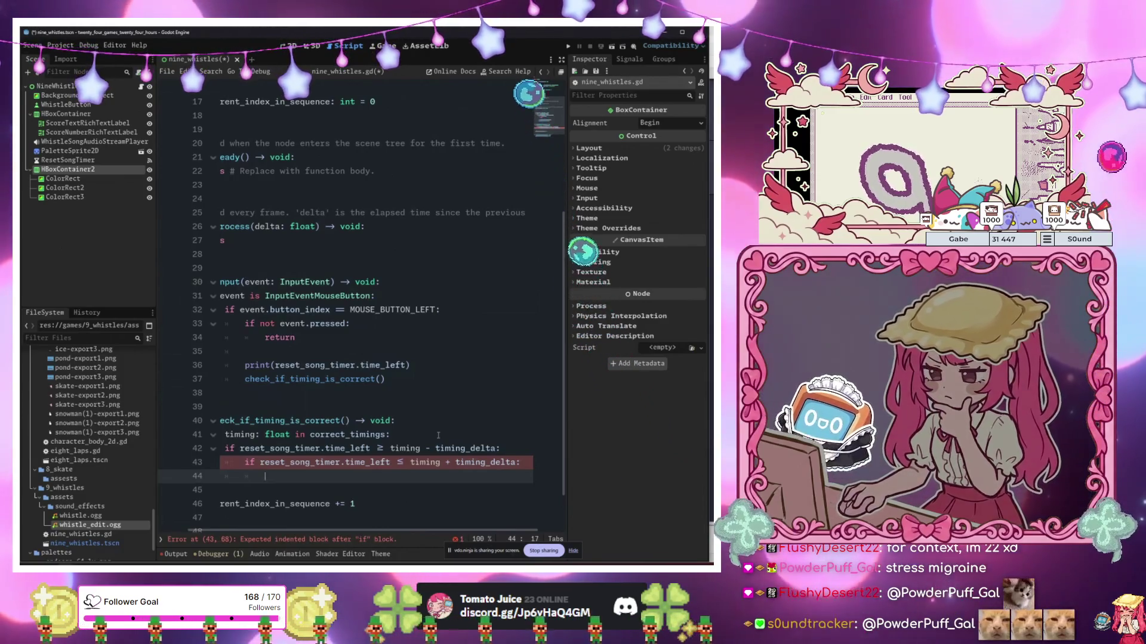
- Inside the nested check, call good_timing() and break out of the loop
scroll(308, 471, left, 2)
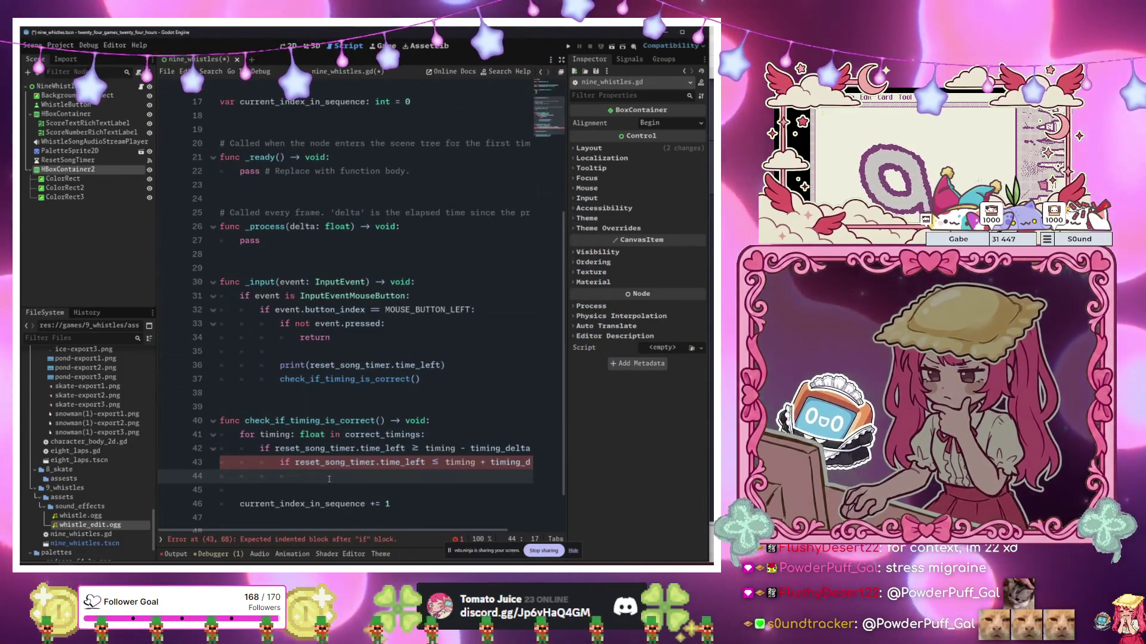
text(good)
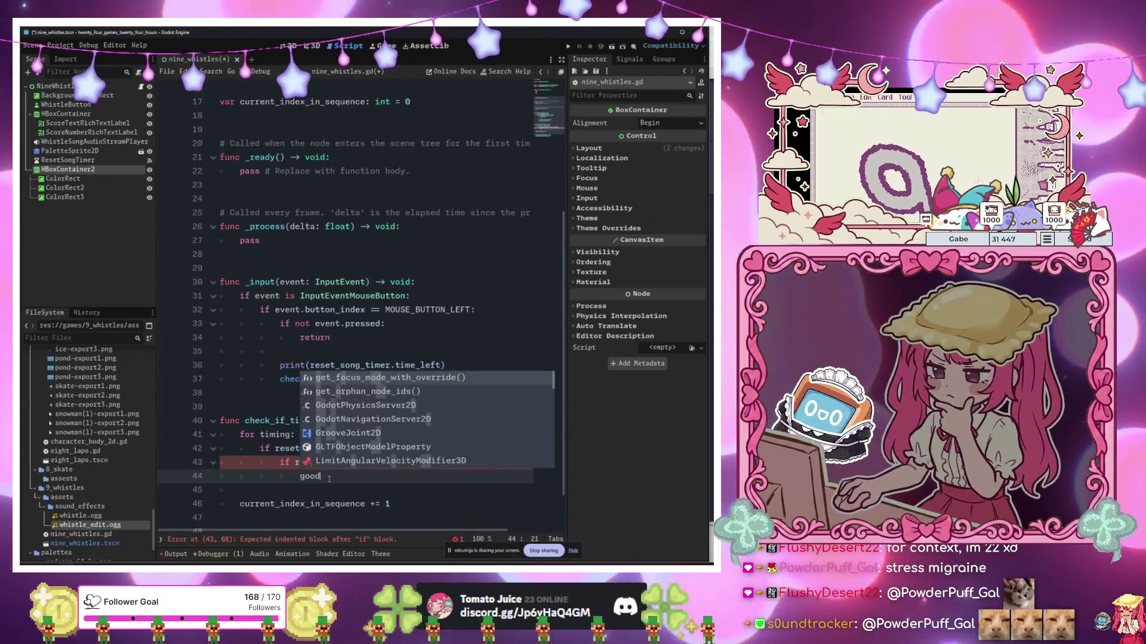
key(BackSpace)
key(BackSpace)
key(BackSpace)
text(_timing()
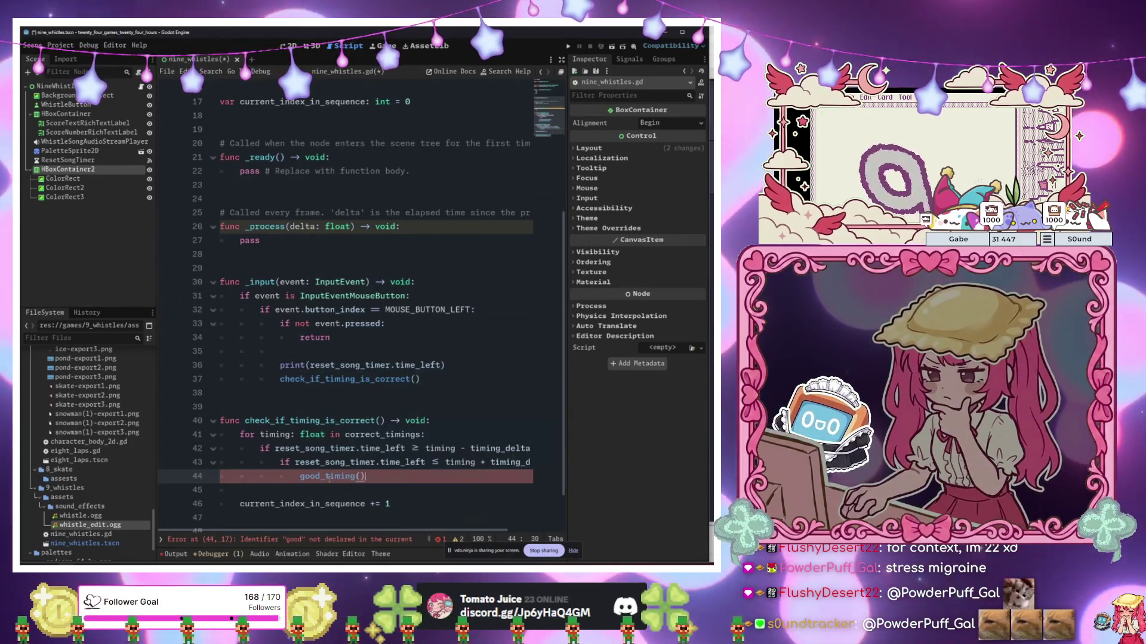
key(Return)
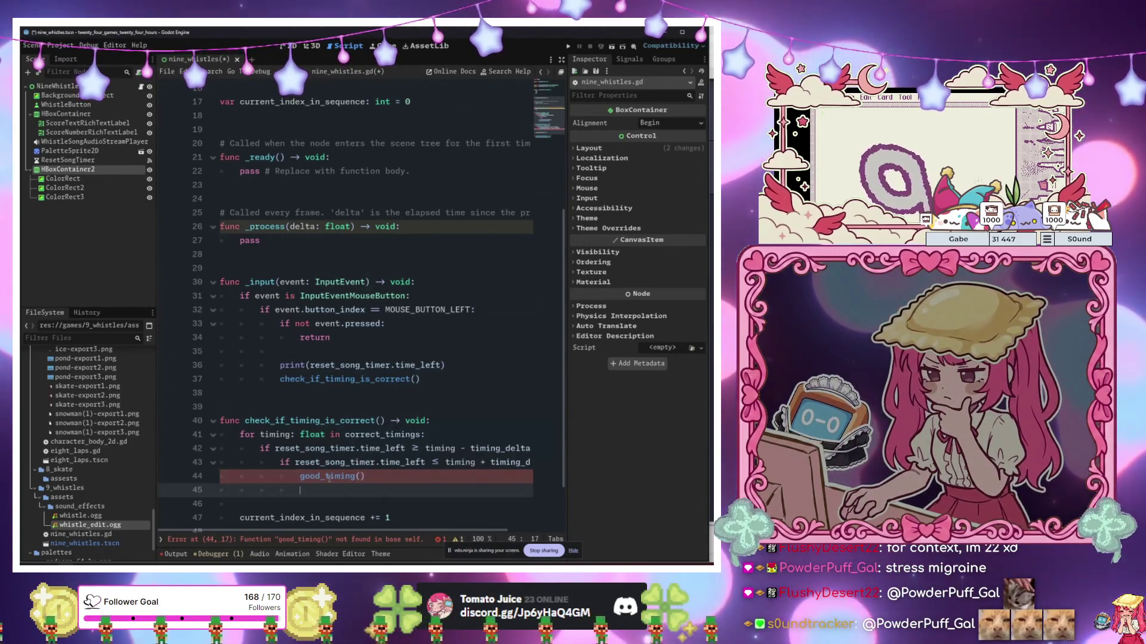
text(else)
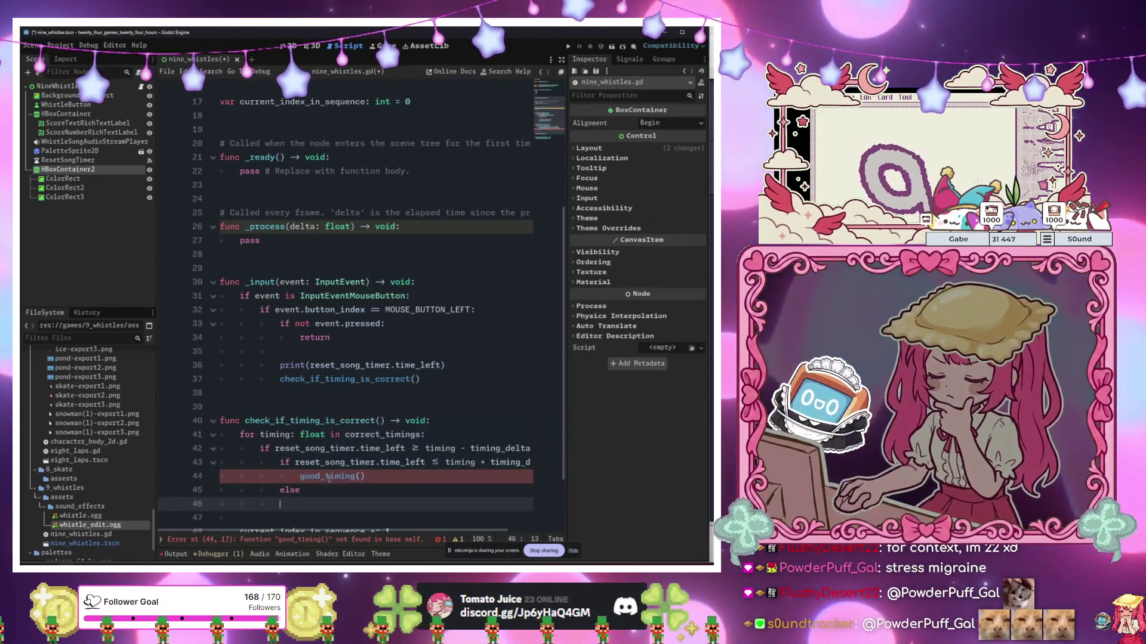
key(Return)
key(BackSpace)
text(:)
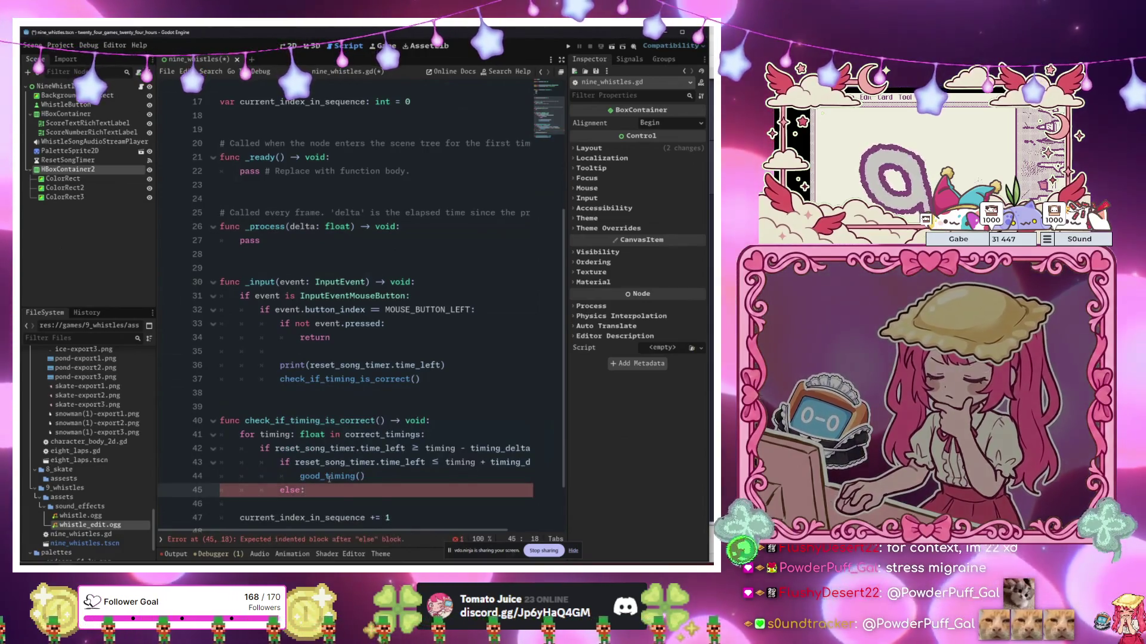
key(Return)
text(bas)
key(BackSpace)
key(BackSpace)
key(BackSpace)
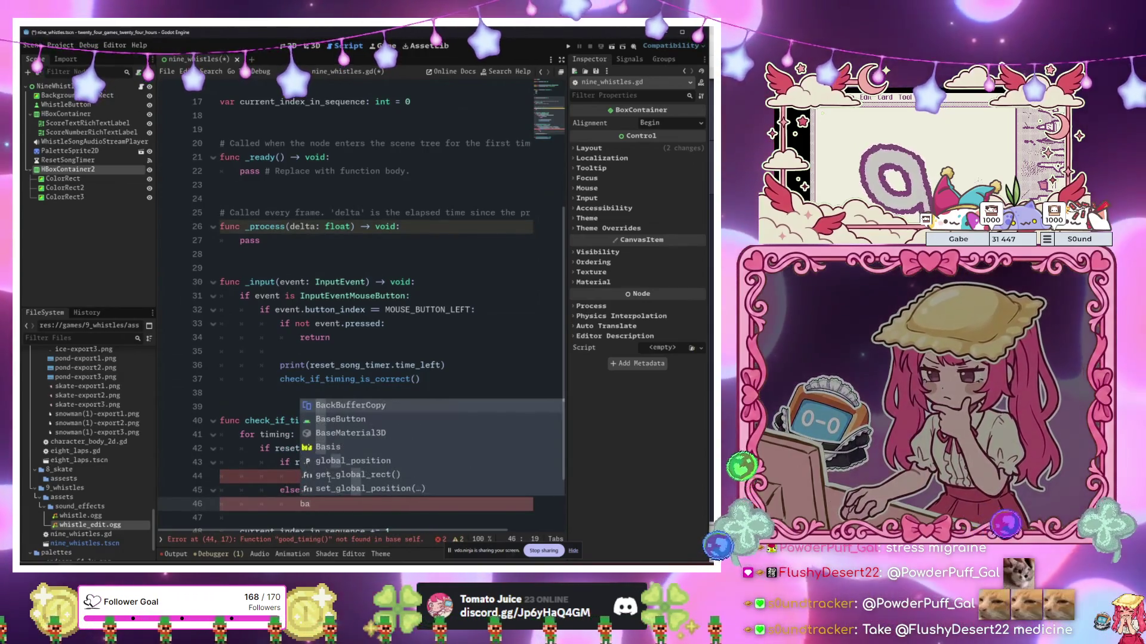
key(Tab)
key(Tab)
key(Tab)
text(break)
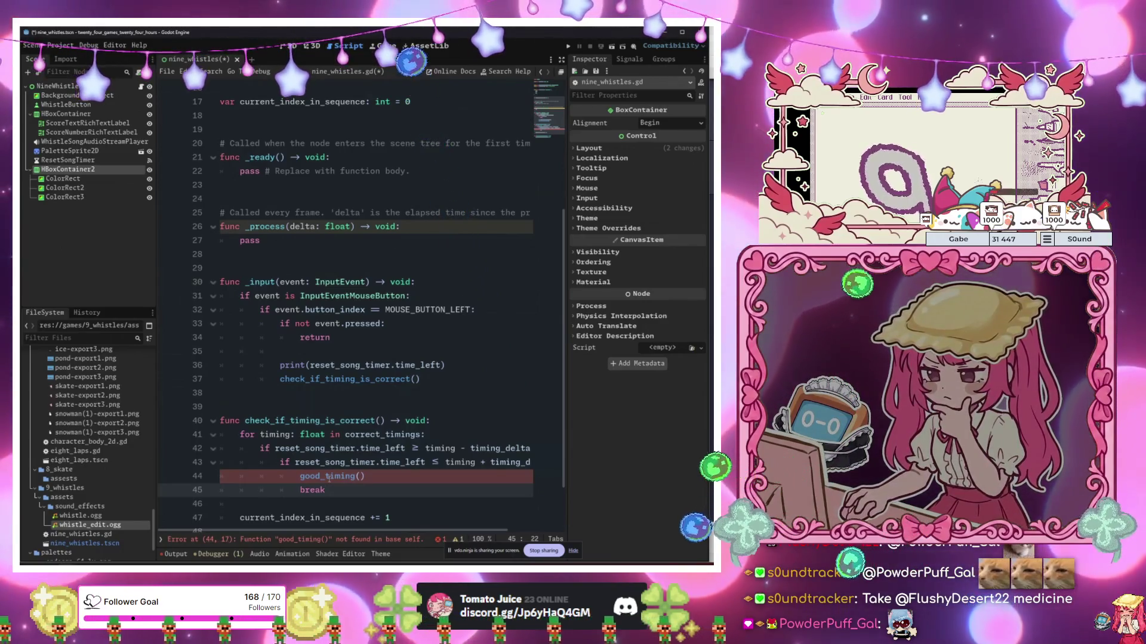
key(Return)
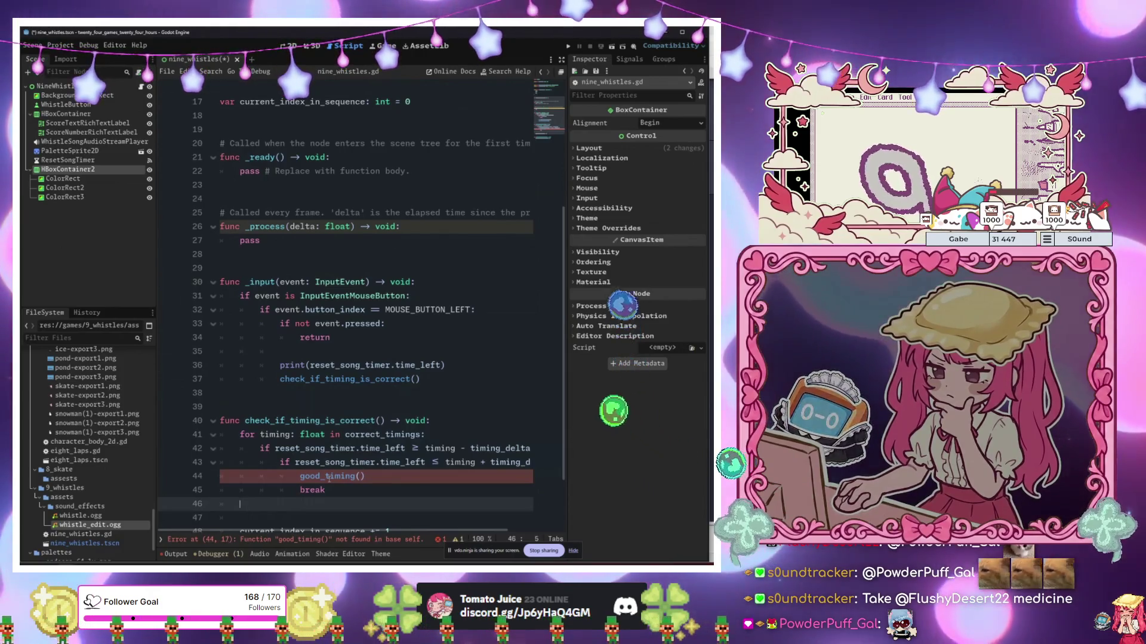
- Save the script and call bad_timing() after the loop
key(Return)
key(ctrl+s)
text(bad_)
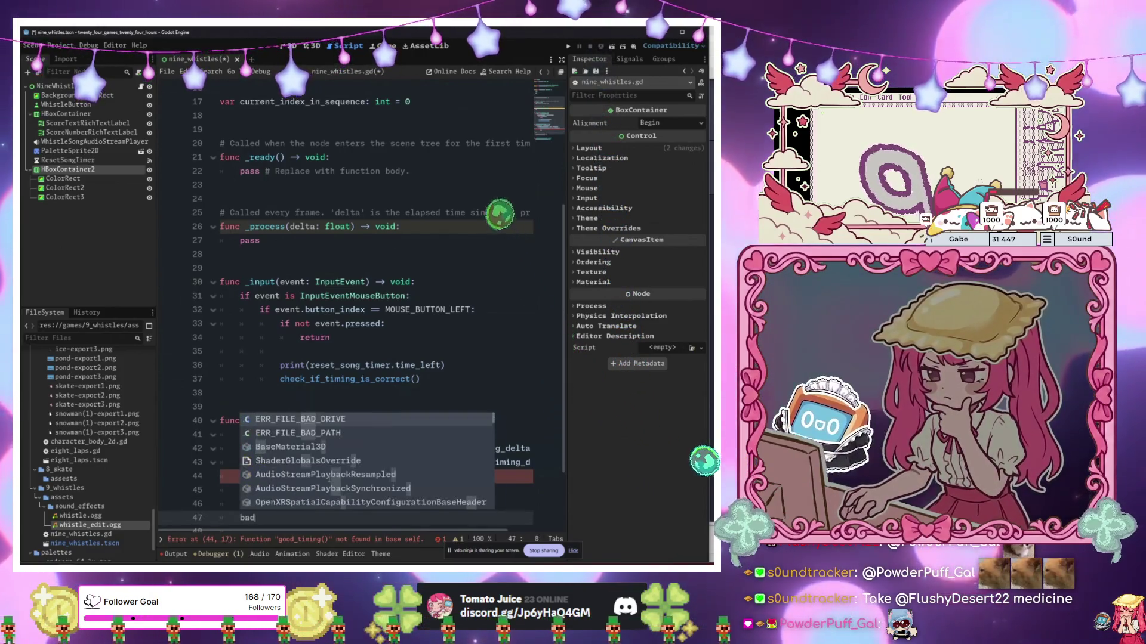
text(timing)
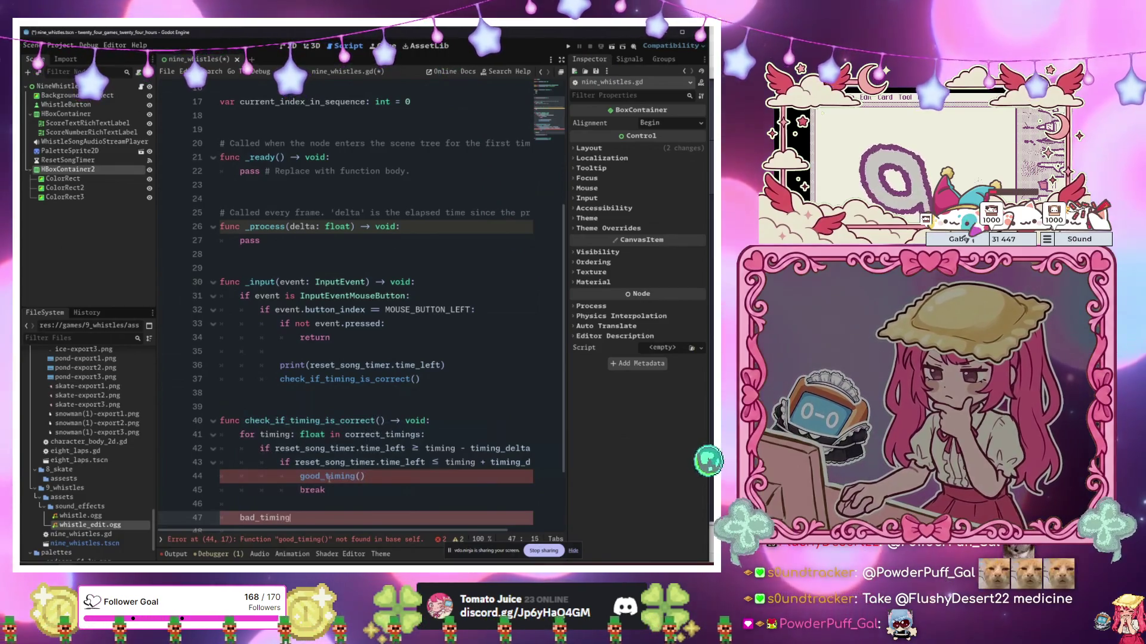
key(Return)
scroll(330, 472, down, 3)
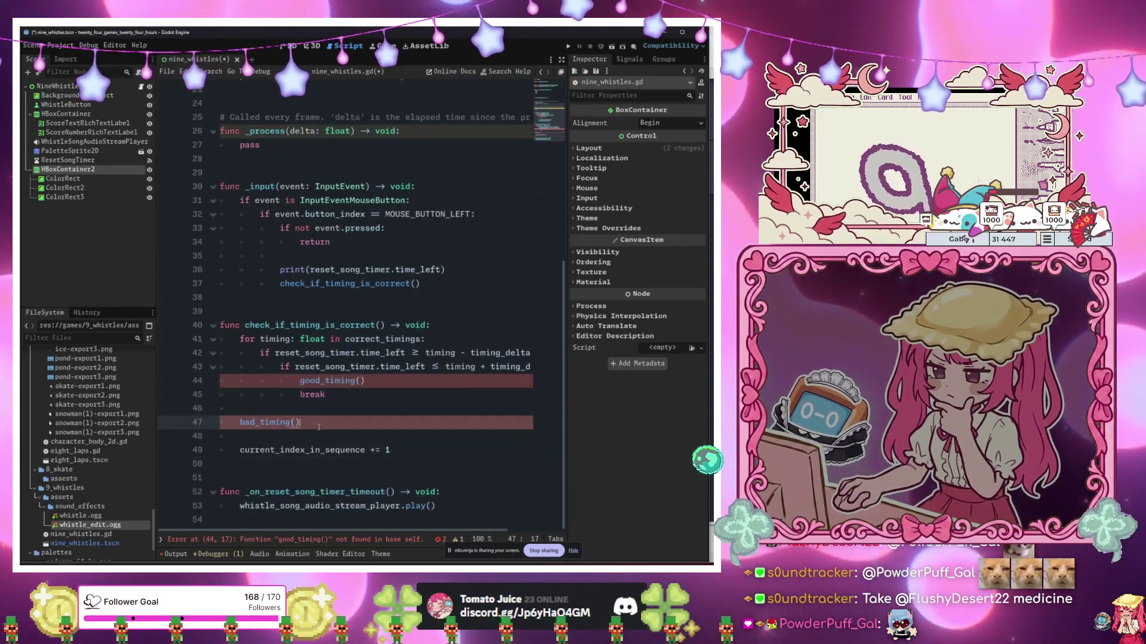
scroll(361, 298, up, 1)
- Open a blank line above check_if_timing_is_correct and start a new func
click(355, 355)
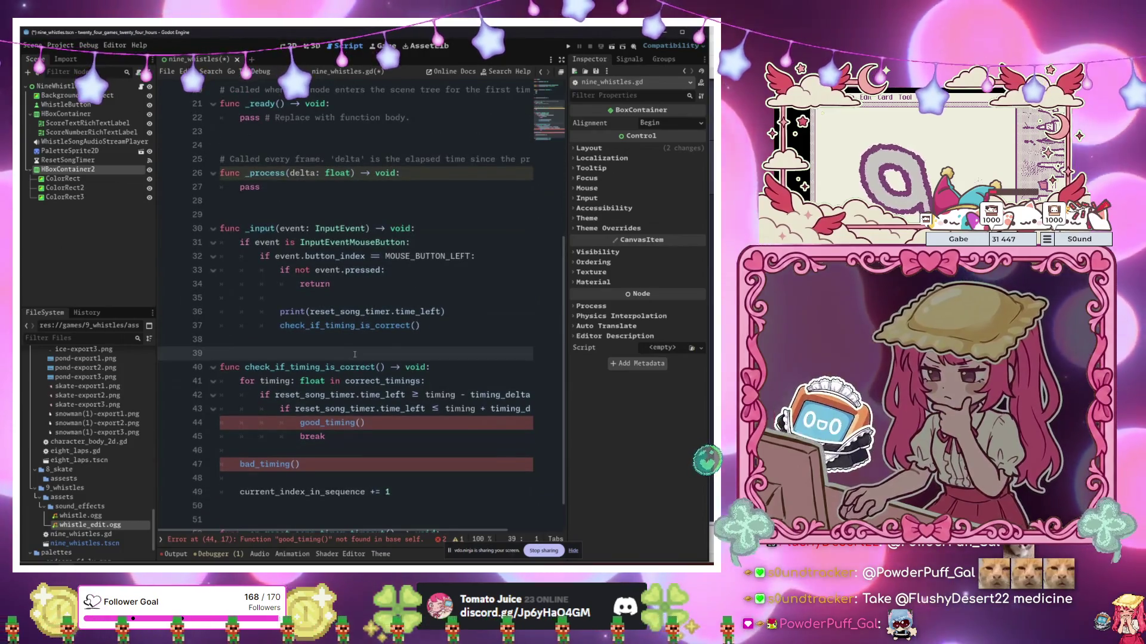
key(Return)
key(Return)
key(Return)
key(Up)
key(Up)
text(func)
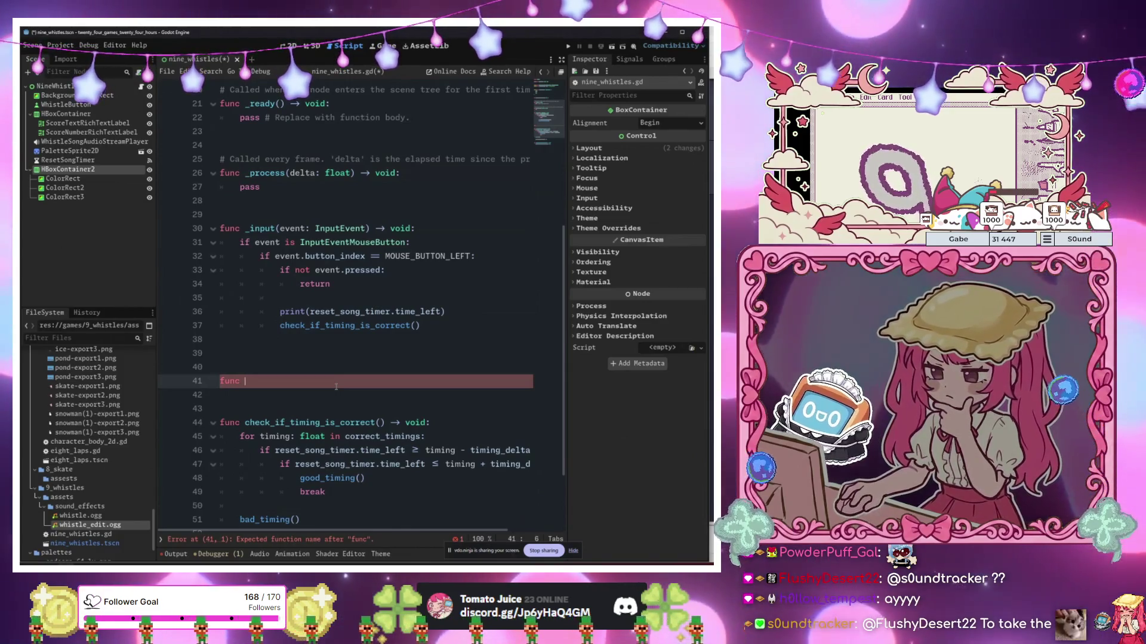
- Declare func good_timing() -> void with a pass body
text(good_timing())
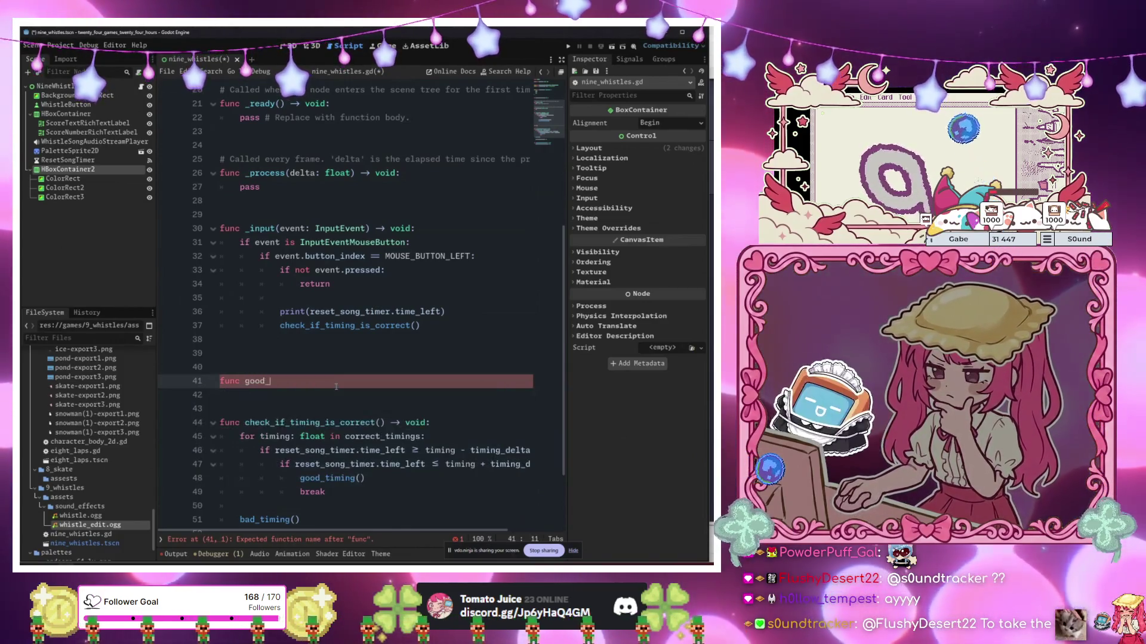
text( -> void:)
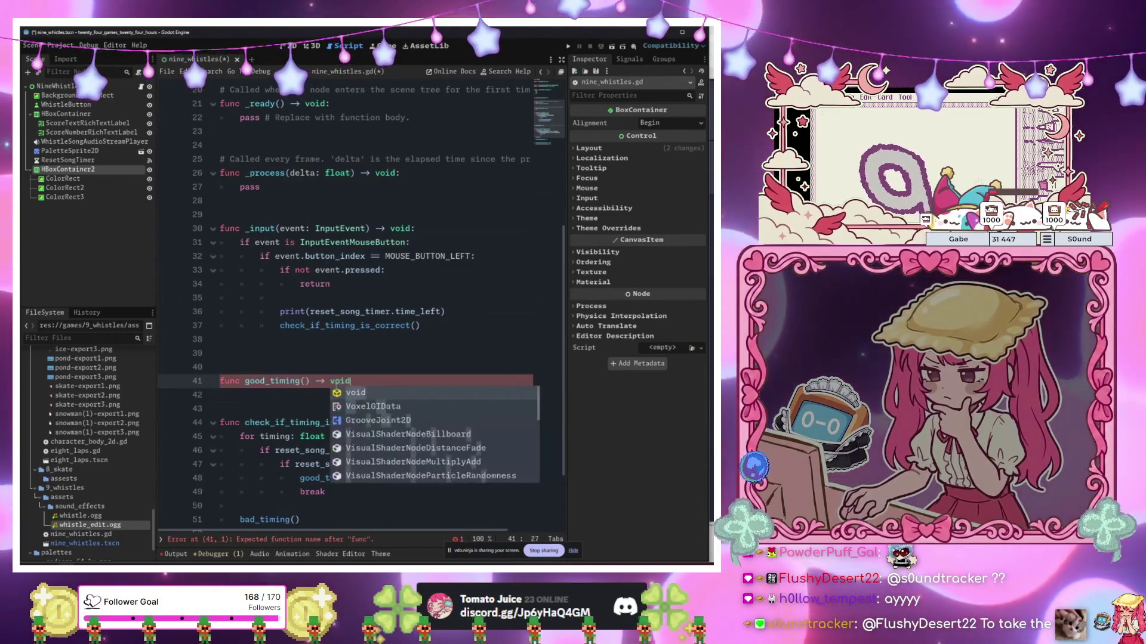
key(Return)
text(pass)
key(Return)
key(Return)
key(Return)
- Declare func bad_timing() -> void and delete its pass placeholder
text(fu)
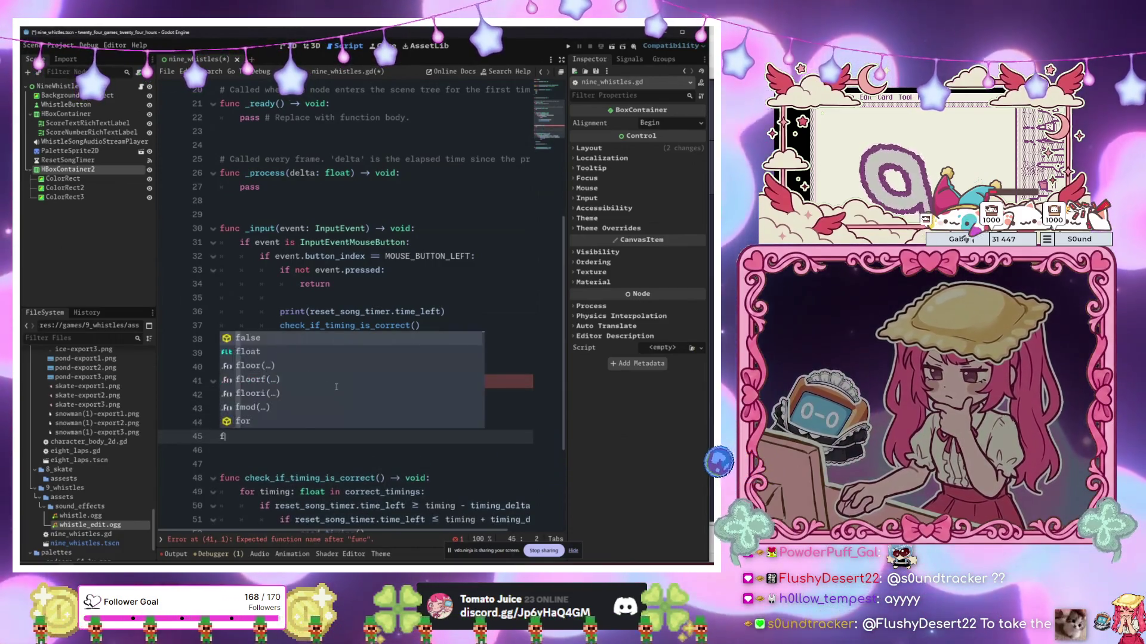
text(mc n)
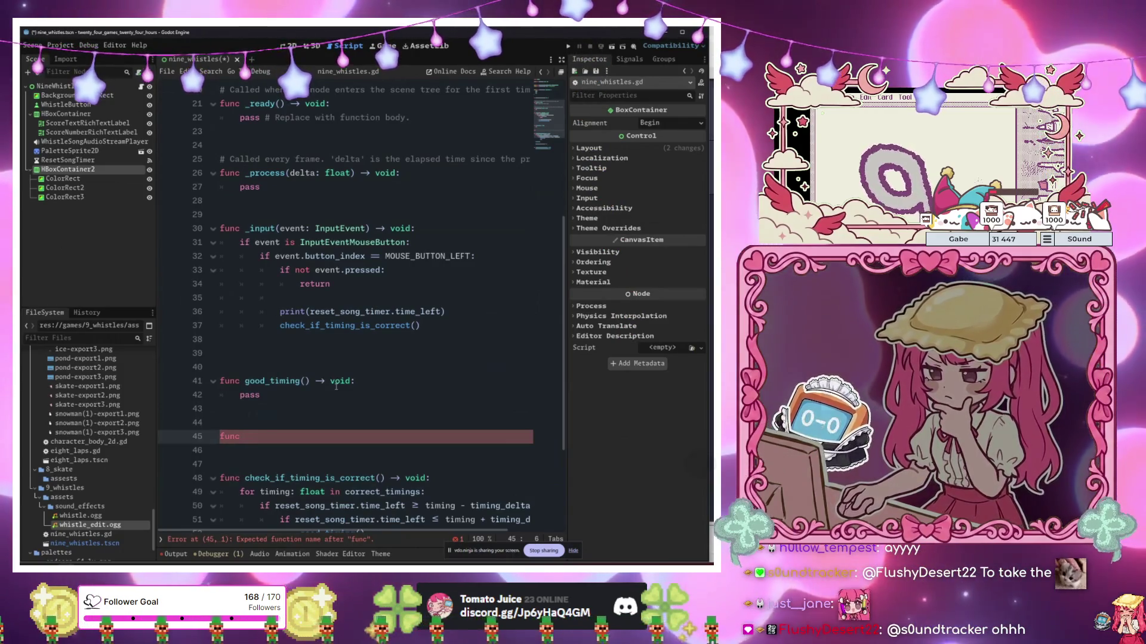
text(bad_timin)
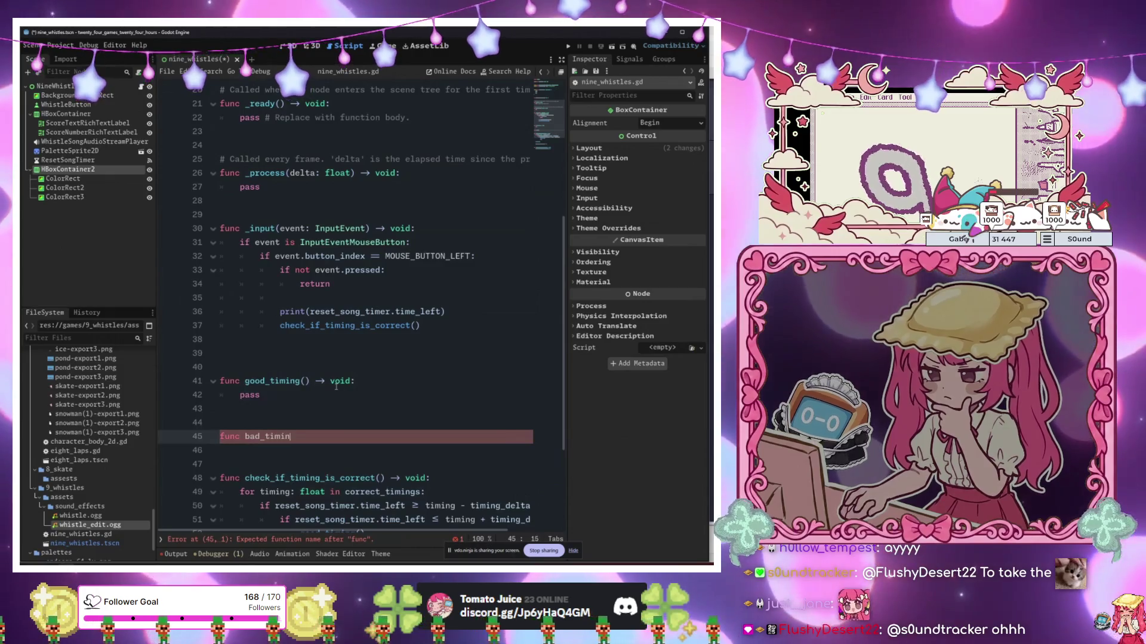
text(-> void:)
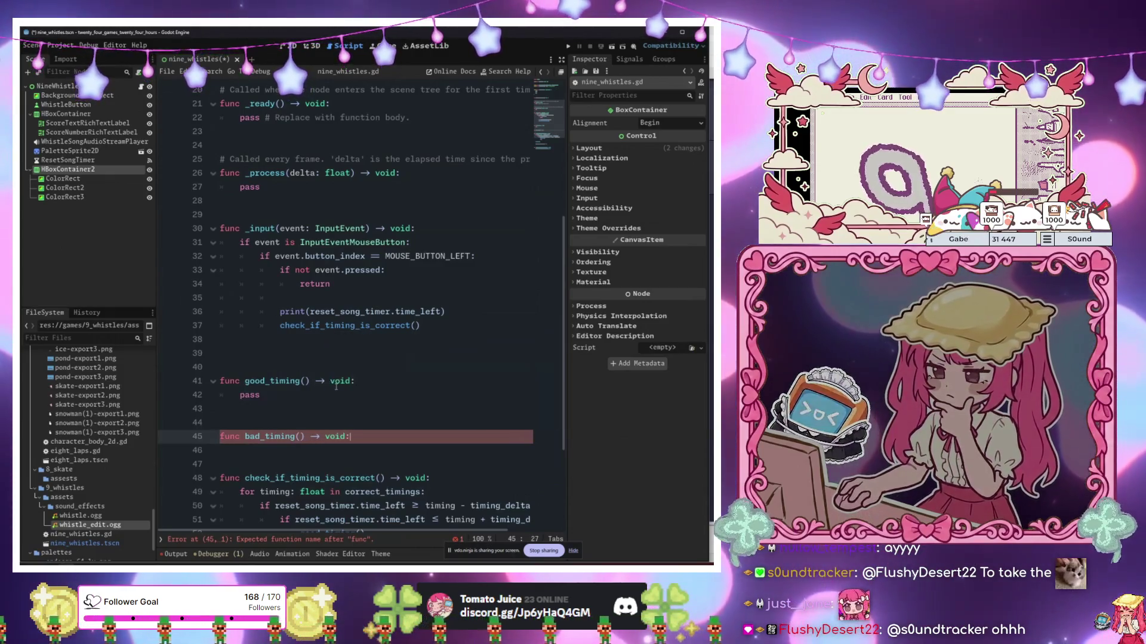
key(Return)
text(pass)
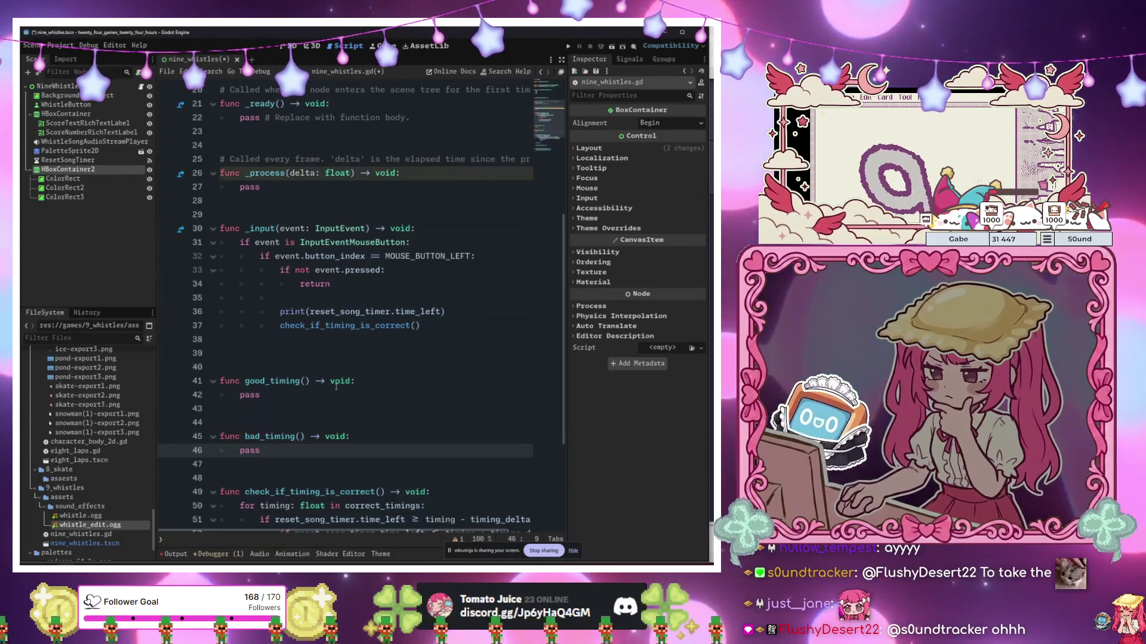
drag(336, 387, 332, 396)
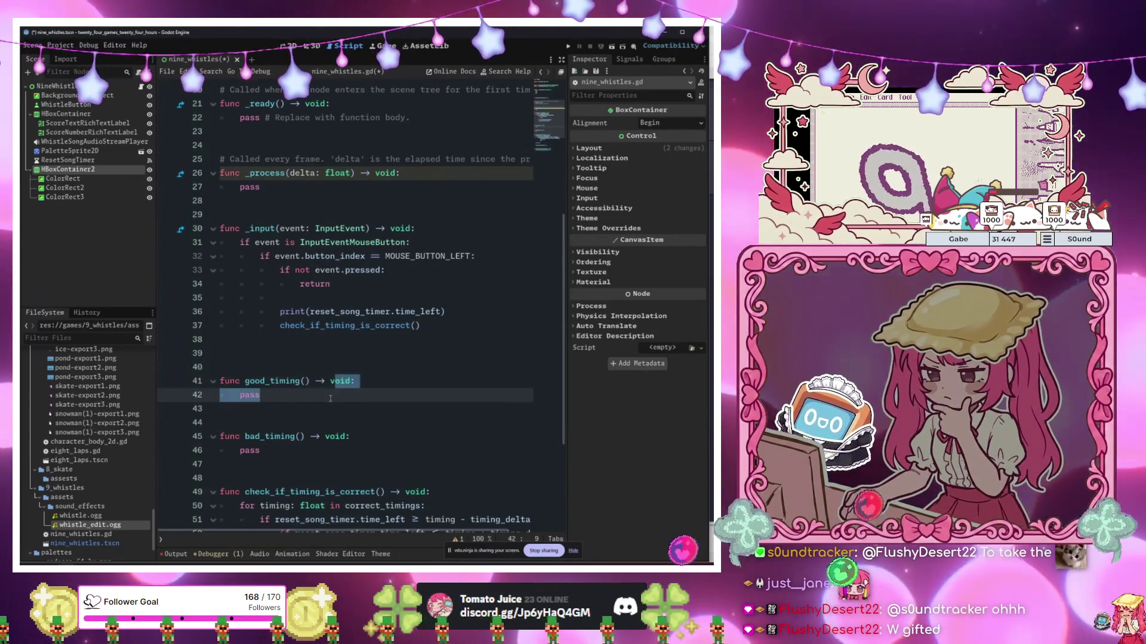
click(327, 451)
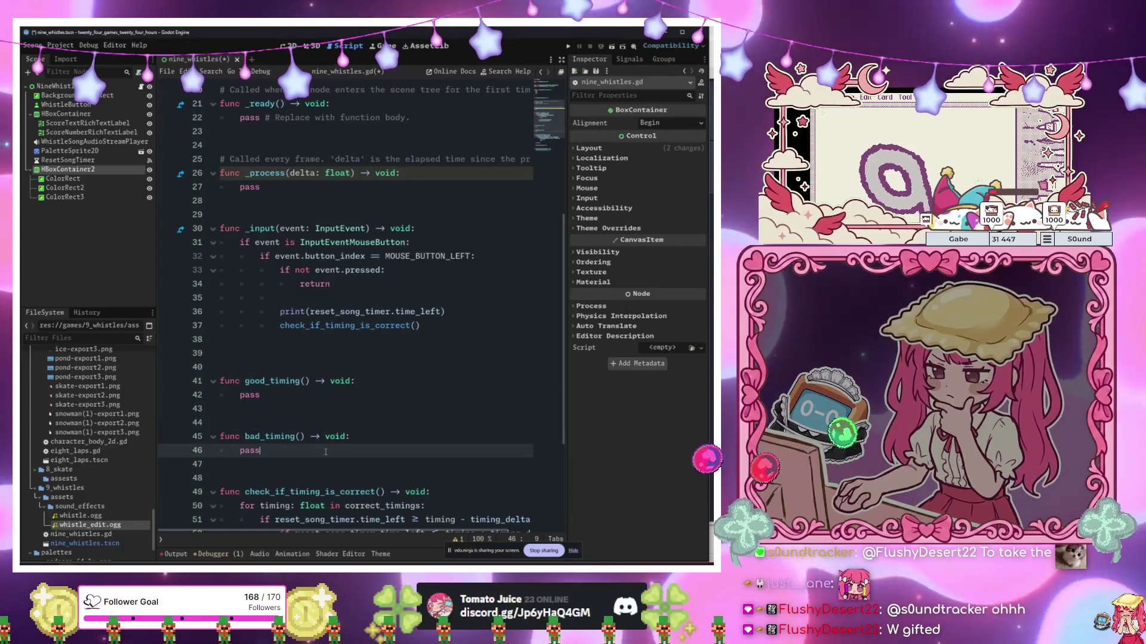
scroll(328, 448, down, 3)
scroll(328, 449, down, 1)
scroll(306, 366, up, 2)
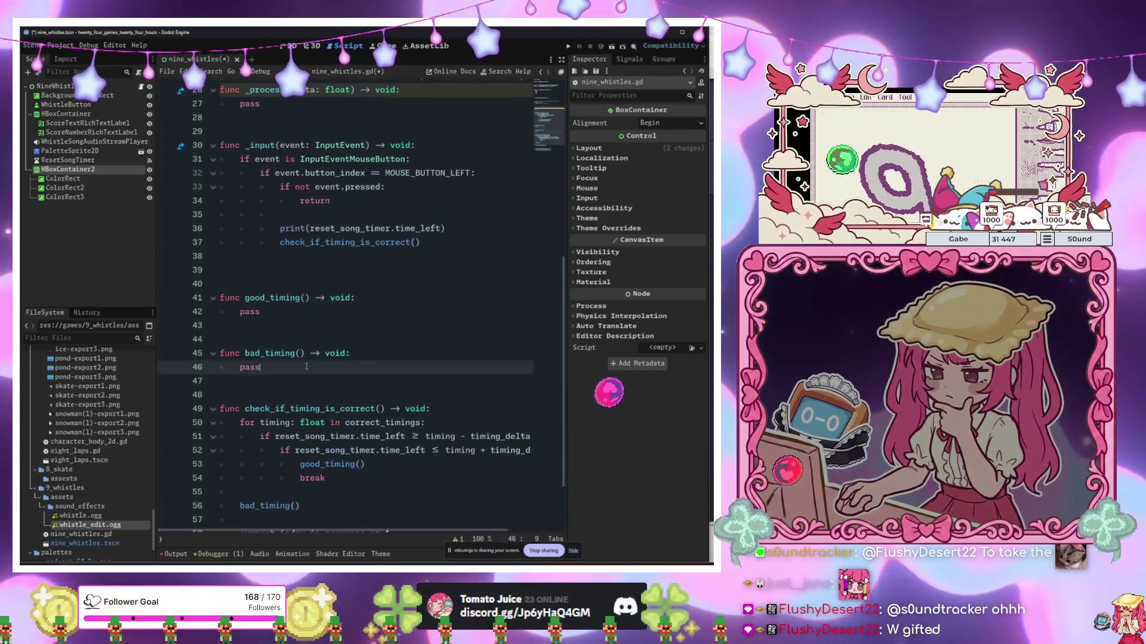
key(BackSpace)
key(BackSpace)
key(BackSpace)
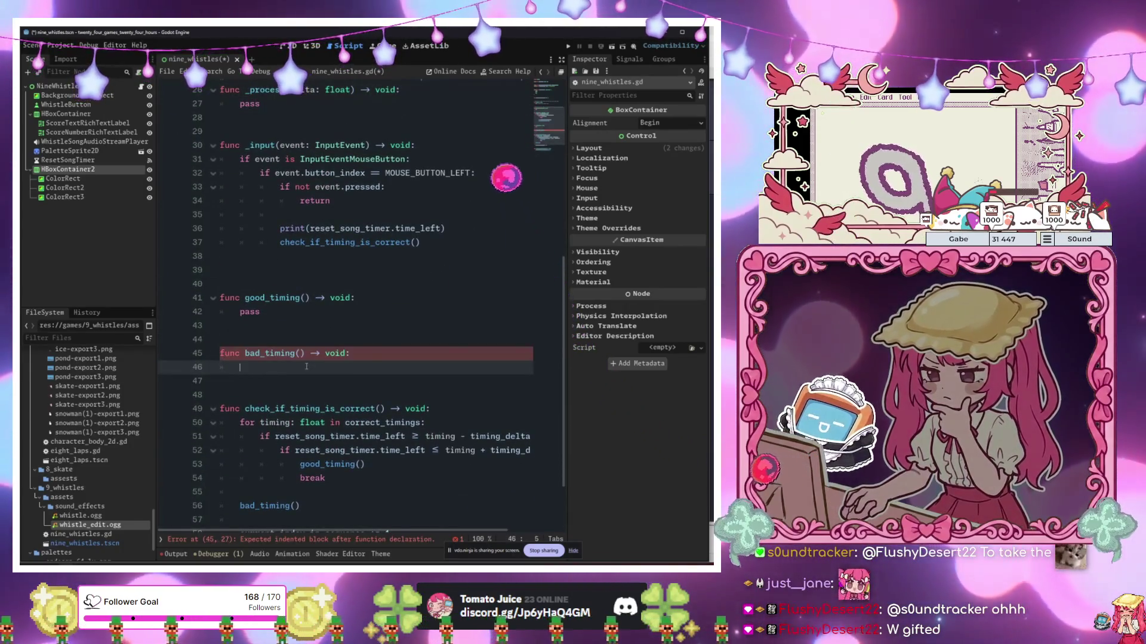
click(67, 170)
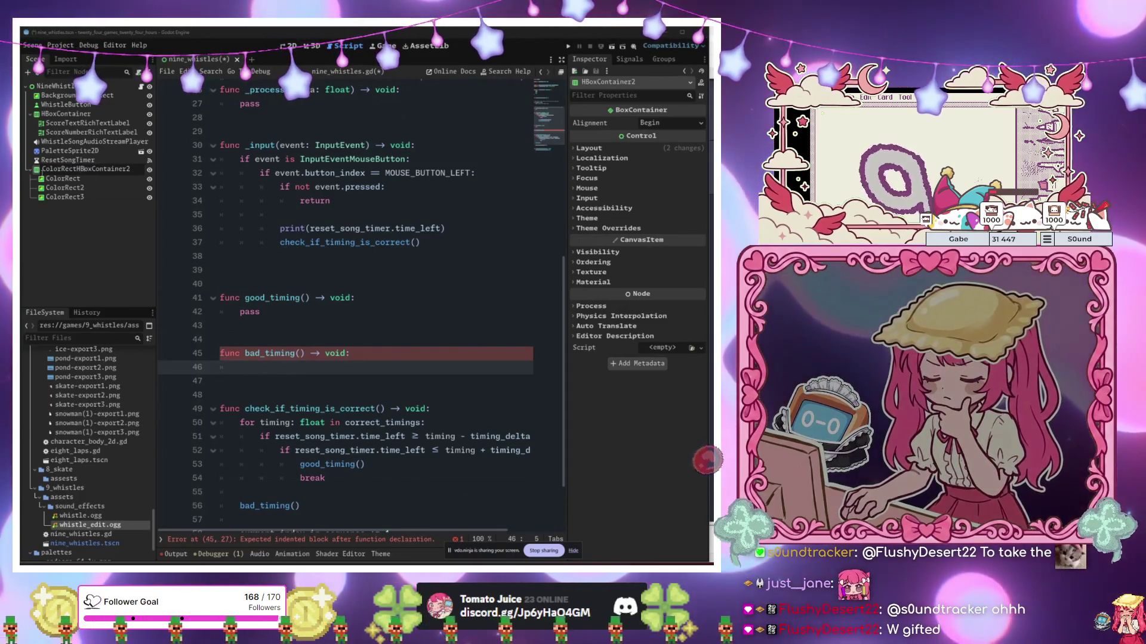
- Rename the HBoxContainer2 node to ColorRectHBoxContainer
key(BackSpace)
key(Return)
scroll(269, 182, up, 4)
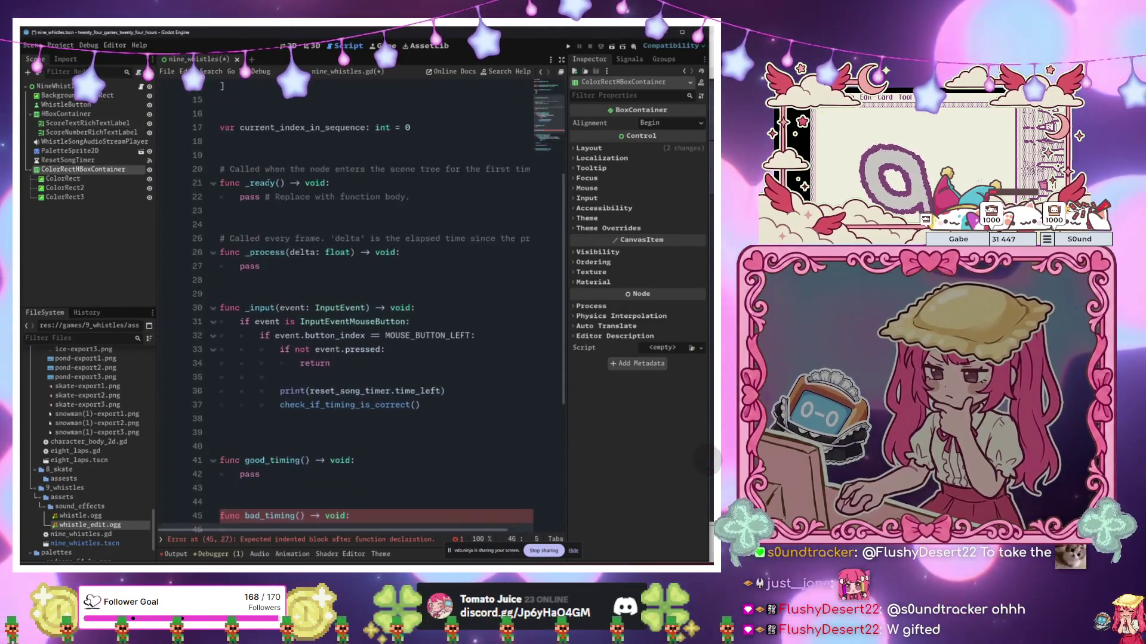
scroll(269, 182, up, 4)
click(281, 182)
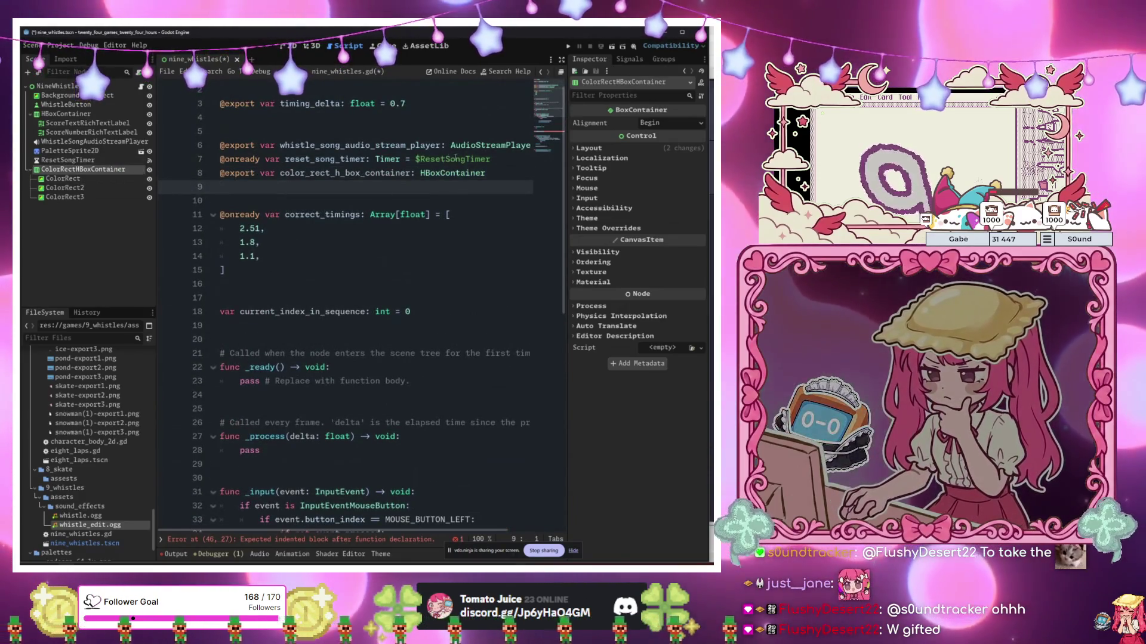
click(501, 157)
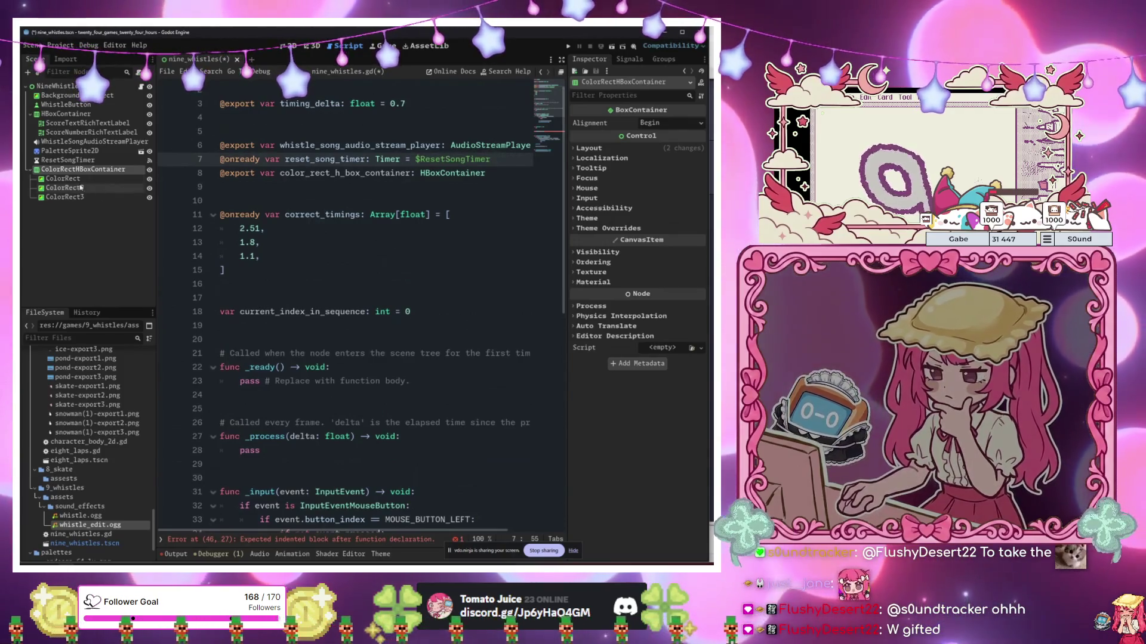
mouse_move(68, 160)
mouse_down()
mouse_move(458, 170)
mouse_move(219, 185)
mouse_up()
key(BackSpace)
key(BackSpace)
click(319, 209)
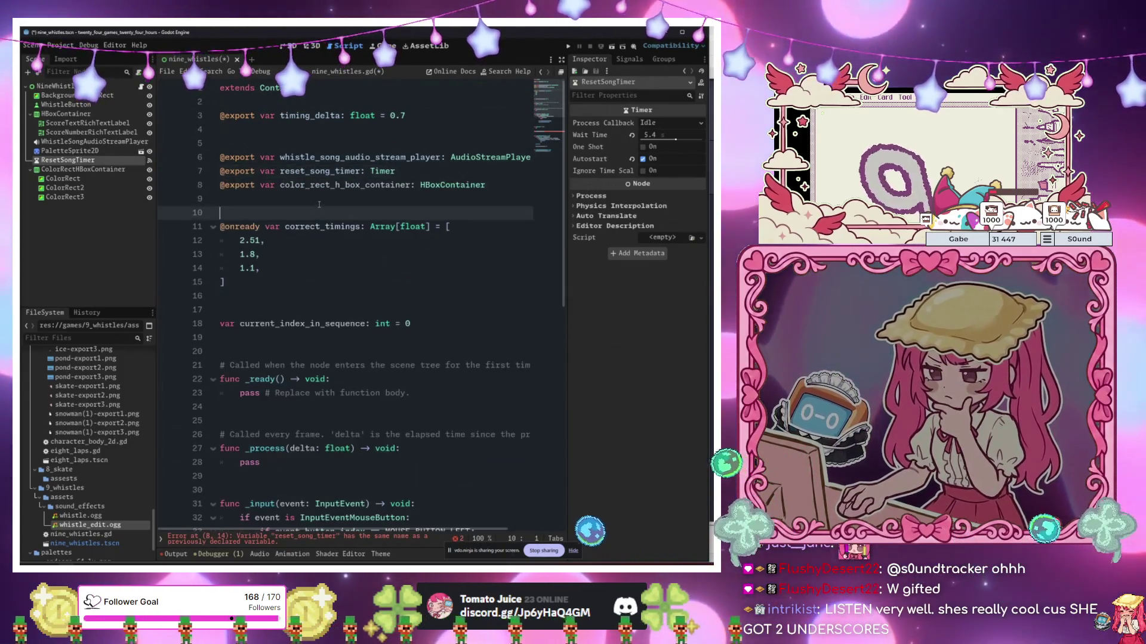
scroll(319, 205, down, 10)
click(352, 270)
key(Return)
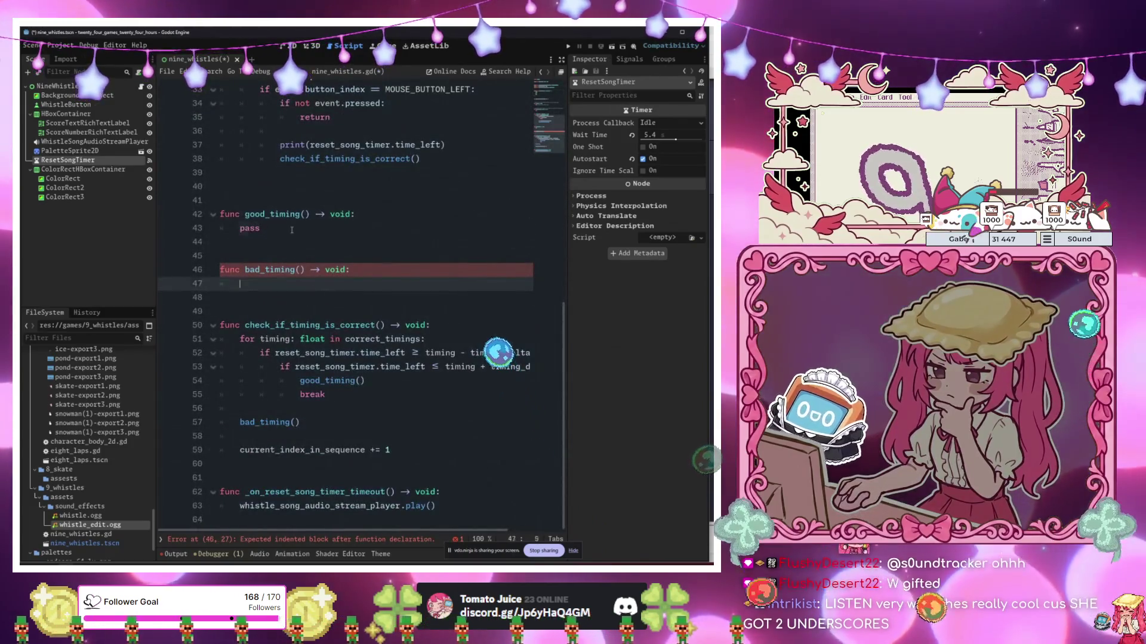
- Undo the stray edit in good_timing and put pass back in bad_timing's body
double_click(291, 230)
text(color)
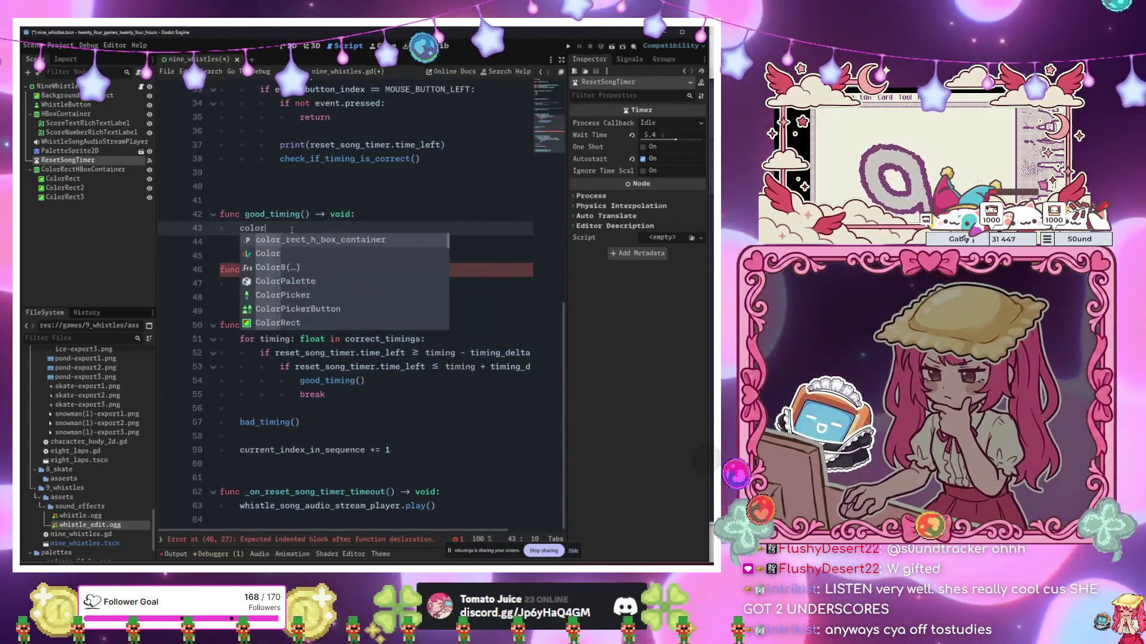
key(ctrl+z)
key(ctrl+z)
key(ctrl+z)
key(Down)
key(Down)
key(Down)
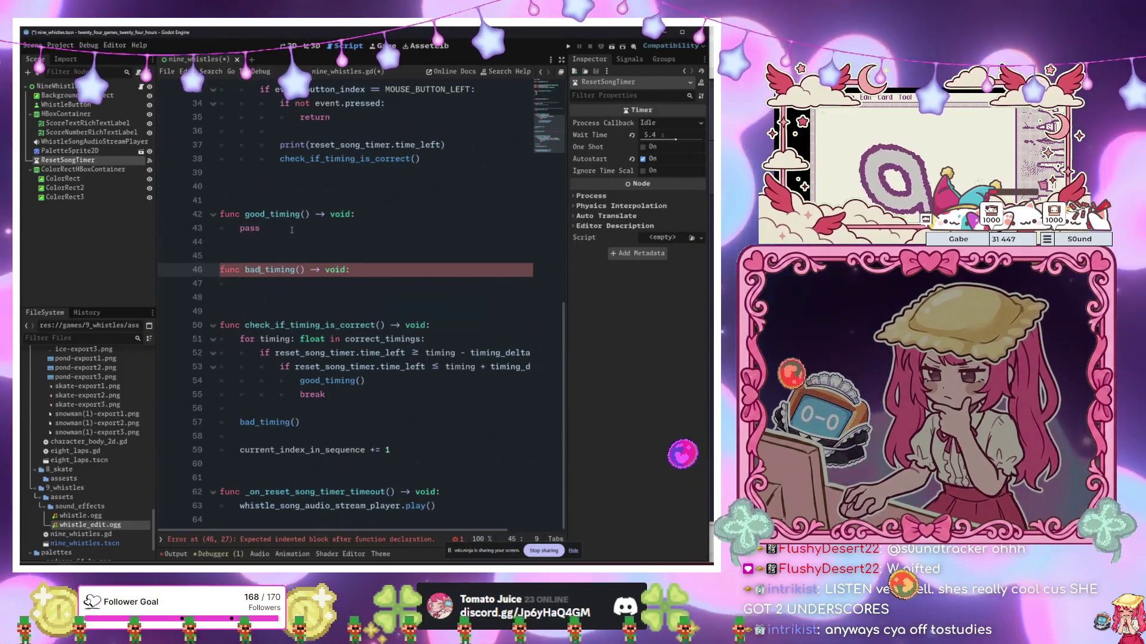
key(Down)
text(pass)
key(Return)
key(Return)
key(Return)
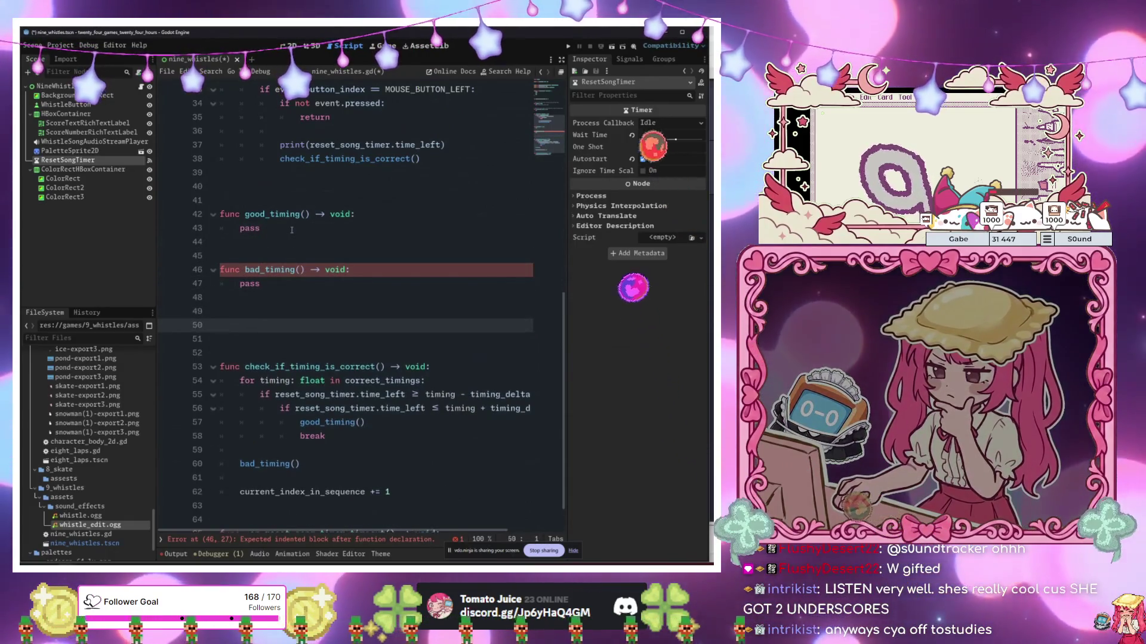
- Create func color_rect_in_sequence() -> void with a pass placeholder
text(func color)
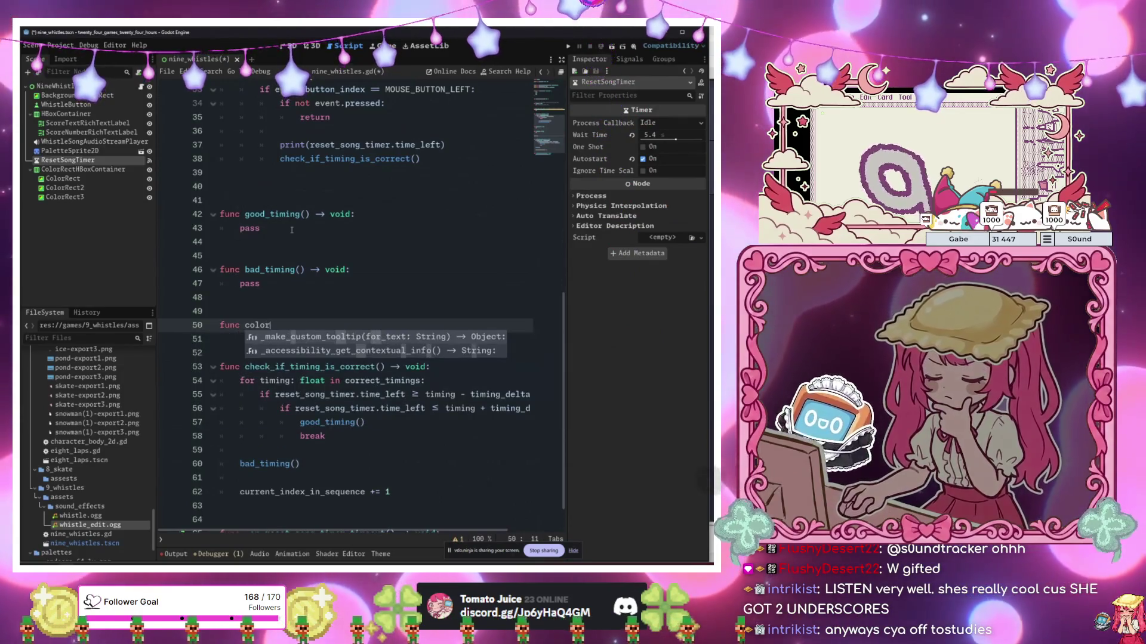
text(_rec)
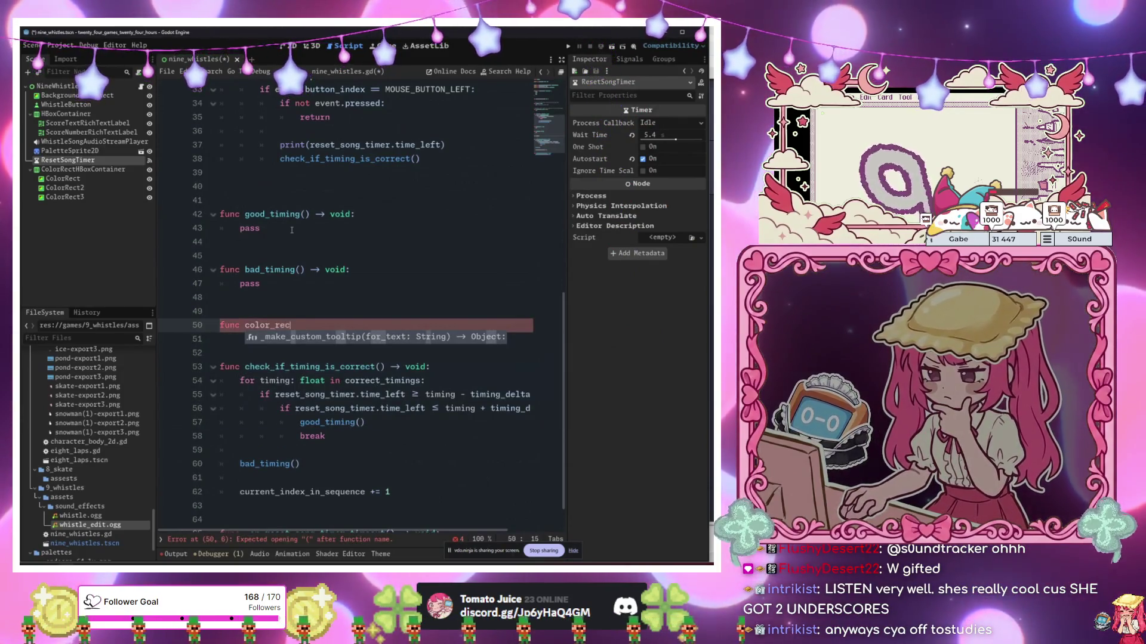
text(t_based_on)
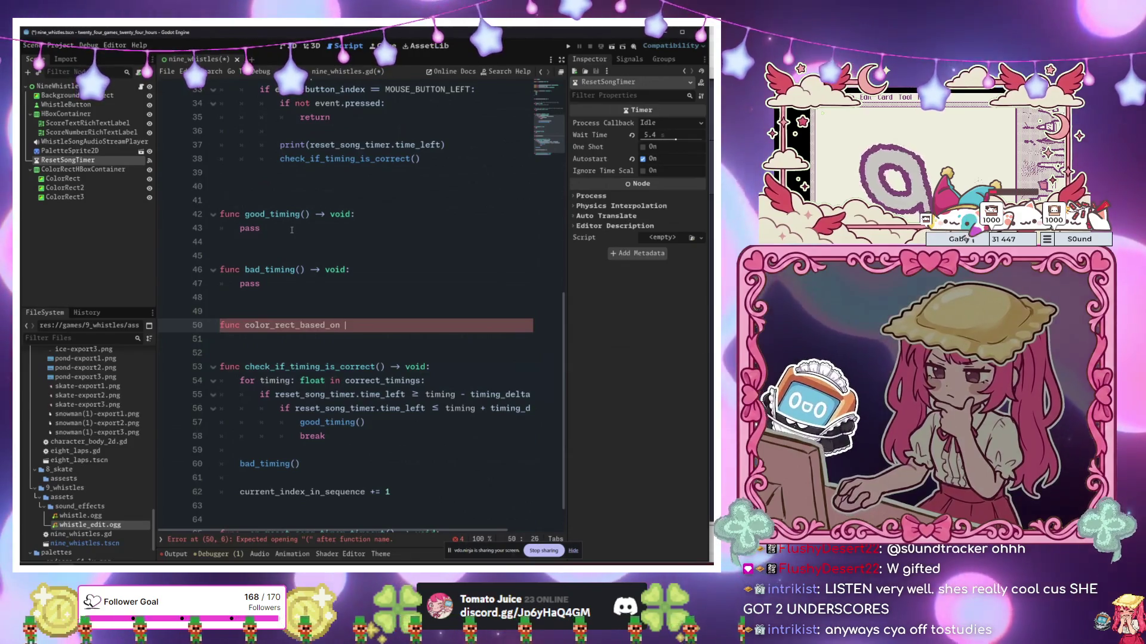
key(BackSpace)
key(BackSpace)
key(BackSpace)
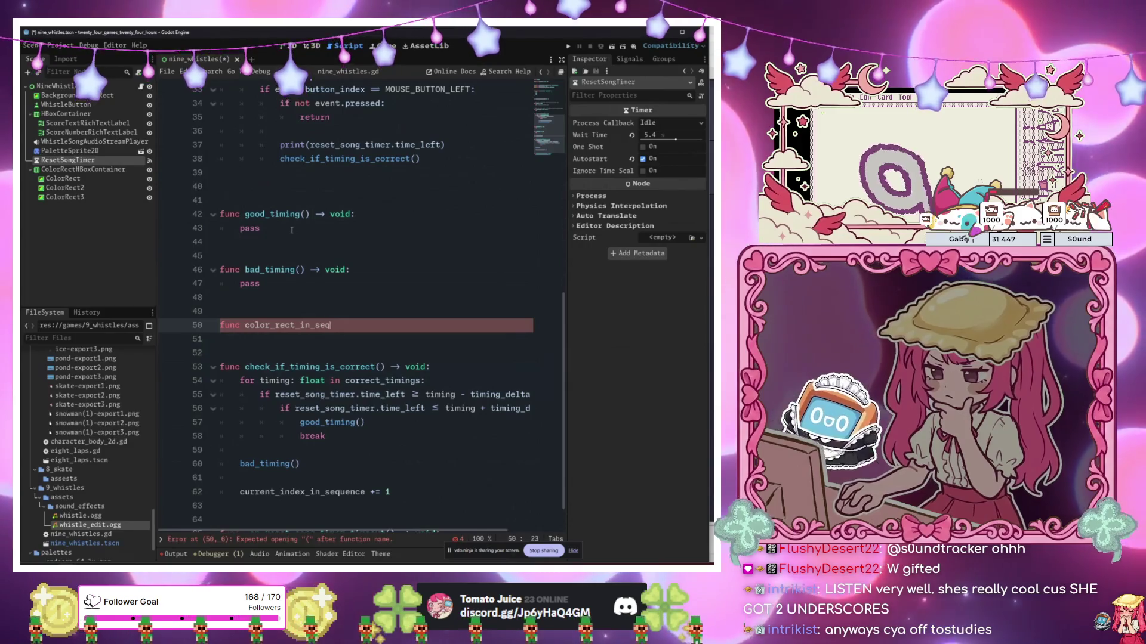
text(e() -> void:)
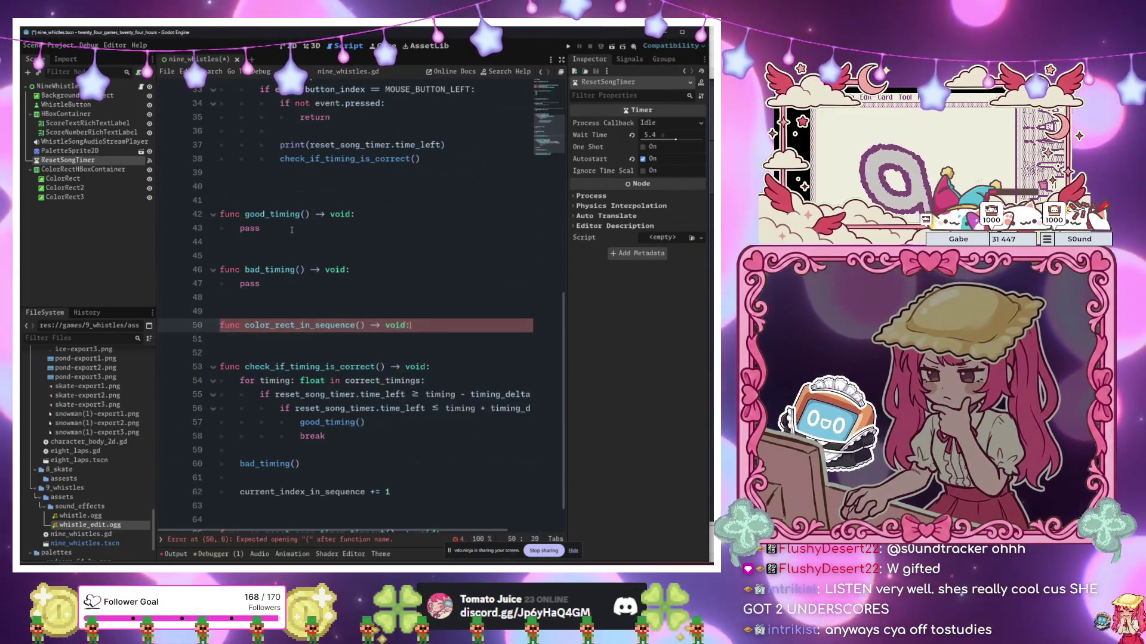
key(Return)
text(pas)
key(Return)
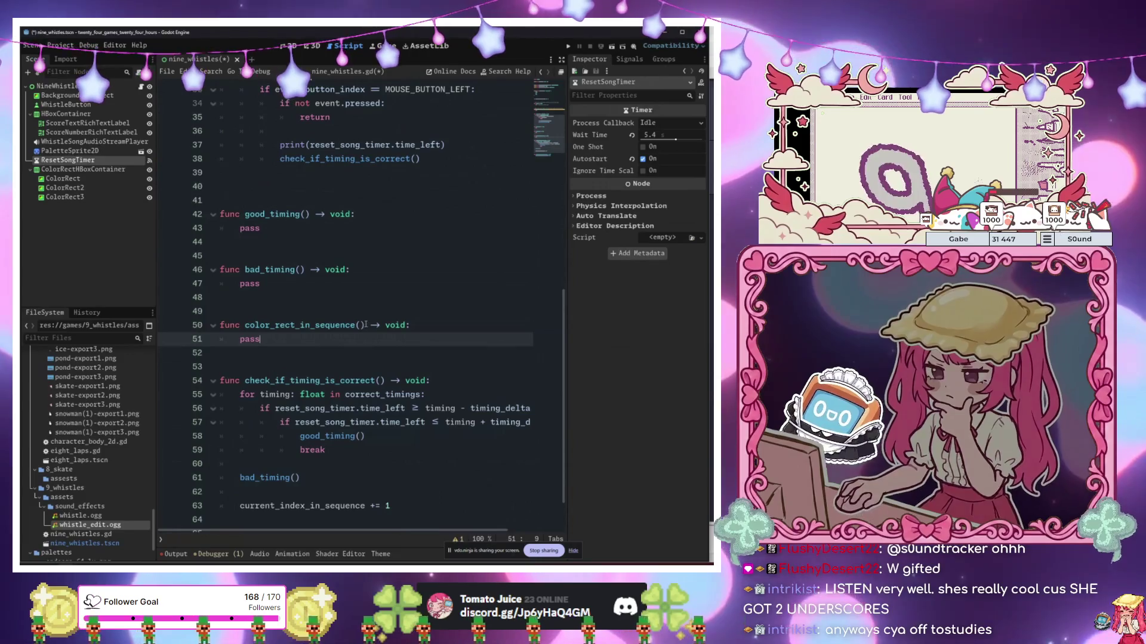
- Give color_rect_in_sequence a color: Color parameter and remove its pass
click(360, 325)
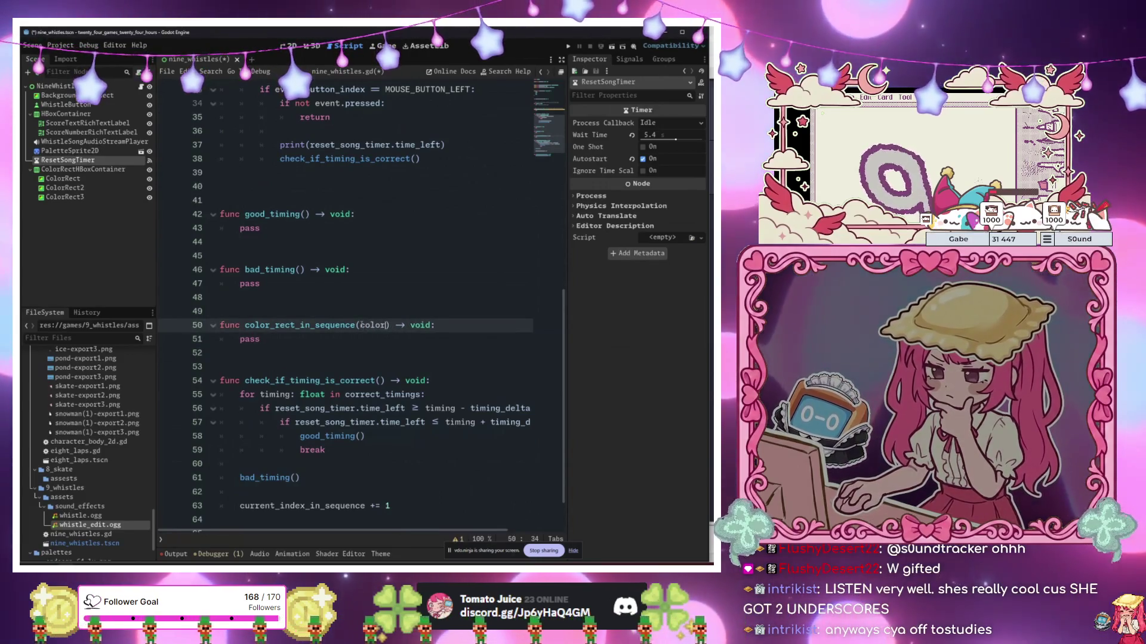
text(olor)
key(Return)
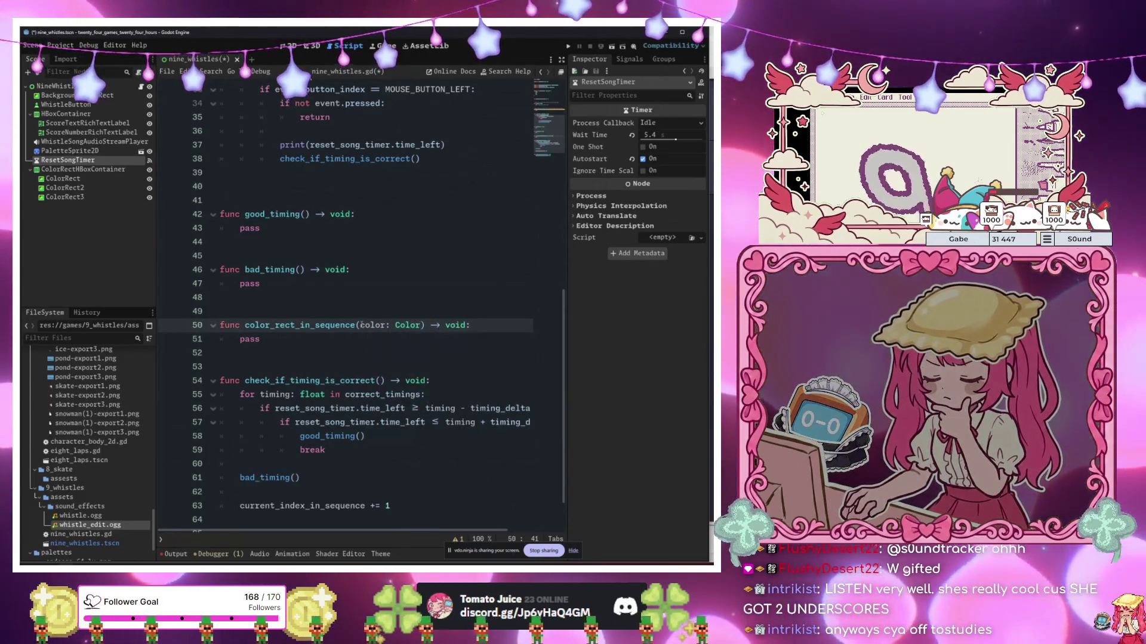
click(361, 339)
key(ctrl+BackSpace)
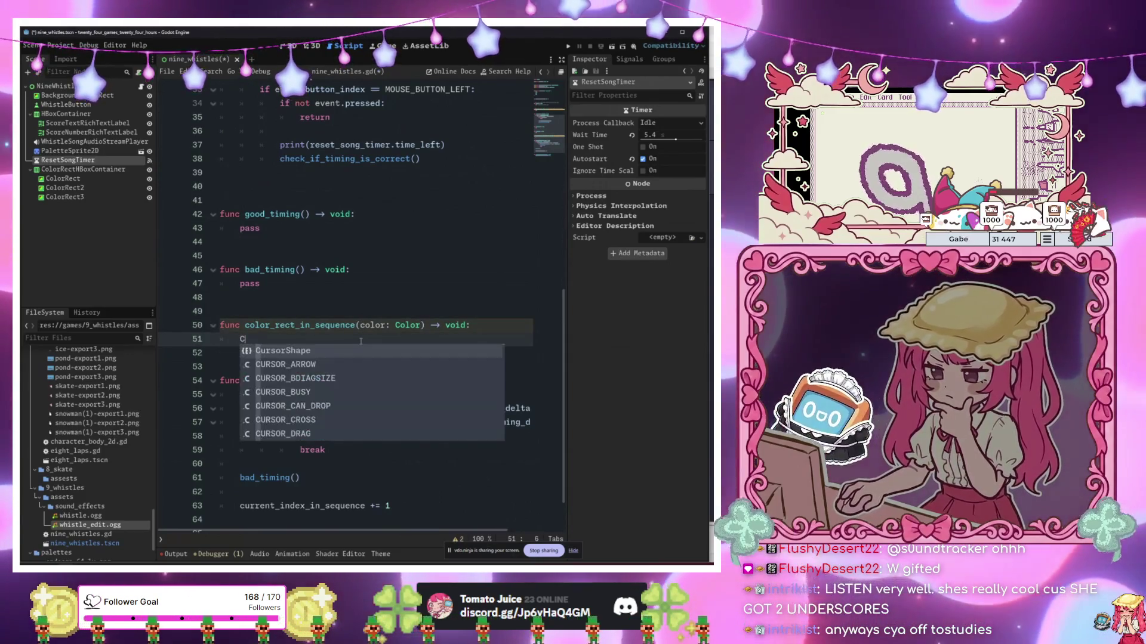
key(Escape)
- Declare var color_rect: ColorRect = color_rect_h_box_container.get_child(current_index_in_sequence)
text(col)
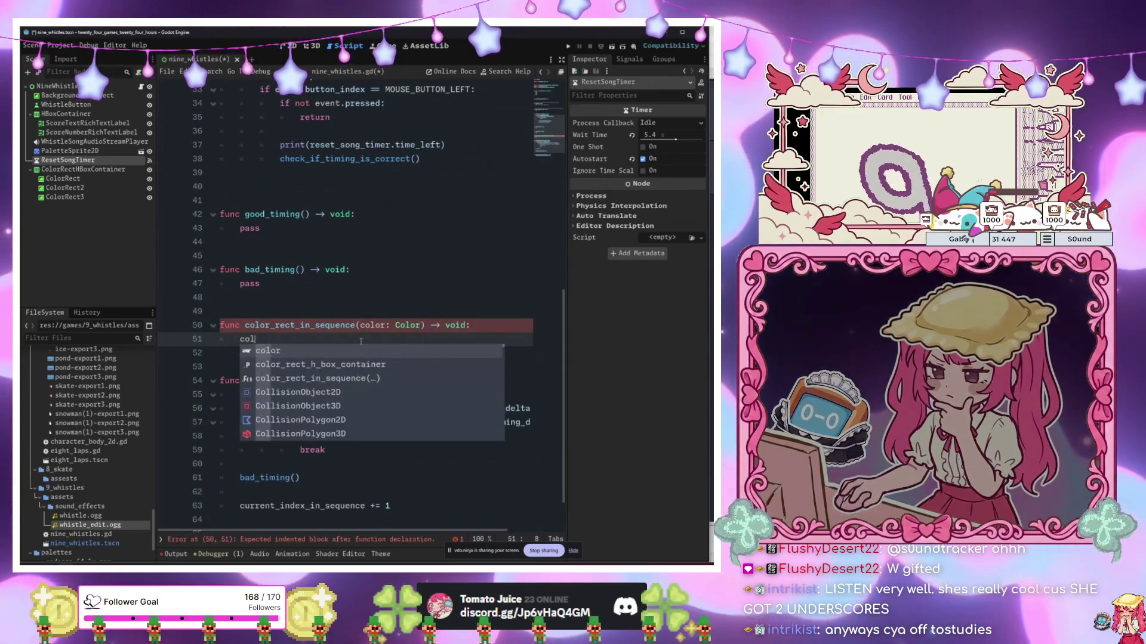
key(BackSpace)
key(BackSpace)
key(BackSpace)
text(var color_rect: )
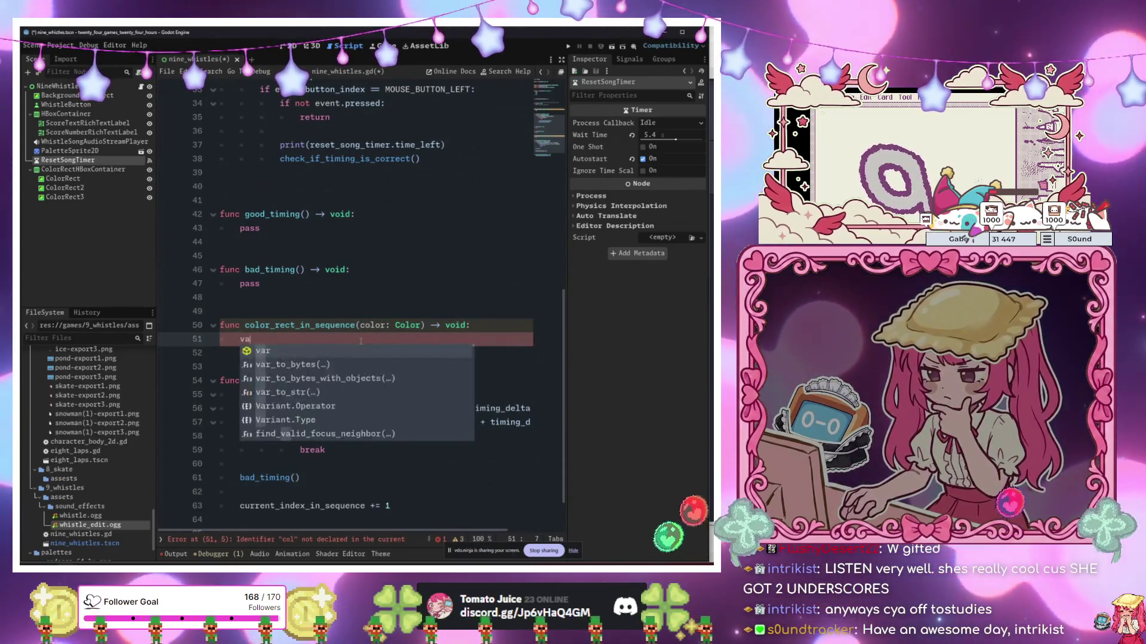
text(Colo)
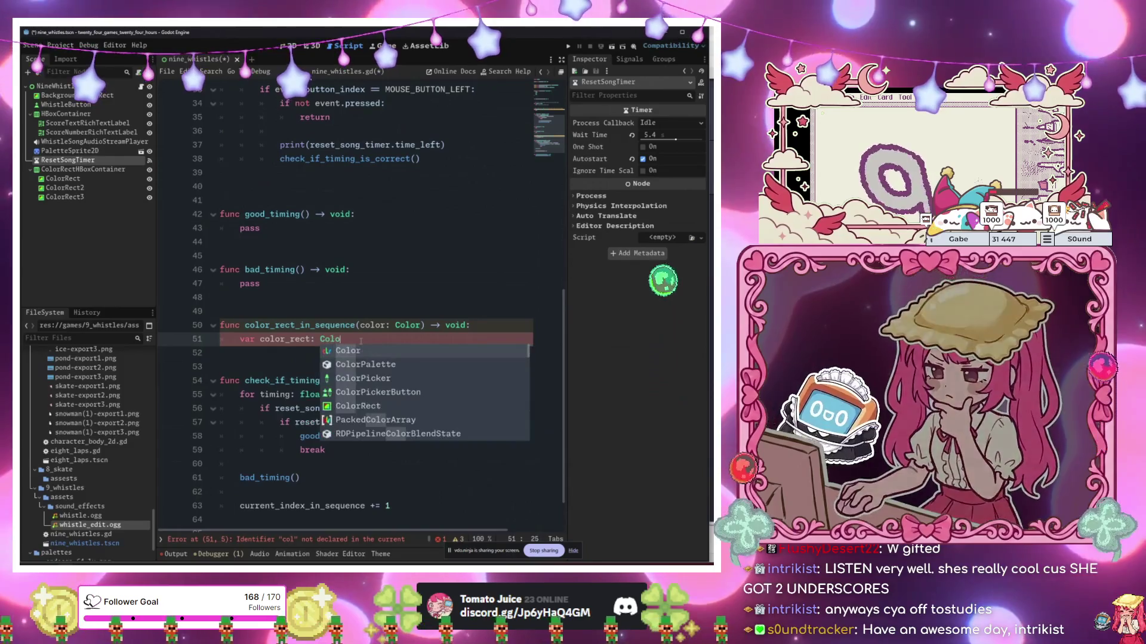
key(Return)
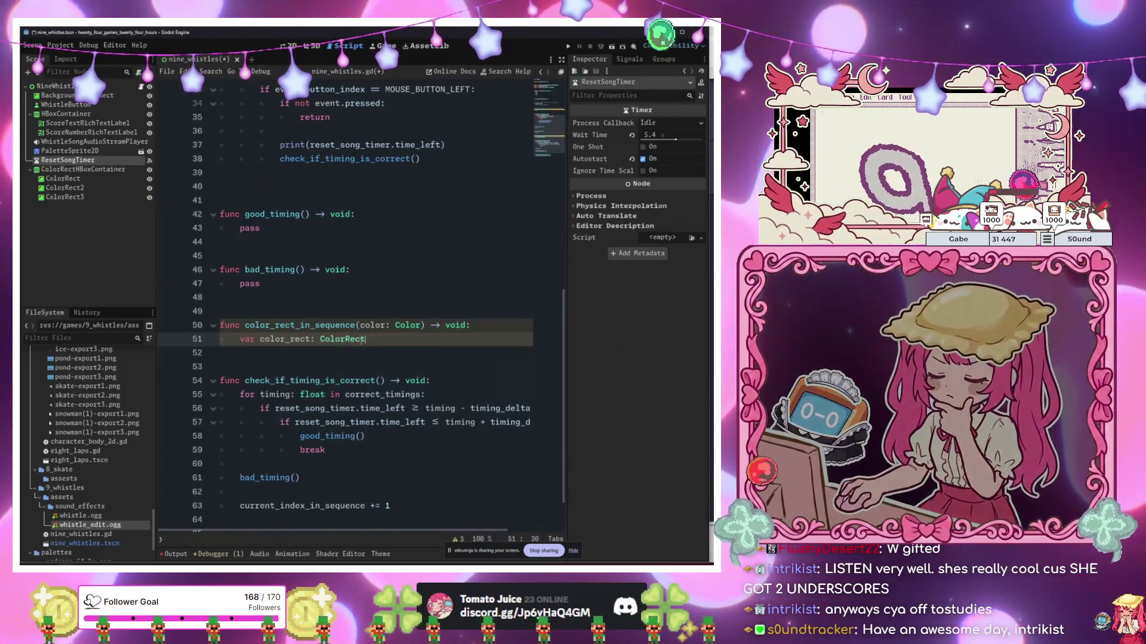
text(=)
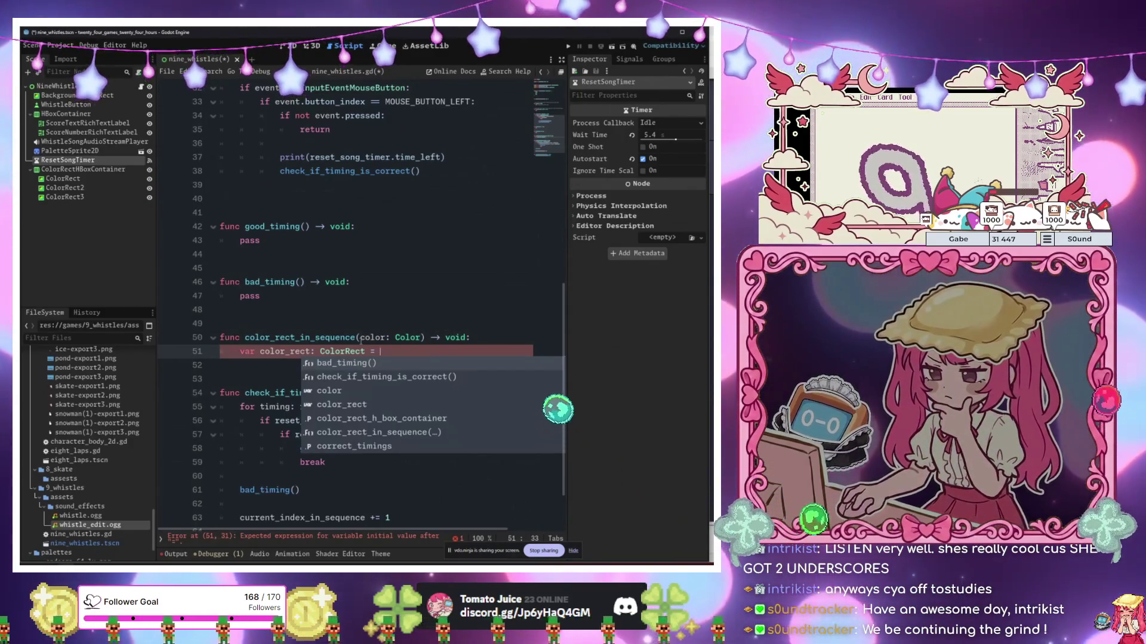
text(colo)
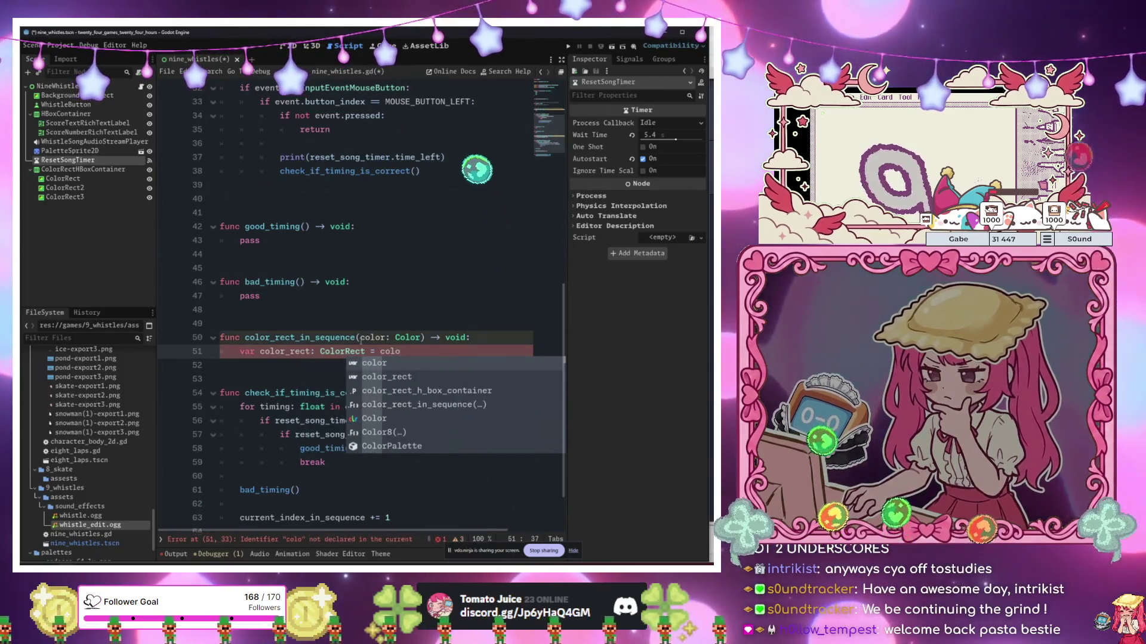
key(Down)
key(Down)
key(Return)
text(.get)
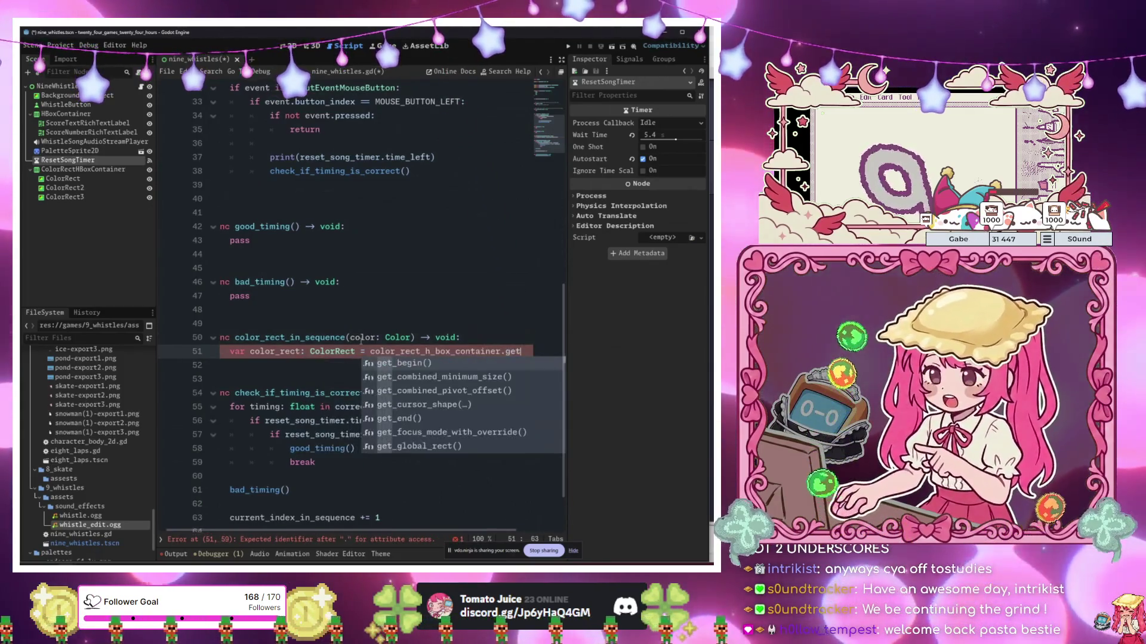
text(_chi)
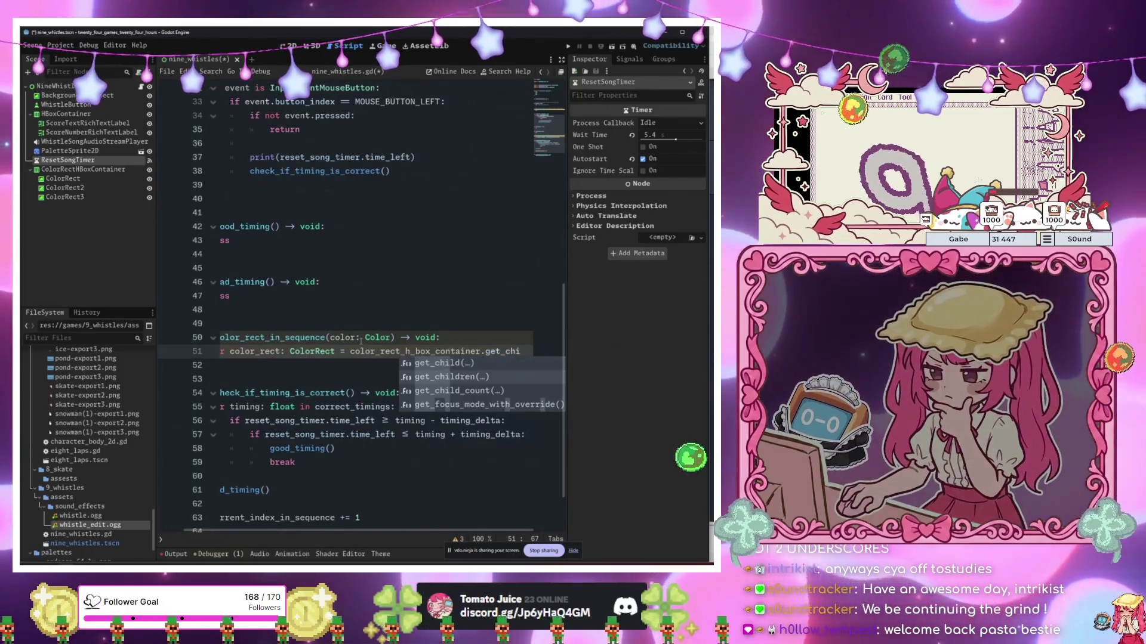
key(BackSpace)
key(BackSpace)
key(BackSpace)
text(fin)
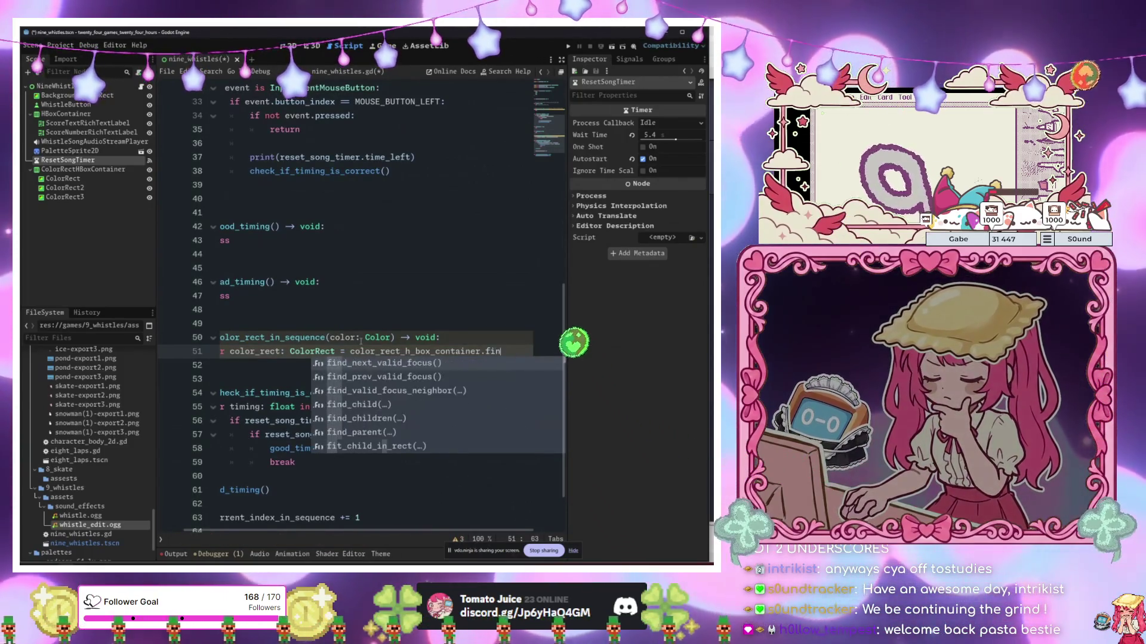
key(BackSpace)
key(BackSpace)
key(BackSpace)
text(get_ch)
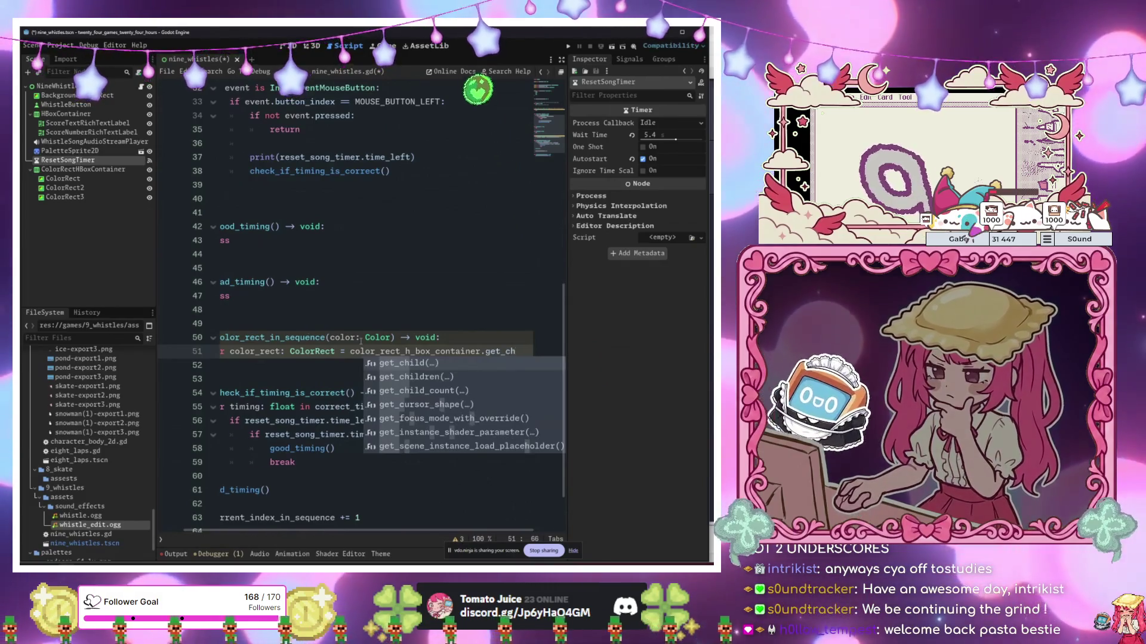
key(Return)
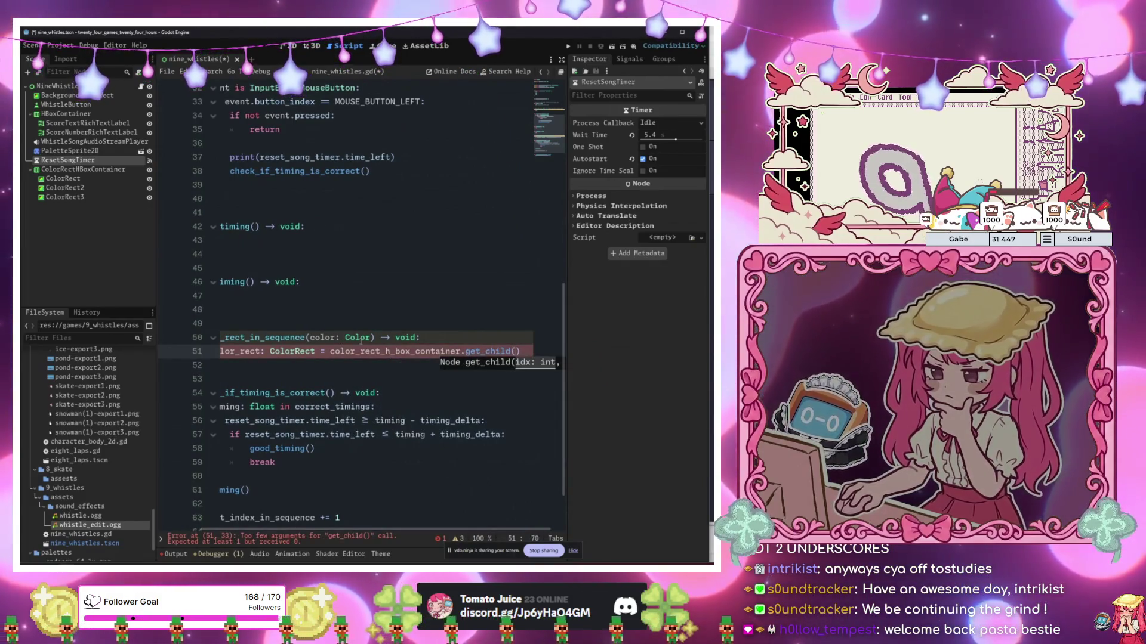
text(cur)
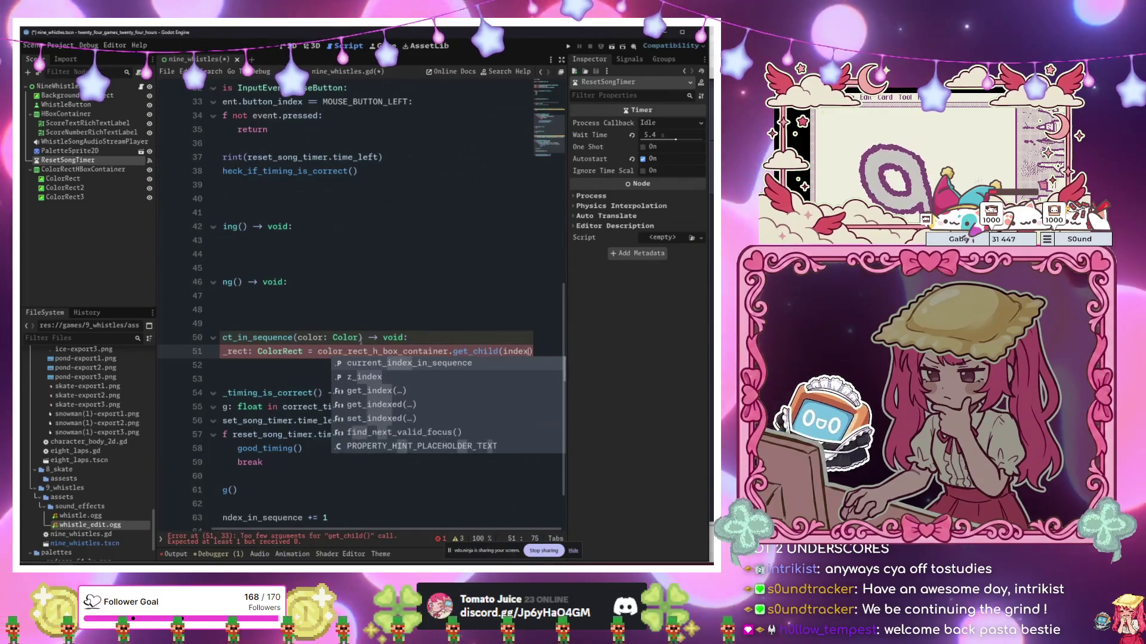
key(Return)
text())
- Add color_rect.color = color below the ColorRect lookup
key(Return)
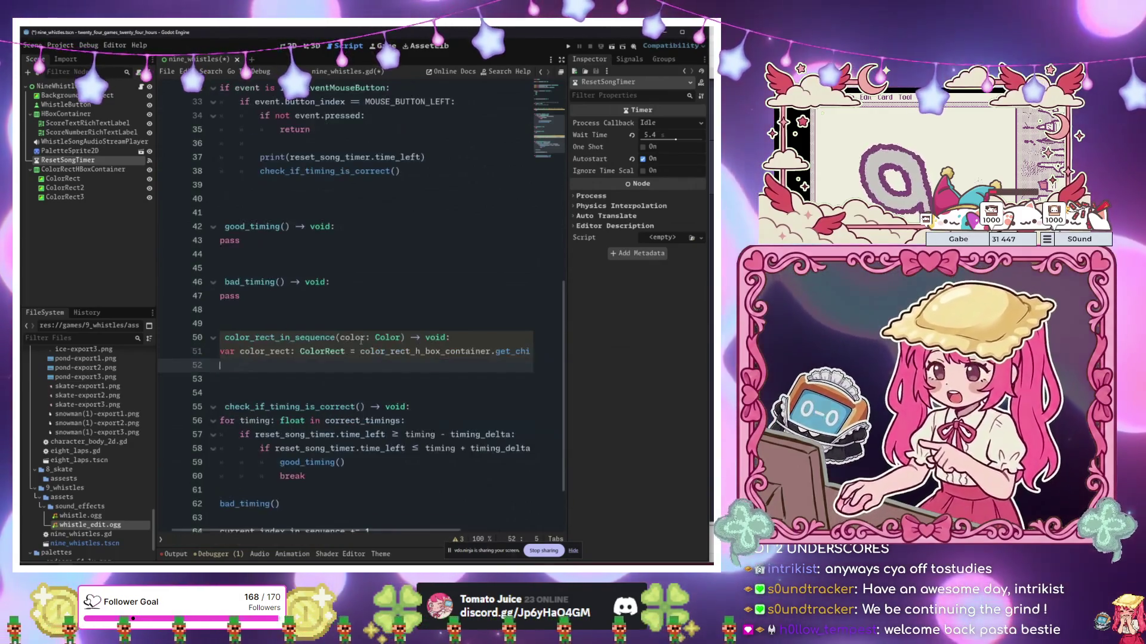
key(Return)
key(ctrl+space)
key(Escape)
text(color_rect.)
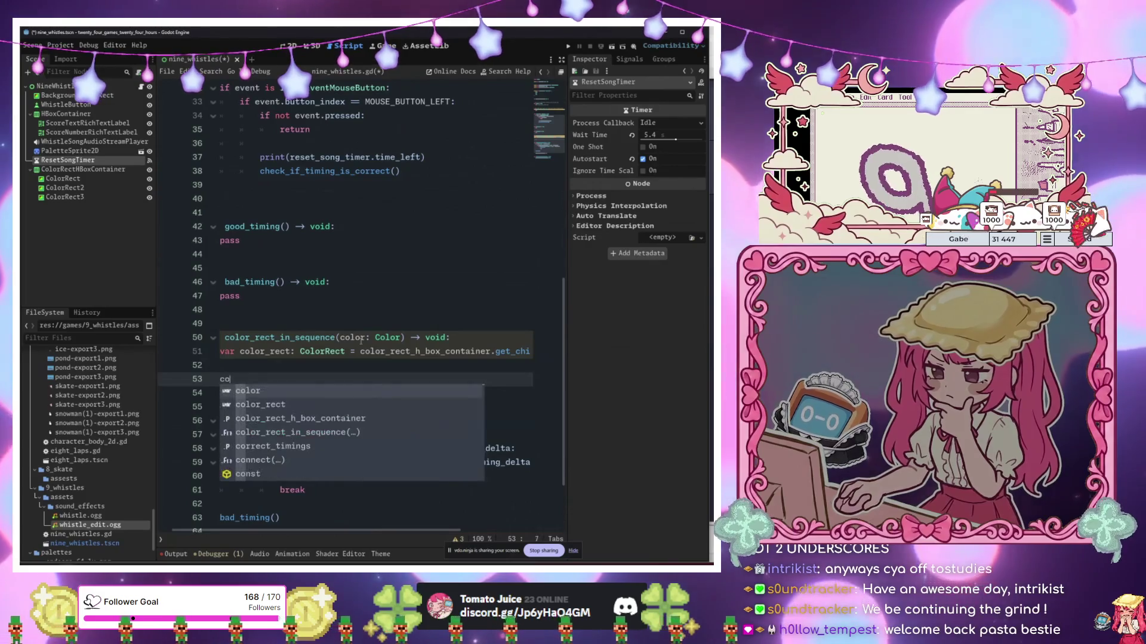
text(color = col)
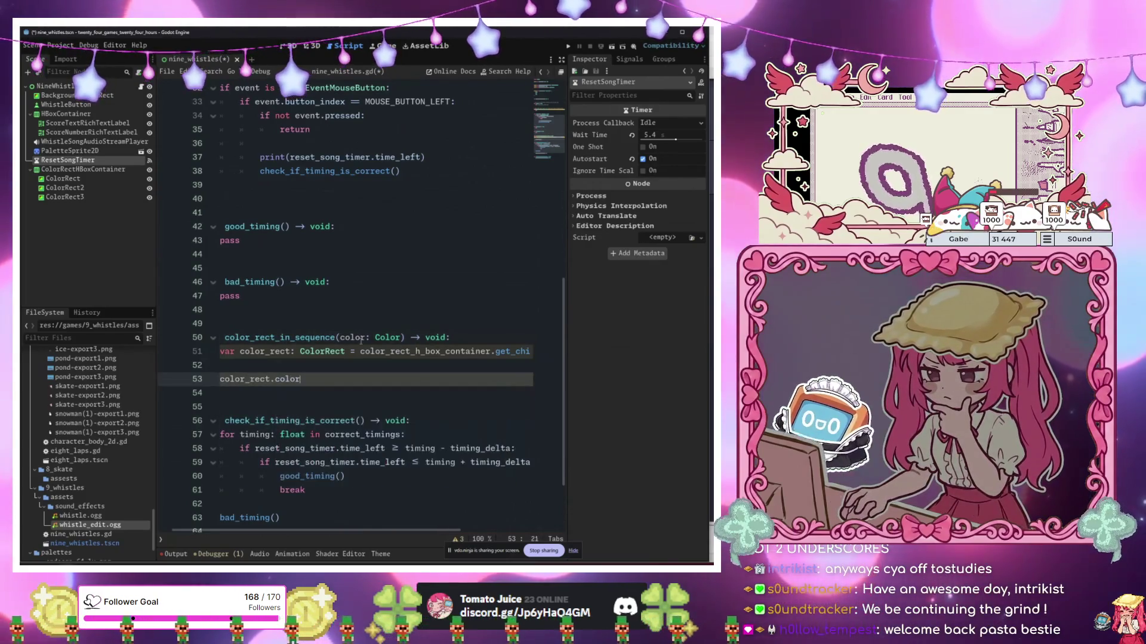
text(or)
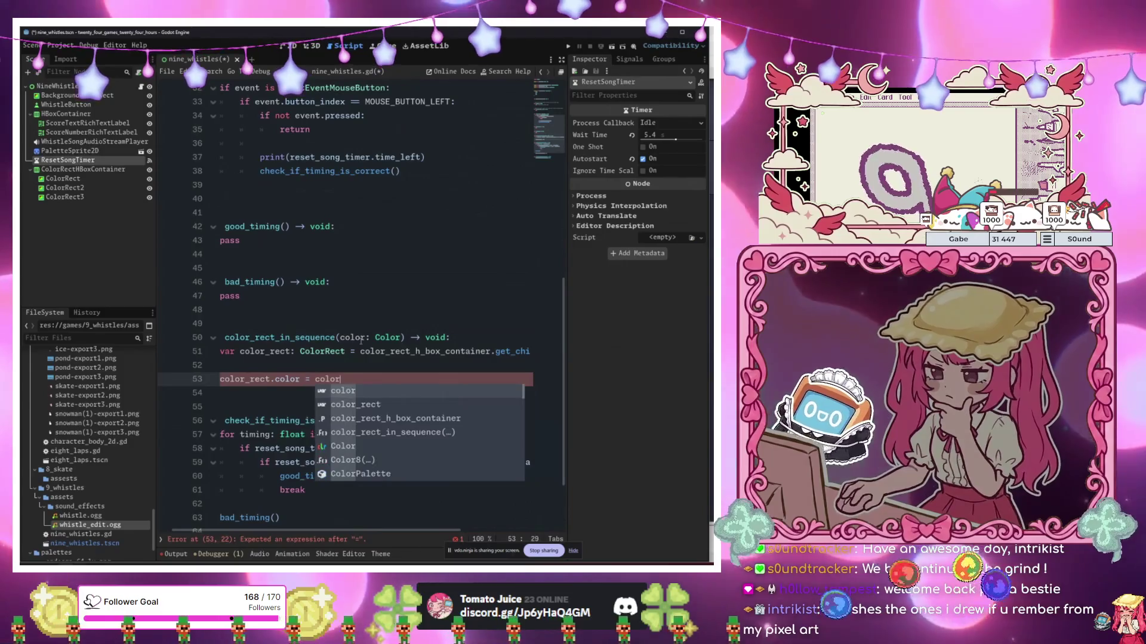
drag(389, 338, 126, 330)
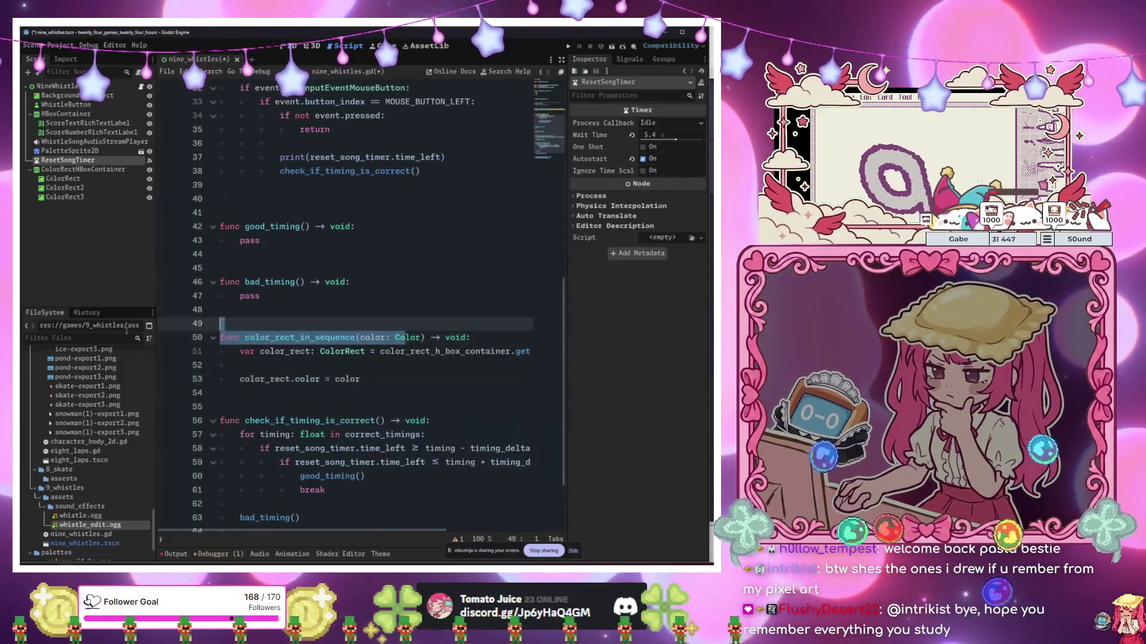
click(304, 295)
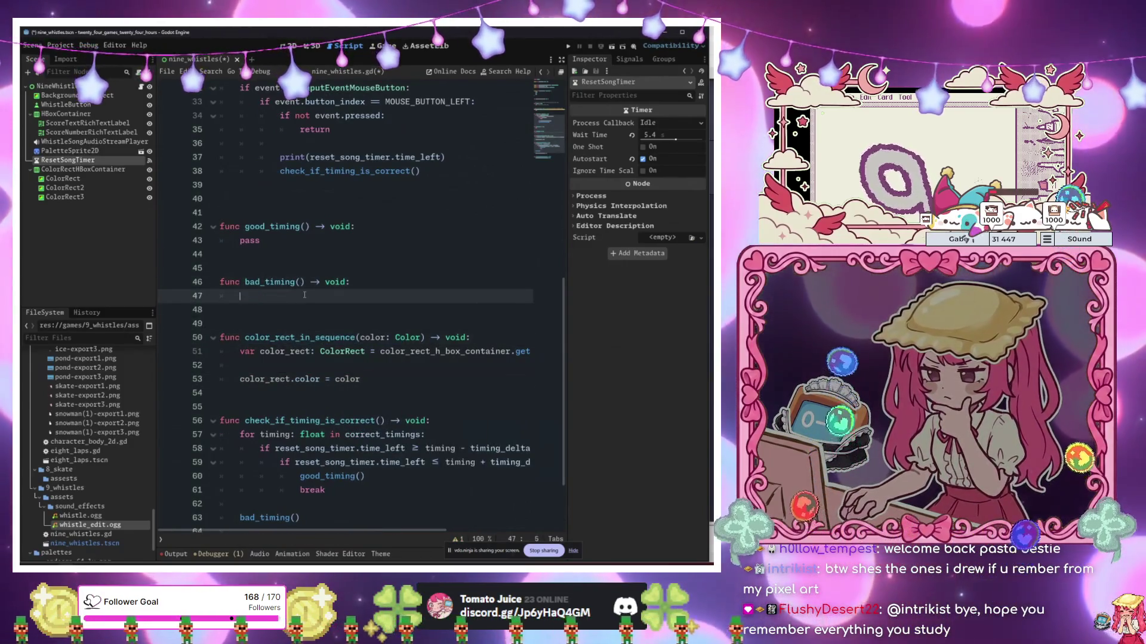
- Make bad_timing call color_rect_in_sequence(Color.RED)
text(color)
key(Return)
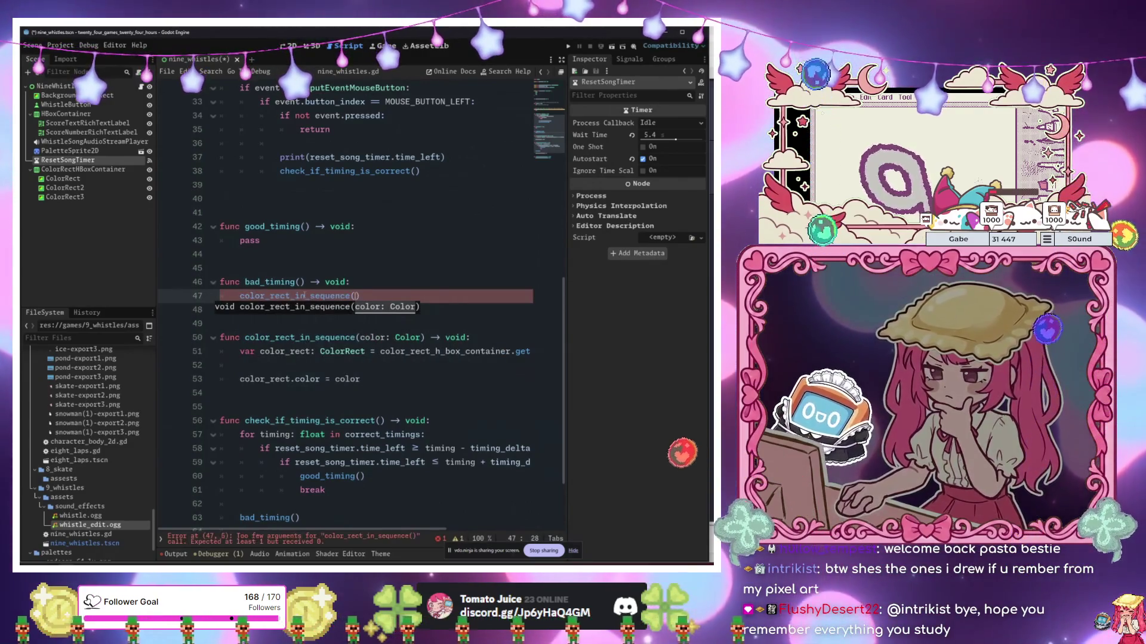
text(Cl)
key(BackSpace)
text(olor.RED)
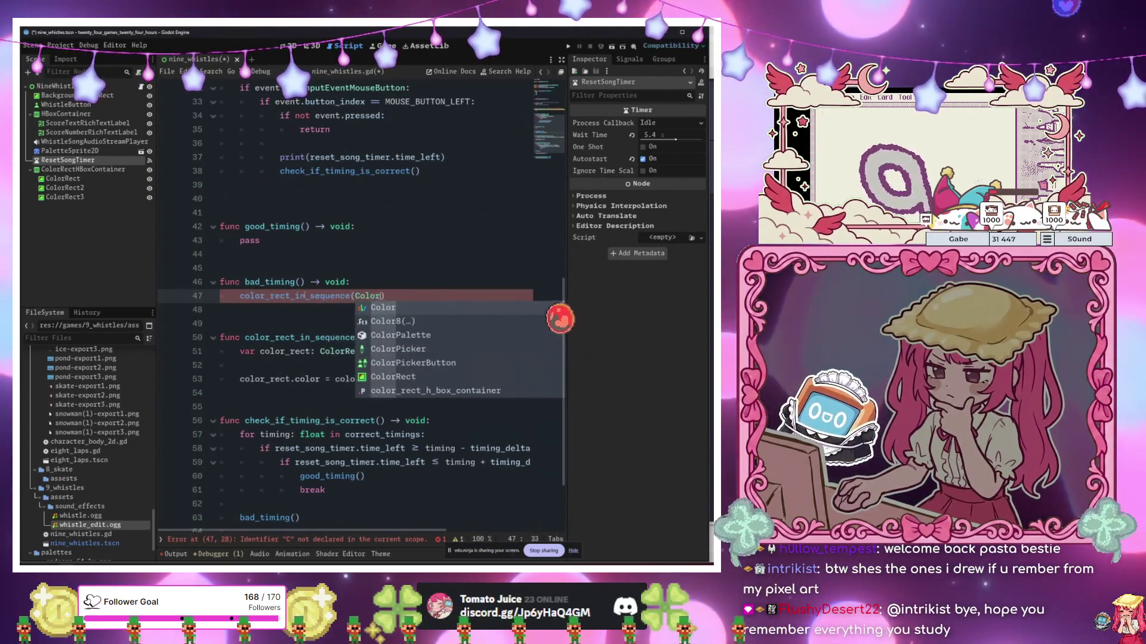
- Replace good_timing's pass with color_rect_in_sequence(Color.GREEN), then save and run the game
key(Up)
key(Up)
key(Up)
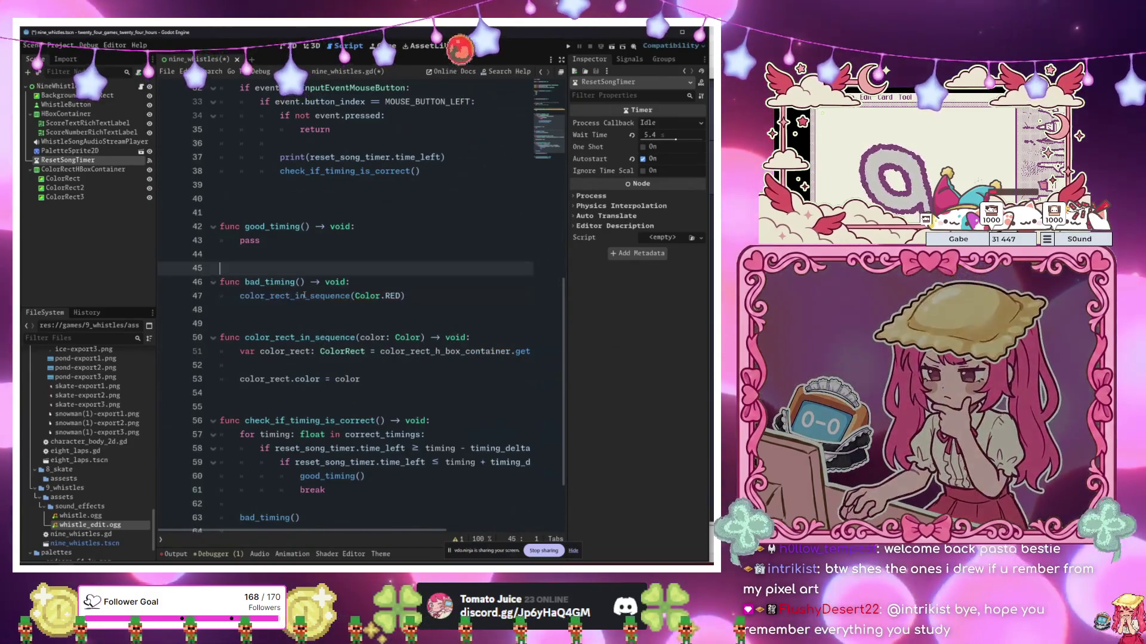
key(BackSpace)
text(co)
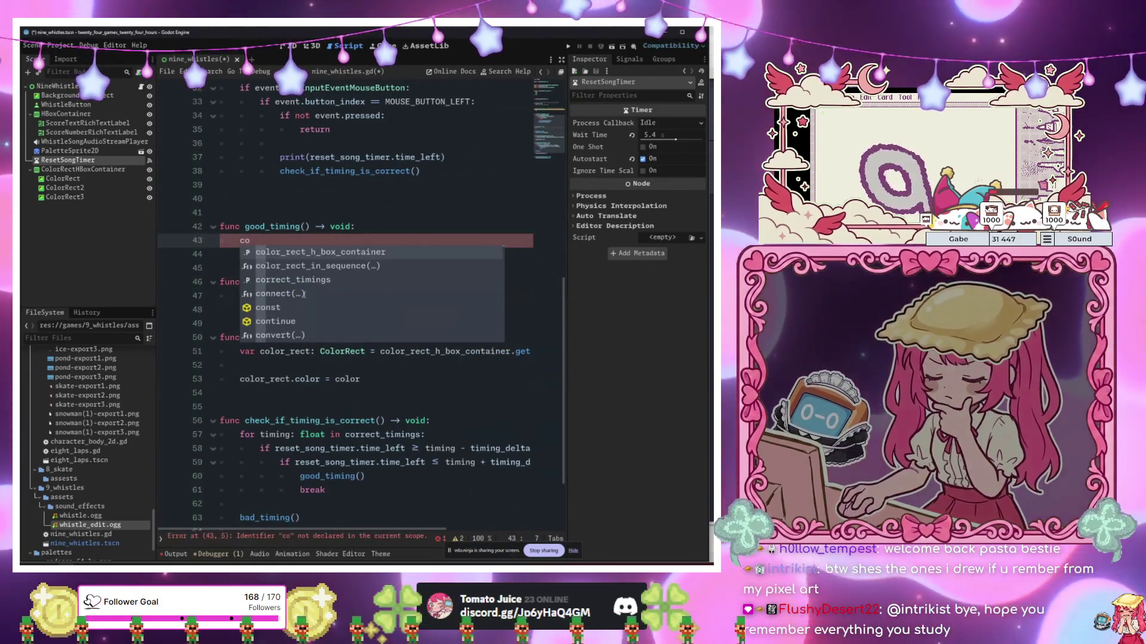
key(Return)
text(Color.G)
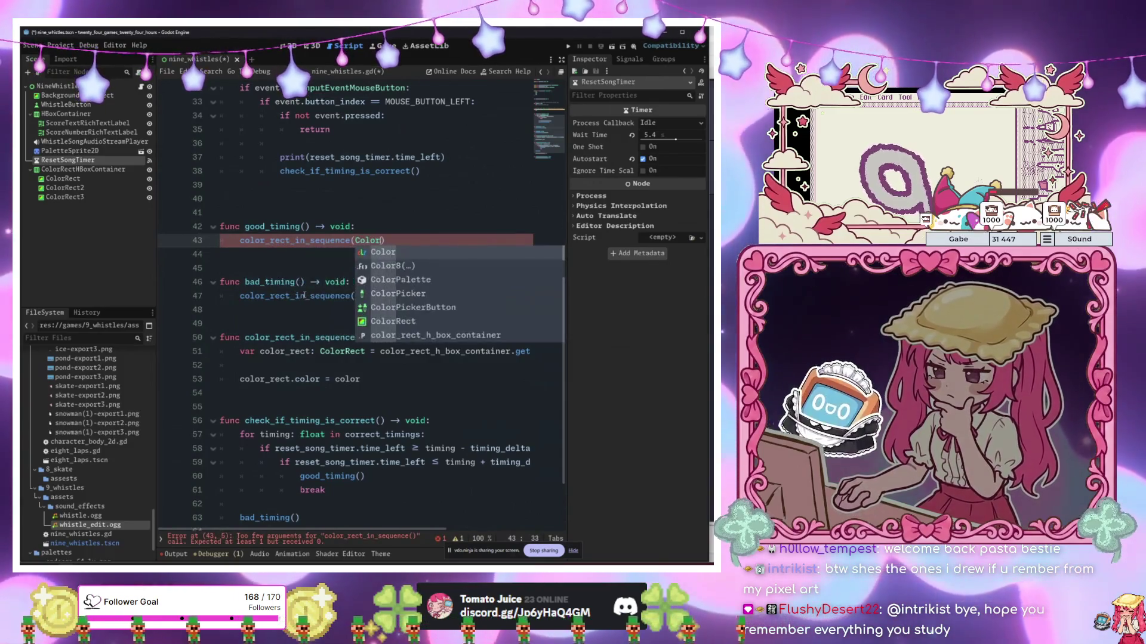
text(R)
key(Return)
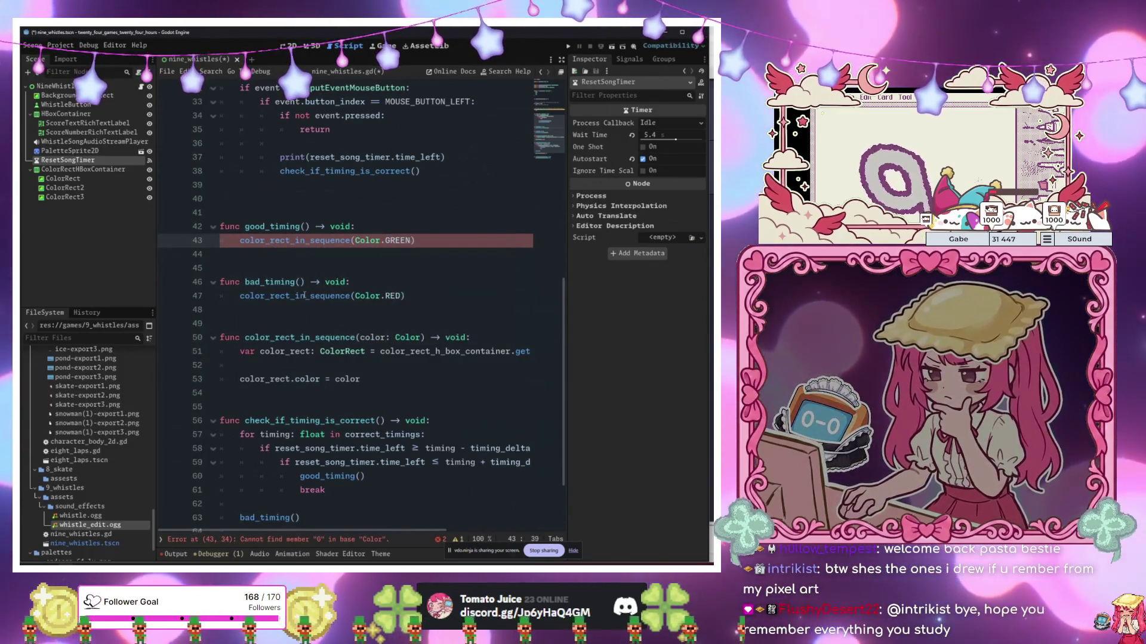
click(292, 258)
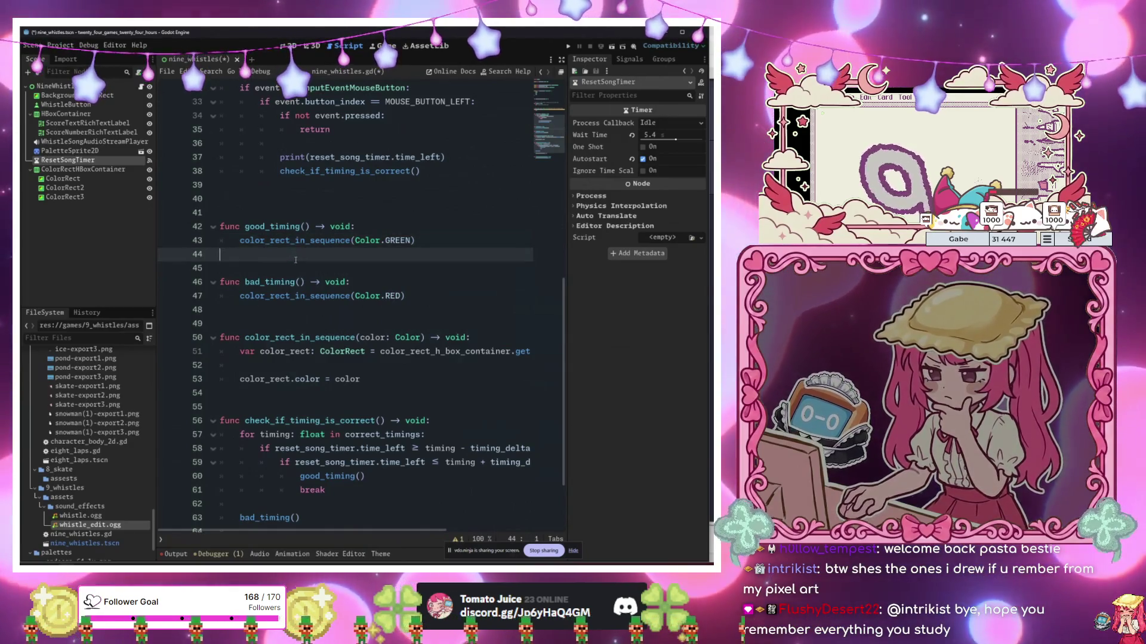
click(333, 282)
key(F6)
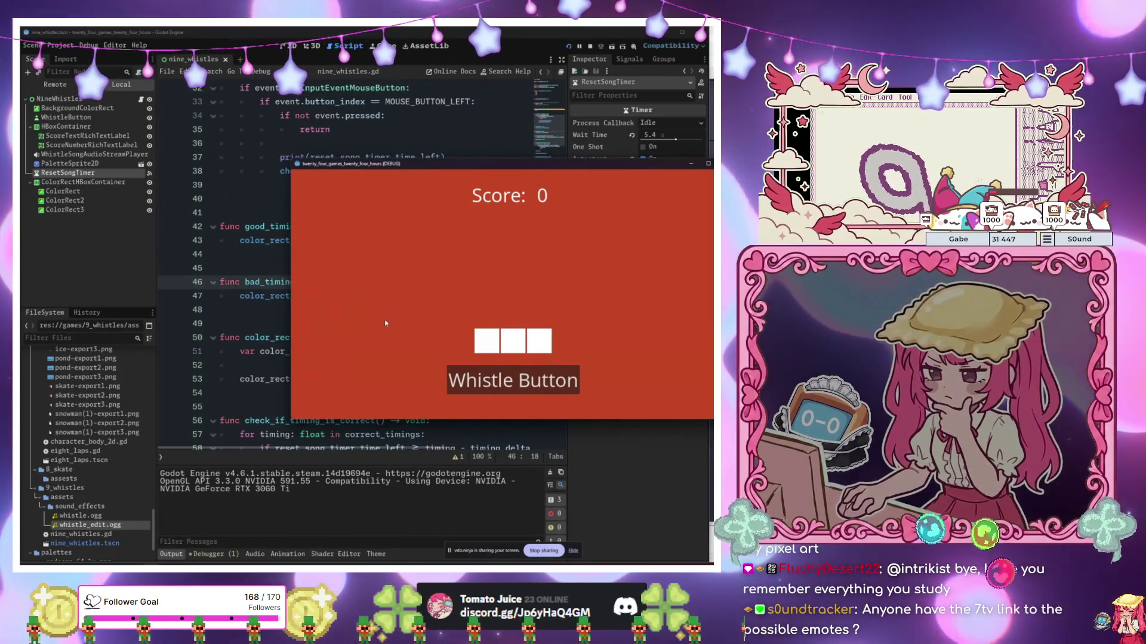
- Press the Whistle Button twice in the running game, then close the game window
click(494, 383)
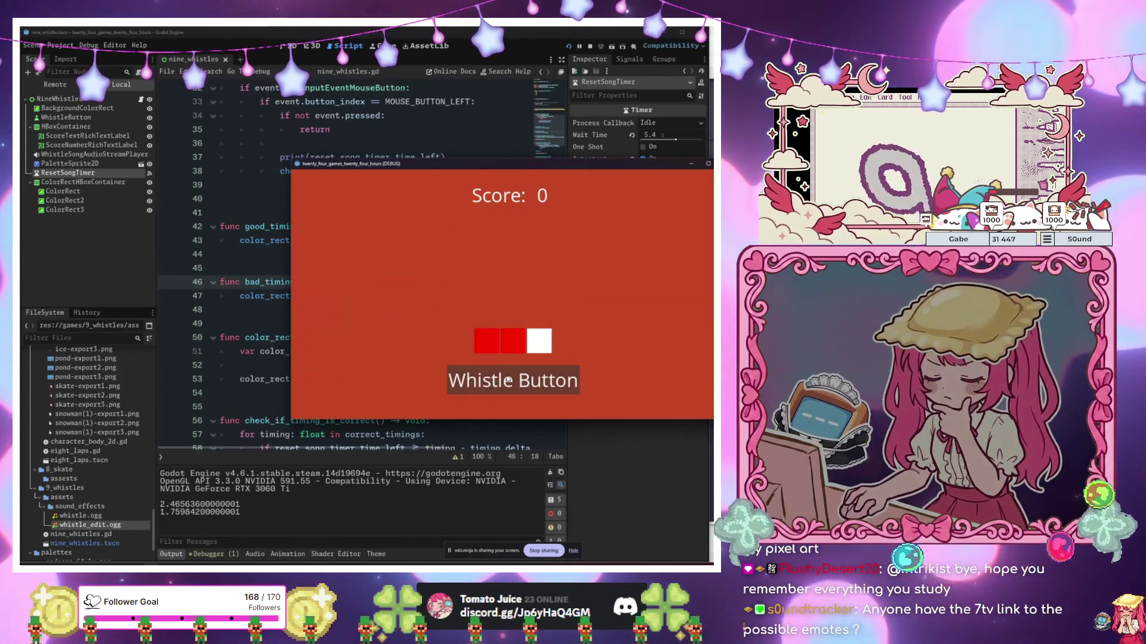
click(495, 380)
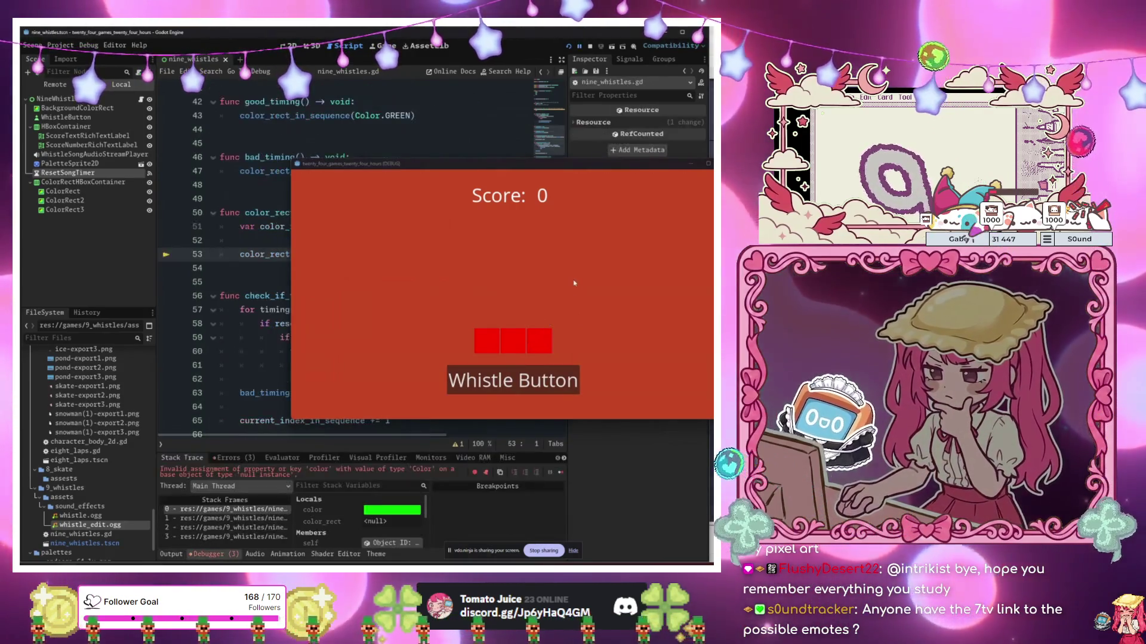
mouse_move(439, 165)
mouse_down()
mouse_move(654, 235)
mouse_move(386, 271)
mouse_move(285, 349)
mouse_move(317, 453)
mouse_move(523, 376)
mouse_move(474, 267)
mouse_move(393, 255)
mouse_up()
click(681, 253)
- Add current_index_in_sequence = 0 below play() in _on_reset_song_timer_timeout
scroll(367, 298, down, 2)
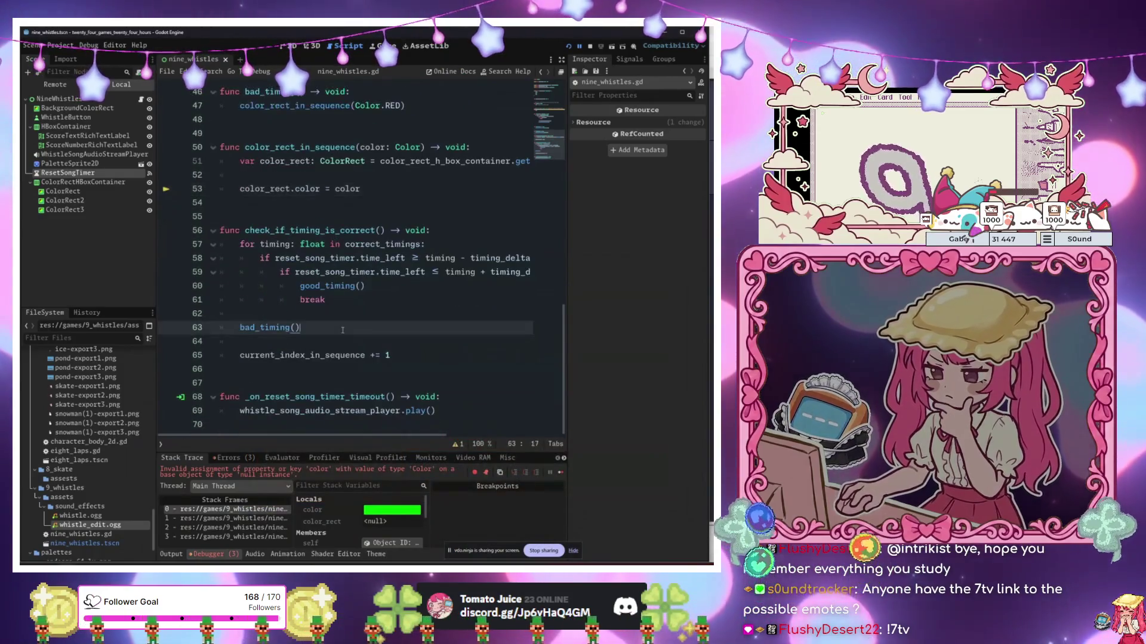
click(348, 355)
click(367, 379)
click(446, 409)
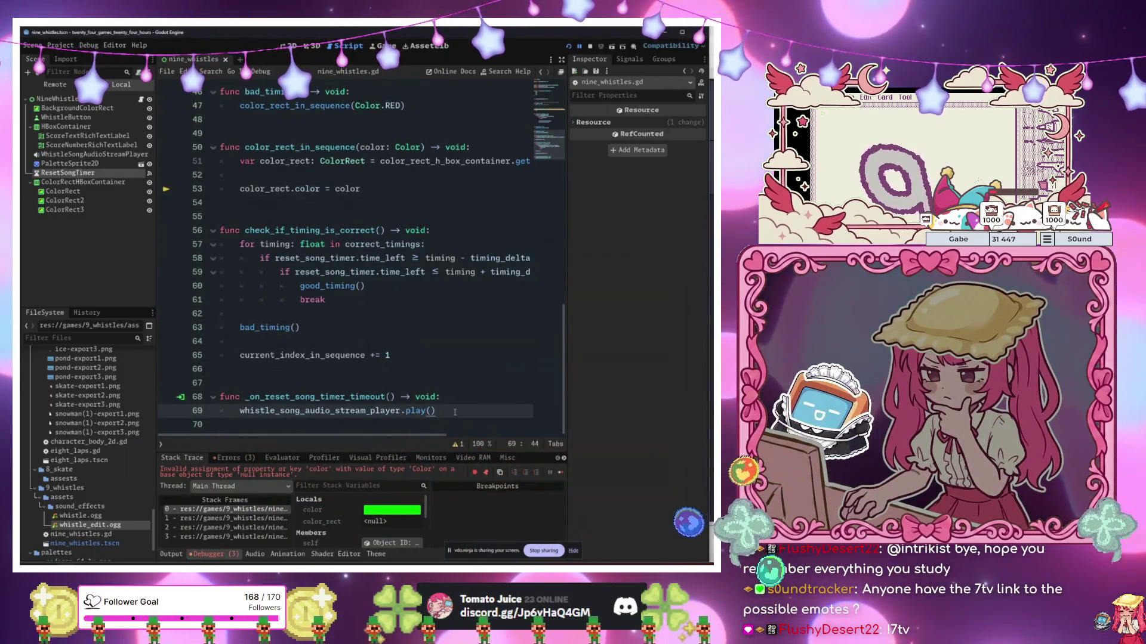
key(Return)
text(cur)
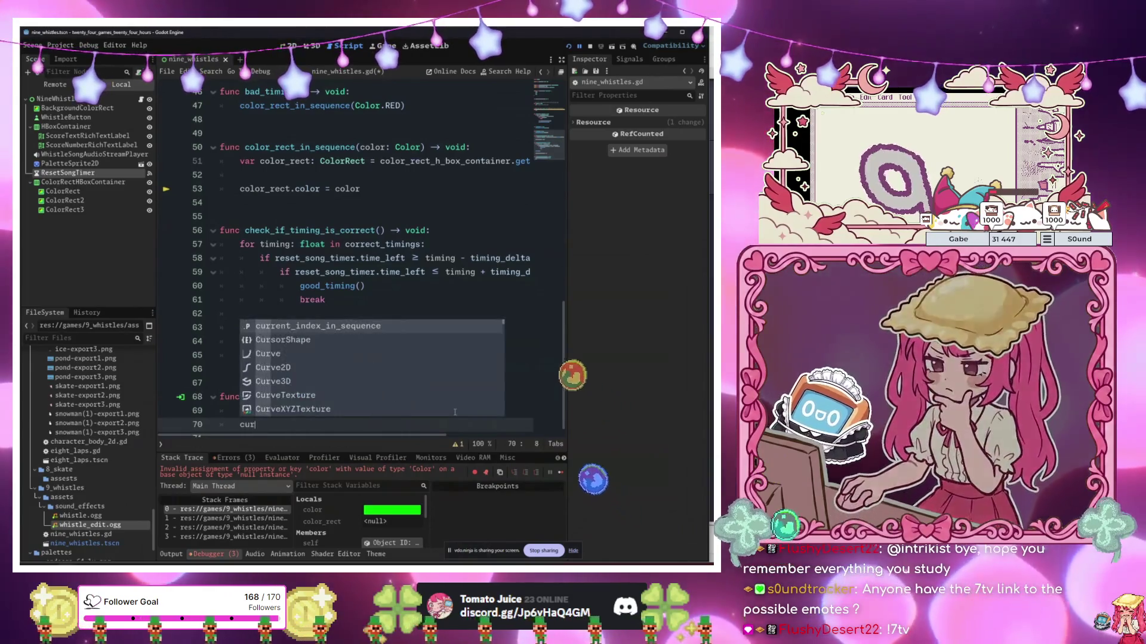
key(Return)
text(=)
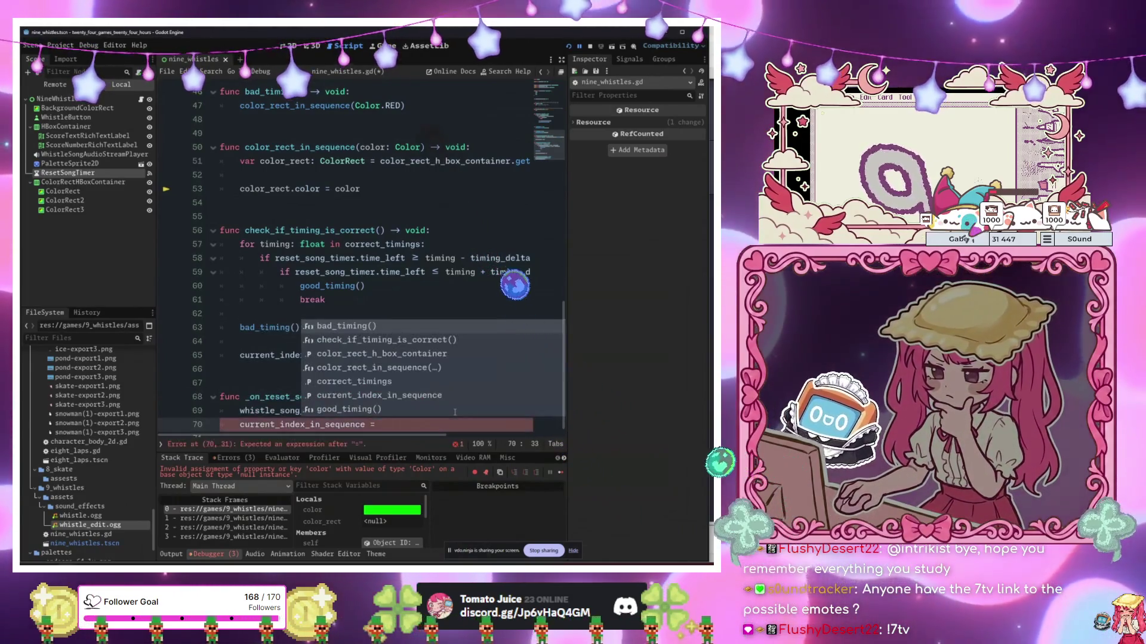
key(Escape)
text(0)
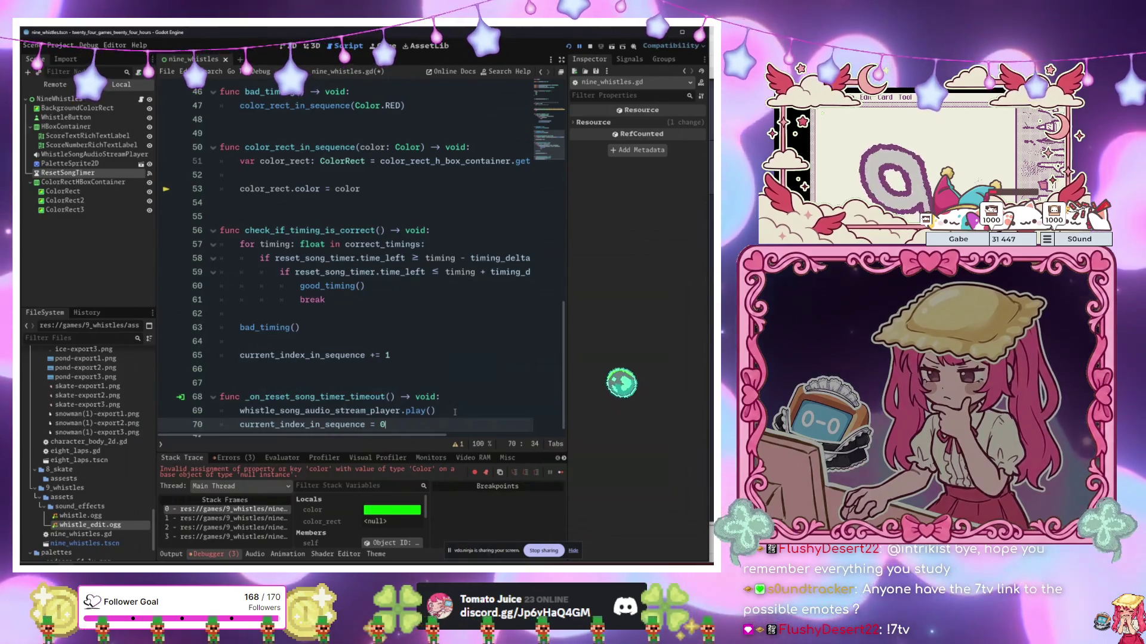
click(339, 304)
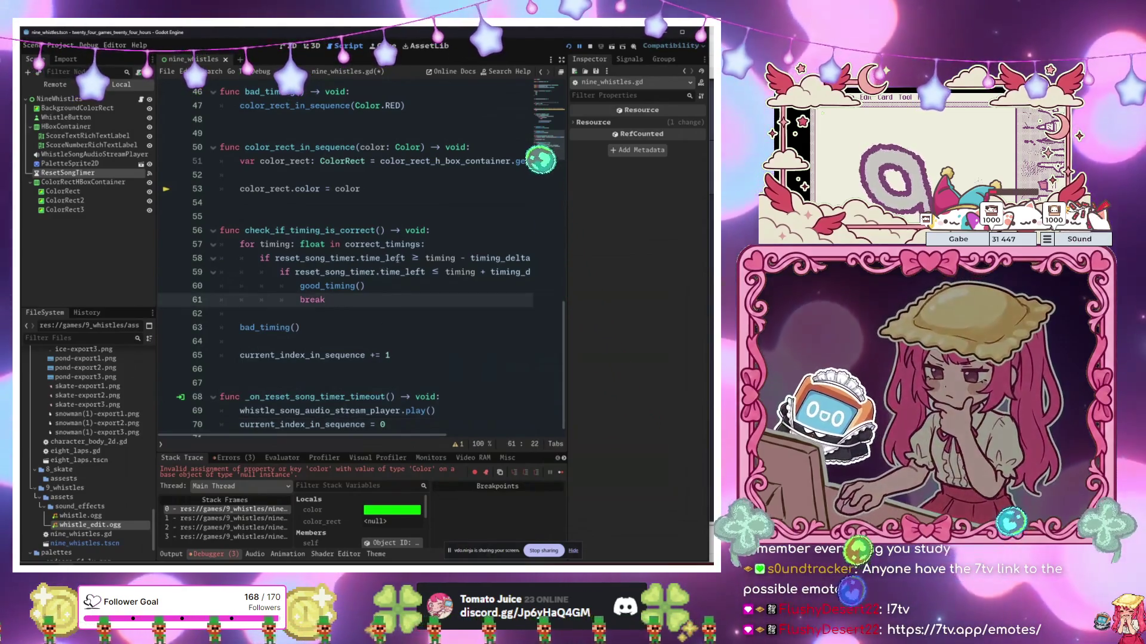
mouse_move(399, 259)
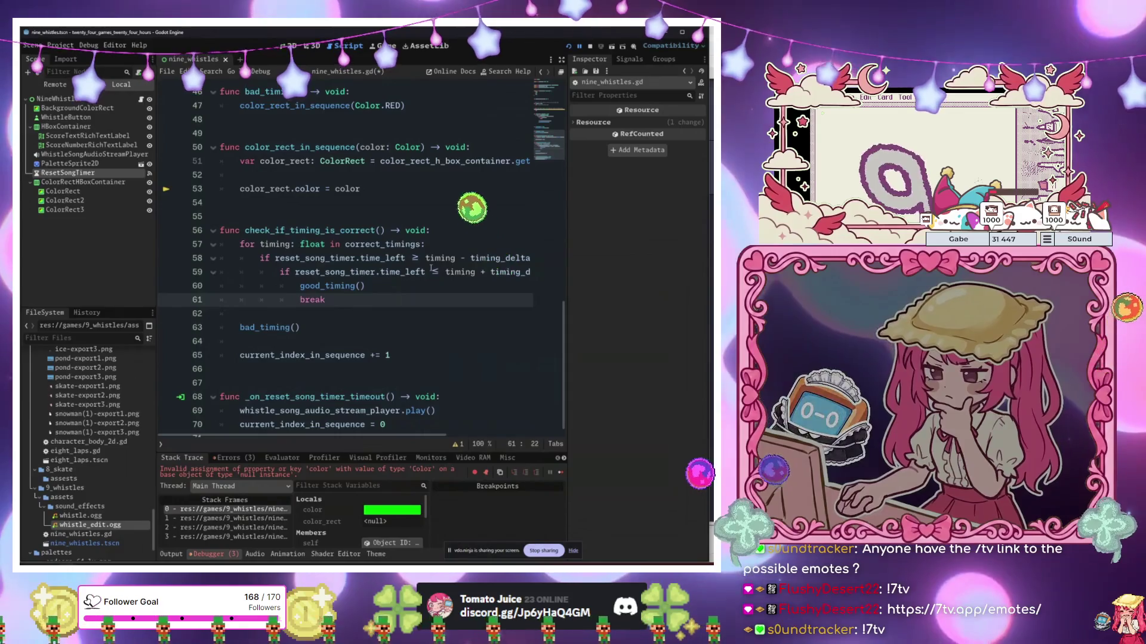
- Review the check_if_timing_is_correct loop around the timing_delta condition
scroll(431, 268, up, 12)
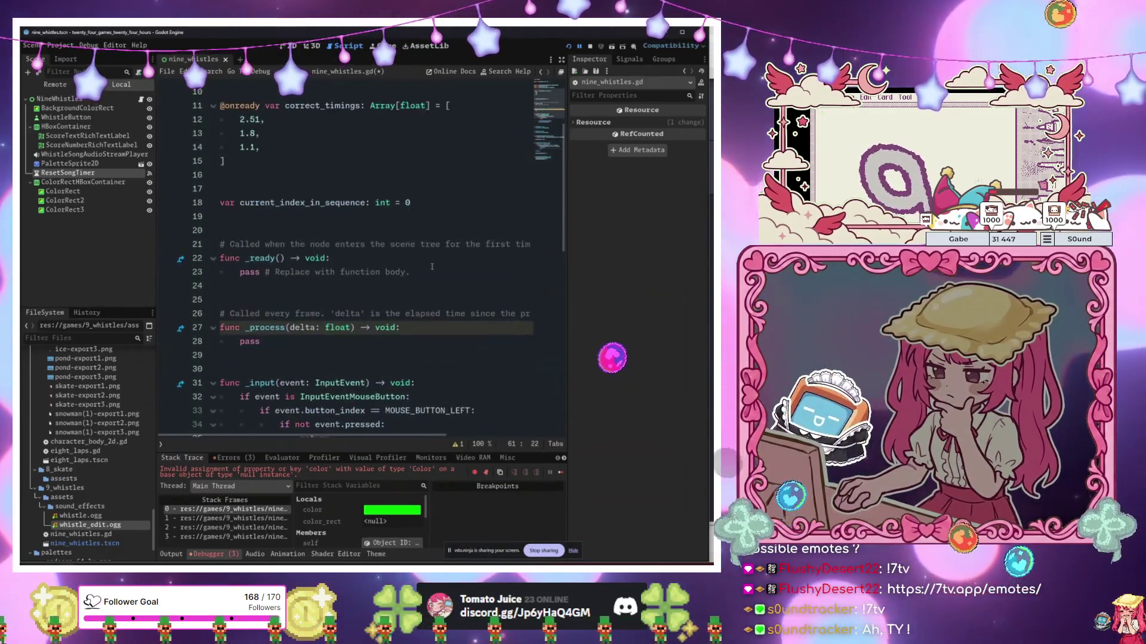
scroll(432, 267, up, 2)
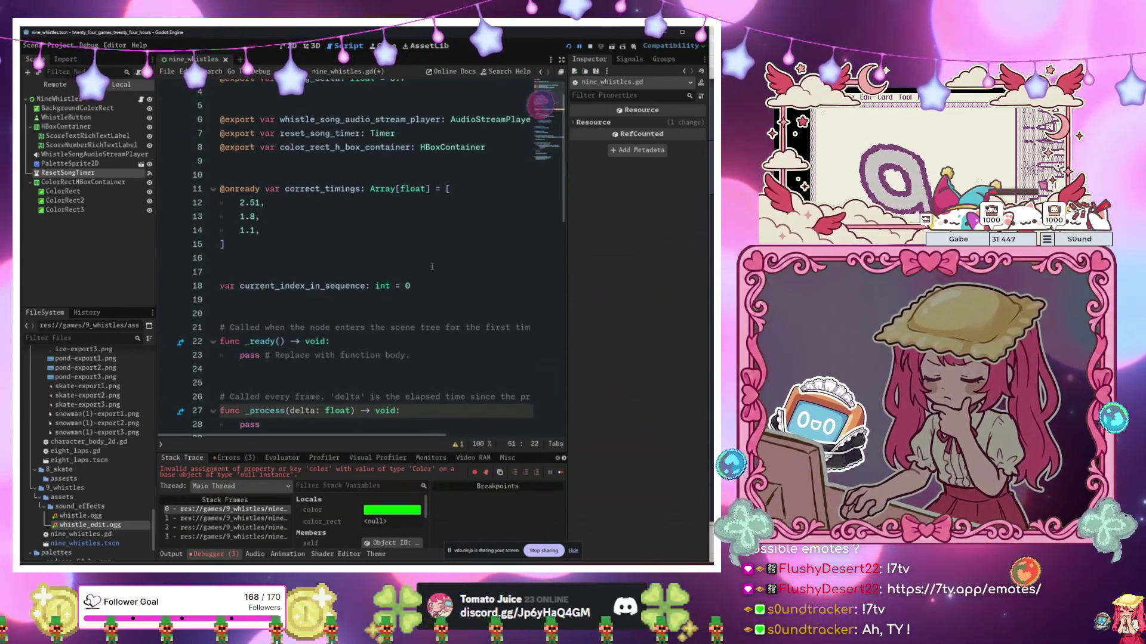
scroll(432, 267, down, 11)
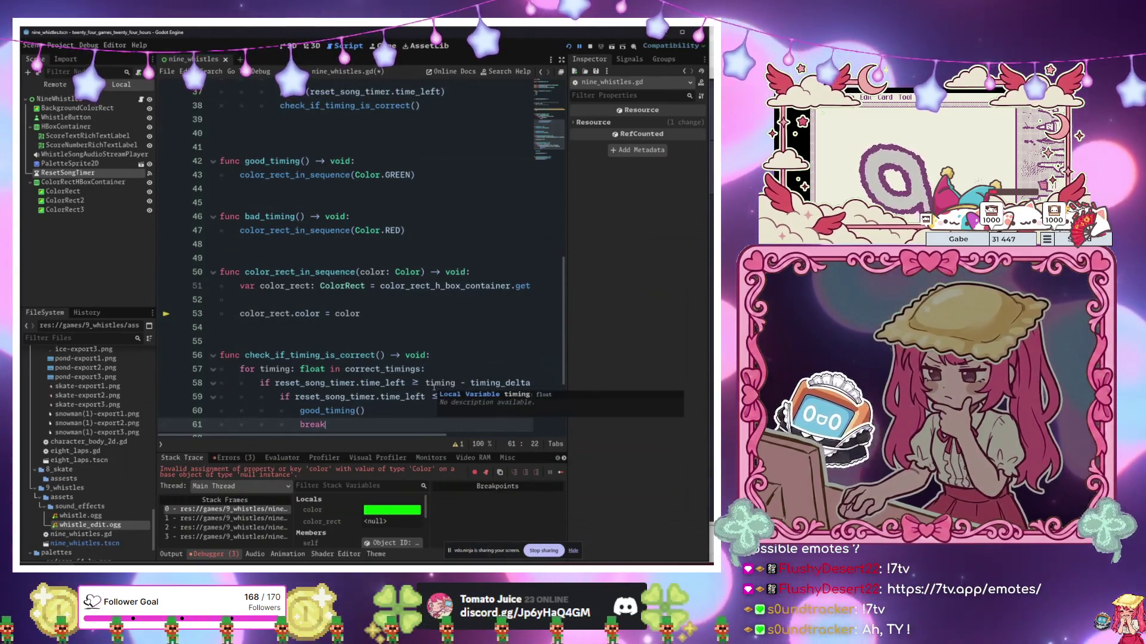
scroll(434, 387, up, 12)
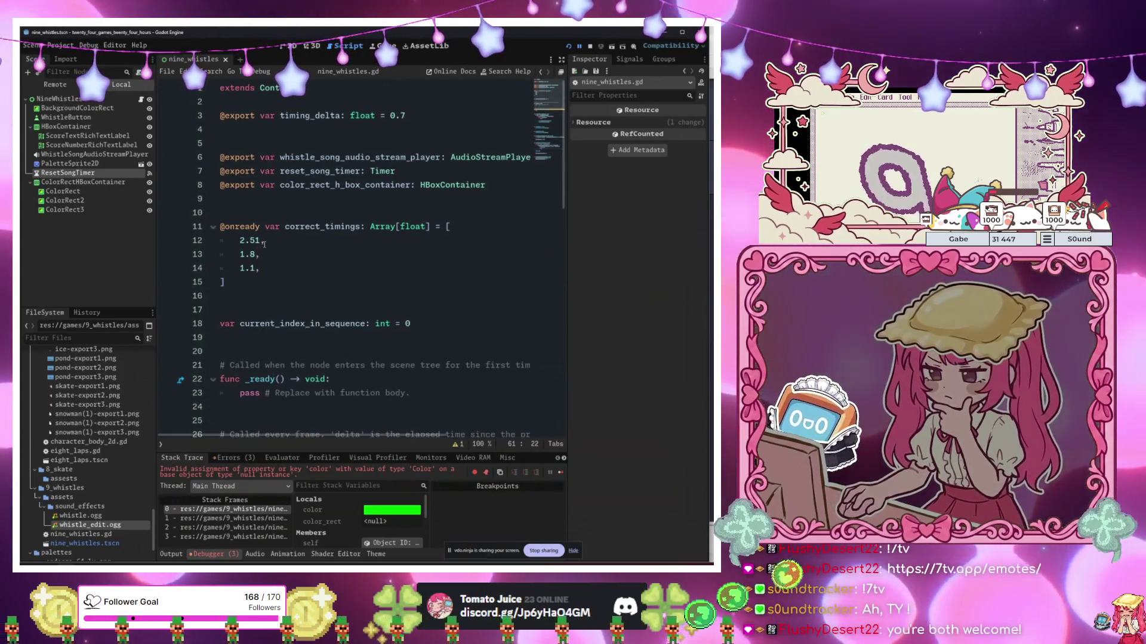
scroll(422, 360, down, 7)
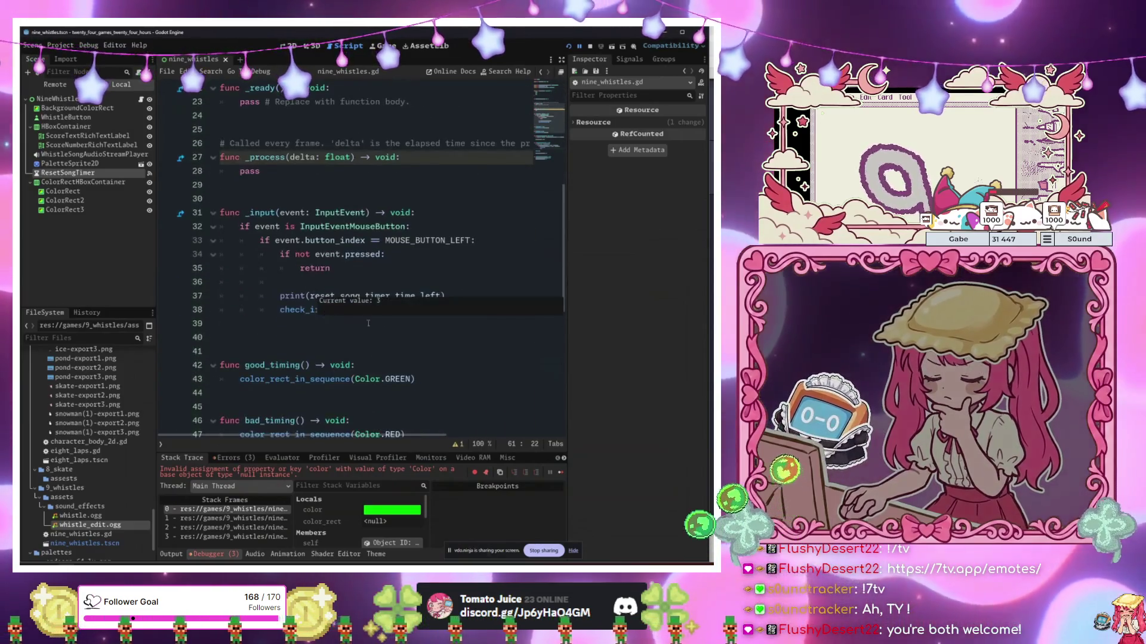
click(422, 361)
scroll(421, 360, down, 4)
scroll(422, 361, up, 1)
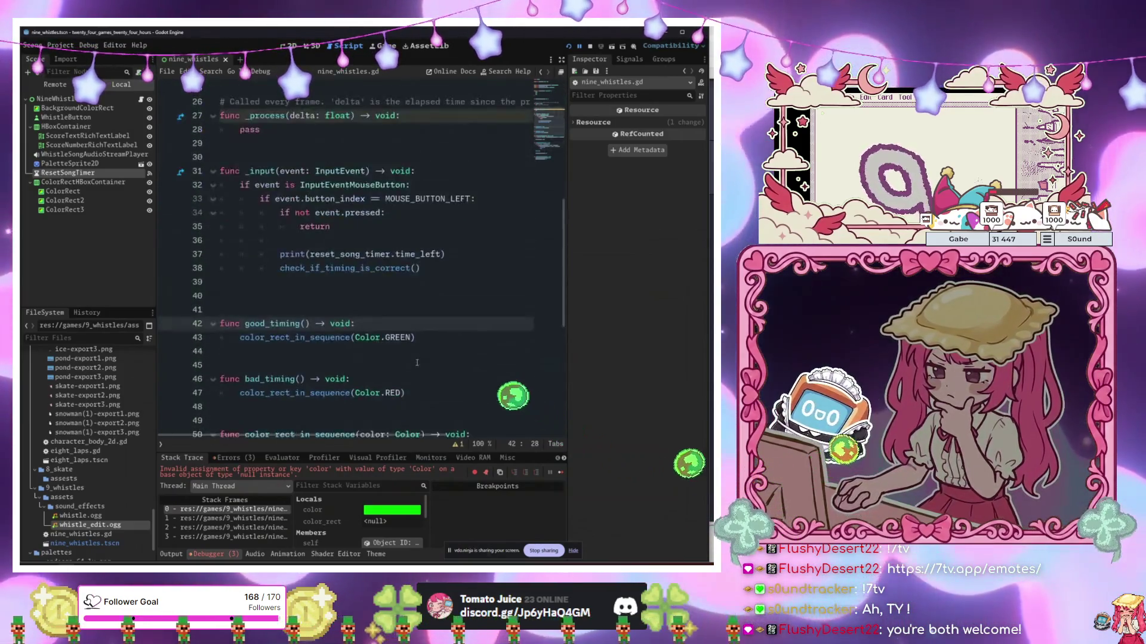
scroll(414, 360, down, 3)
scroll(415, 360, down, 2)
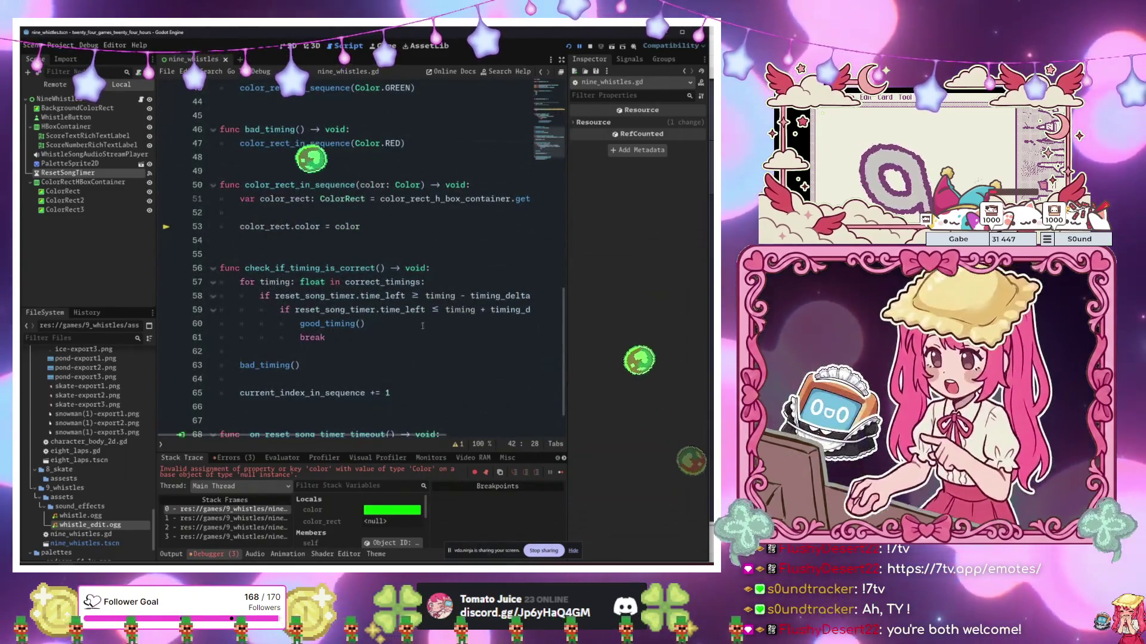
drag(459, 310, 525, 309)
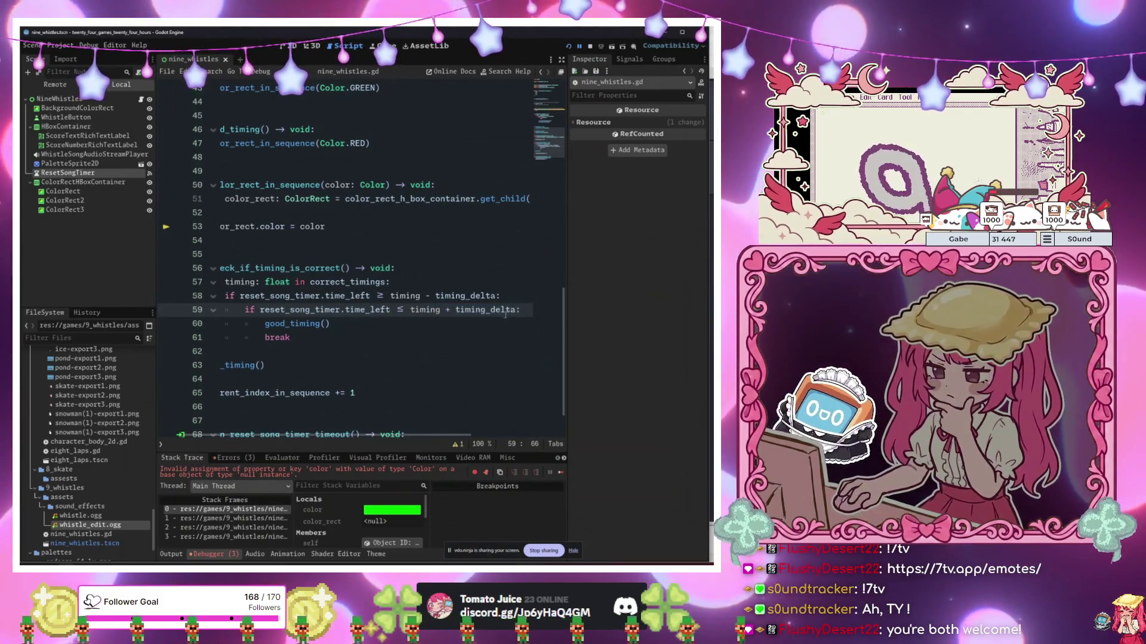
drag(306, 324, 129, 320)
- Hide the debugger panel and move to the start of the bad_timing() line after the loop
click(386, 429)
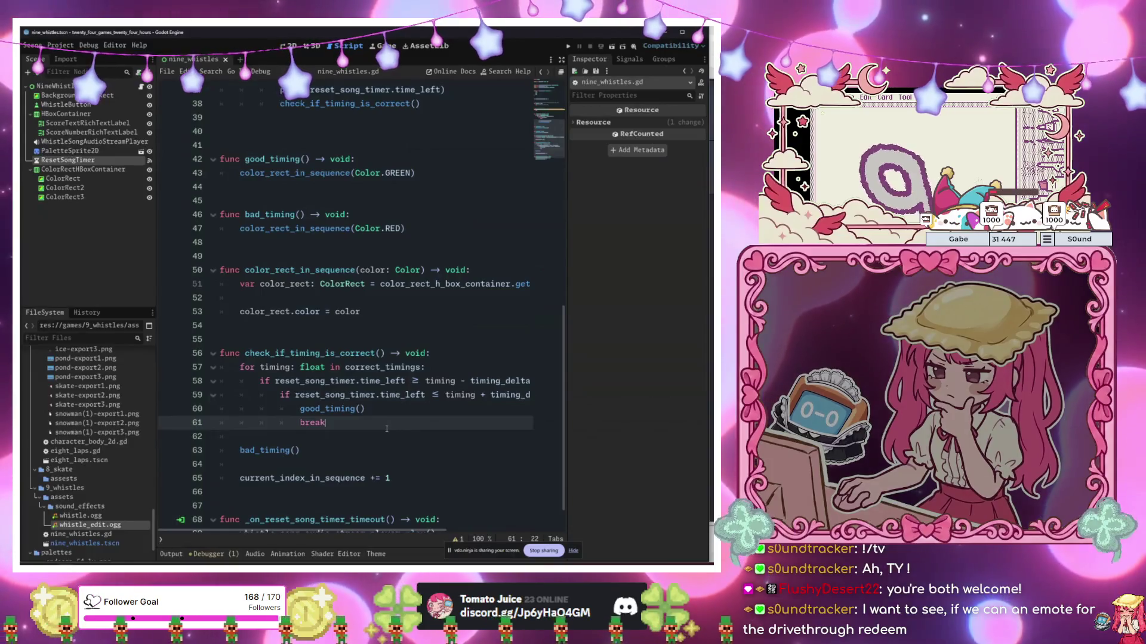
click(322, 444)
click(329, 461)
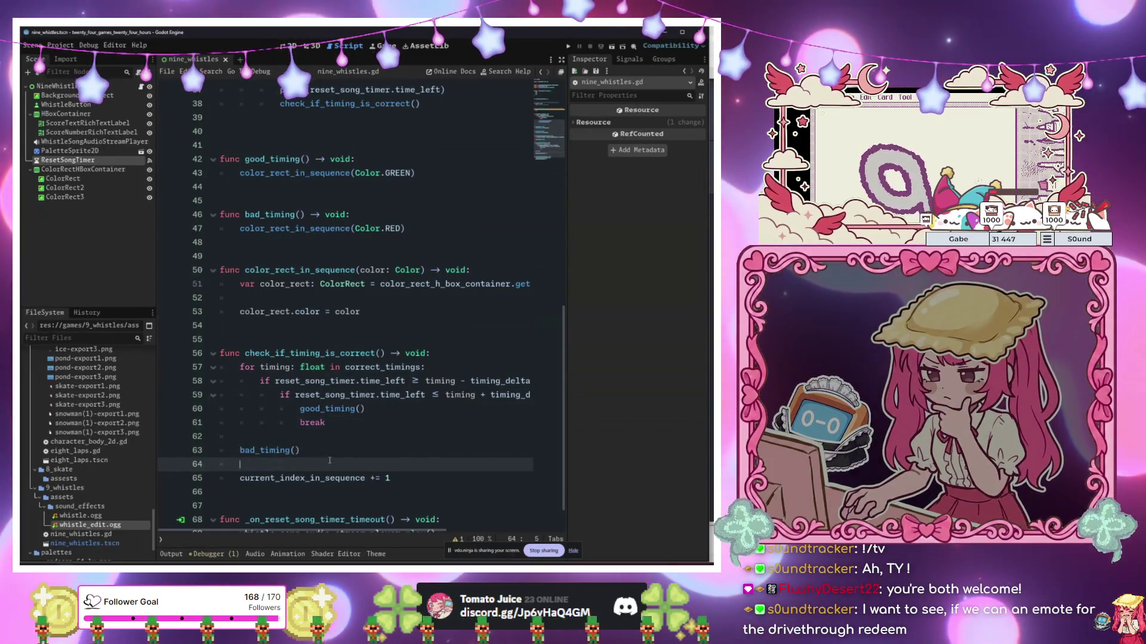
click(334, 408)
click(325, 423)
click(302, 448)
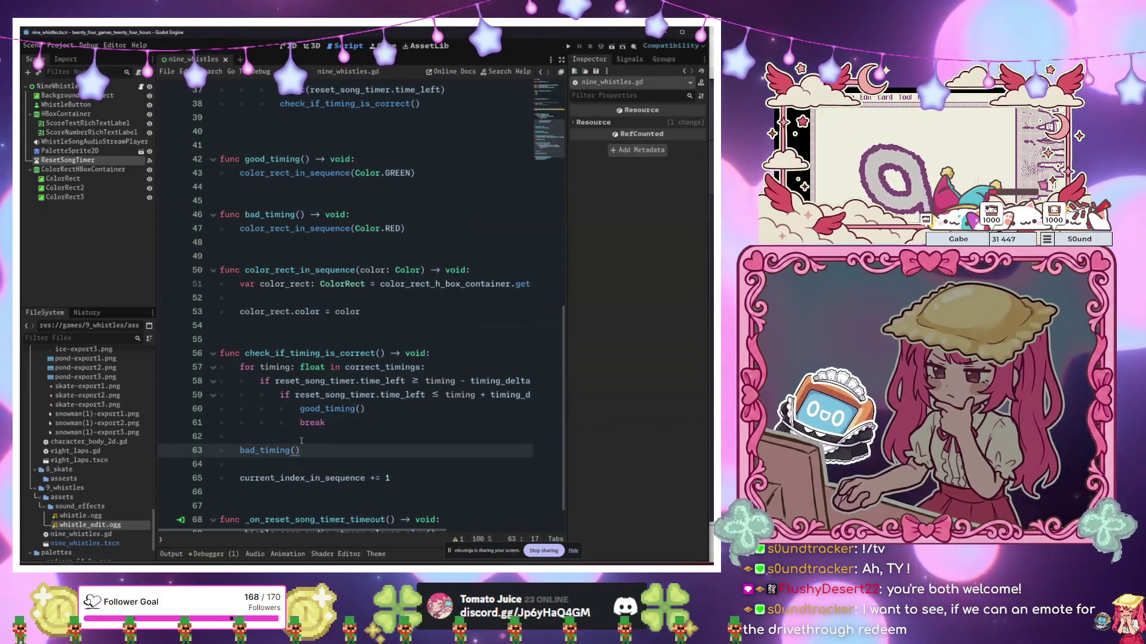
click(233, 452)
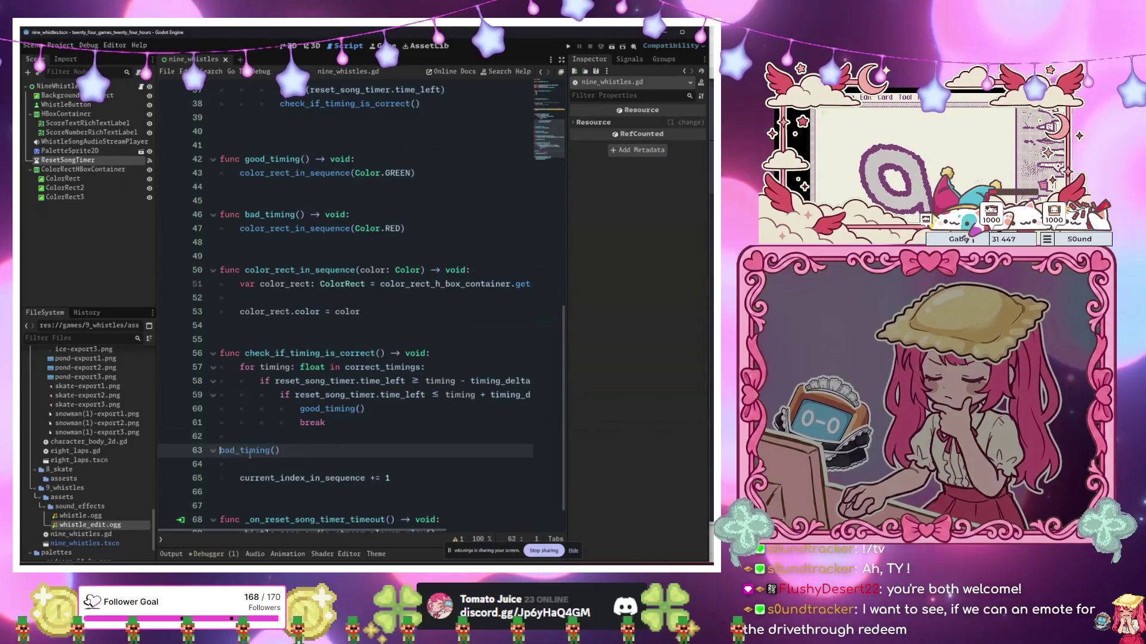
- Move the existing bad_timing() call under a new else: branch
key(BackSpace)
text(else:)
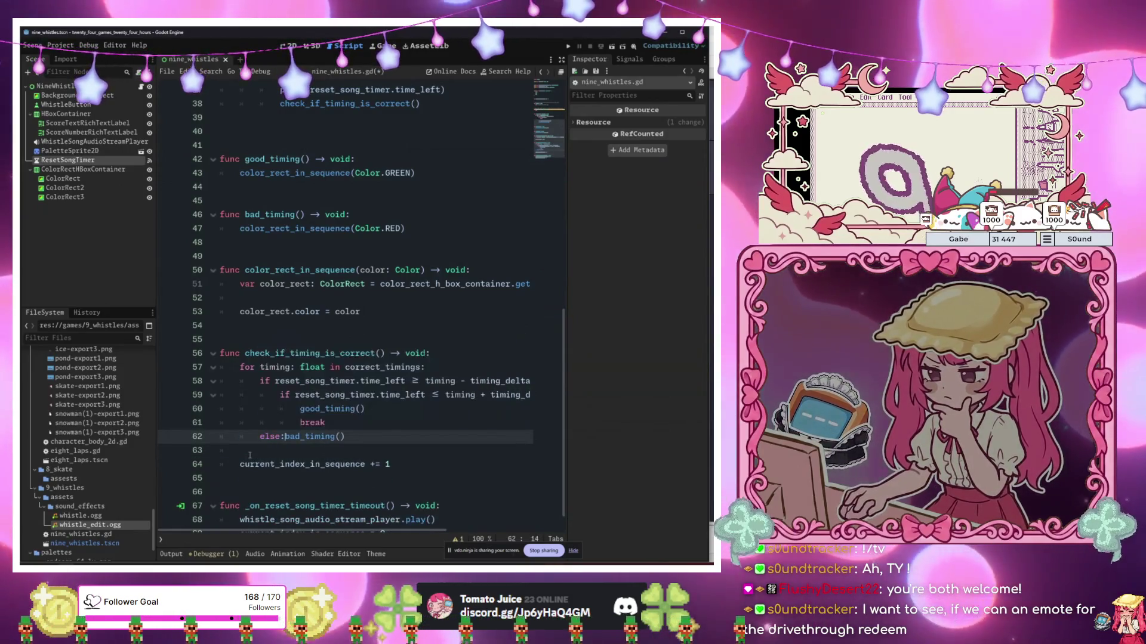
key(Return)
key(Up)
key(Up)
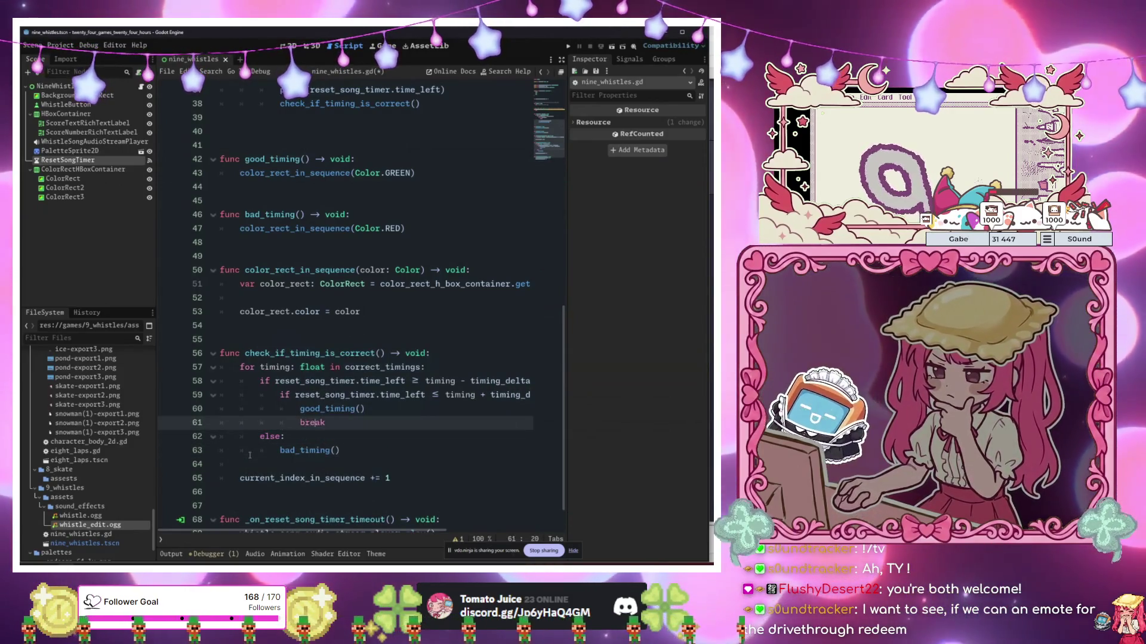
- Add an inner else: branch calling bad_timing() below break, then save and run the game
key(Return)
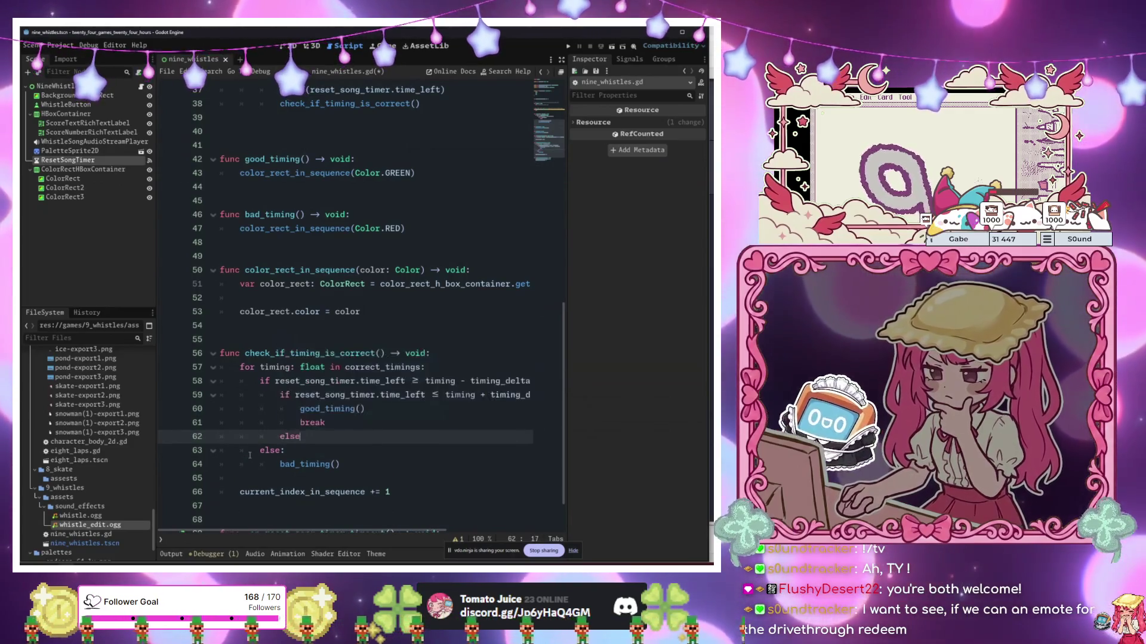
key(Return)
key(BackSpace)
key(BackSpace)
key(BackSpace)
key(BackSpace)
text(:)
key(Return)
text(bad)
key(Return)
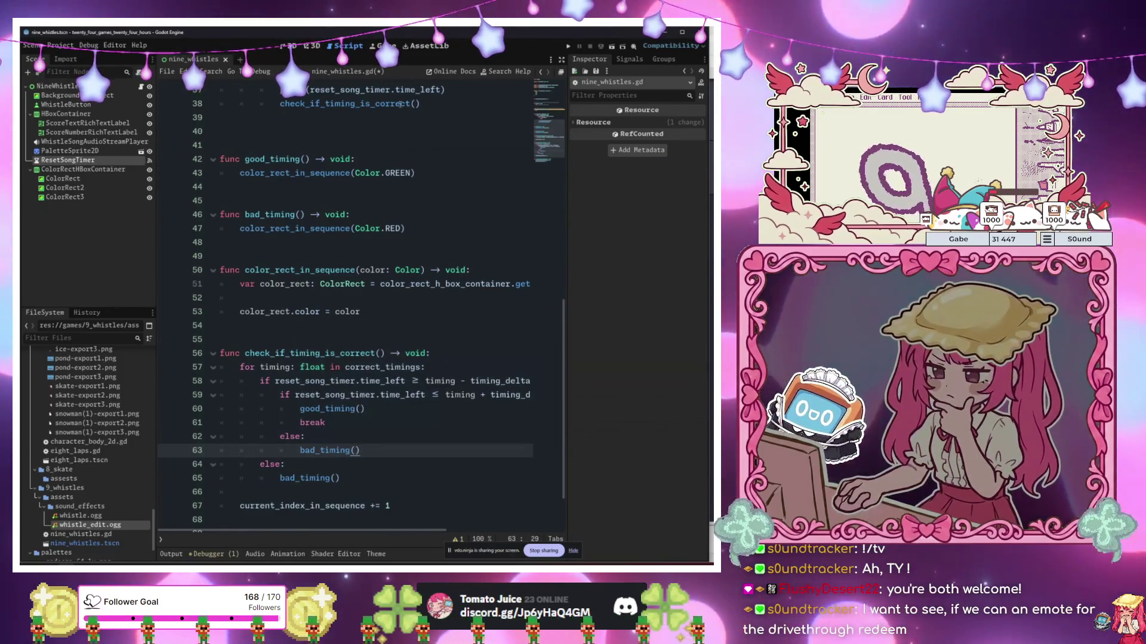
key(F6)
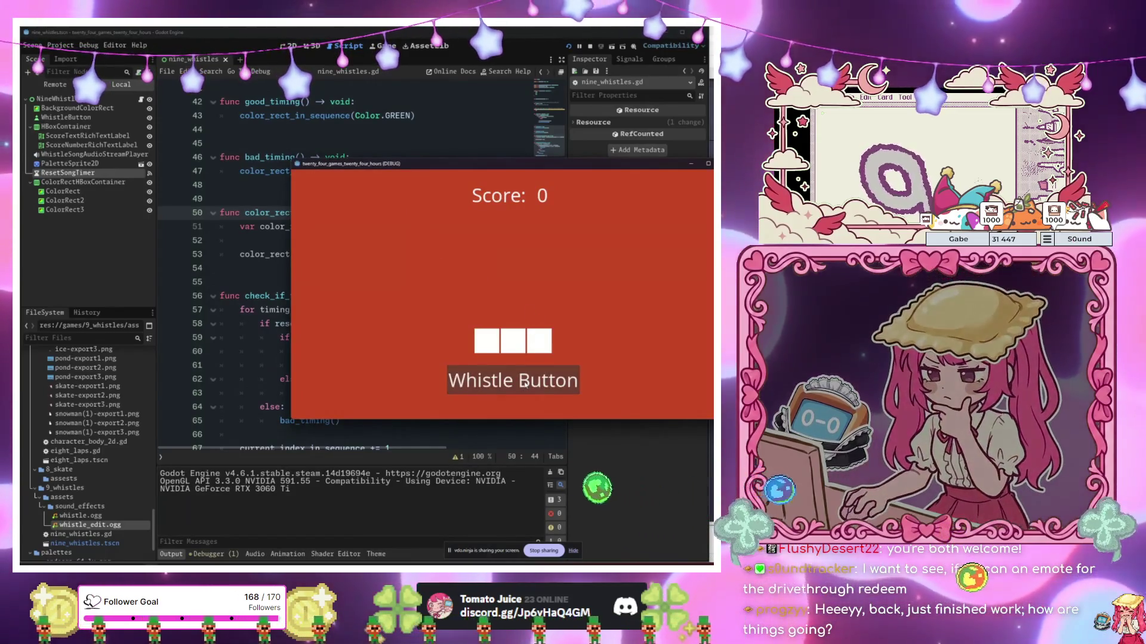
- Whistle on the three beats and keep pressing past the third square until the runtime error appears
click(525, 385)
click(525, 385)
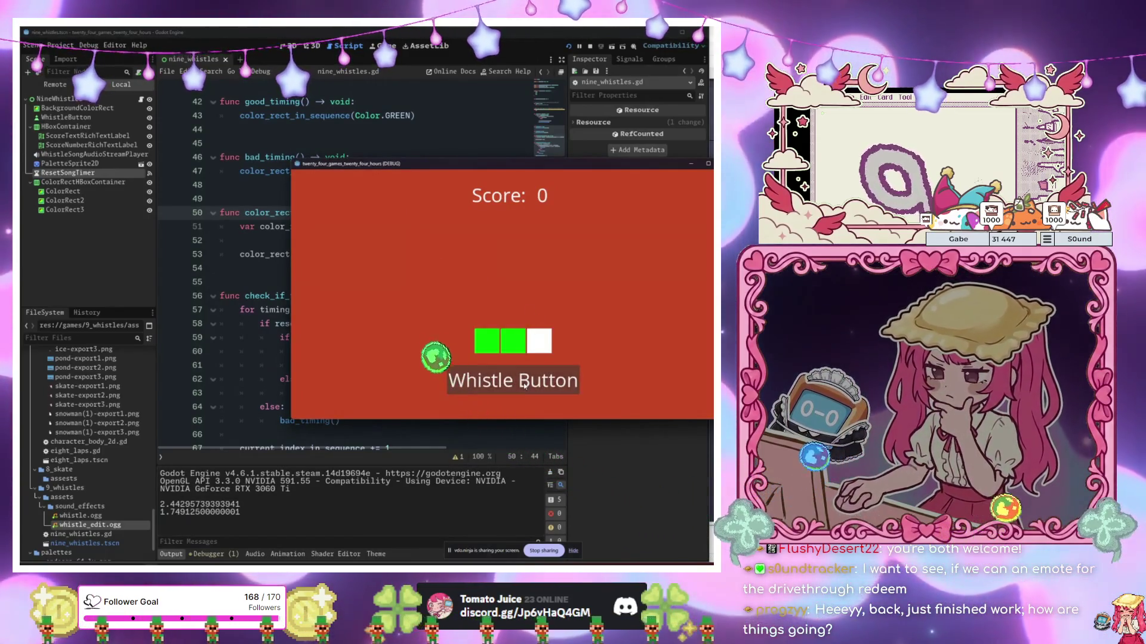
click(526, 385)
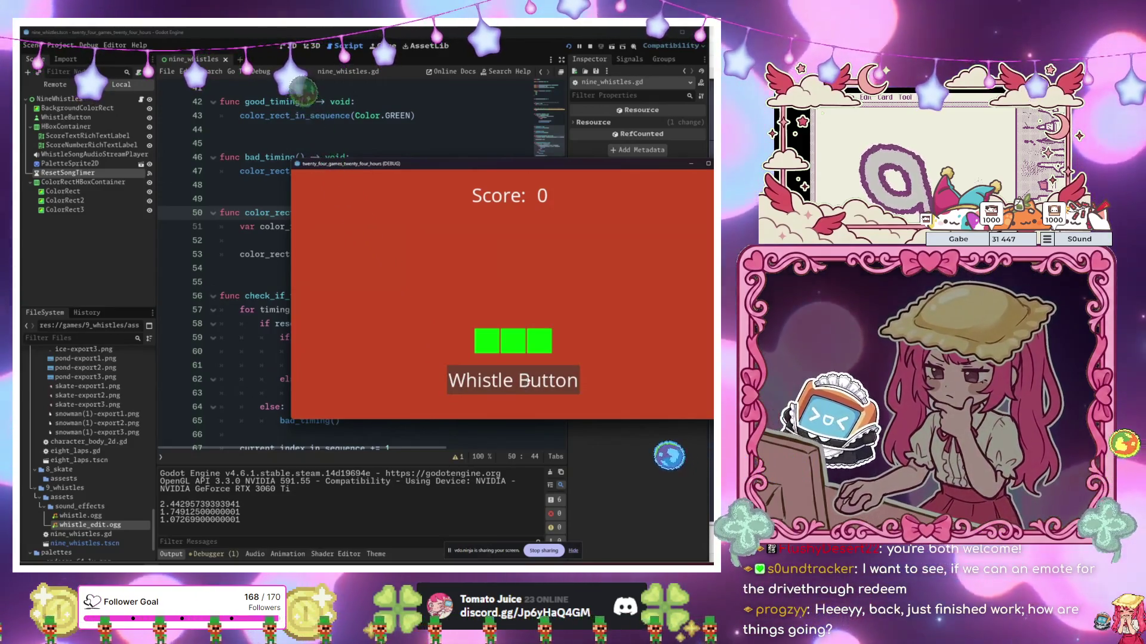
click(517, 384)
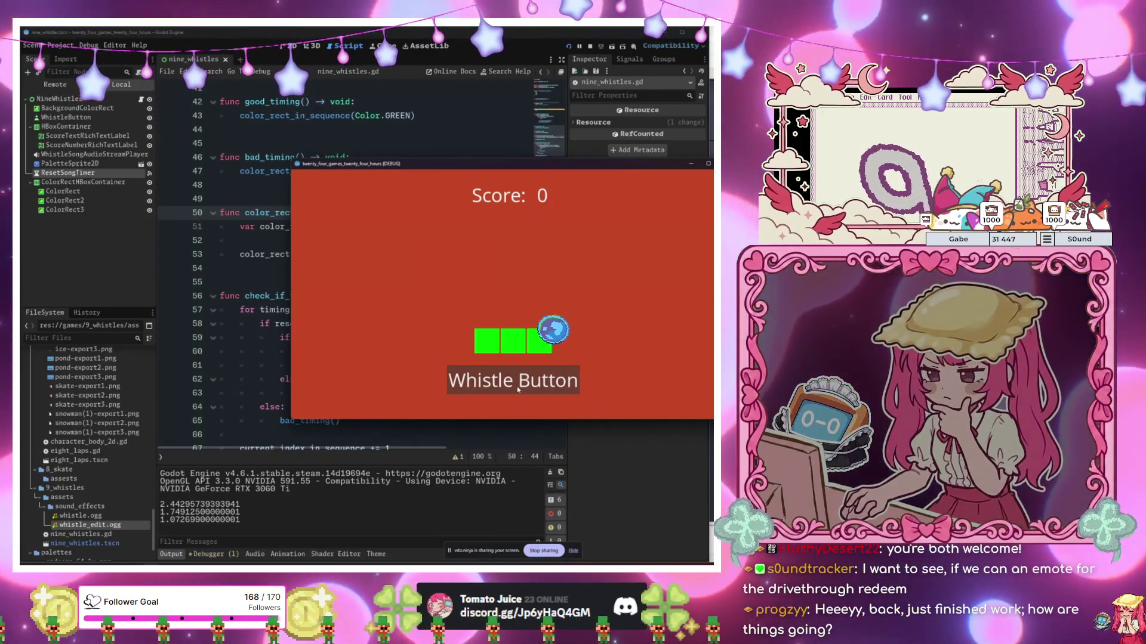
click(518, 385)
click(517, 385)
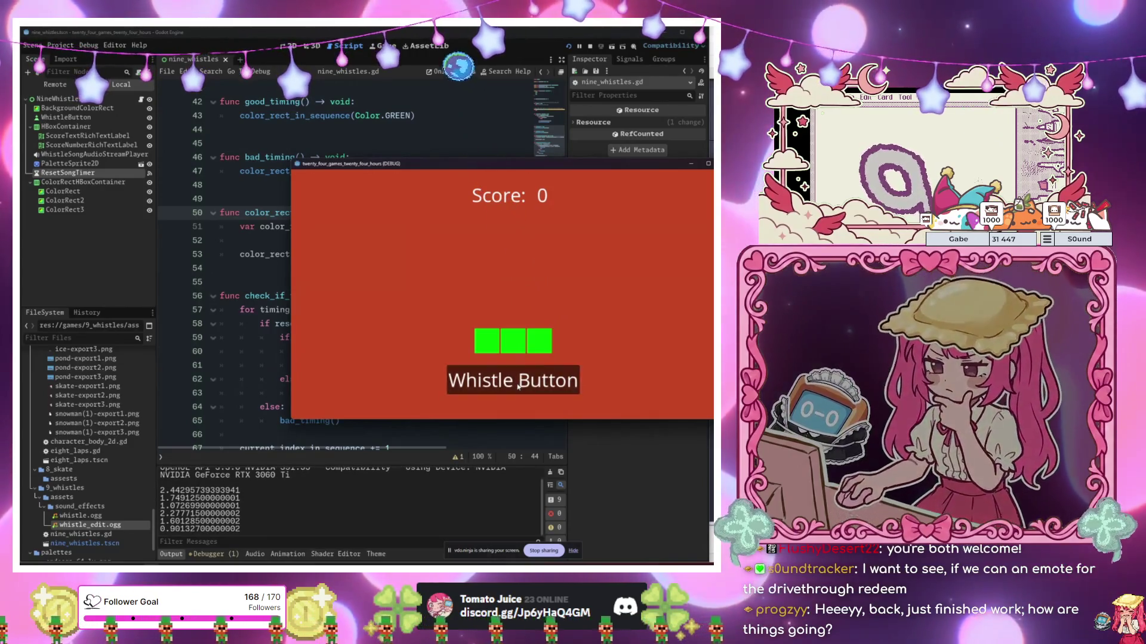
key(space)
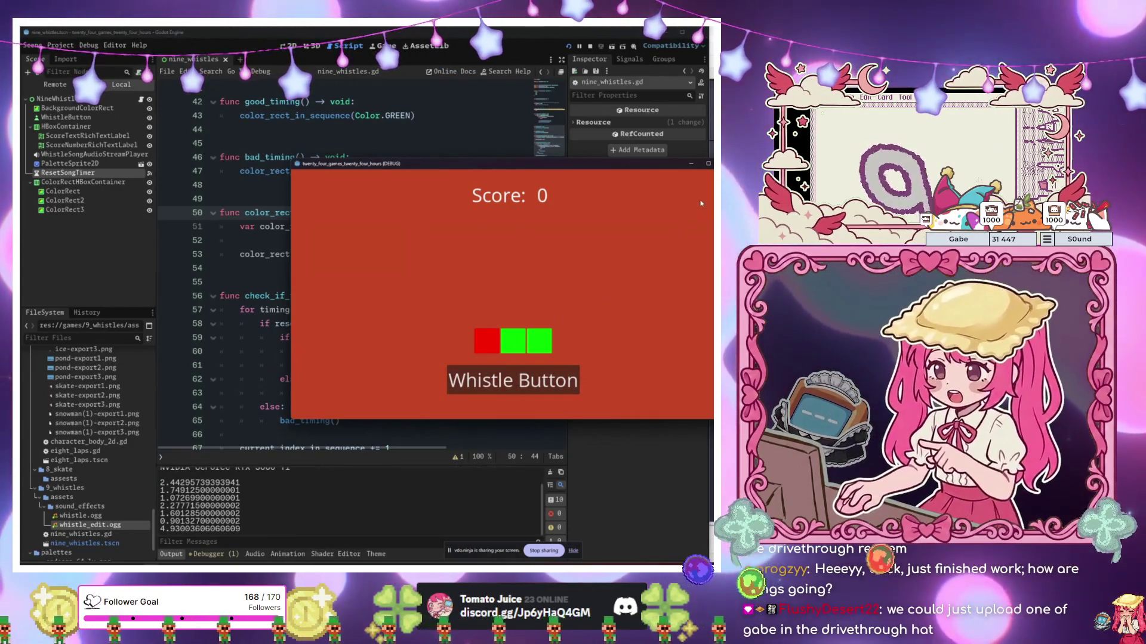
click(494, 385)
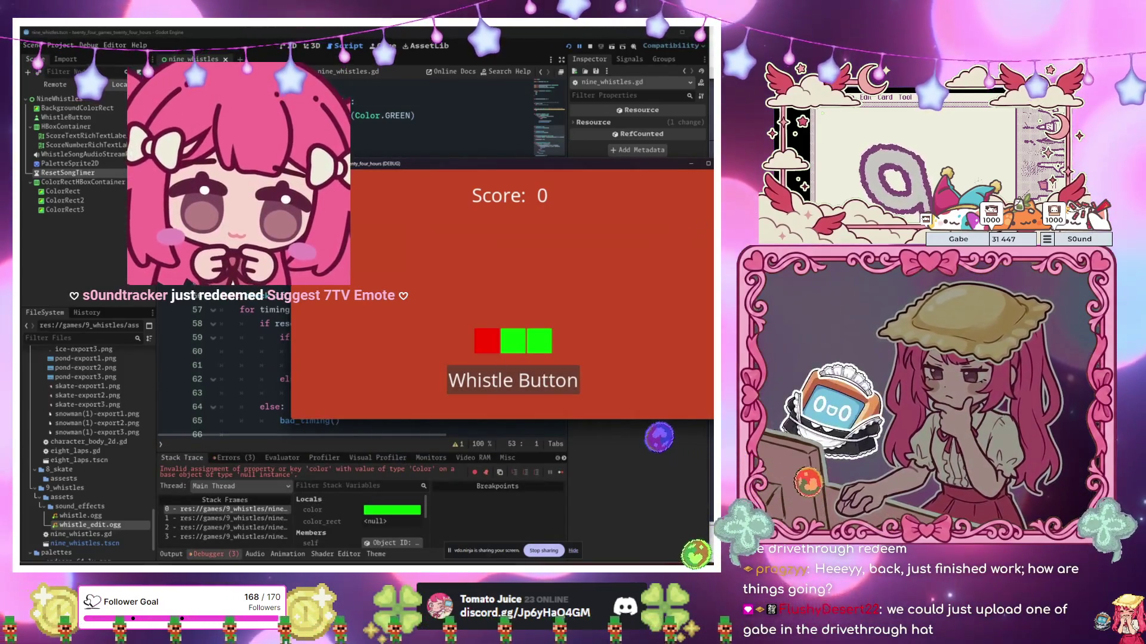
- Restart the game with F8 and whistle again, leaving the squares red, red, green
key(F8)
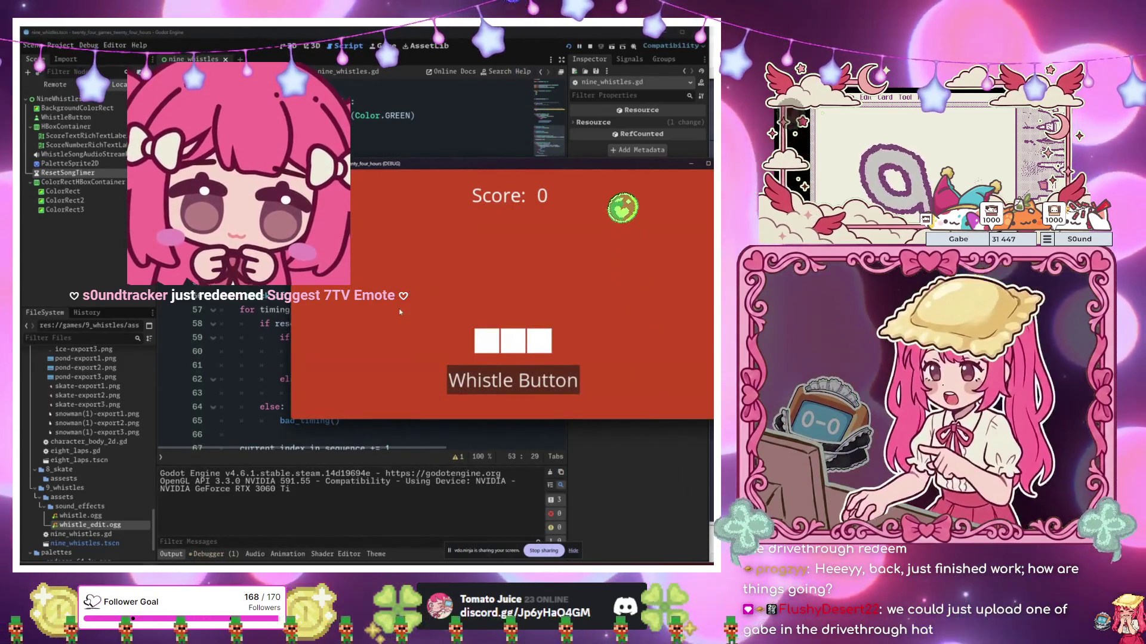
click(494, 382)
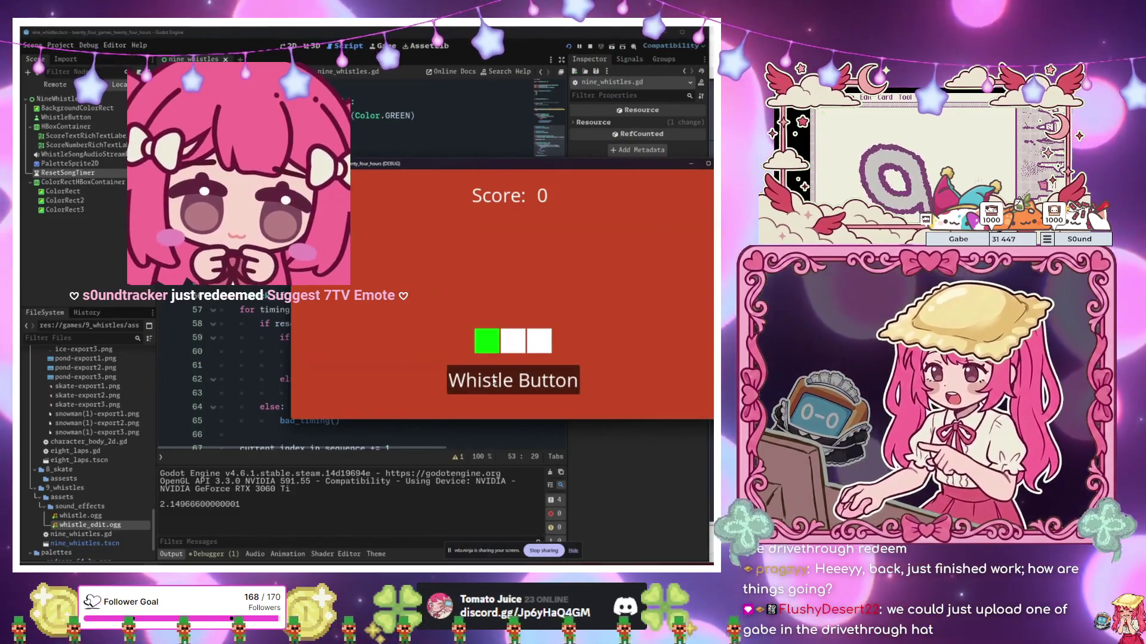
click(494, 382)
click(494, 382)
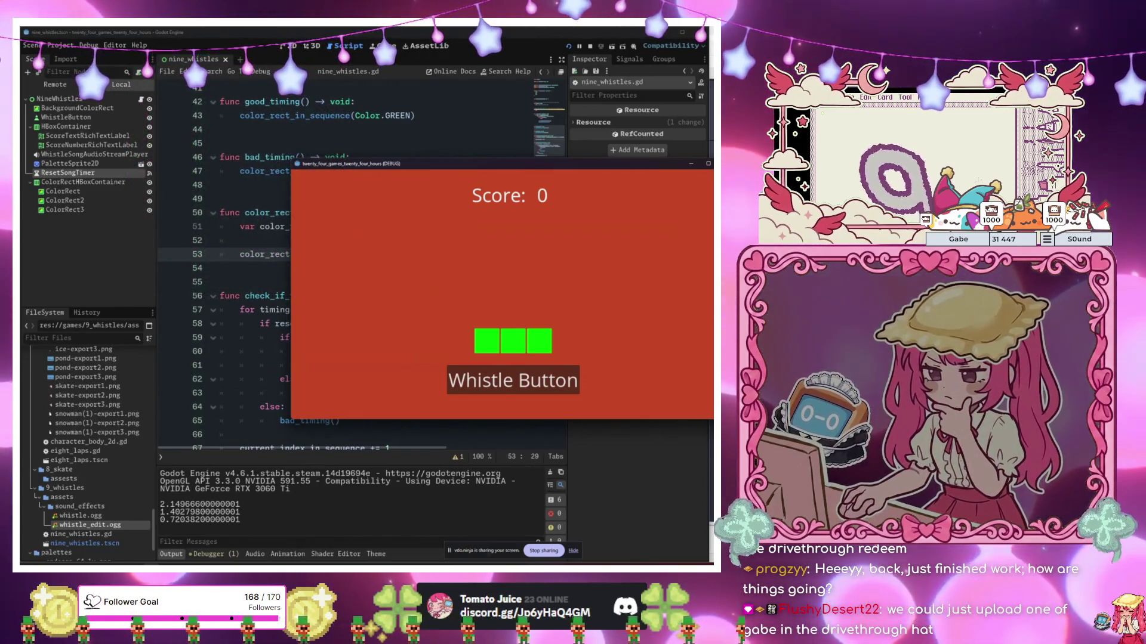
click(520, 391)
click(523, 391)
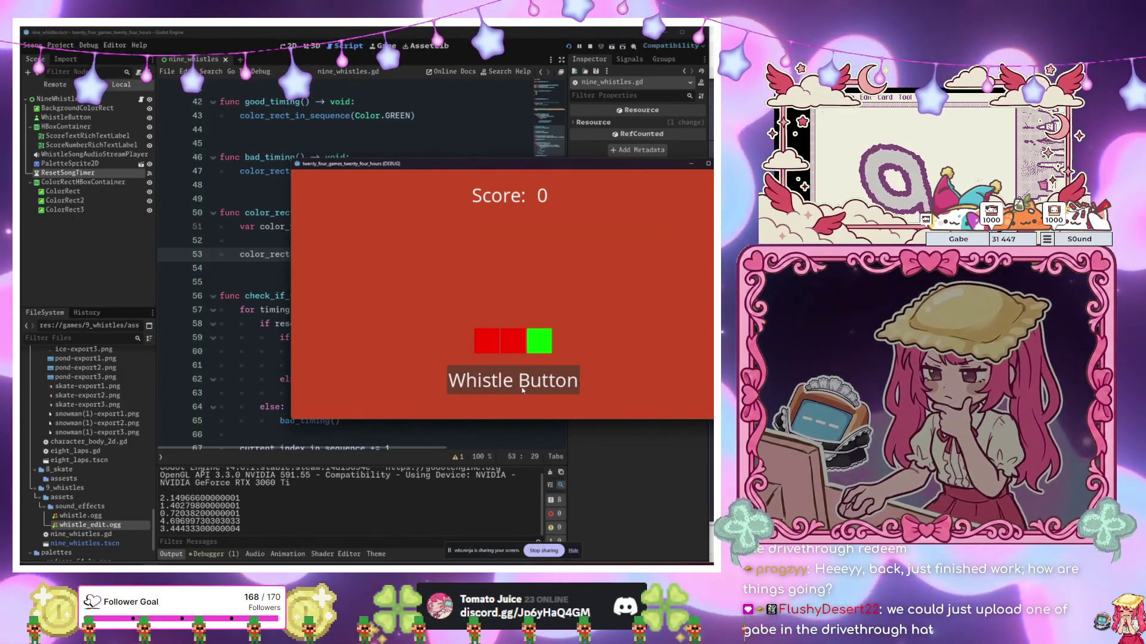
click(523, 391)
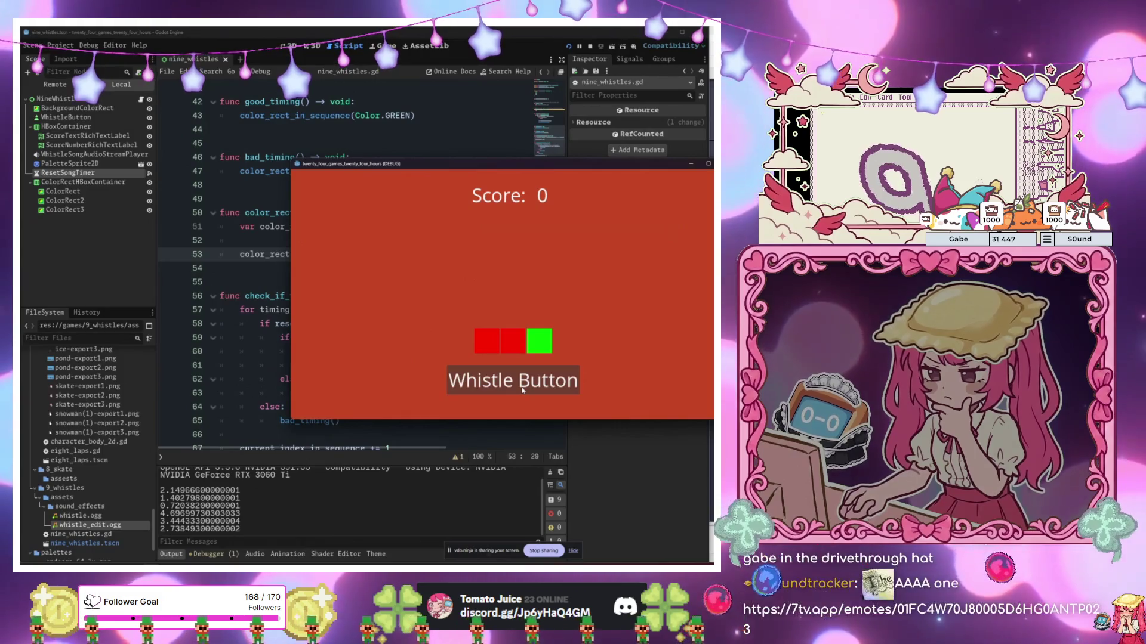
scroll(258, 244, up, 12)
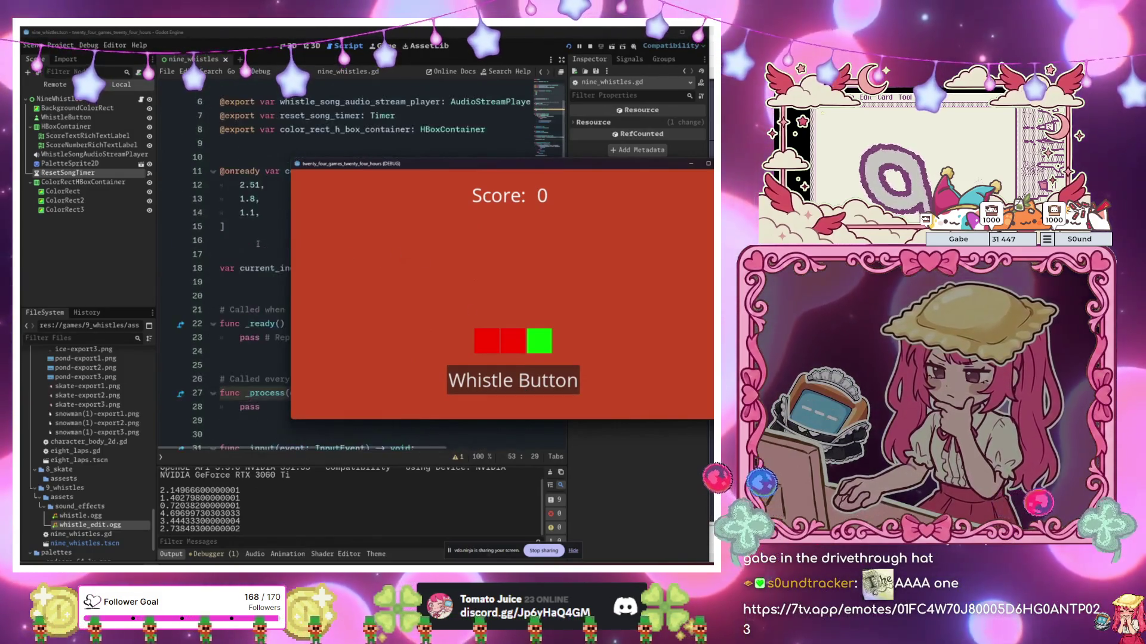
- Set timing_delta to 0.07, rerun the game and whistle past the last square
scroll(263, 227, up, 2)
click(406, 117)
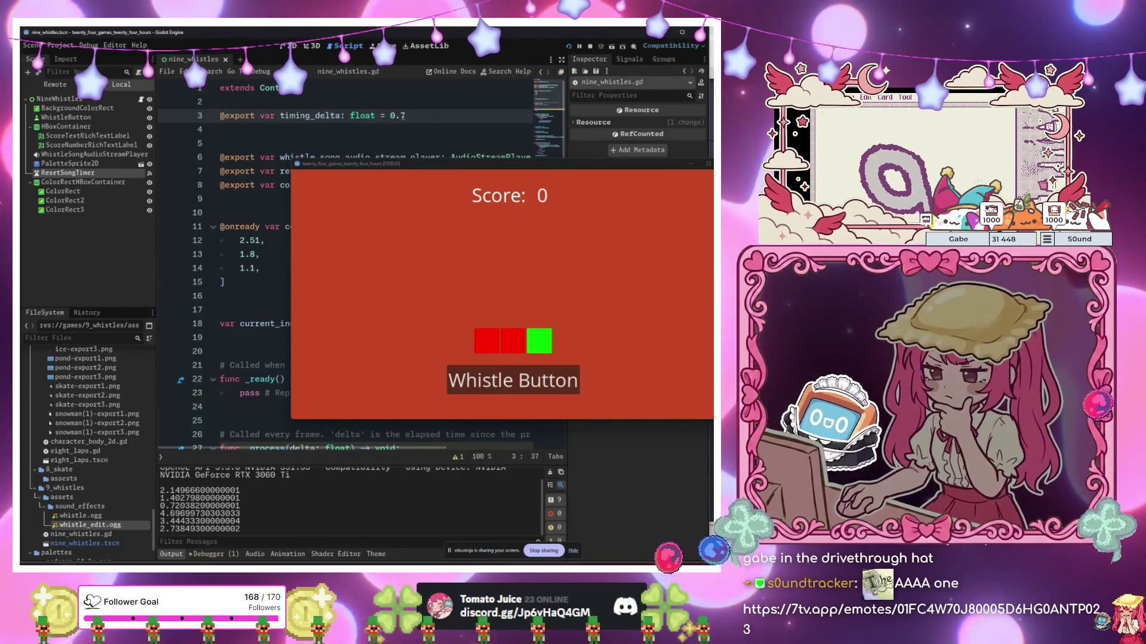
click(455, 91)
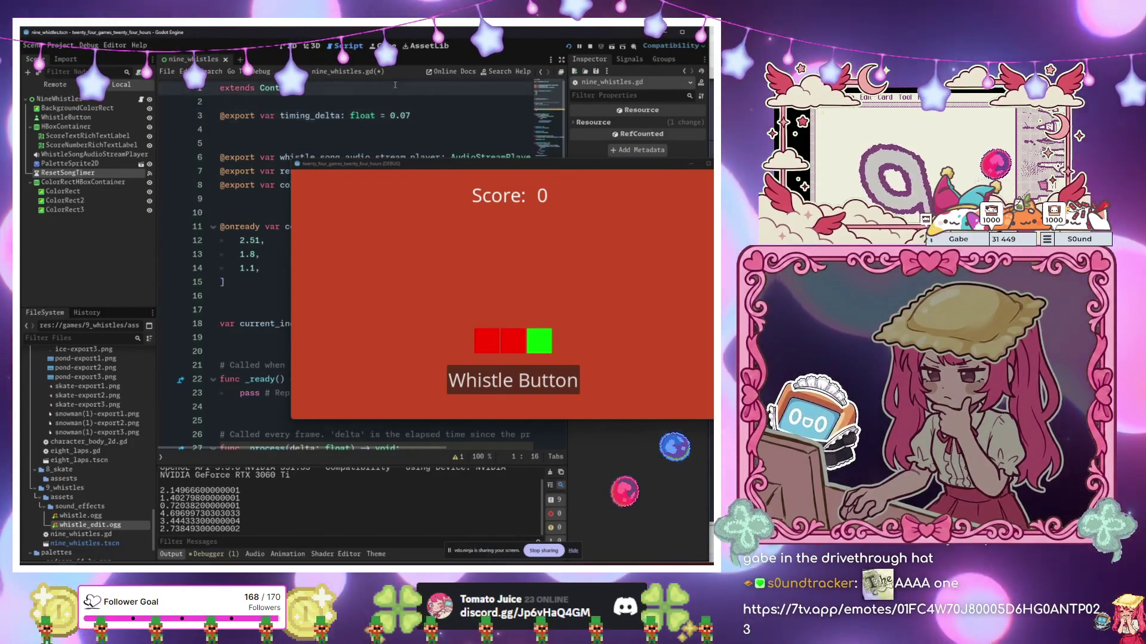
key(F5)
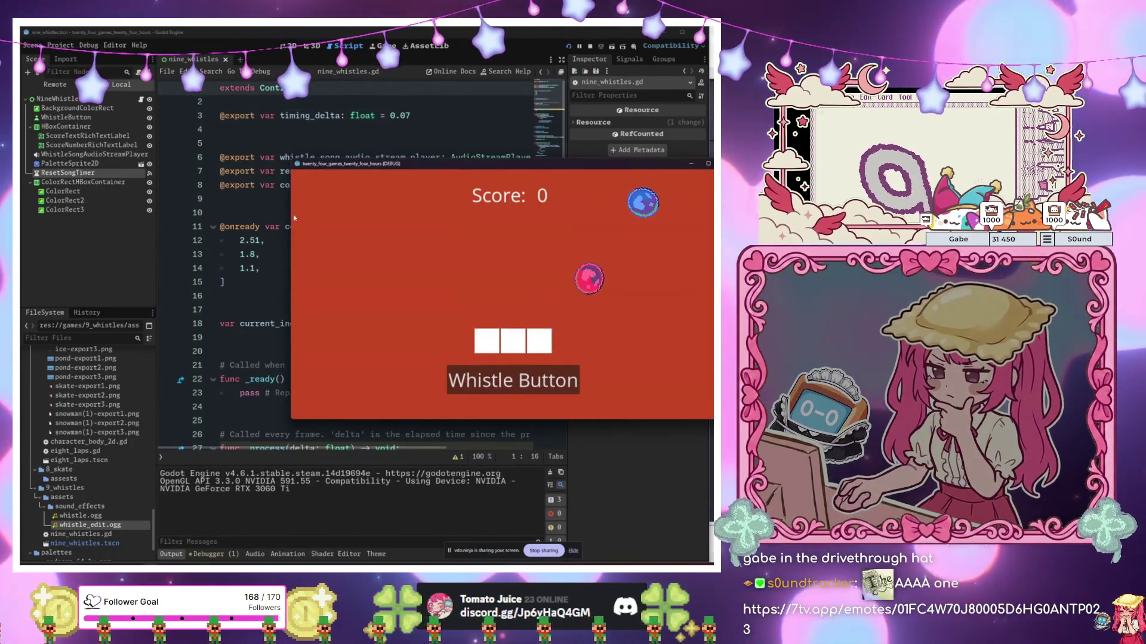
click(509, 370)
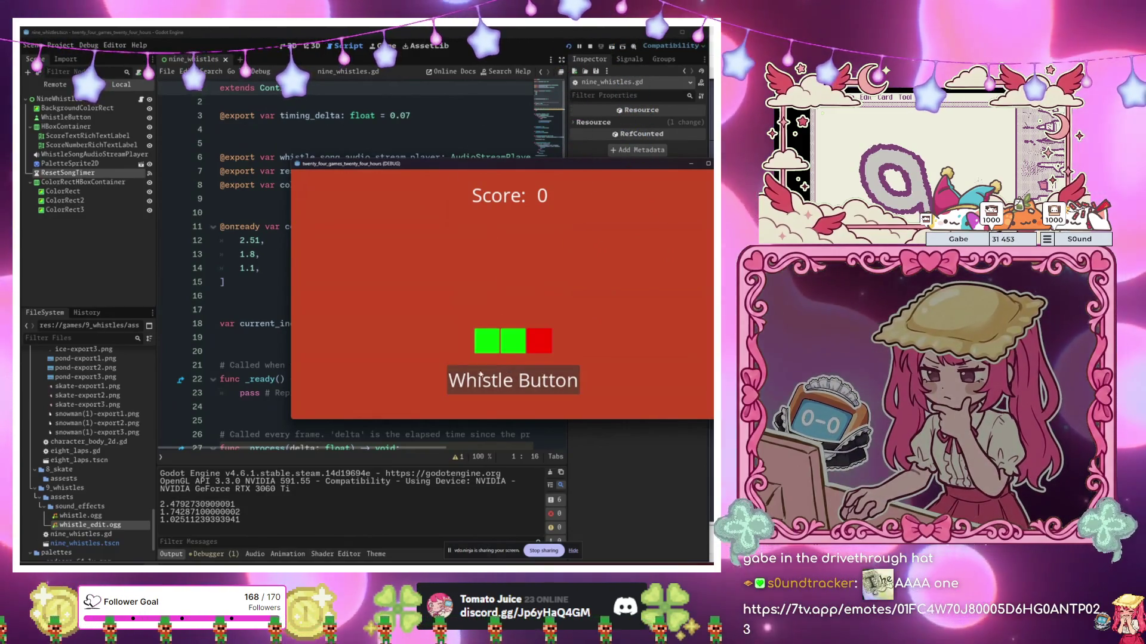
click(358, 296)
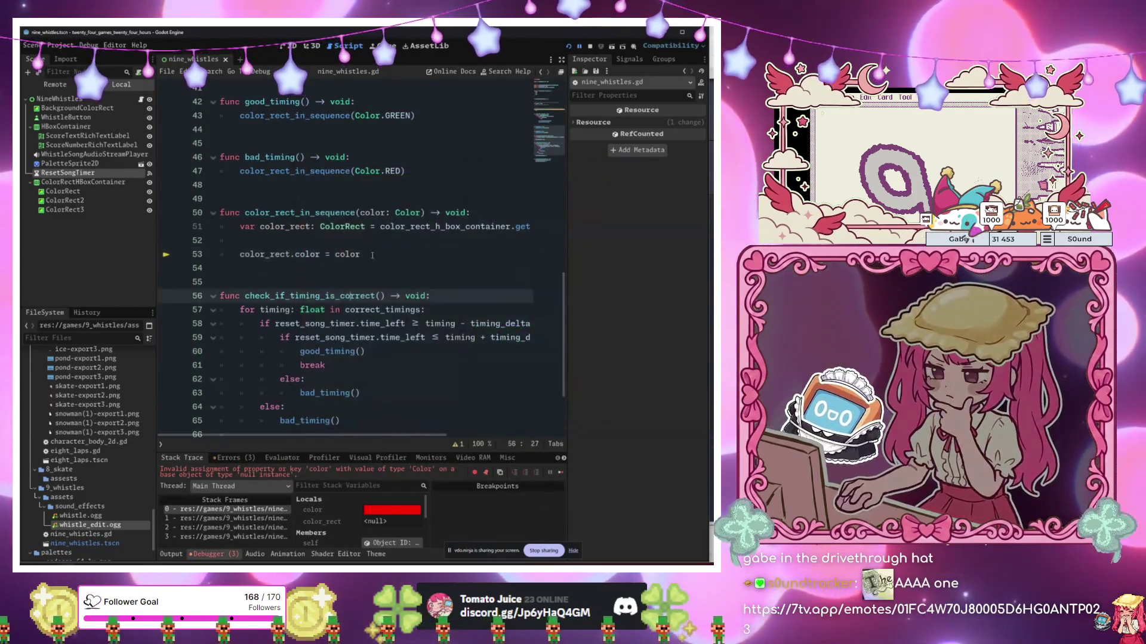
- Open blank lines at the top of color_rect_in_sequence
click(358, 254)
click(423, 227)
click(466, 242)
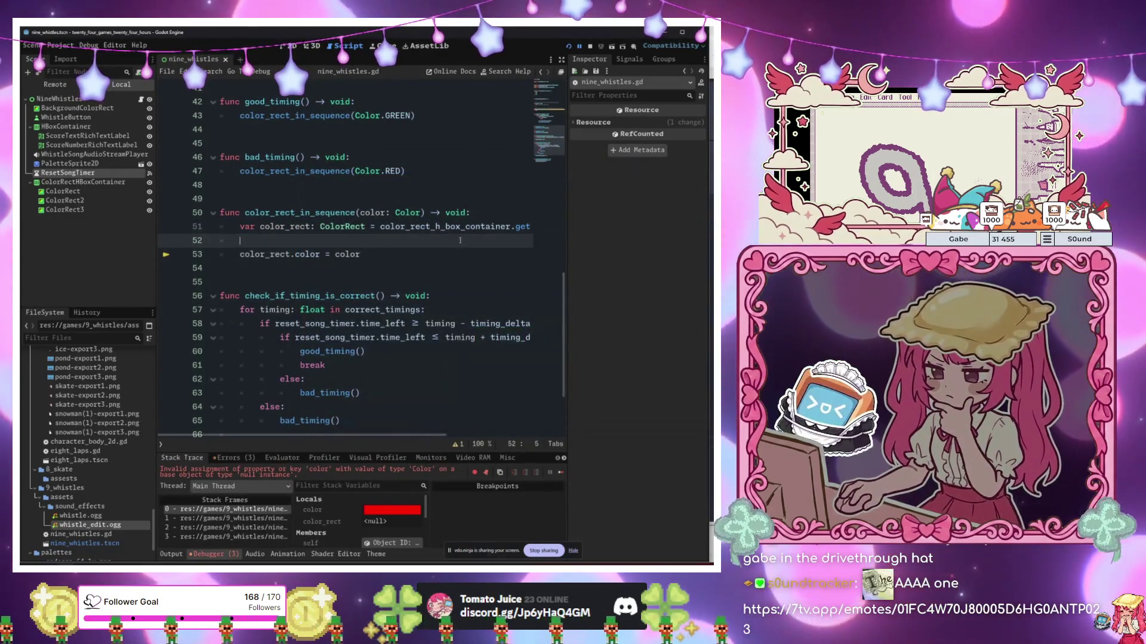
click(482, 214)
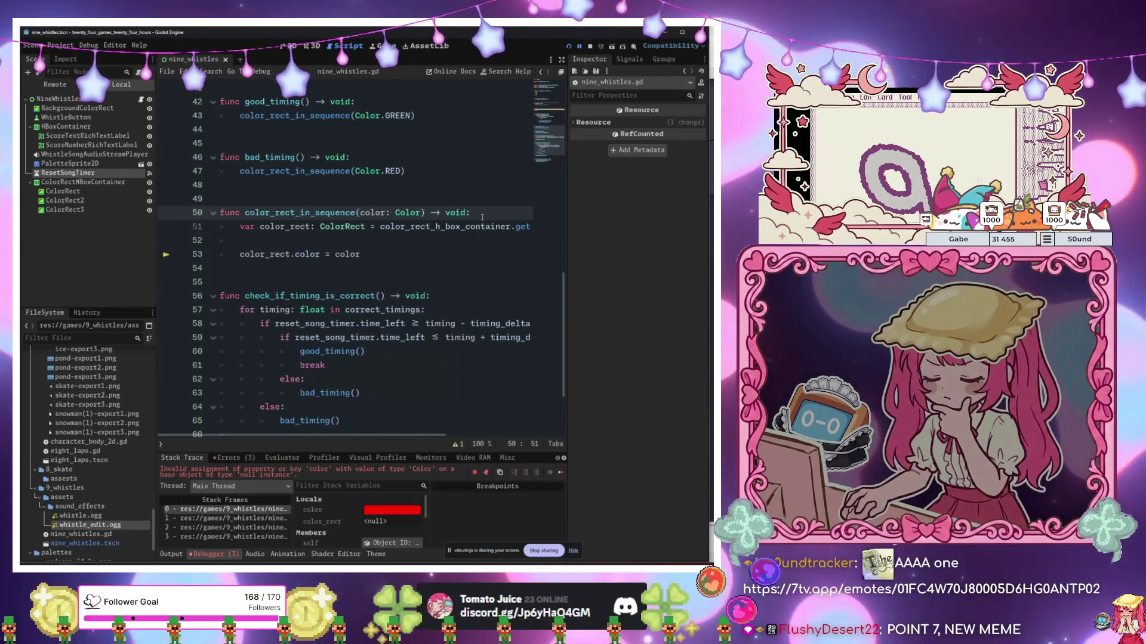
key(Return)
key(Return)
key(Up)
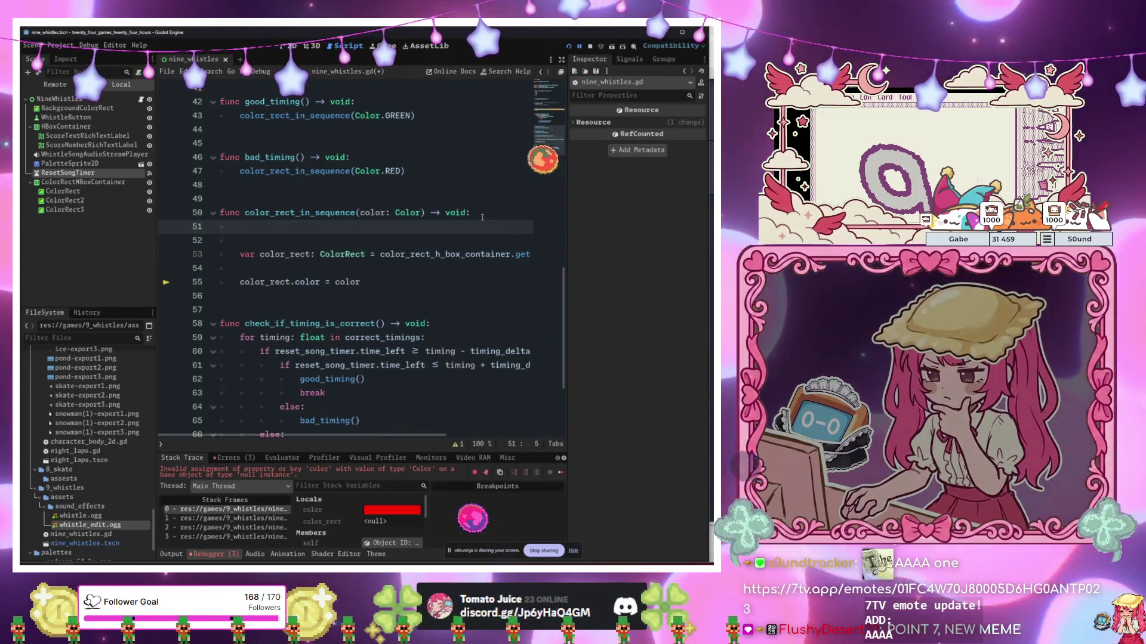
- Write 'if current_index_in_sequence + 1 > color_rect_h_box_container.get_child_count()' on line 51
text(if colo)
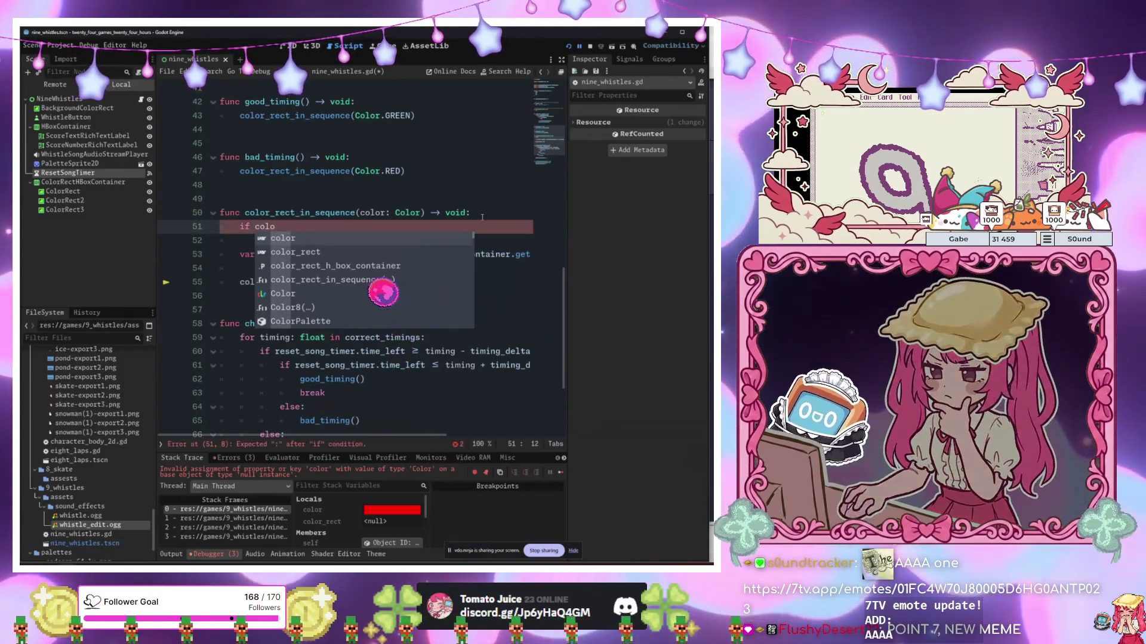
key(BackSpace)
key(BackSpace)
key(BackSpace)
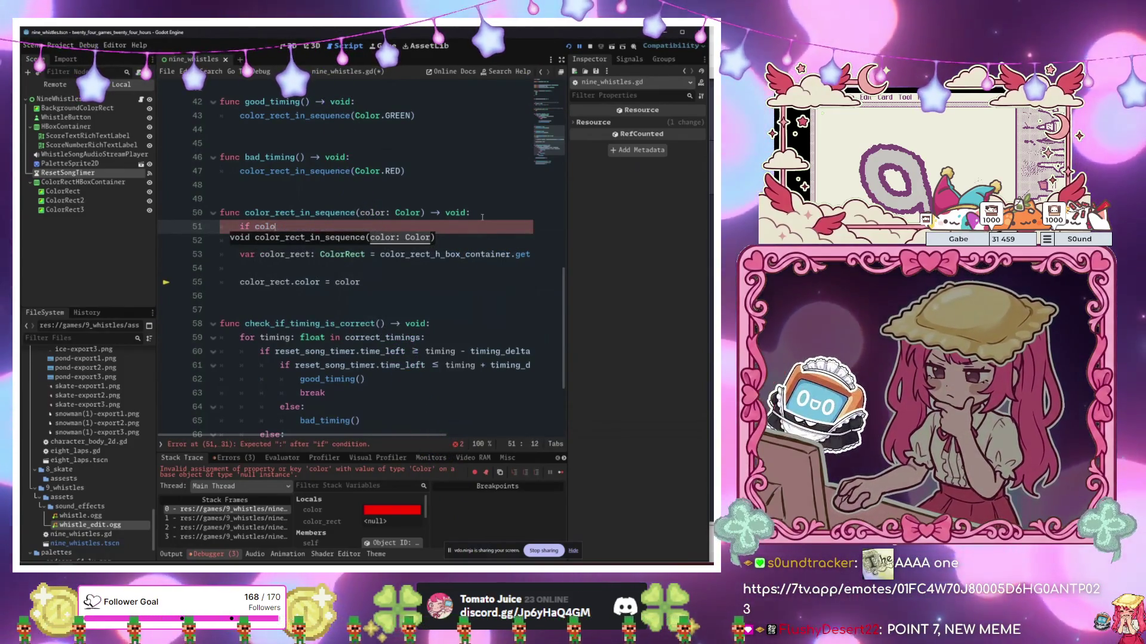
text(if cur)
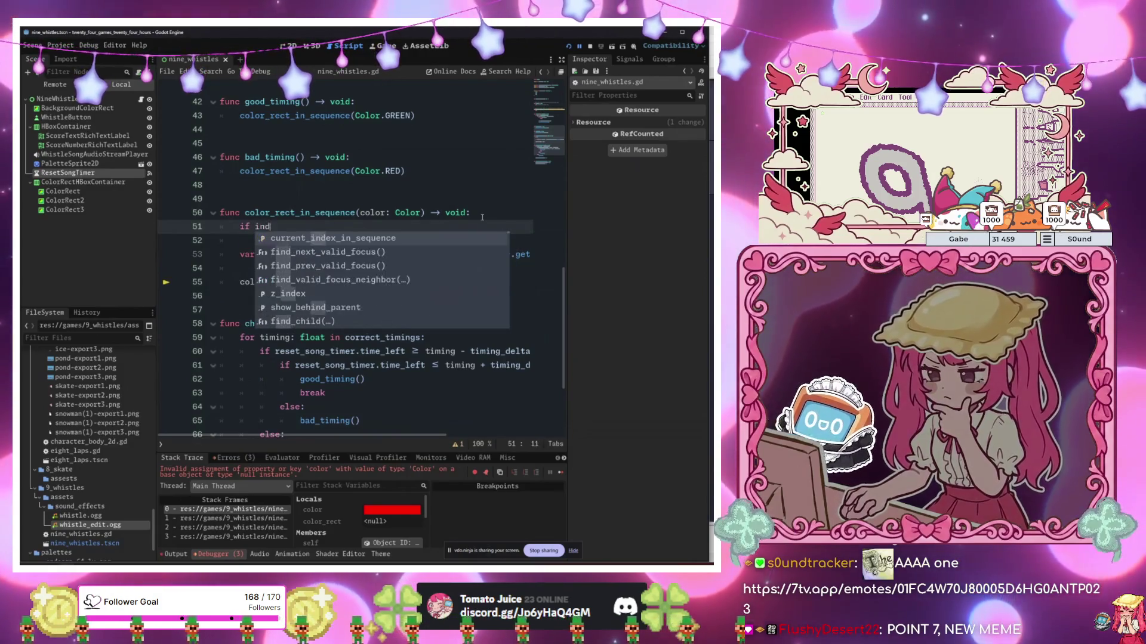
key(Return)
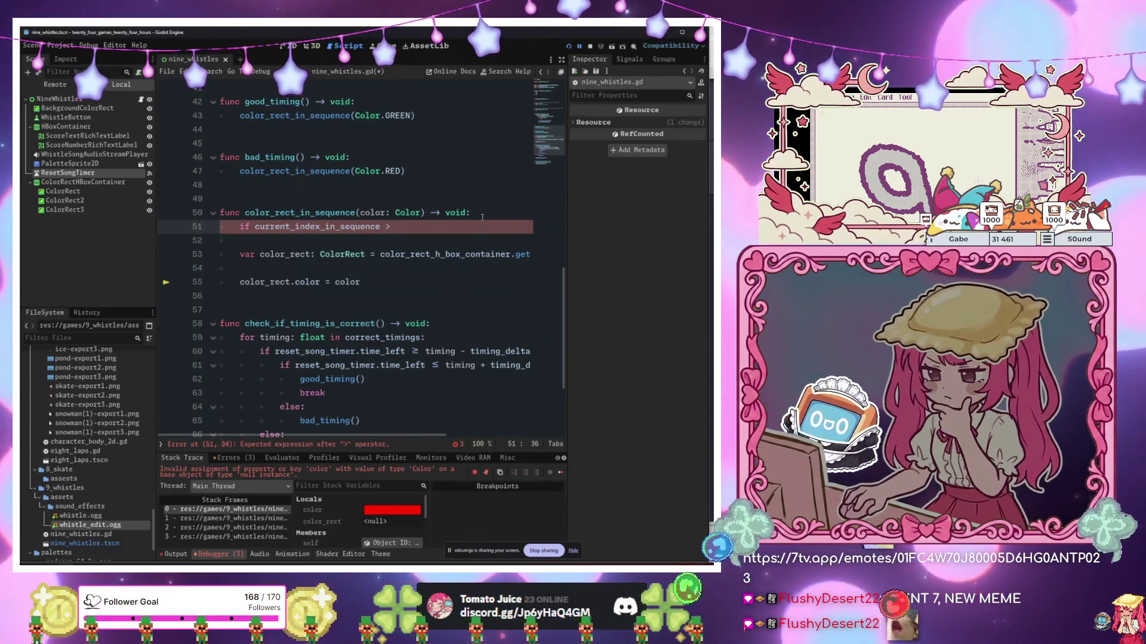
text(color_rect)
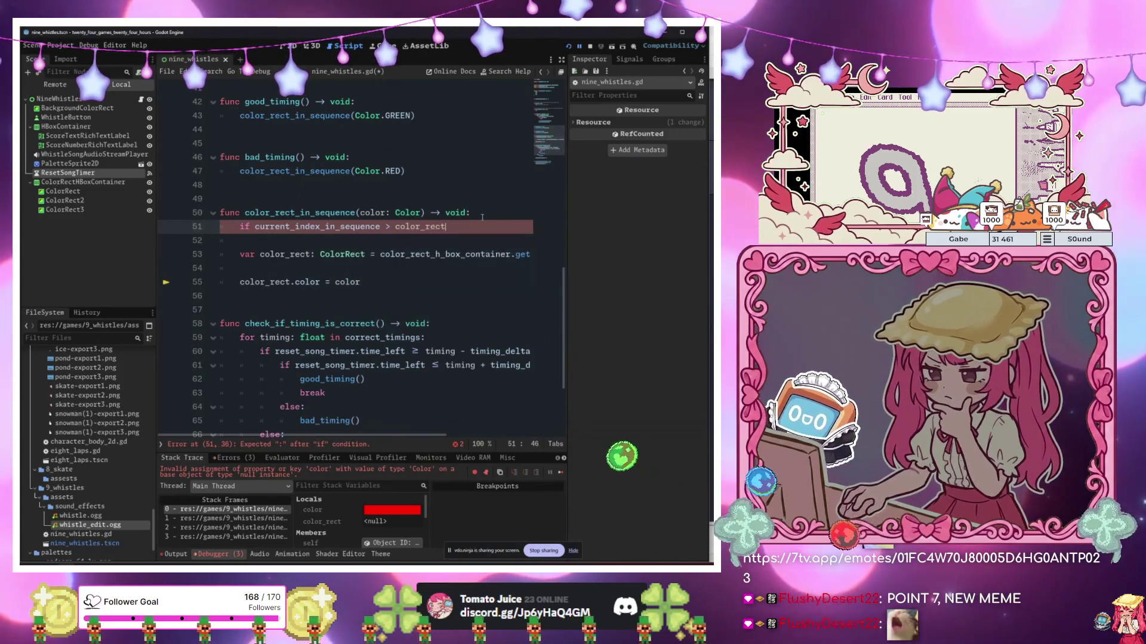
text(_h)
key(Return)
text(.g)
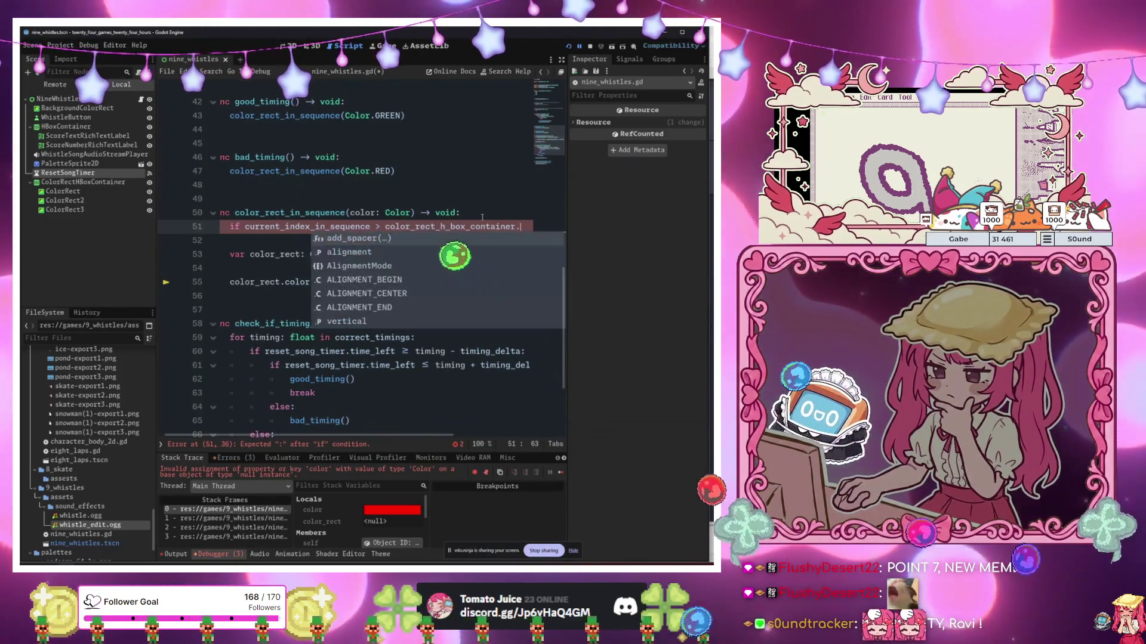
key(BackSpace)
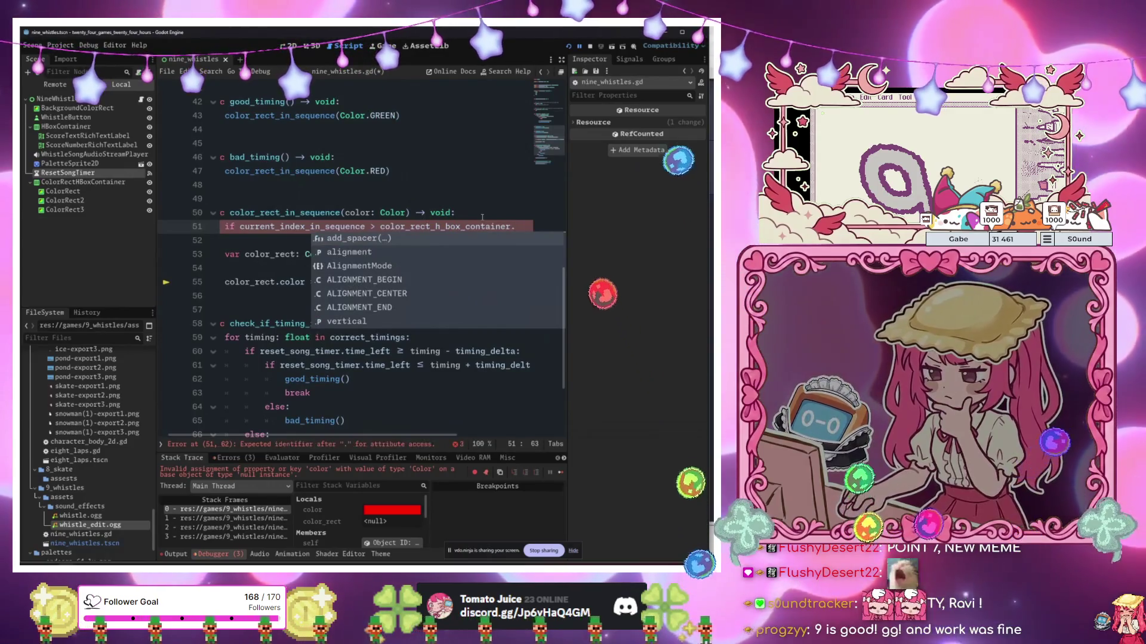
text(get_ch)
key(Return)
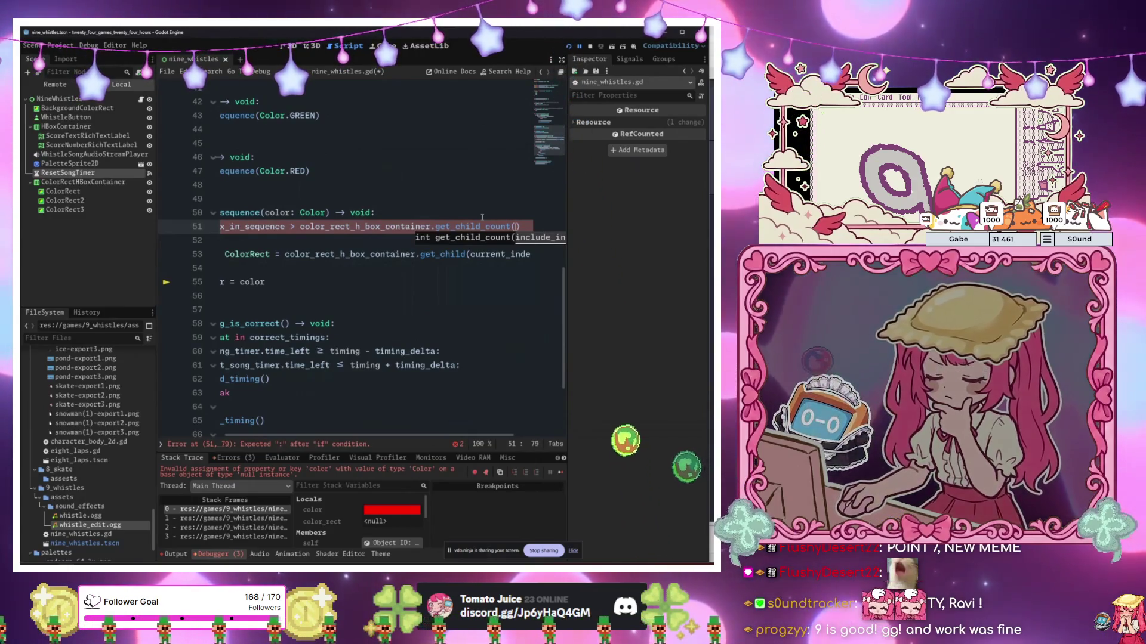
- Inspect the index and container values while debugging, keeping the plain > comparison
key(Up)
key(Up)
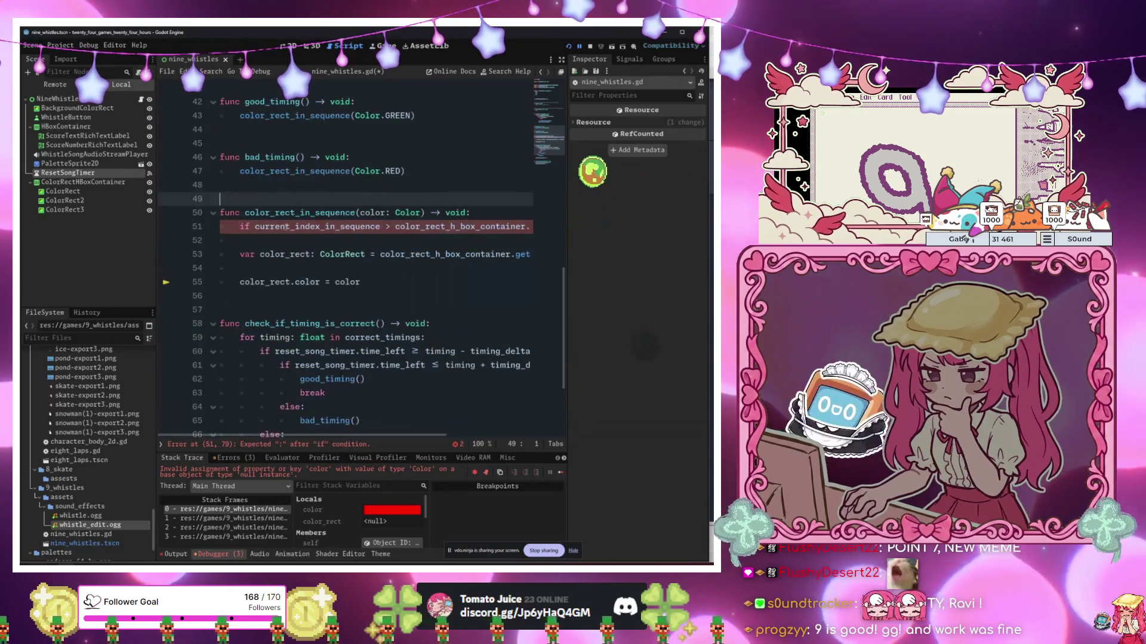
click(289, 228)
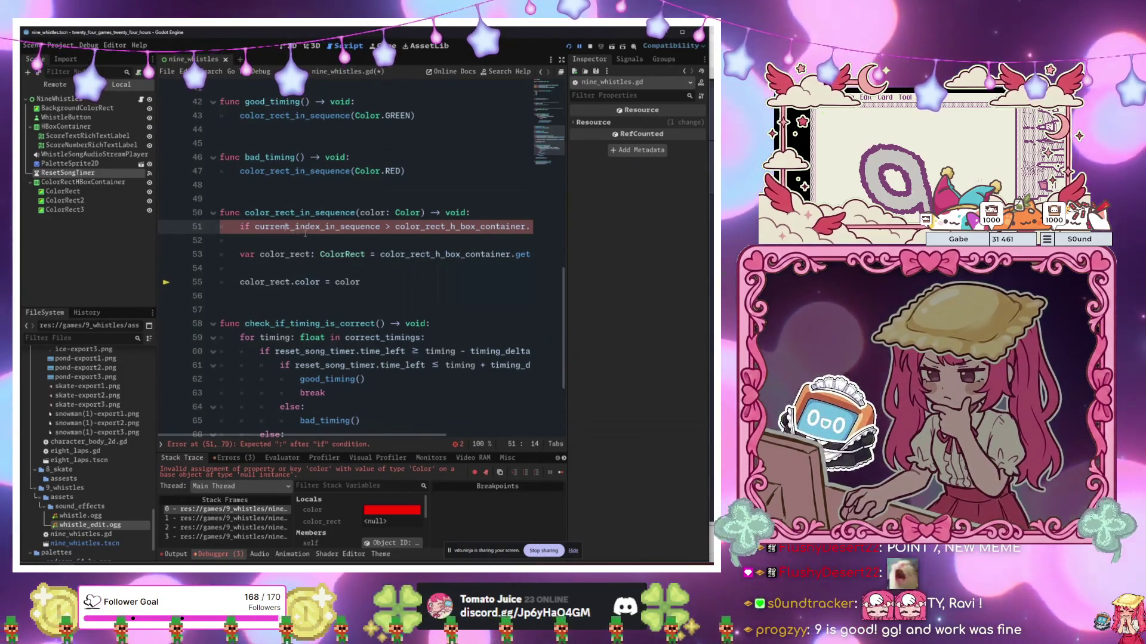
click(378, 232)
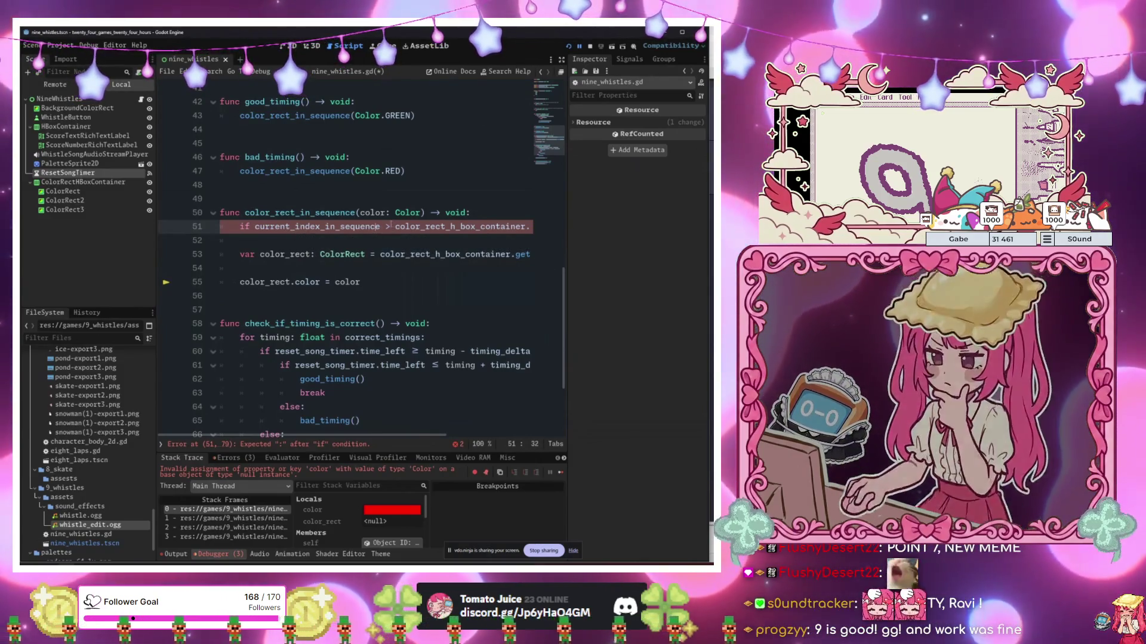
mouse_move(381, 227)
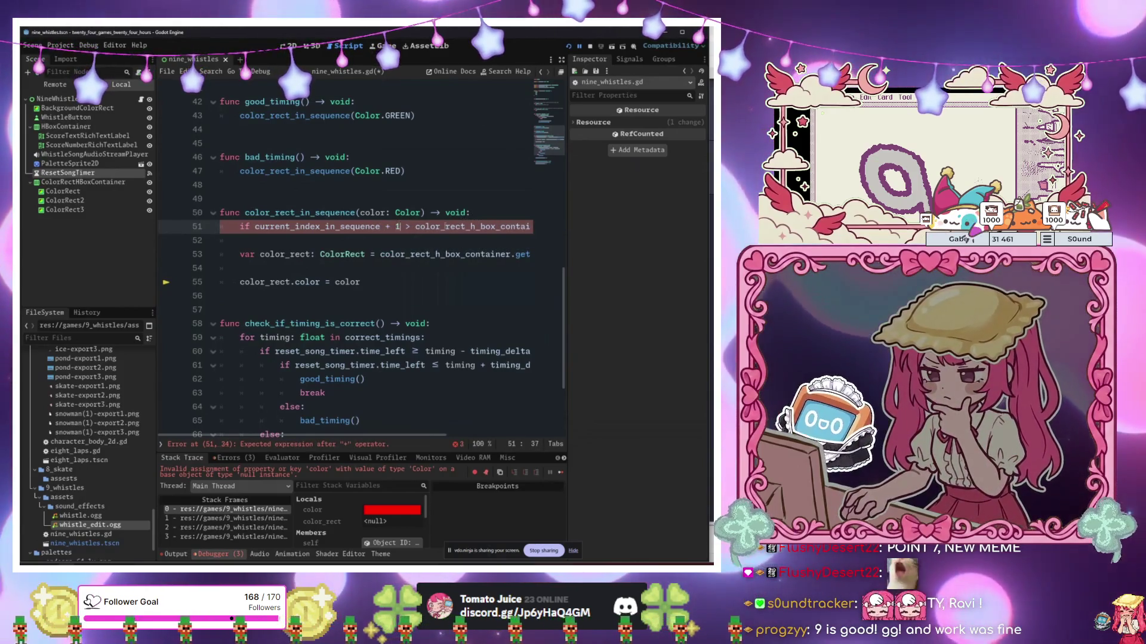
click(442, 229)
mouse_move(442, 229)
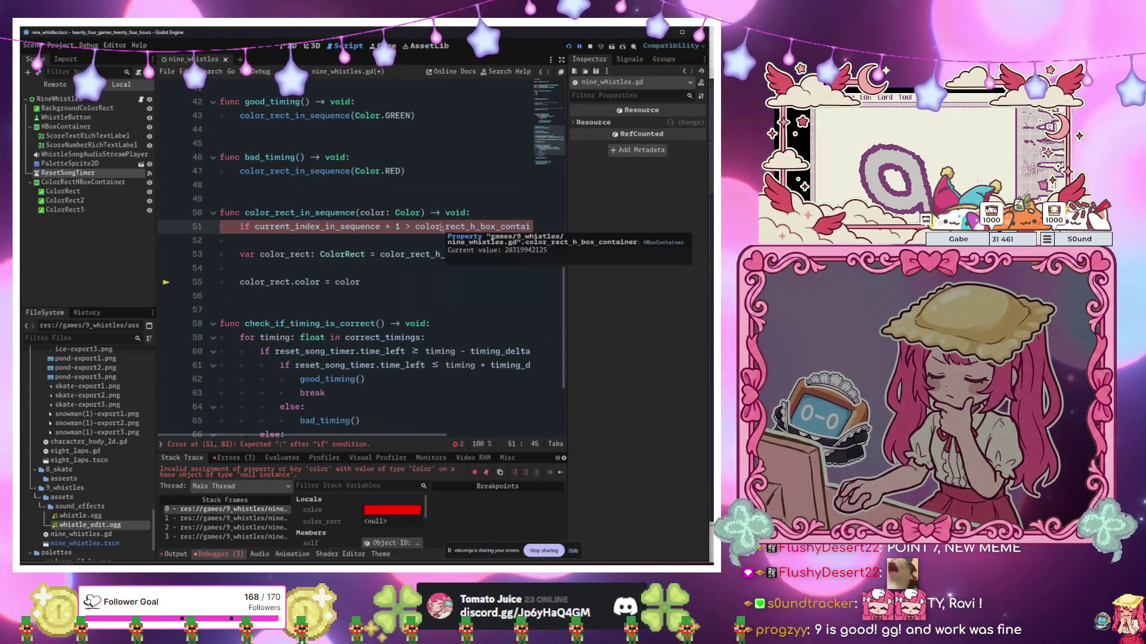
click(410, 226)
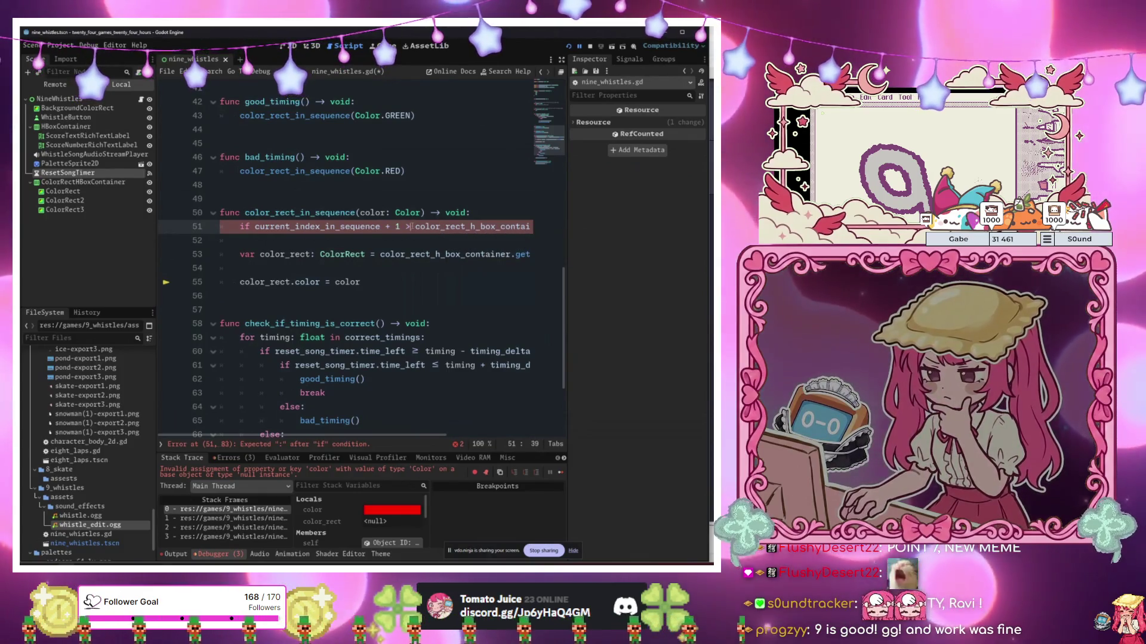
text(=)
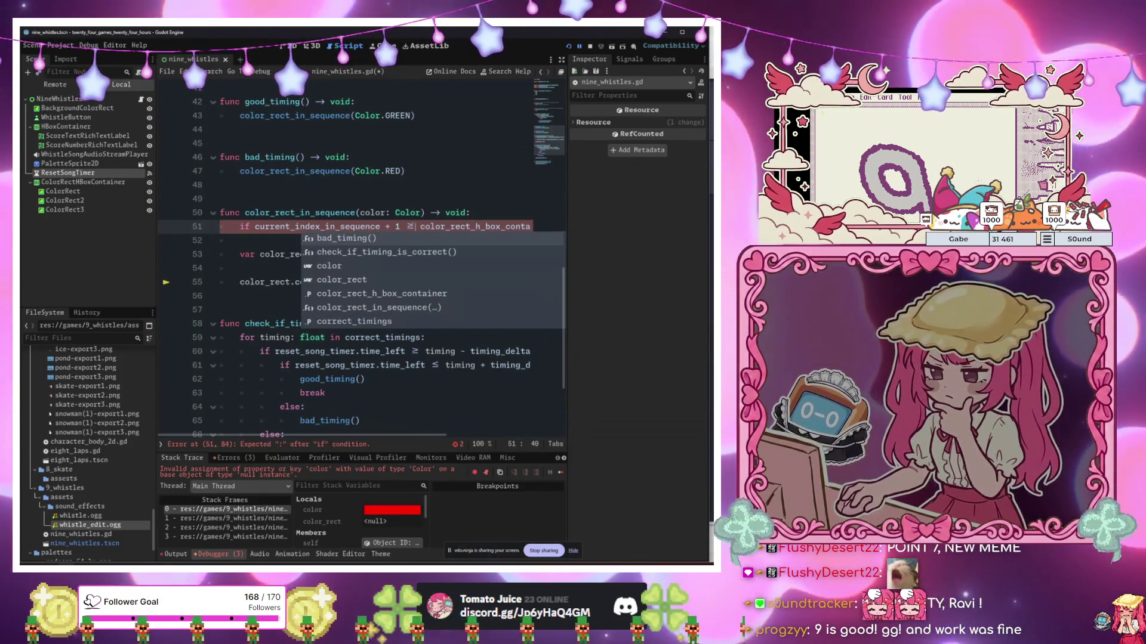
key(BackSpace)
click(412, 238)
click(435, 227)
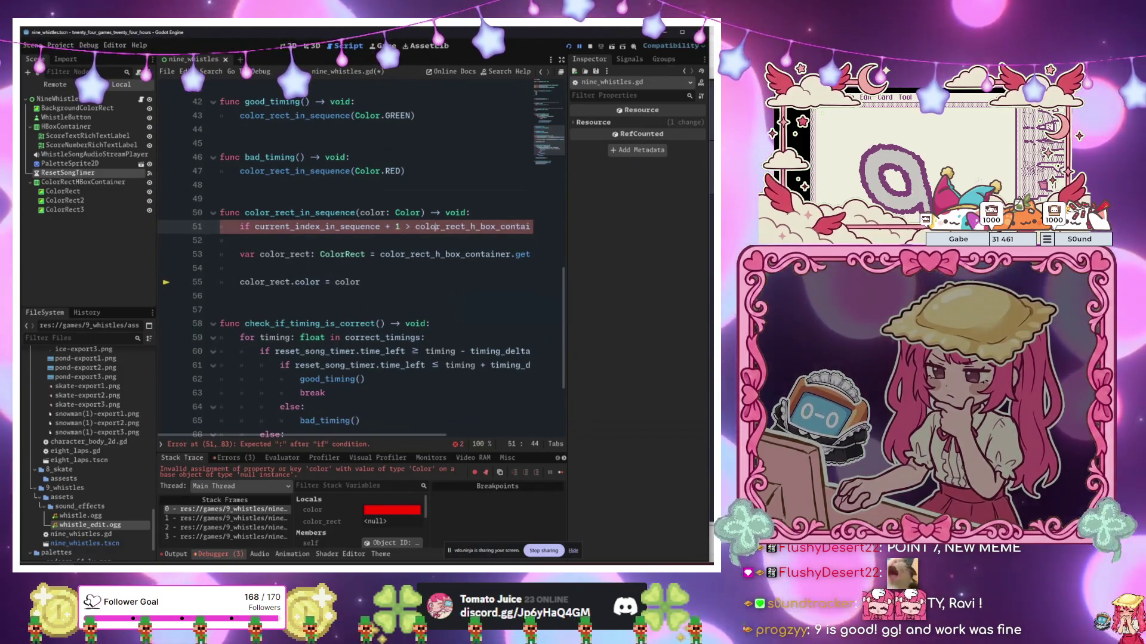
- Test-run and close the game, then finish the condition with a colon and an indented return
key(F5)
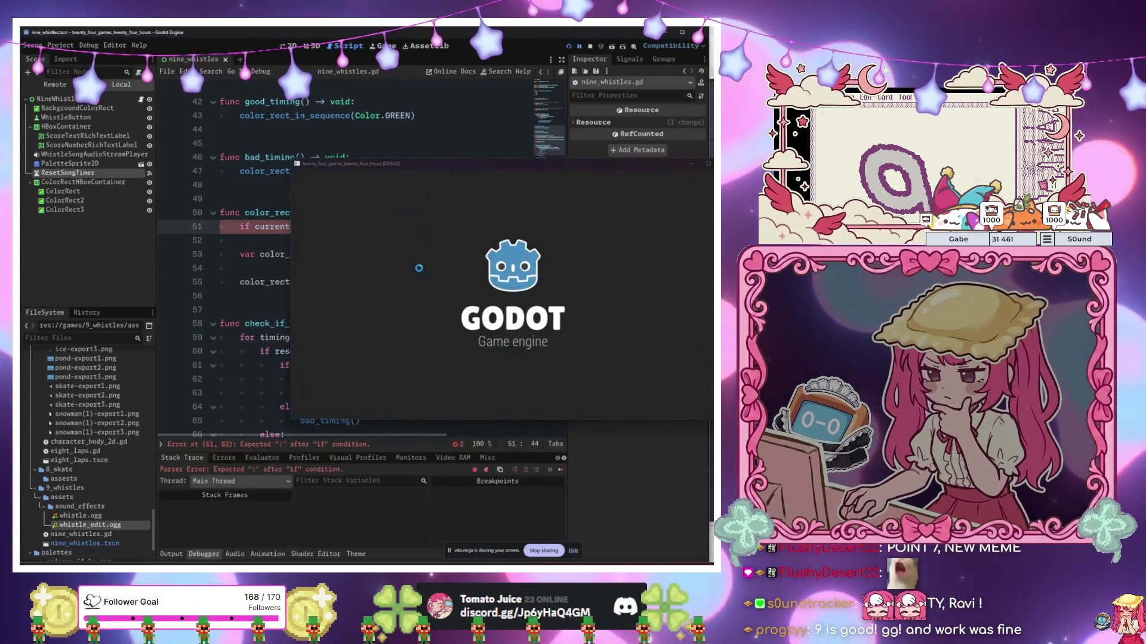
click(270, 281)
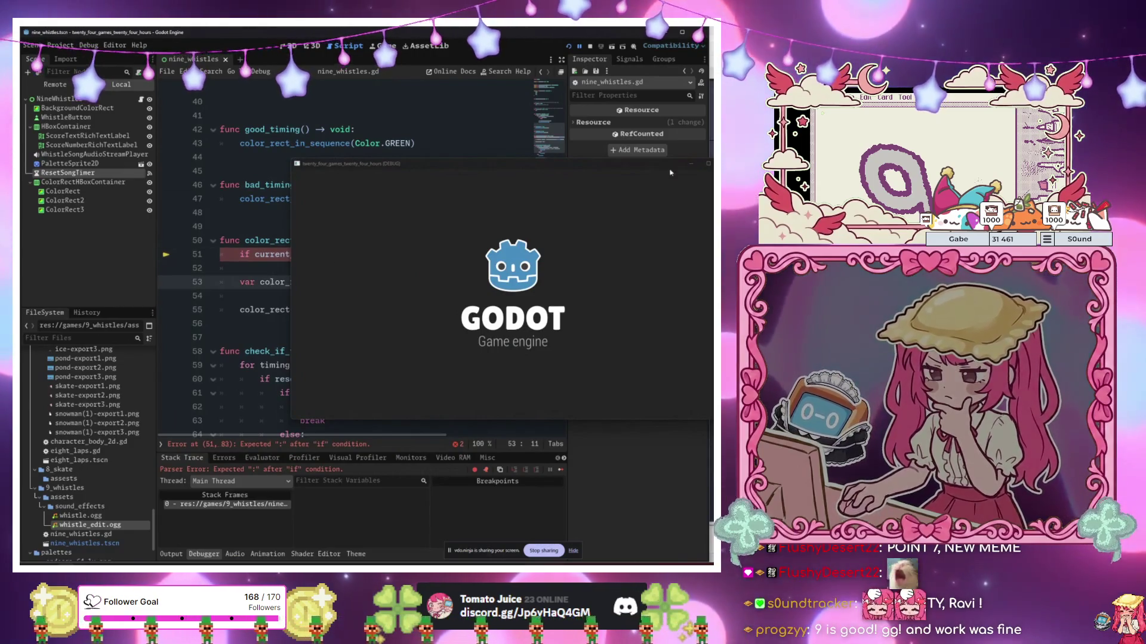
click(387, 267)
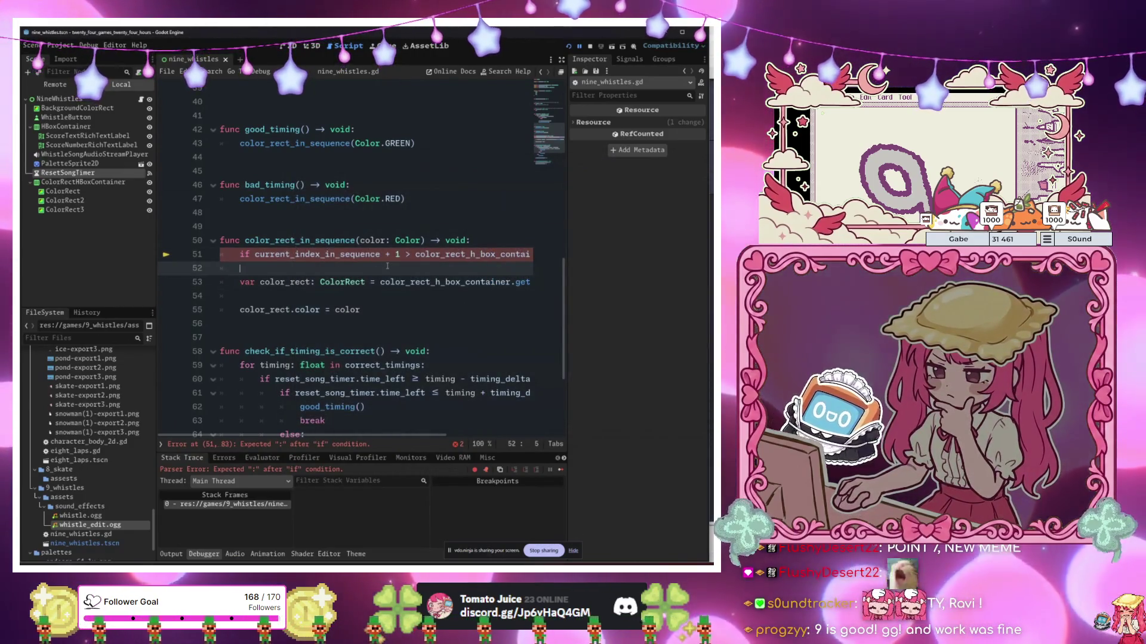
drag(414, 254, 530, 256)
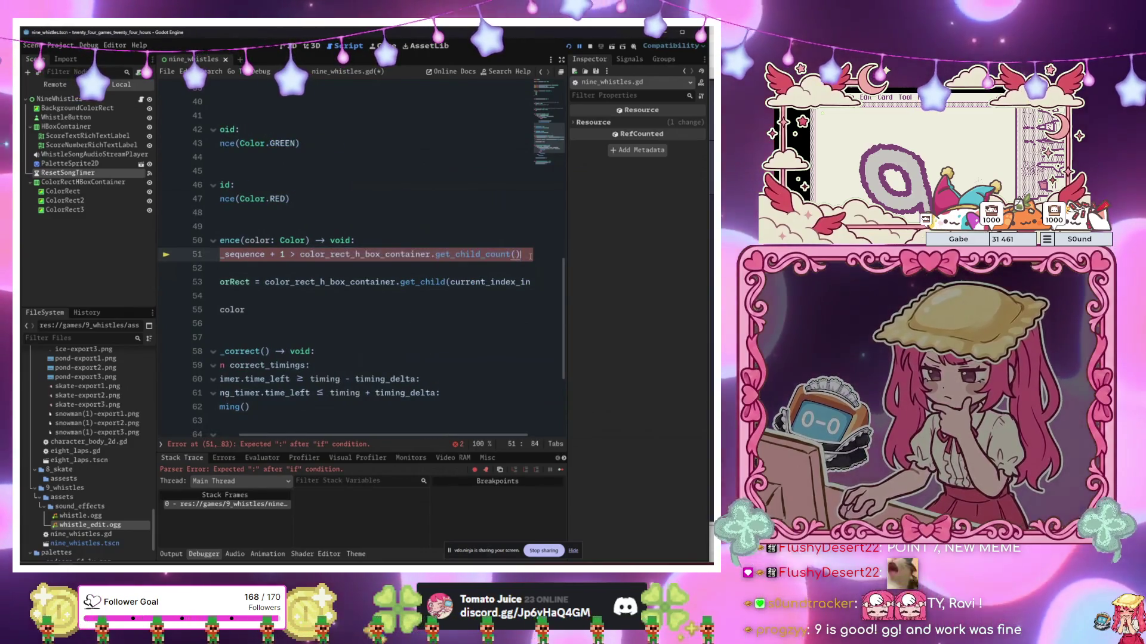
text(:)
key(Return)
text(return)
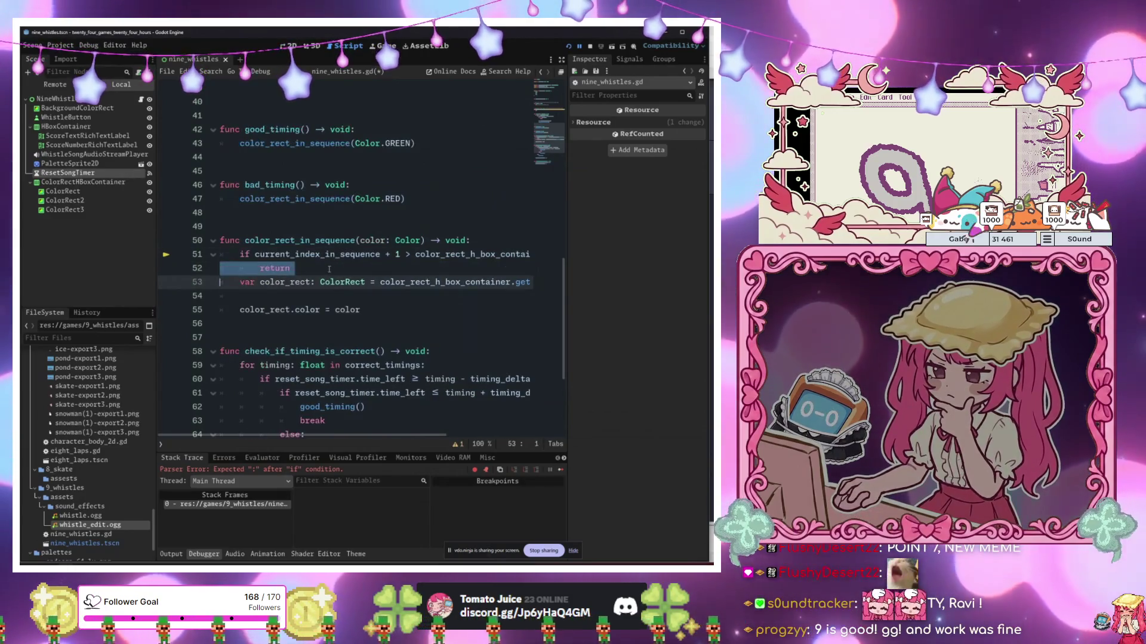
key(Return)
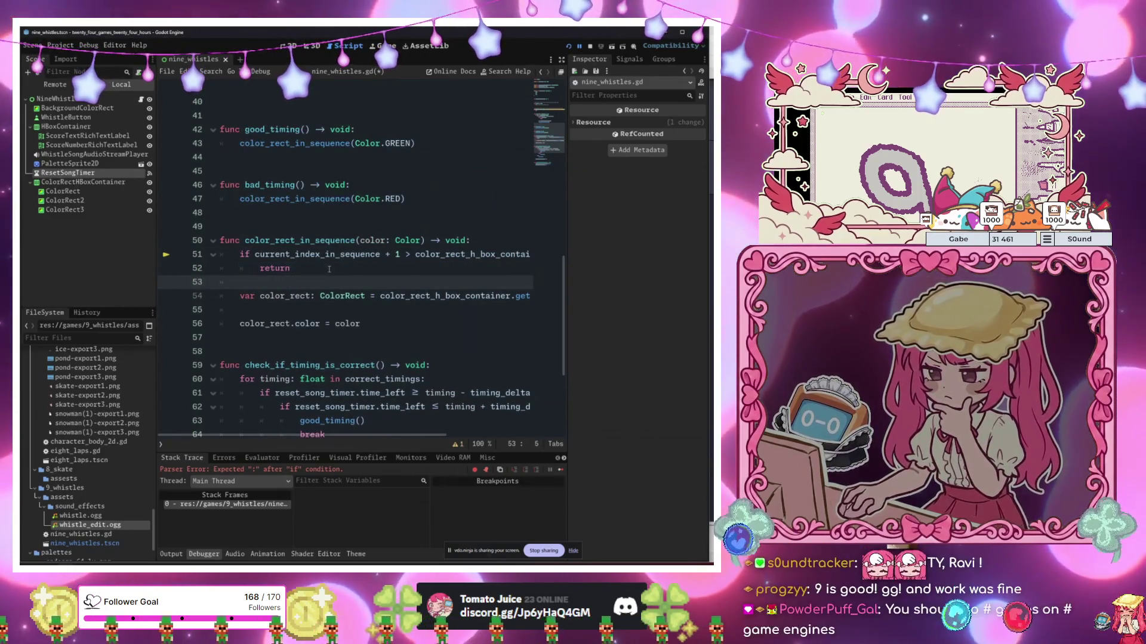
scroll(329, 269, down, 5)
click(408, 411)
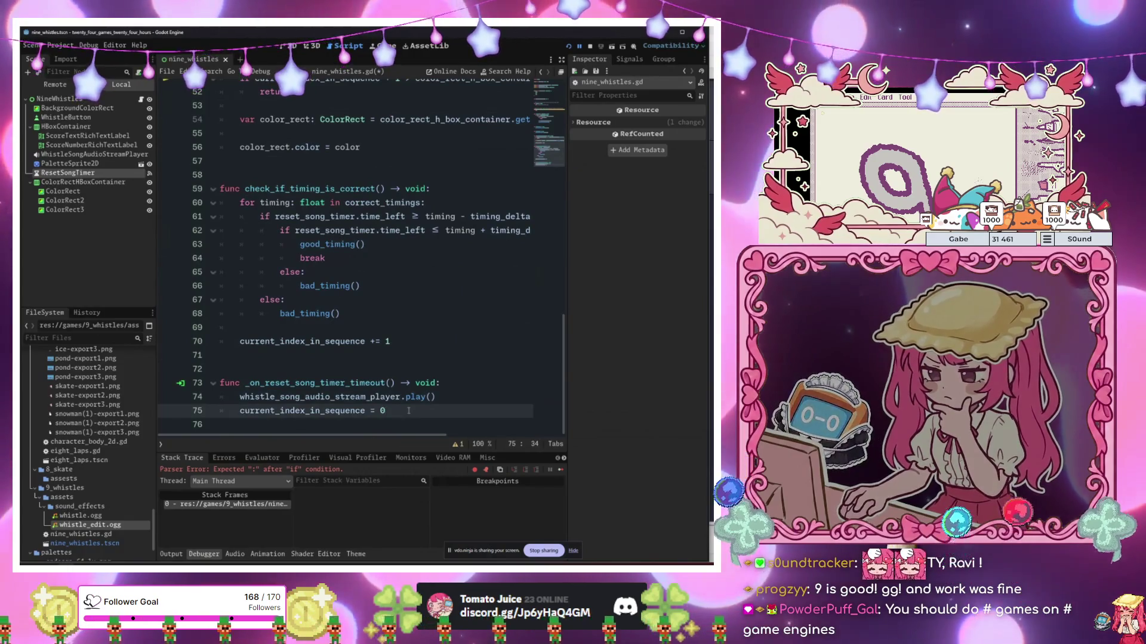
- Insert space above the timeout handler and type 'func reset_color_rect_colors() -> void:'
key(Return)
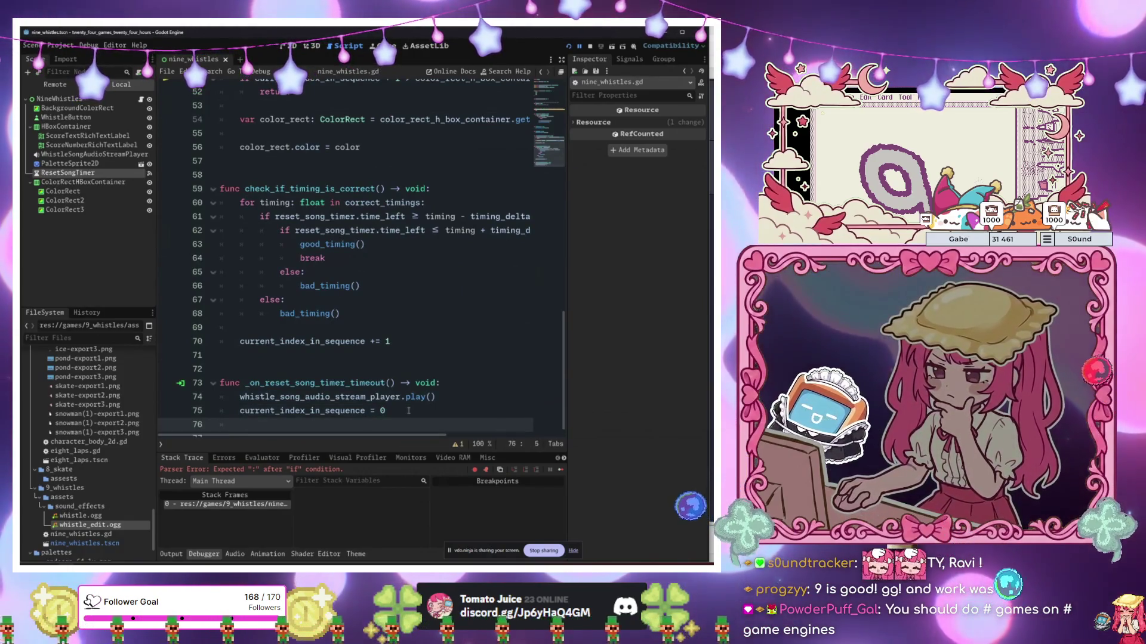
key(Up)
key(Up)
key(Up)
key(Return)
key(Return)
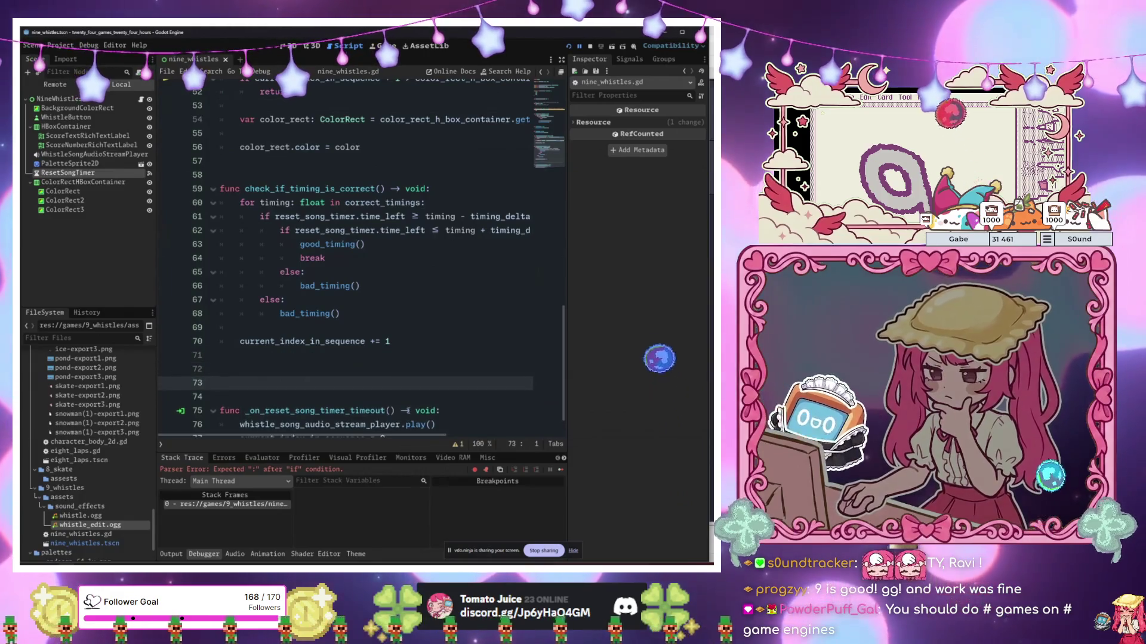
key(Up)
text(func re)
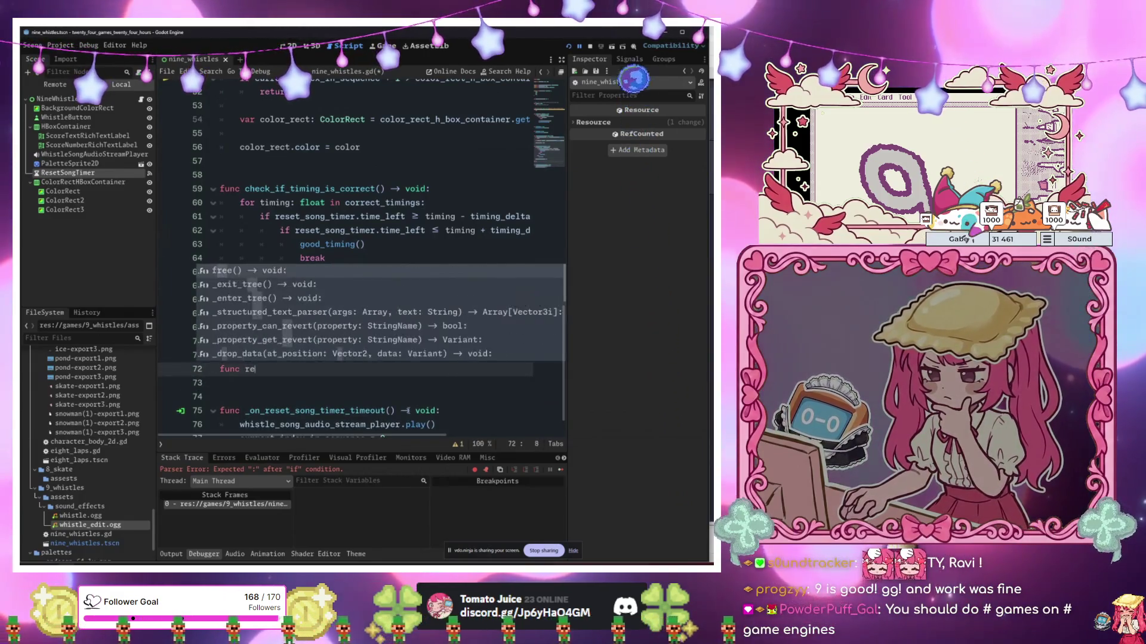
text(set_color_rect_)
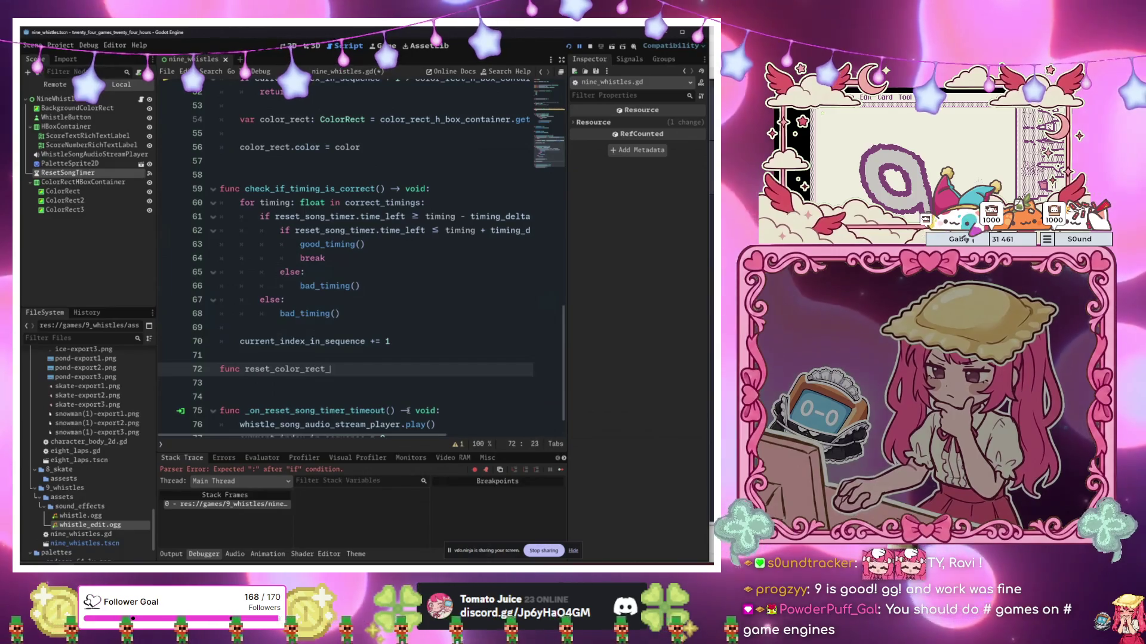
text(> void:)
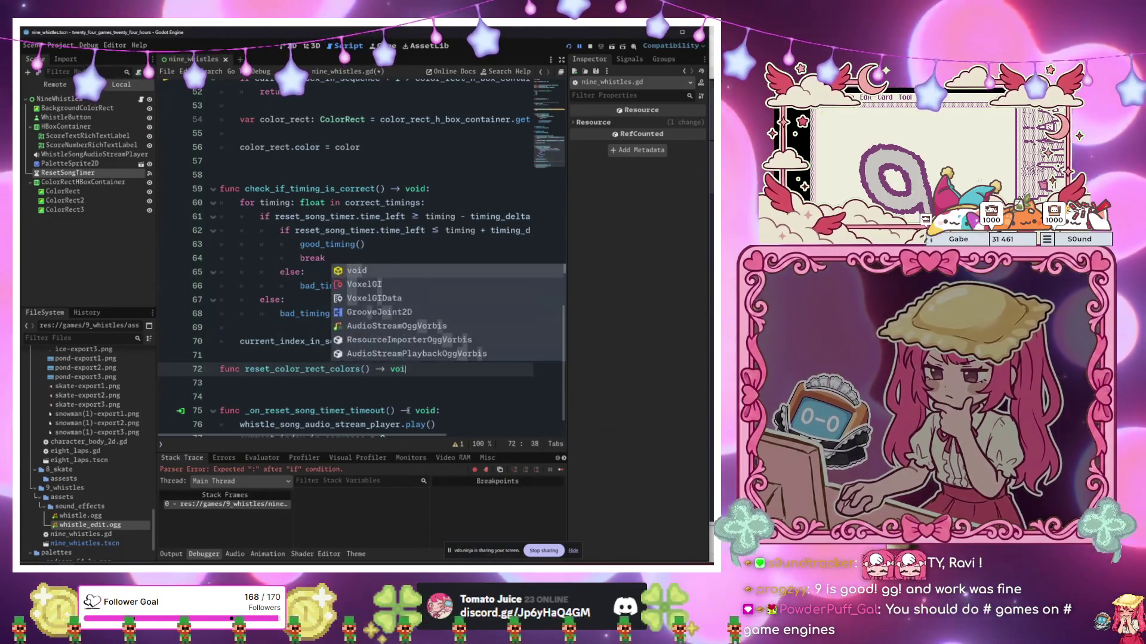
key(Return)
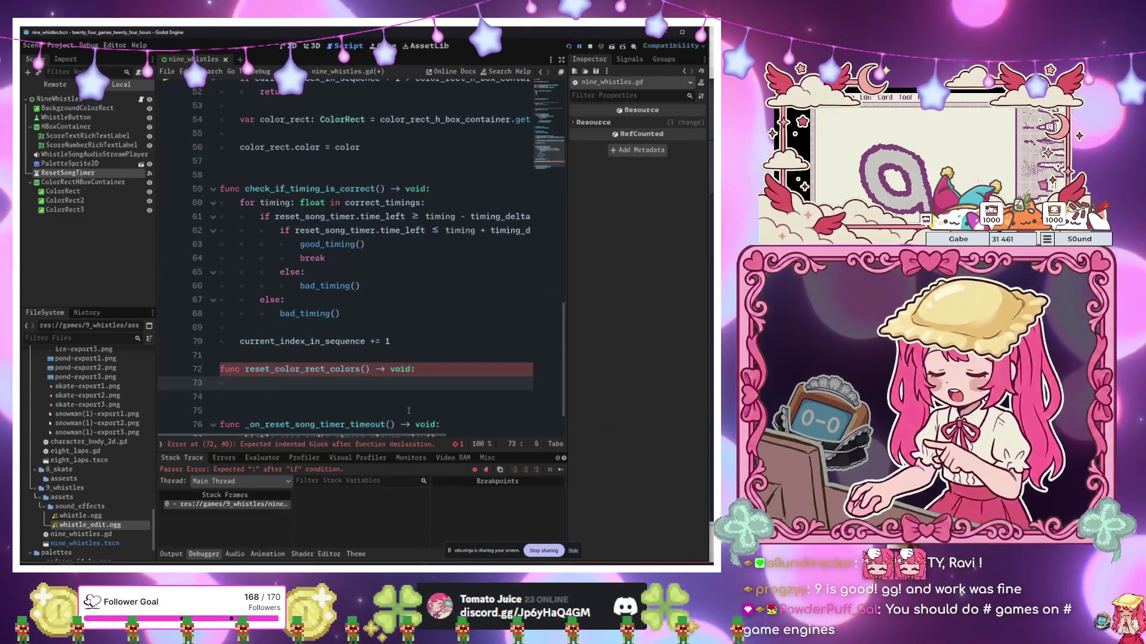
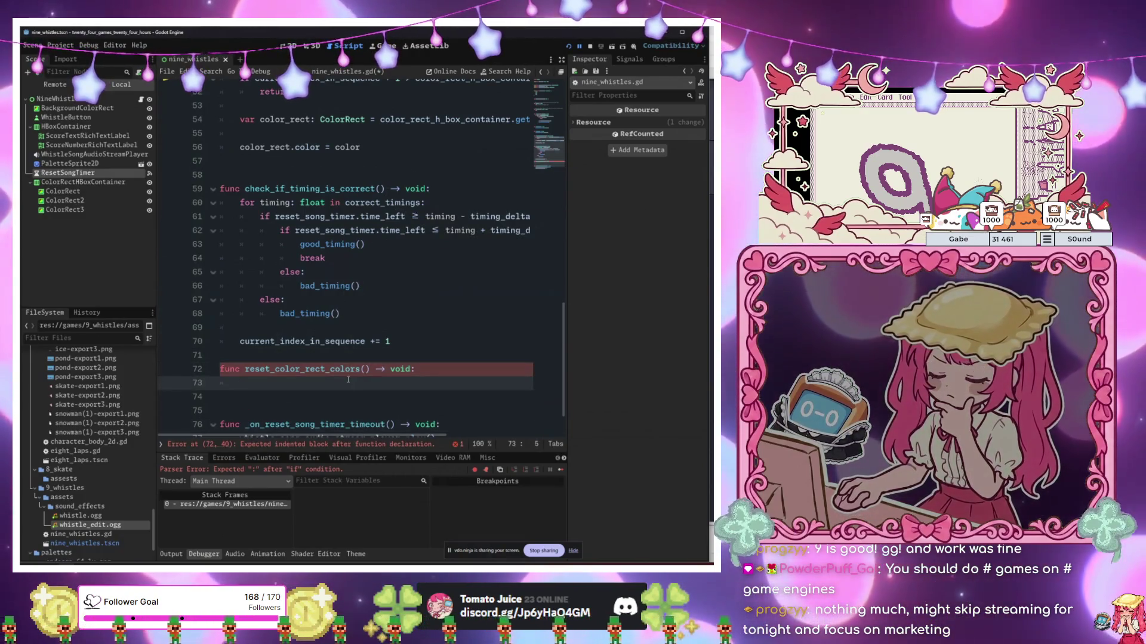
- Write a for loop in reset_color_rect_colors setting each ColorRect's color to Color.WHITE
key(Up)
key(Up)
key(Return)
click(339, 407)
click(342, 399)
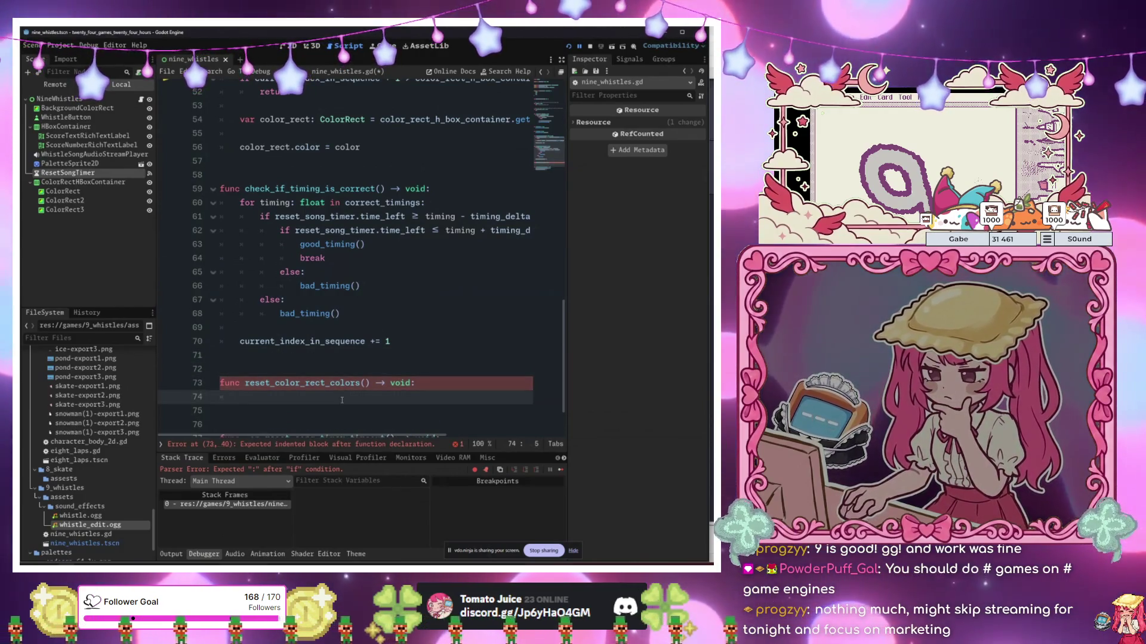
text(for color_rect: )
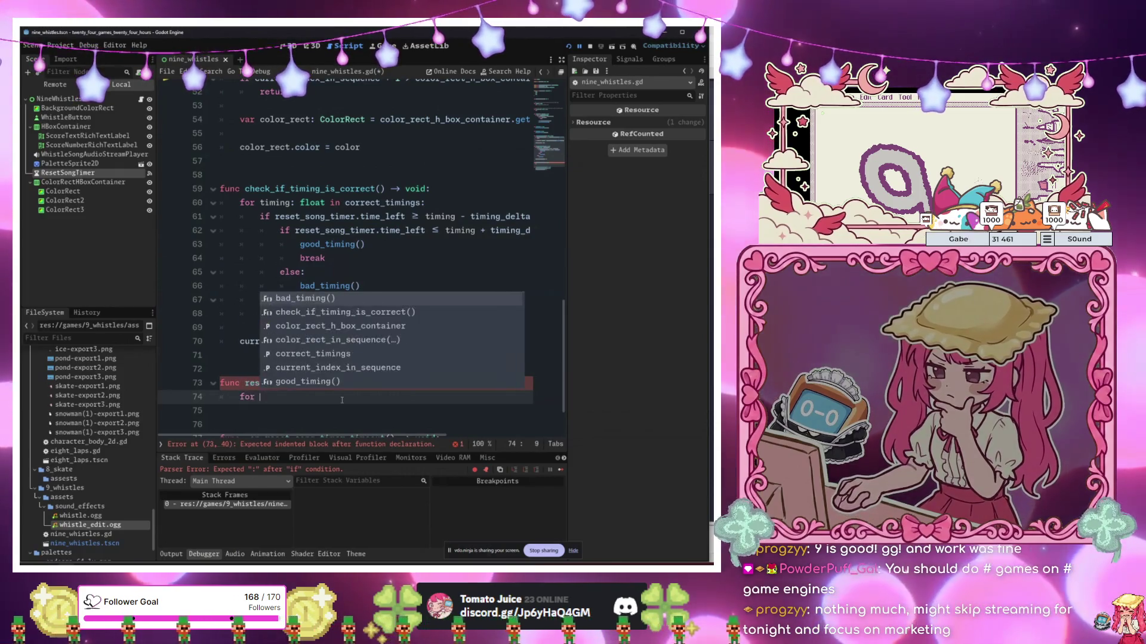
text(ColorRect in )
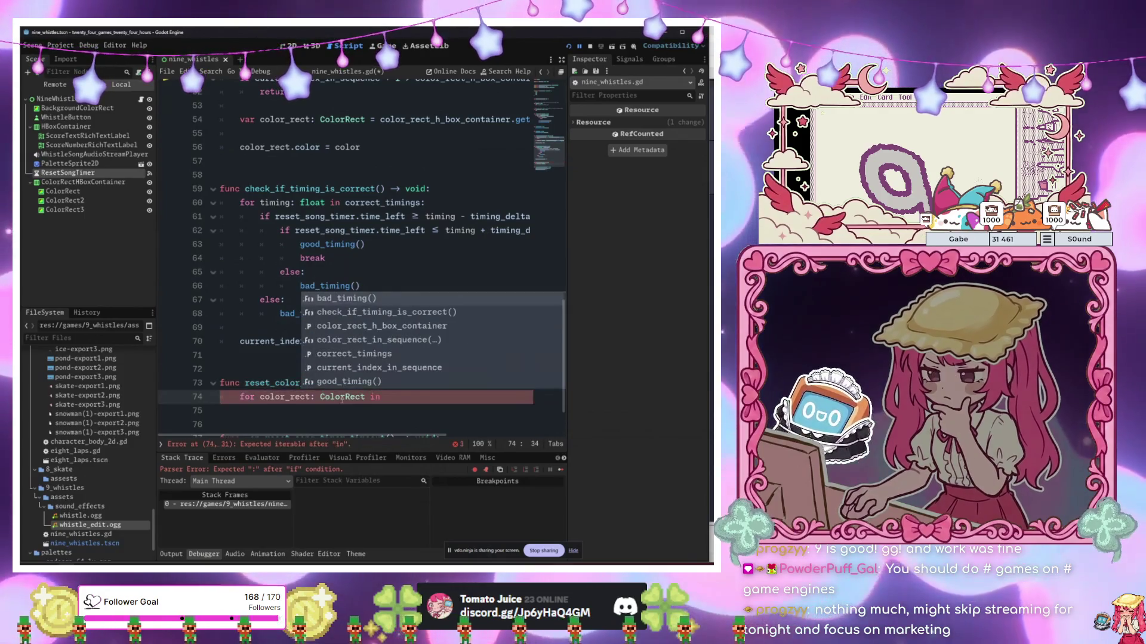
text(color_rect_h_box_container:)
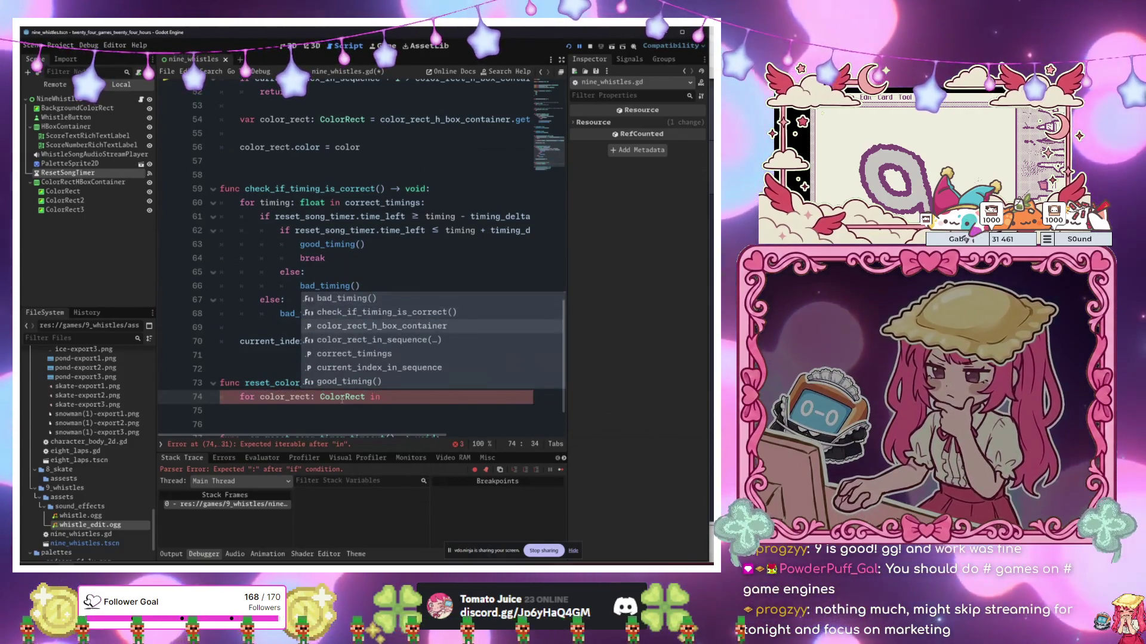
key(Return)
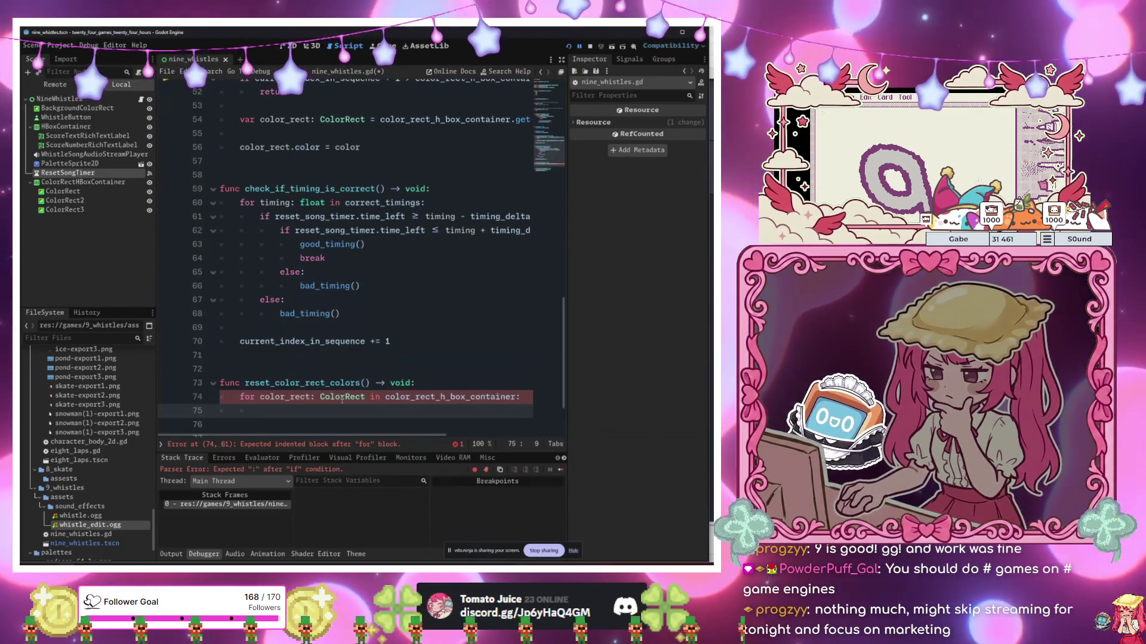
text(color_rect.)
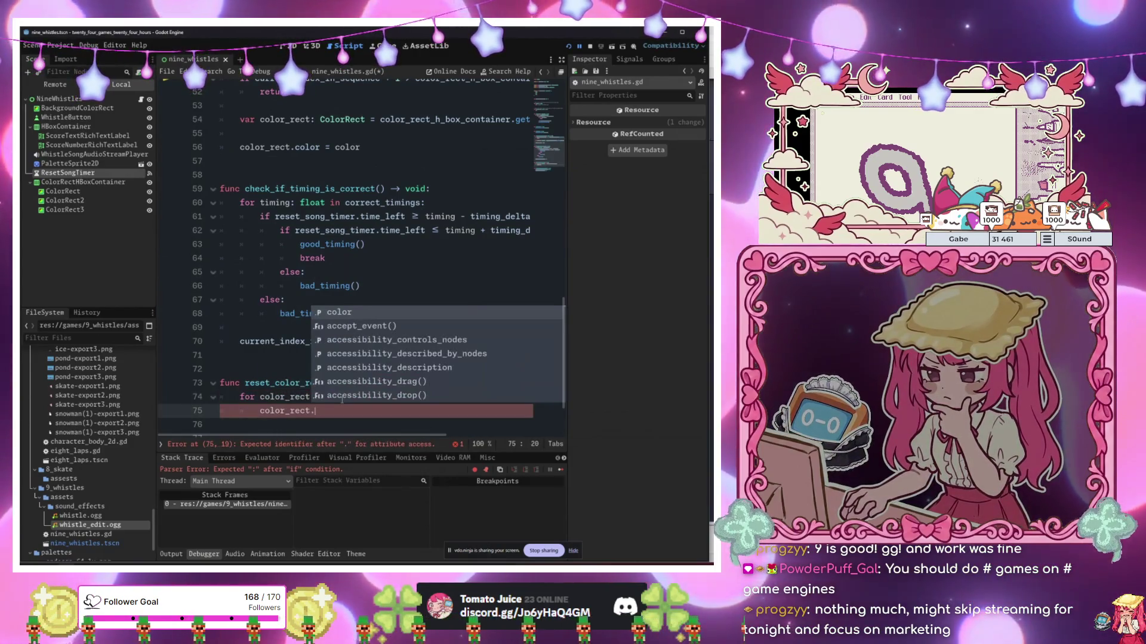
key(Return)
text(Color.White)
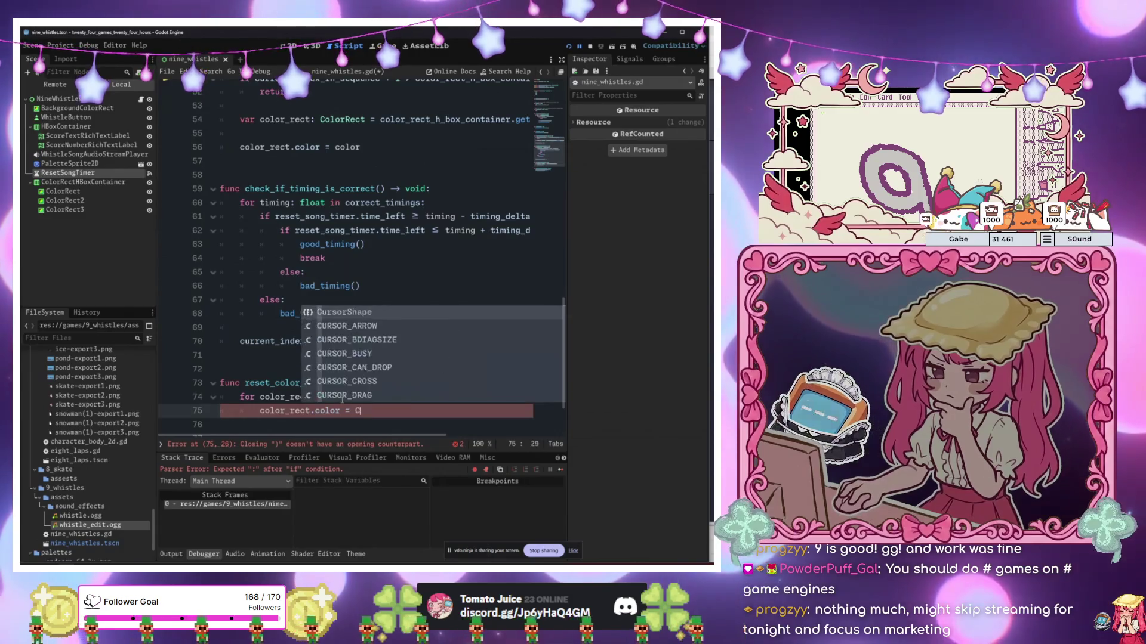
key(Return)
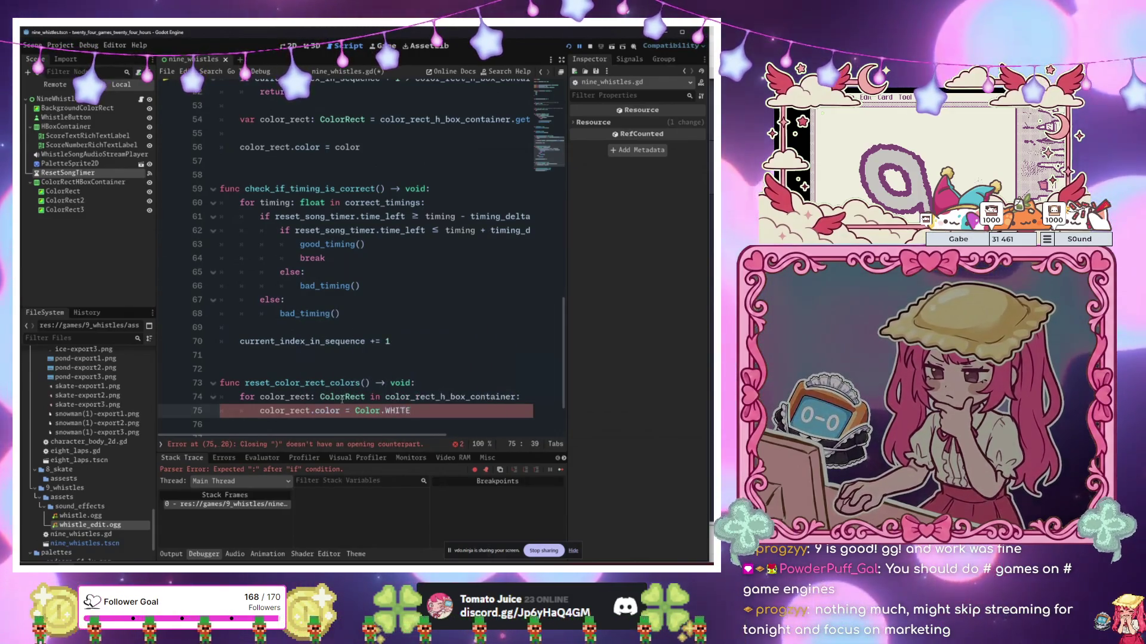
- Save the script and run the game to test the squares
scroll(358, 299, down, 2)
click(367, 216)
key(ctrl+s)
scroll(367, 215, up, 1)
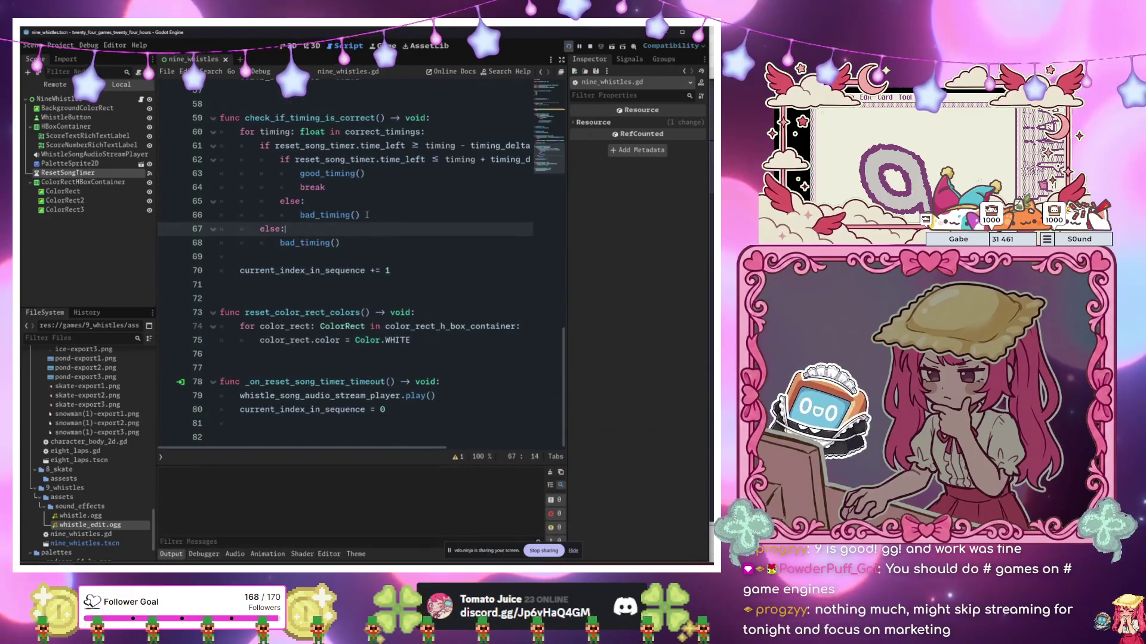
key(F5)
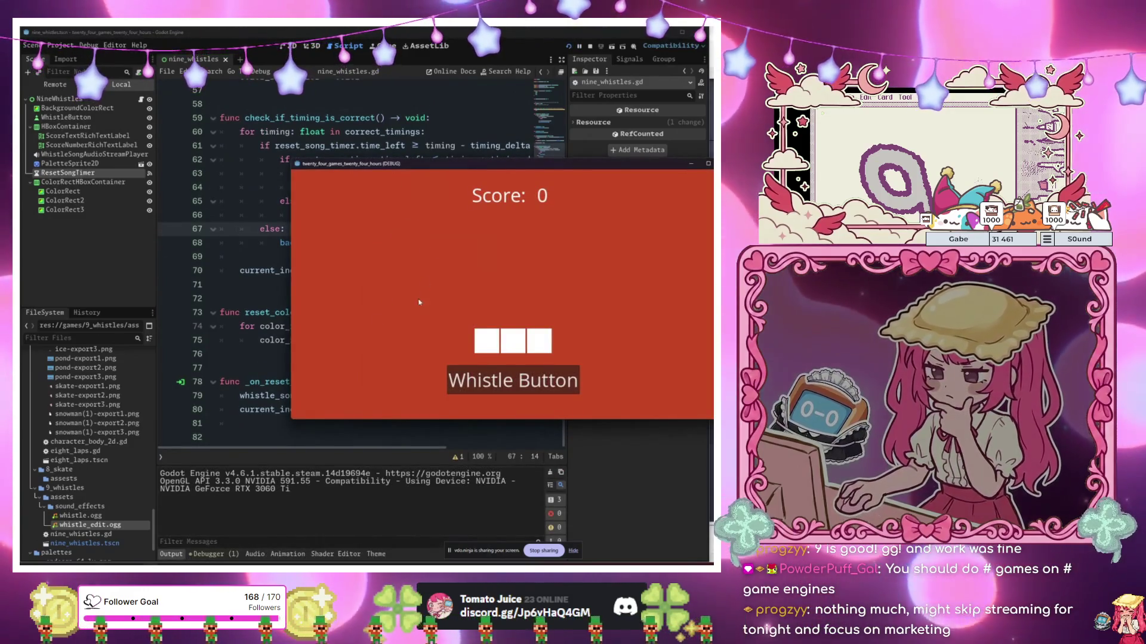
- Whistle on three song beats in the running game, then move its window aside
click(530, 380)
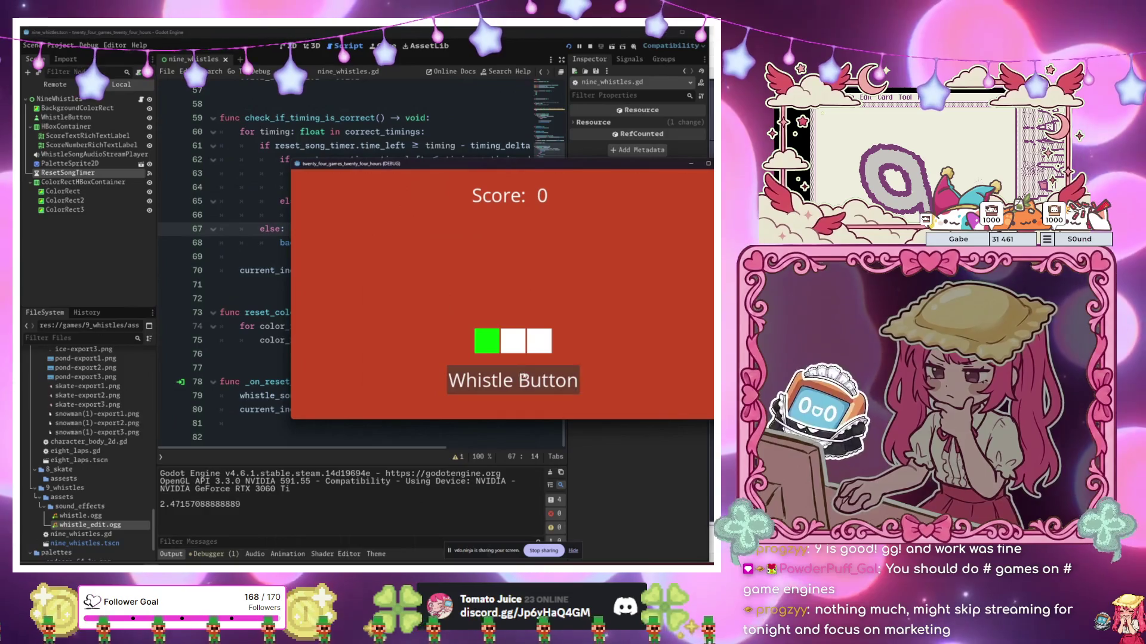
click(530, 380)
click(530, 379)
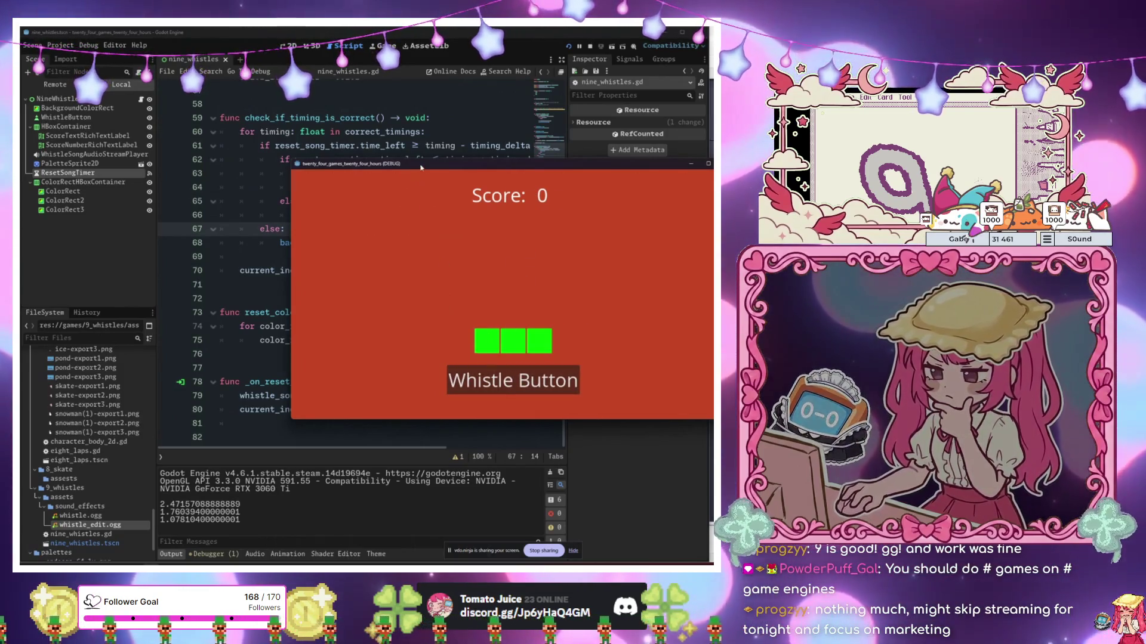
drag(486, 164, 709, 179)
- Add a reset_color_rect_colors() call at the end of _on_reset_song_timer_timeout
click(342, 326)
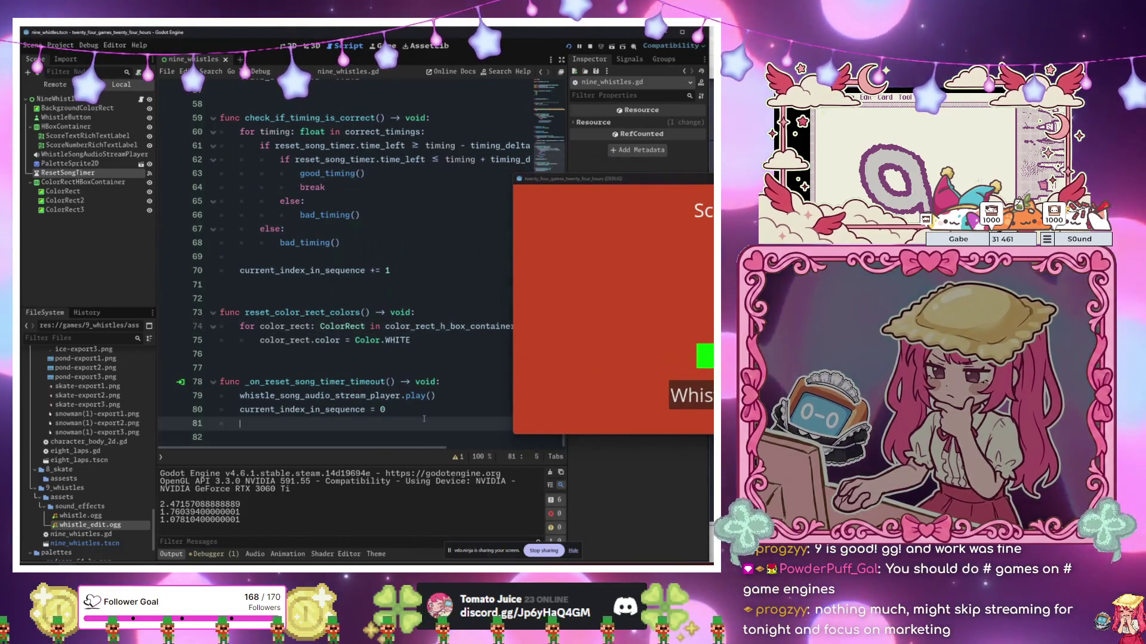
click(426, 412)
key(Return)
text(rese)
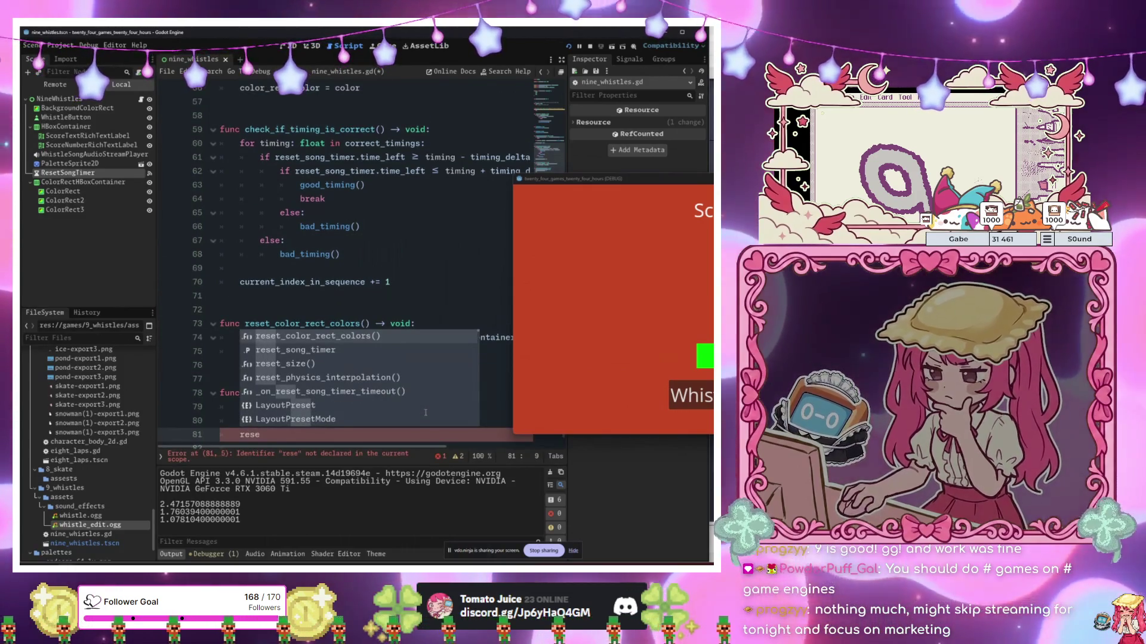
key(Return)
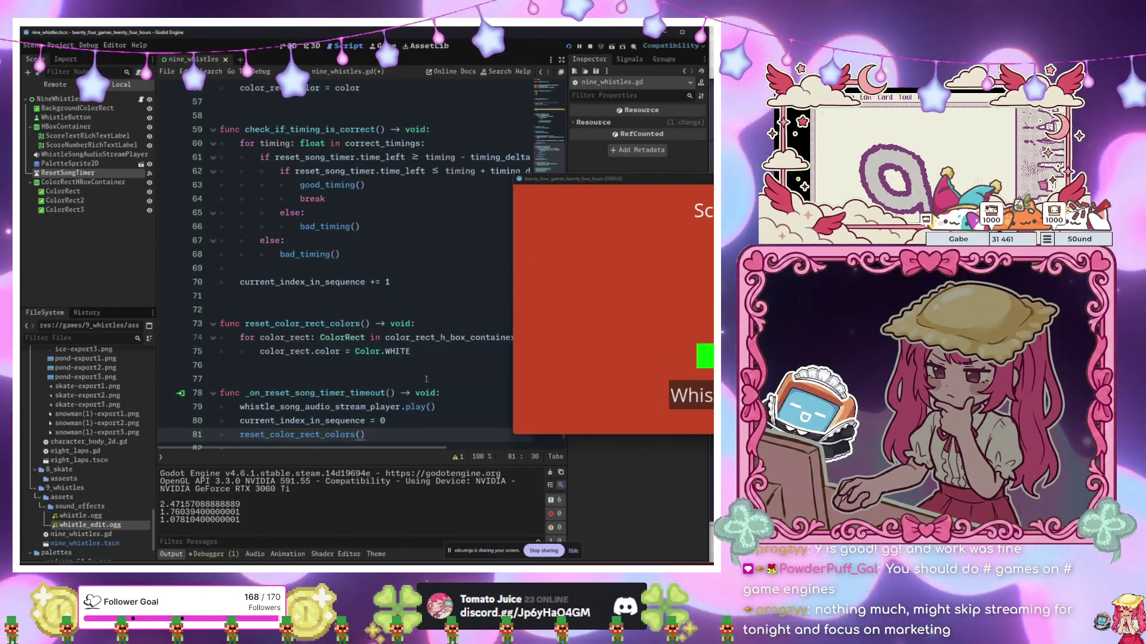
- Stop the game, return to the 2D view and select the HBoxContainer node
key(F8)
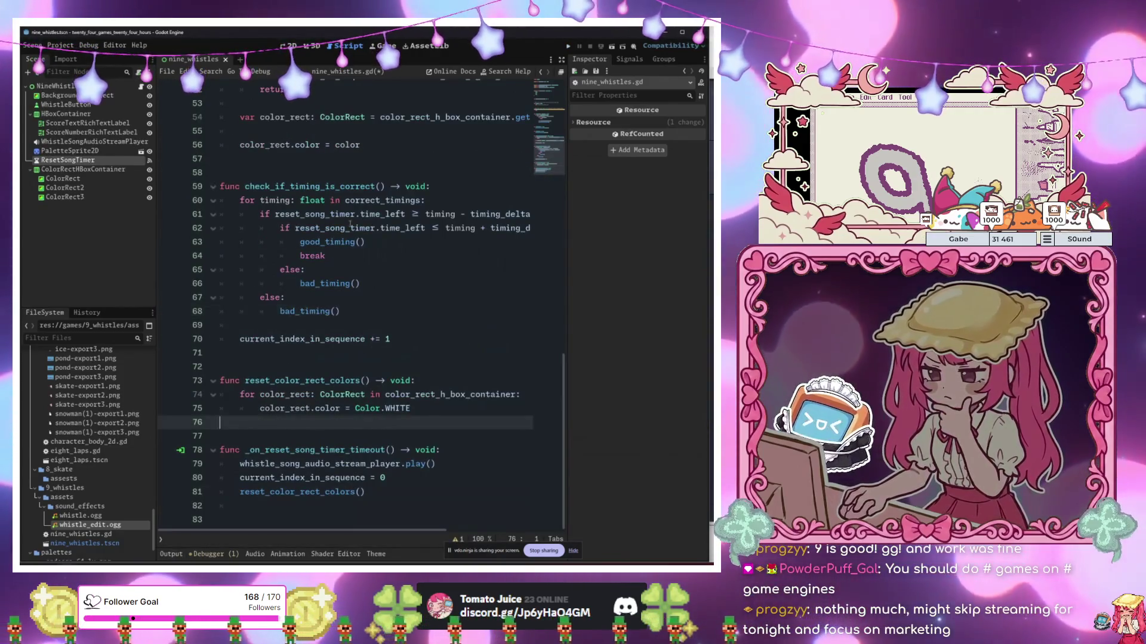
click(291, 45)
click(62, 179)
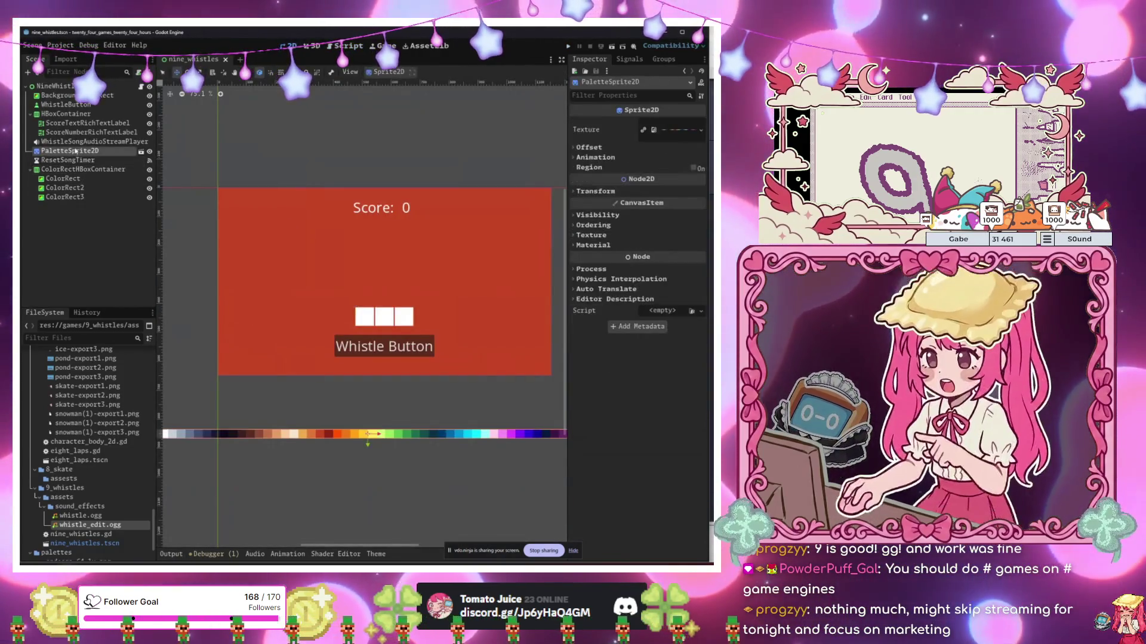
click(65, 113)
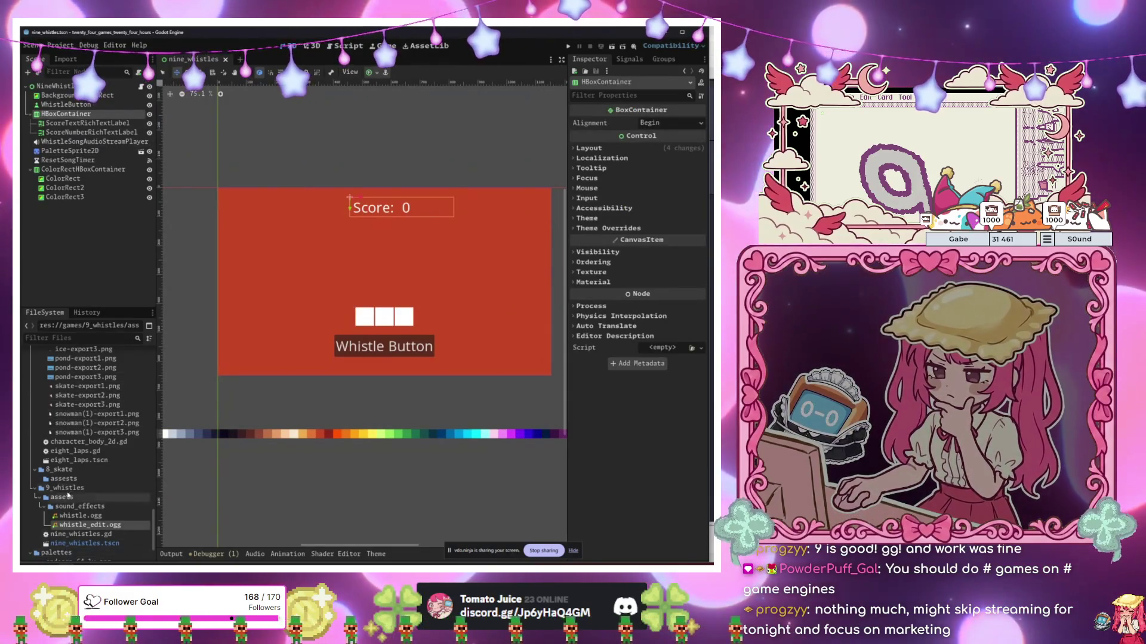
scroll(66, 503, down, 3)
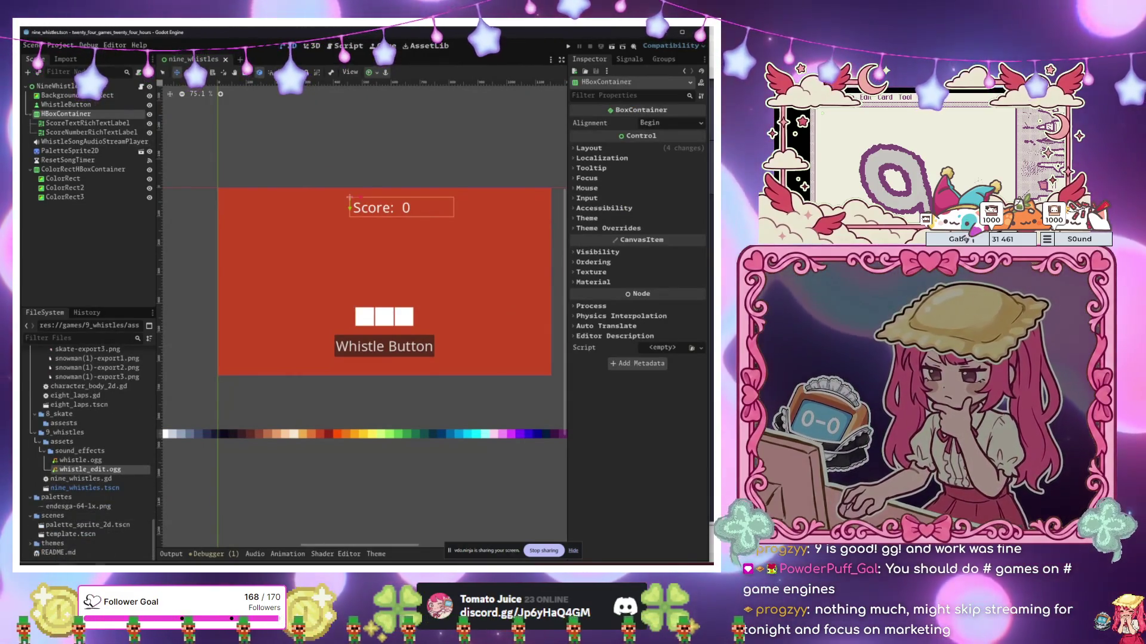
- Commit the changes to programming_branch as 'working on nine whistles' and push to origin
mouse_move(99, 564)
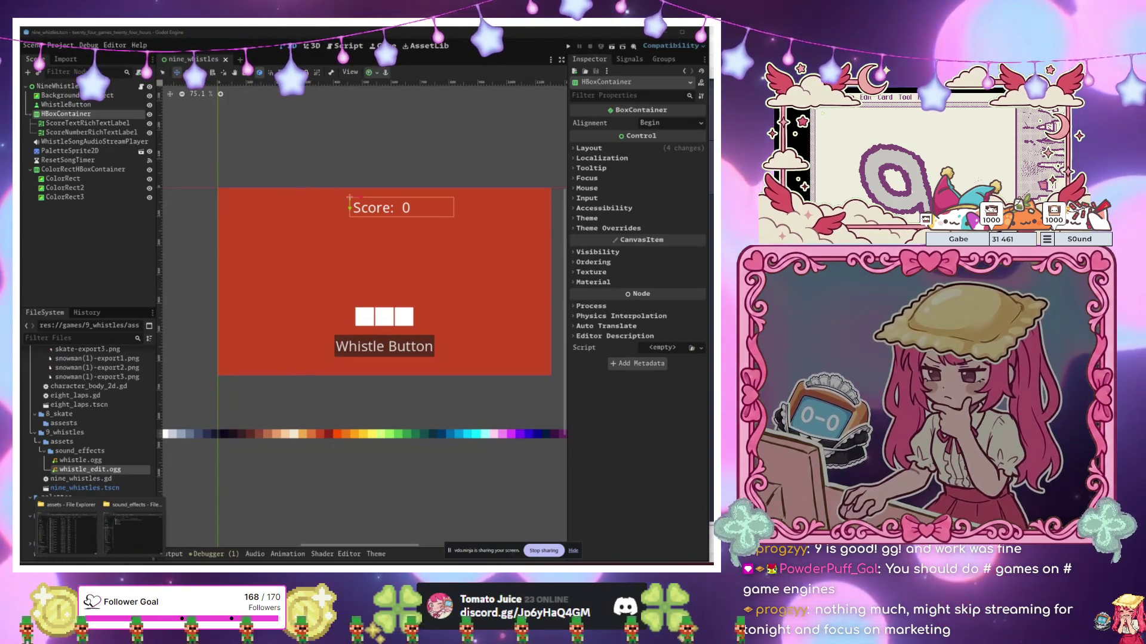
key(alt+Tab)
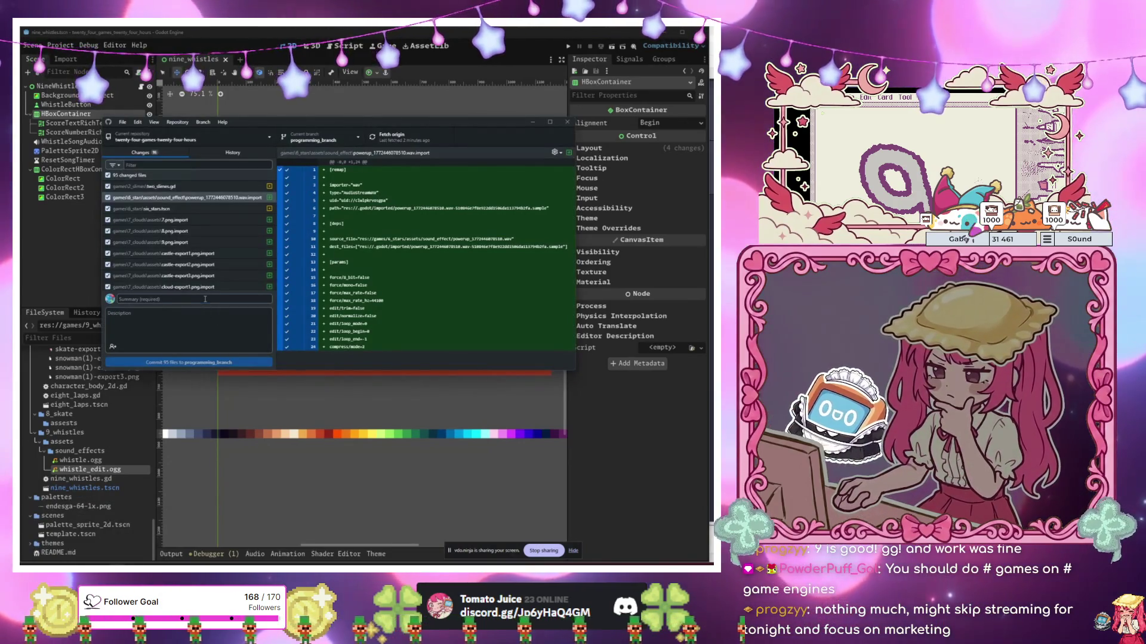
text(working on nine whi)
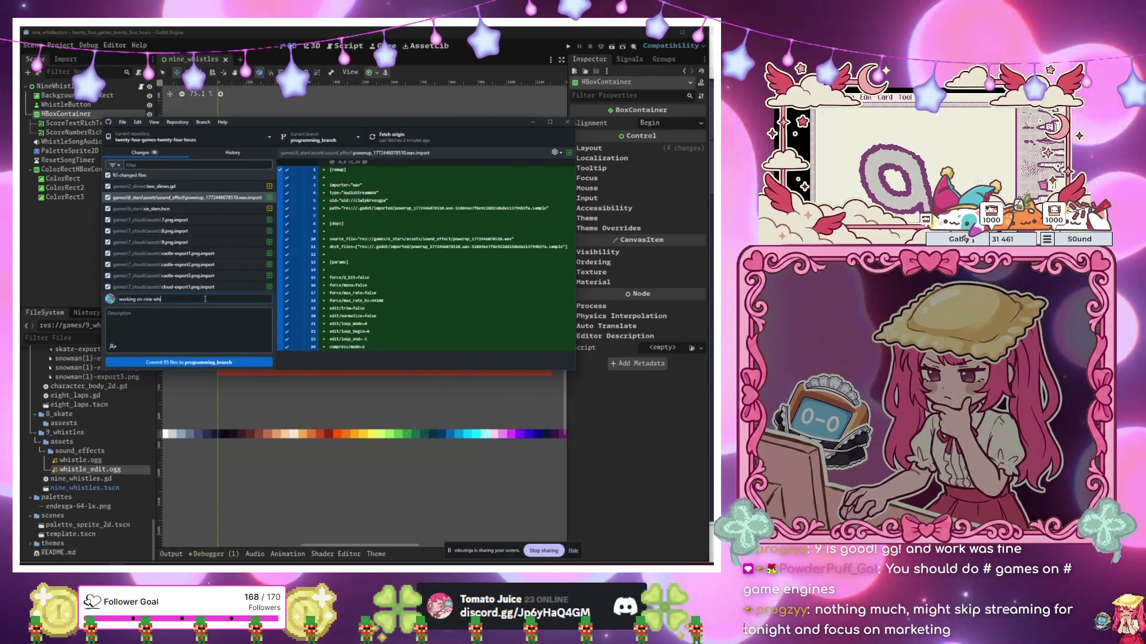
text(stles)
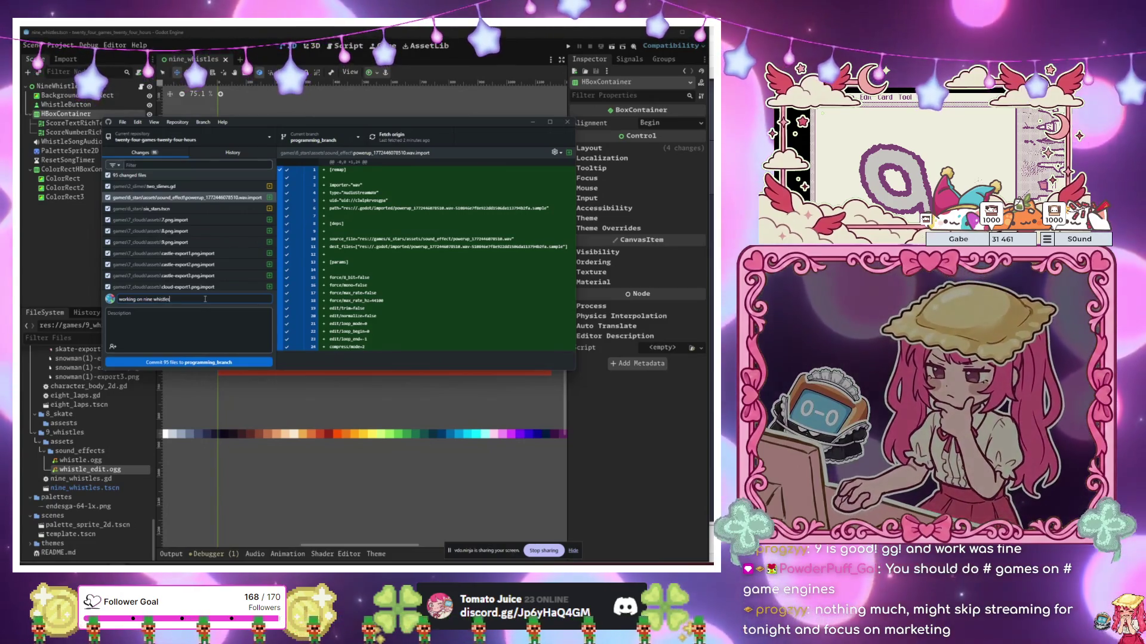
click(203, 361)
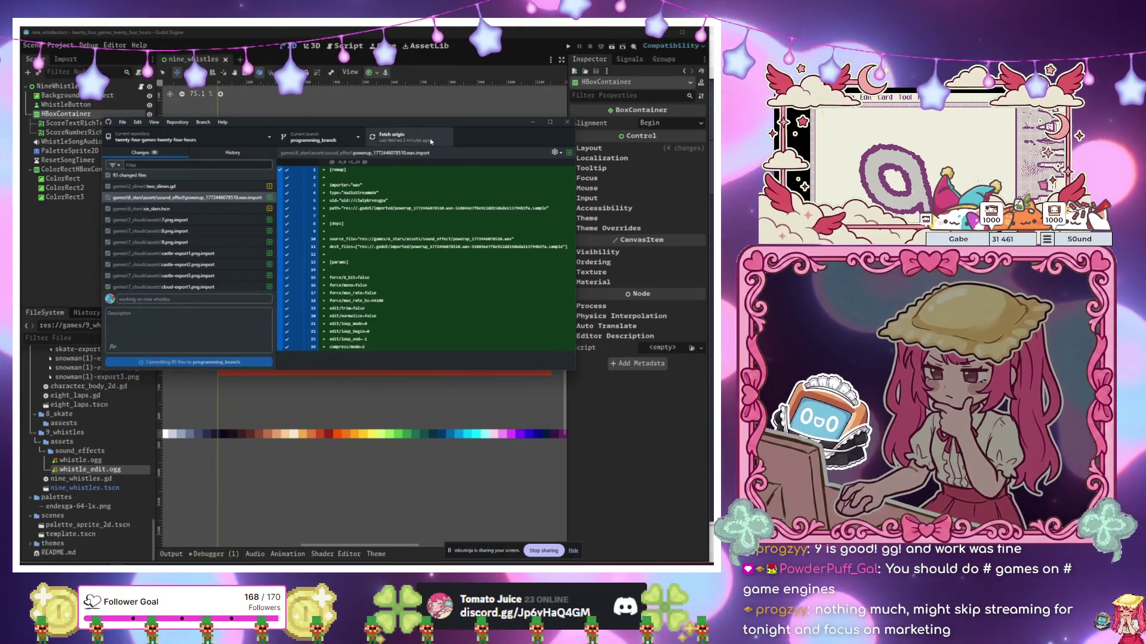
click(391, 136)
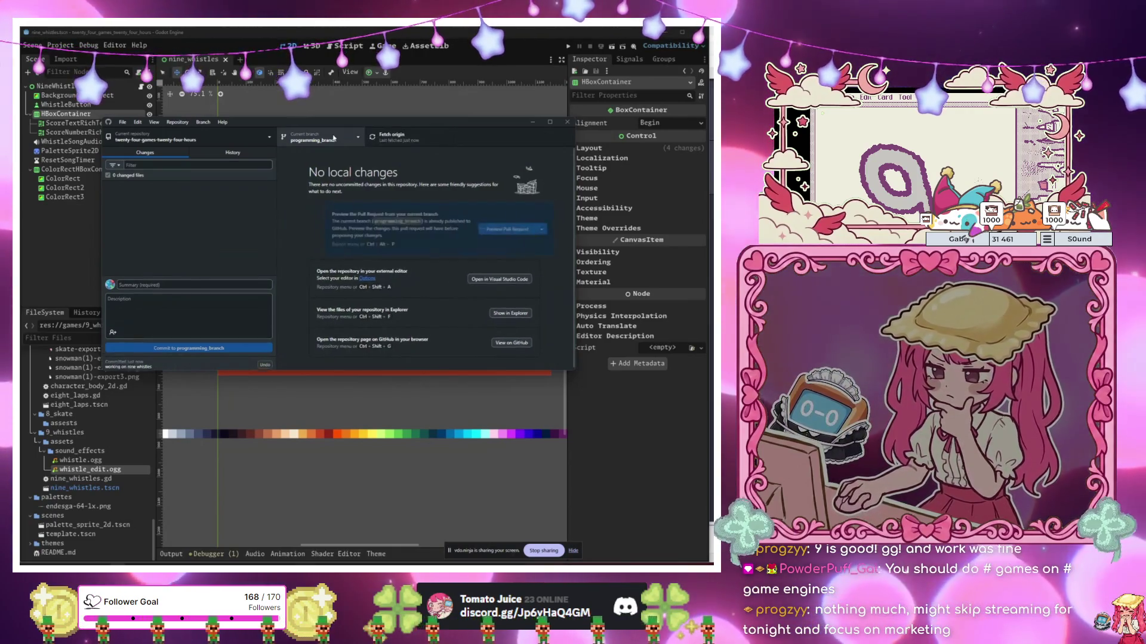
- Merge the teammate's branch into programming_branch, push to origin, and return to Godot
click(333, 138)
click(323, 363)
click(280, 239)
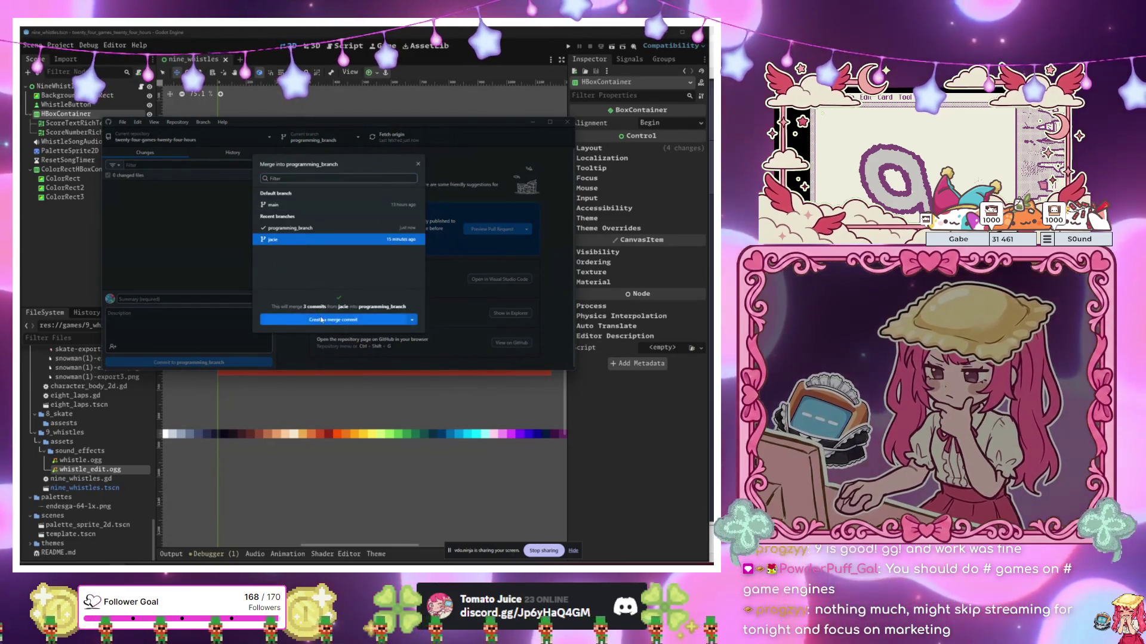
click(338, 320)
click(386, 137)
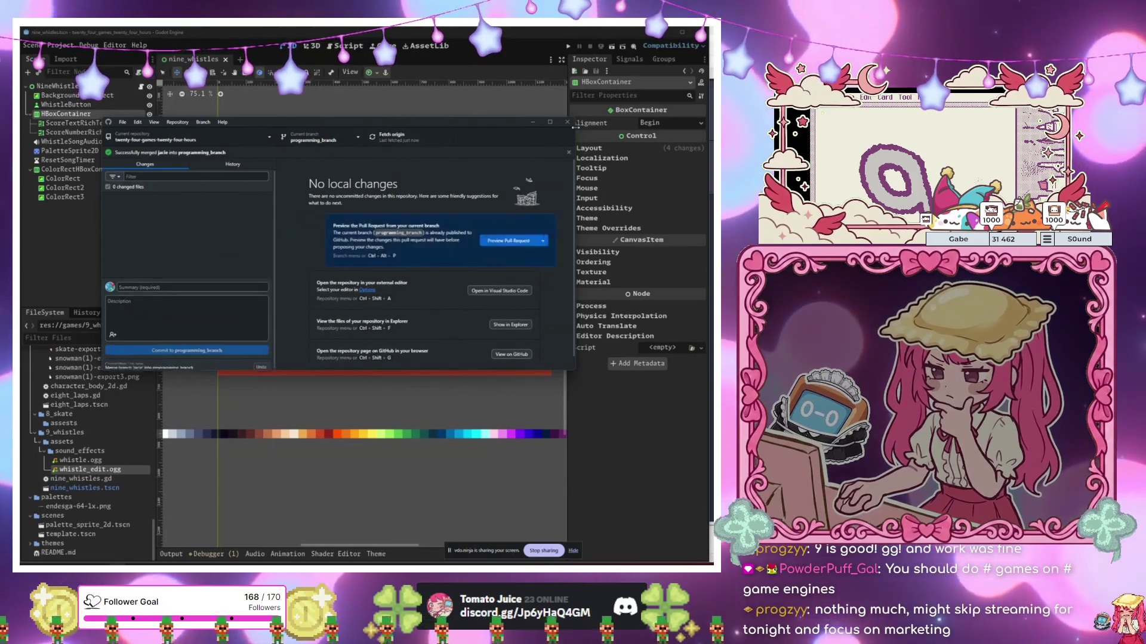
click(238, 470)
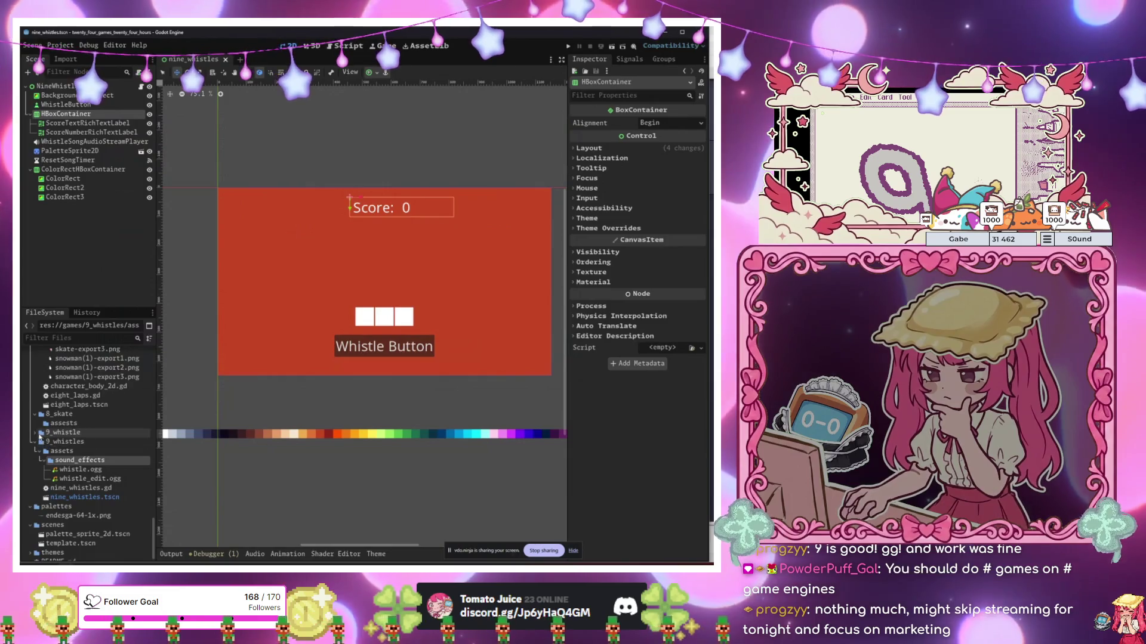
- Move the nine merged exported images into the 9_whistles assets folder
click(38, 433)
click(41, 442)
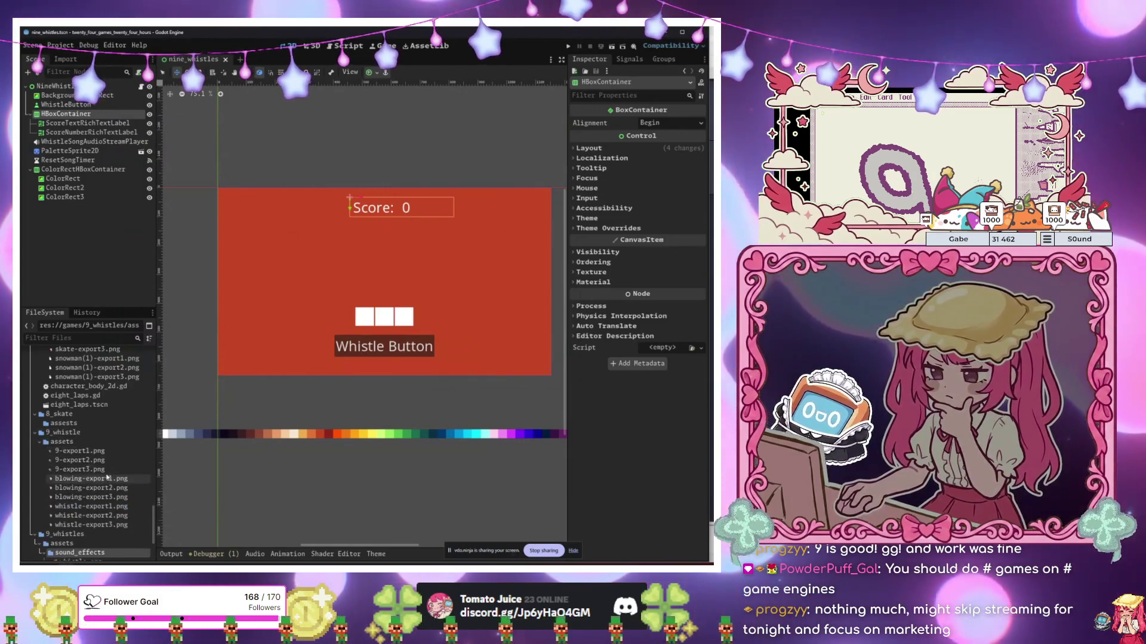
click(56, 451)
shift+click(91, 525)
scroll(91, 525, down, 3)
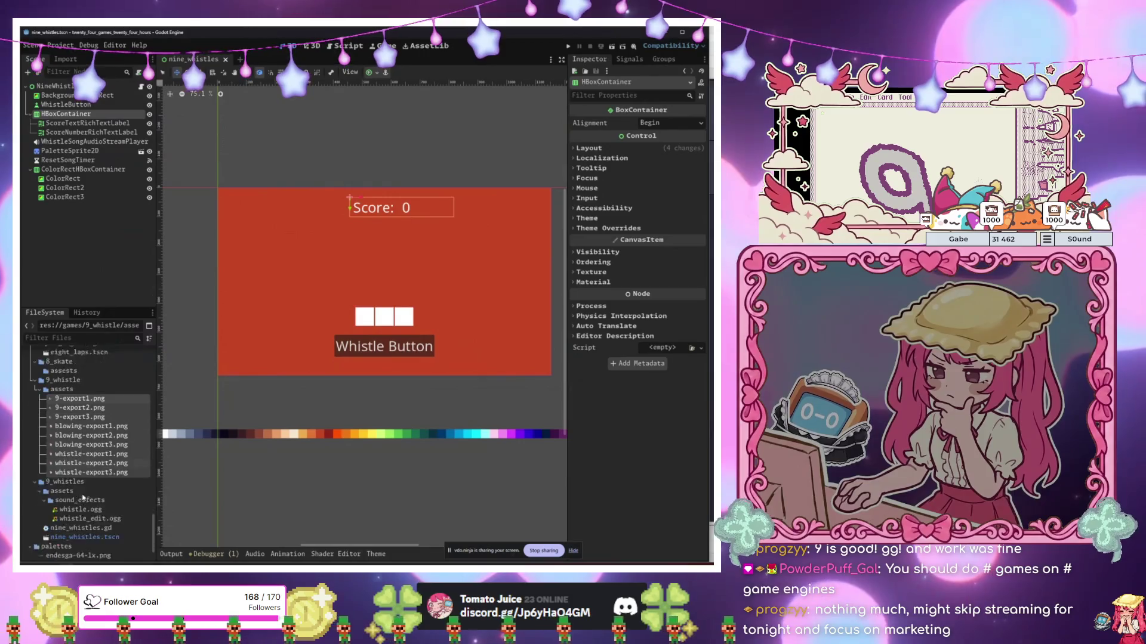
drag(90, 447, 81, 465)
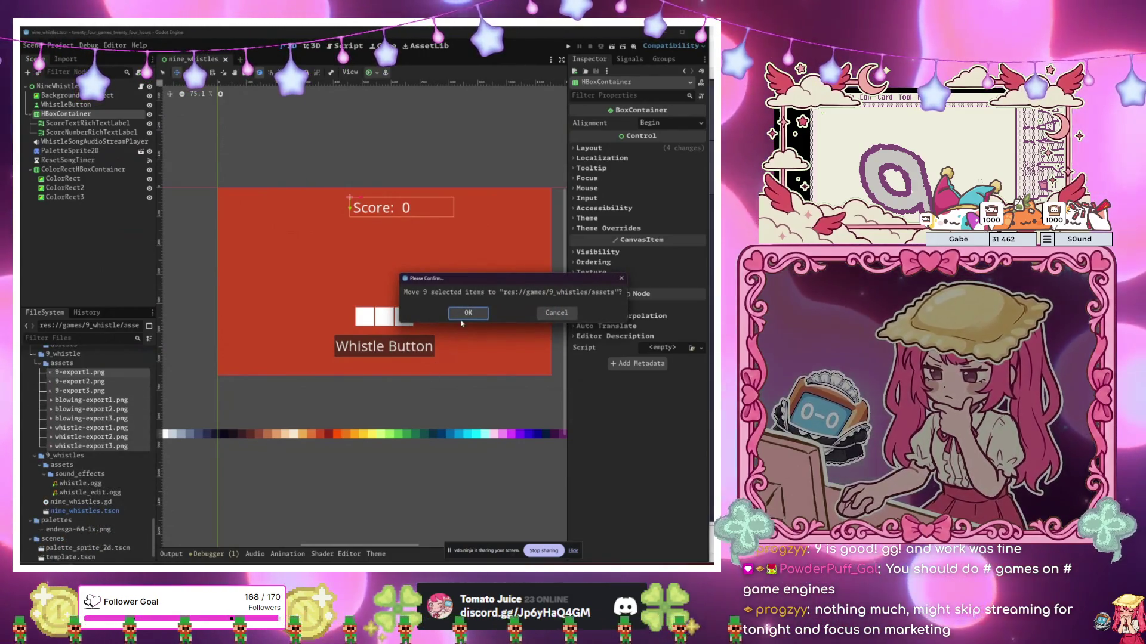
click(468, 313)
- Preview the blowing-export1, whistle-export1 and 9-export1.png images
click(91, 420)
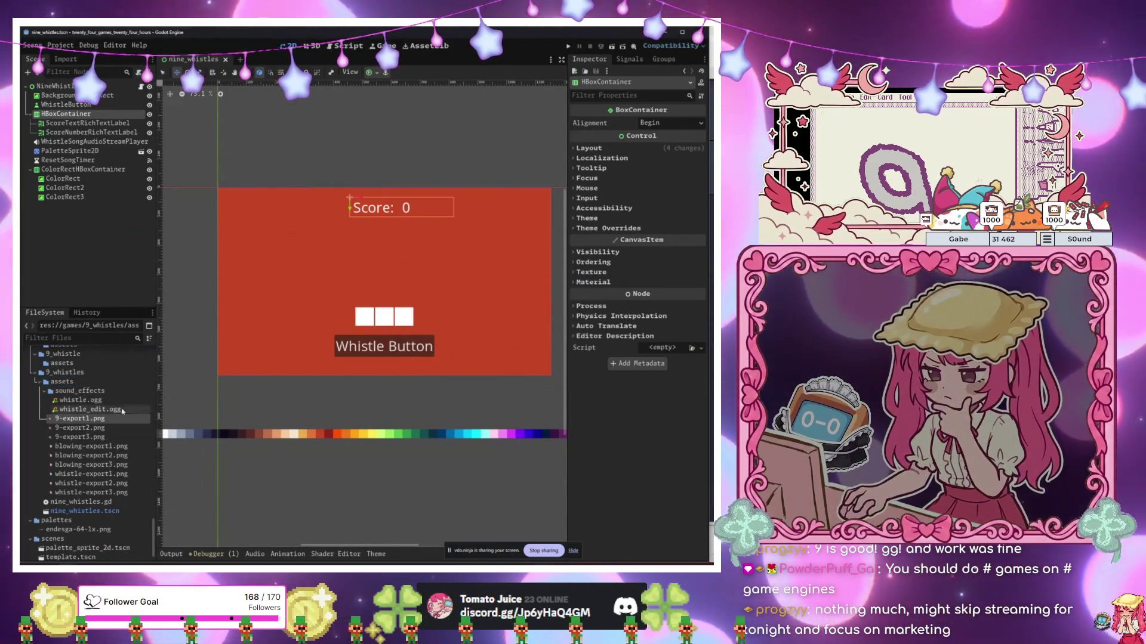
click(90, 446)
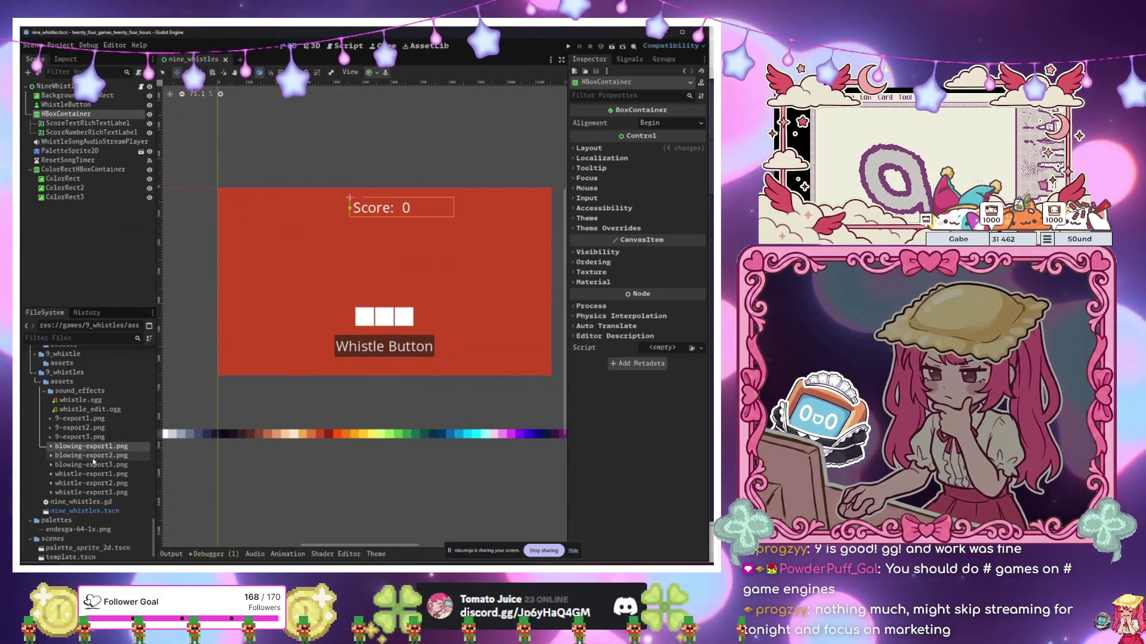
mouse_move(93, 461)
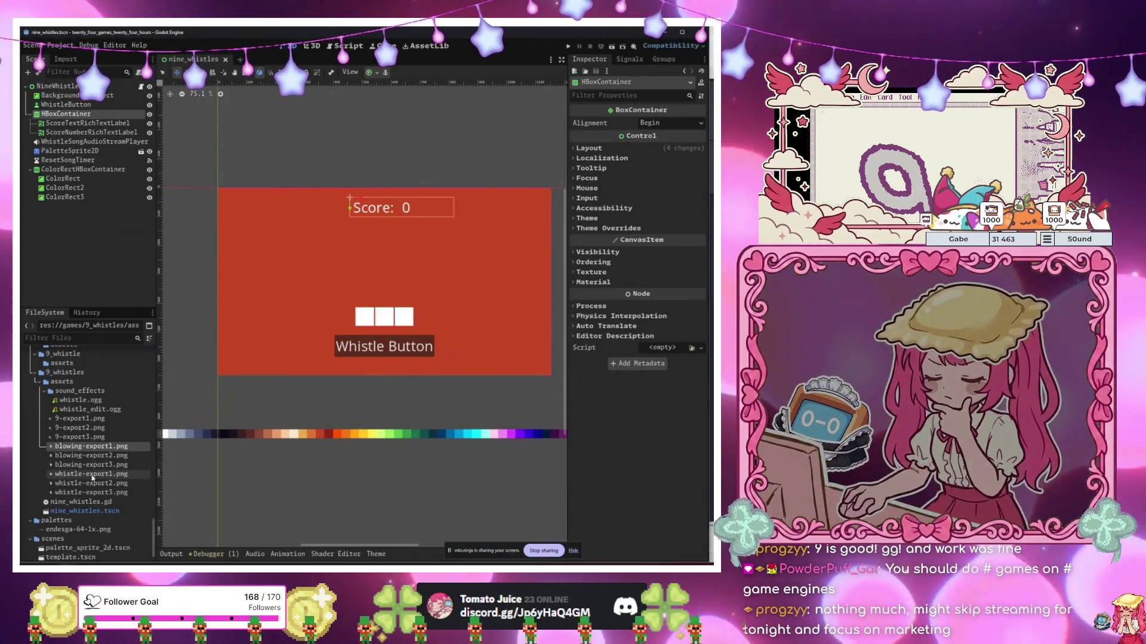
click(93, 473)
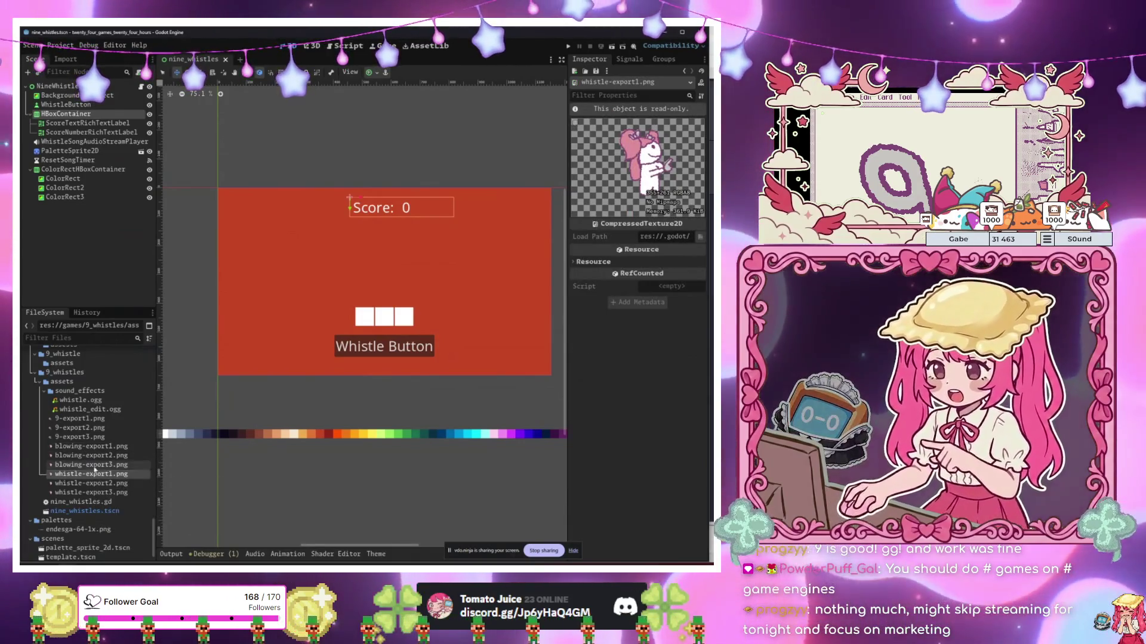
click(93, 448)
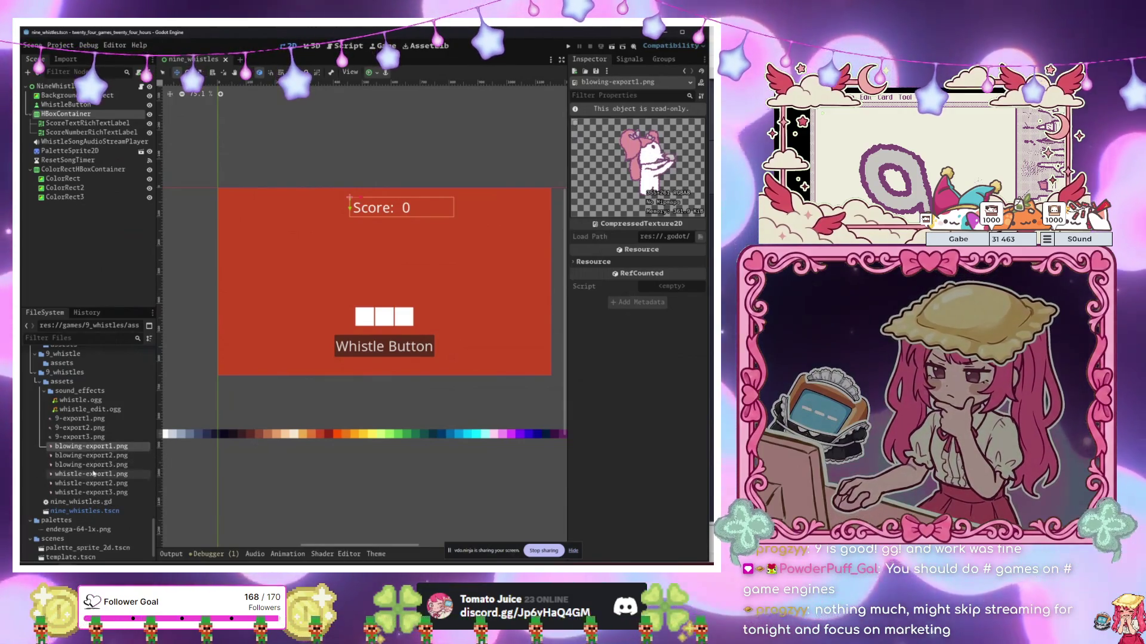
click(90, 421)
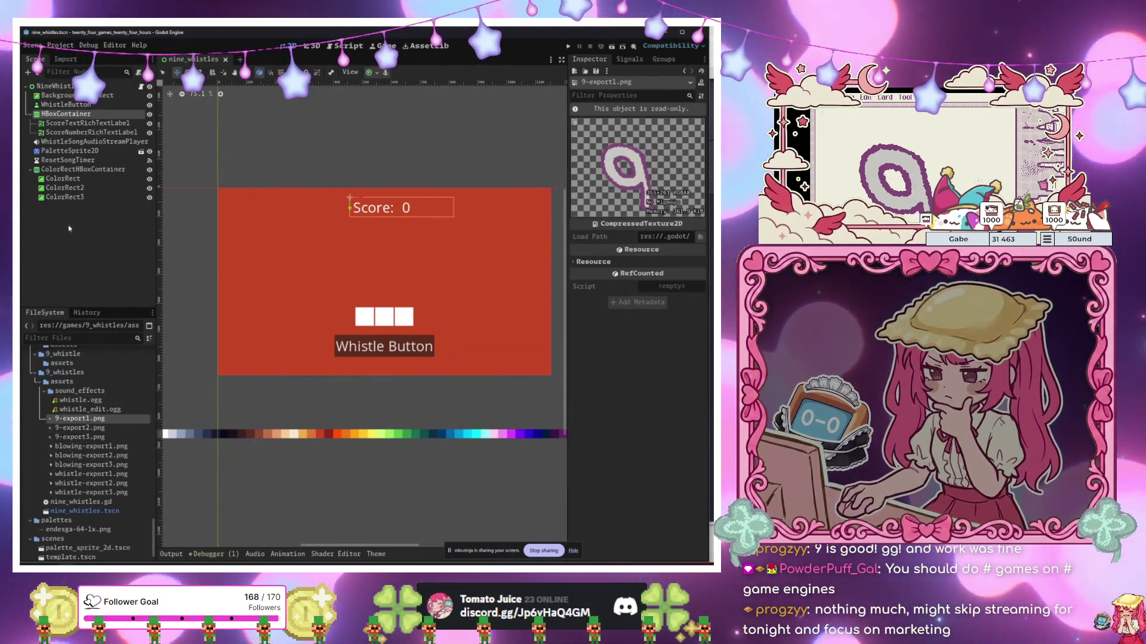
click(60, 96)
- Add a TextureRect under the NineWhistles root and name it NineTextureRect
click(57, 86)
key(ctrl+a)
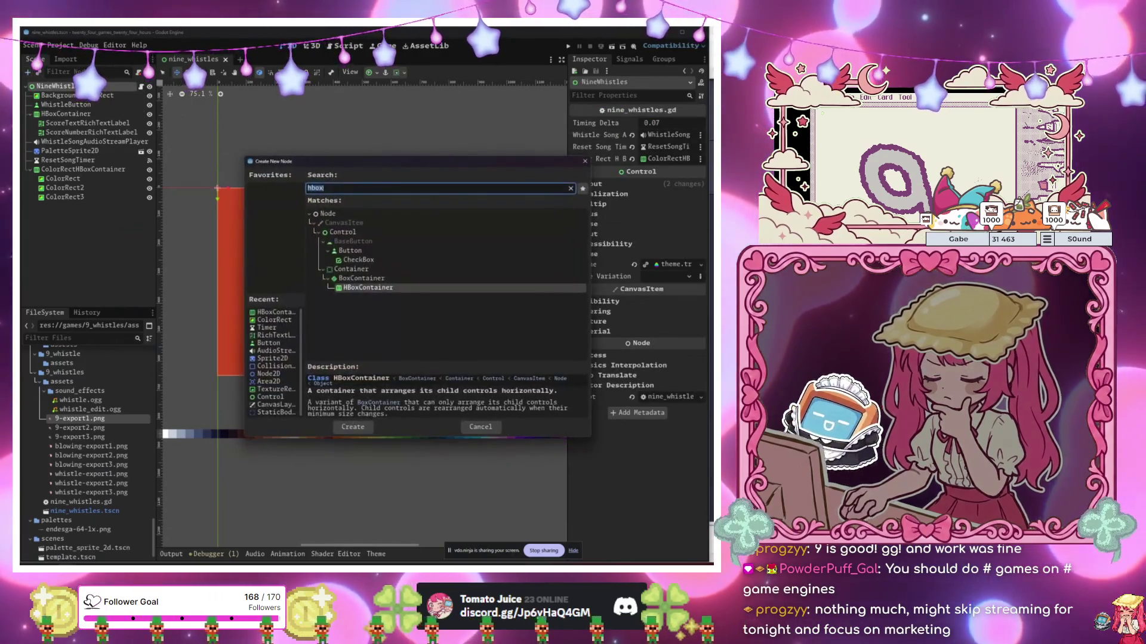
text(texture)
key(Return)
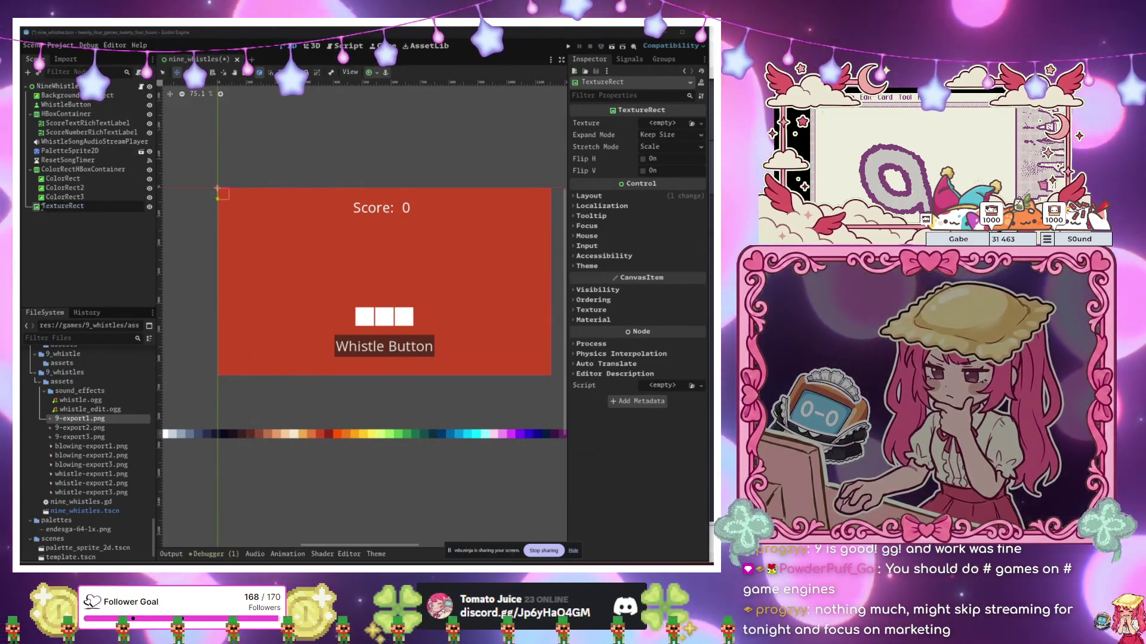
text(Nine)
key(Return)
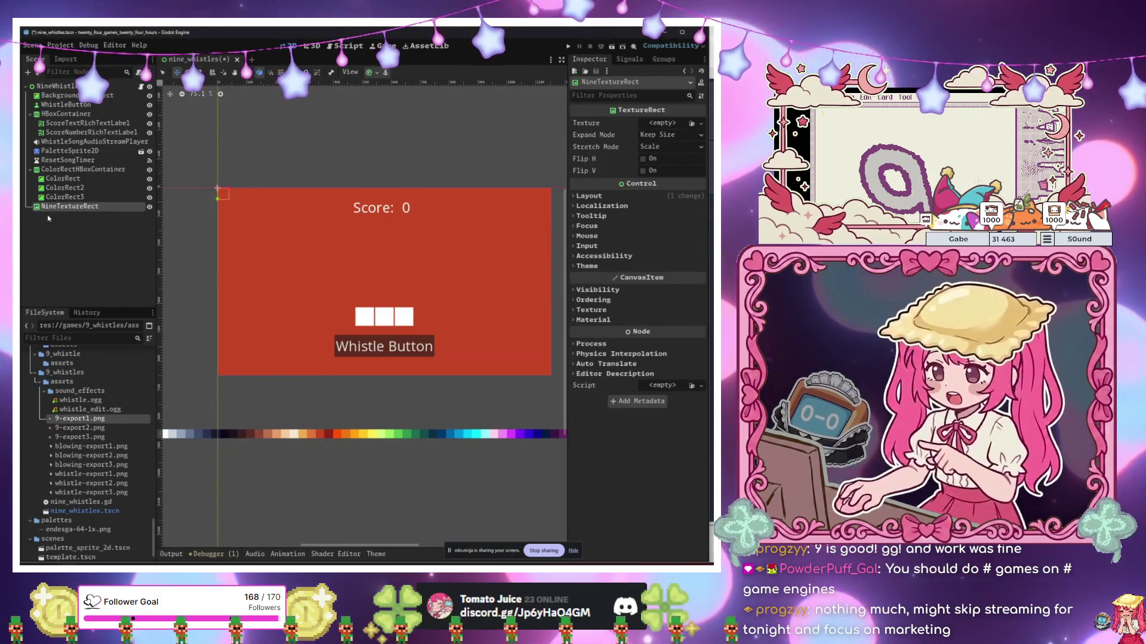
- Give NineTextureRect a new AnimatedTexture with 3 frames and Speed Scale 3.0
click(661, 123)
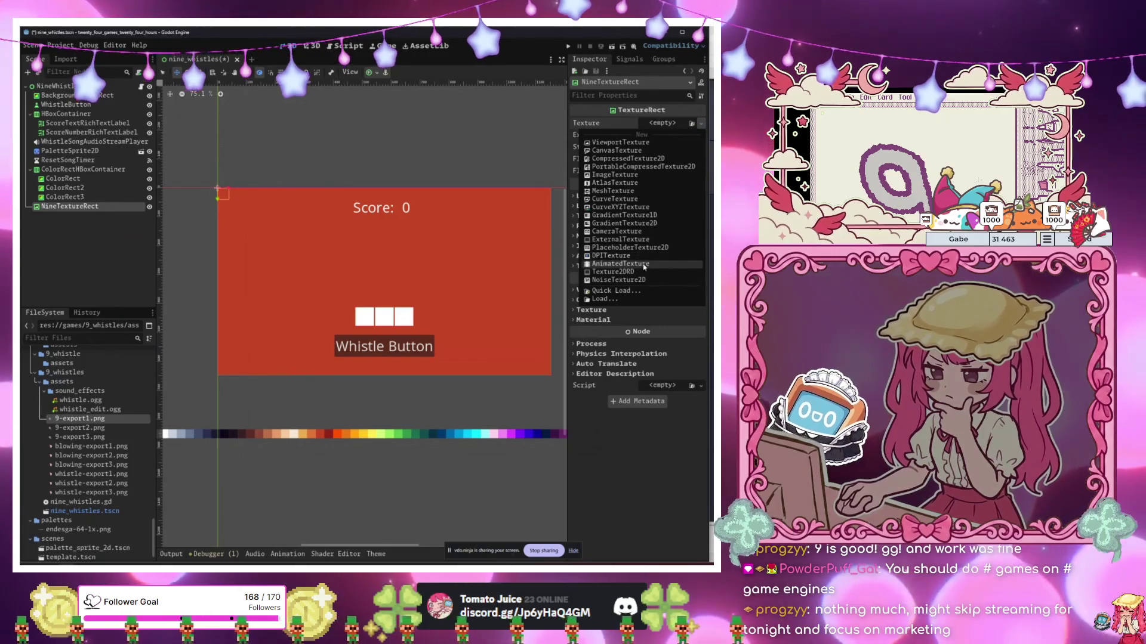
click(620, 263)
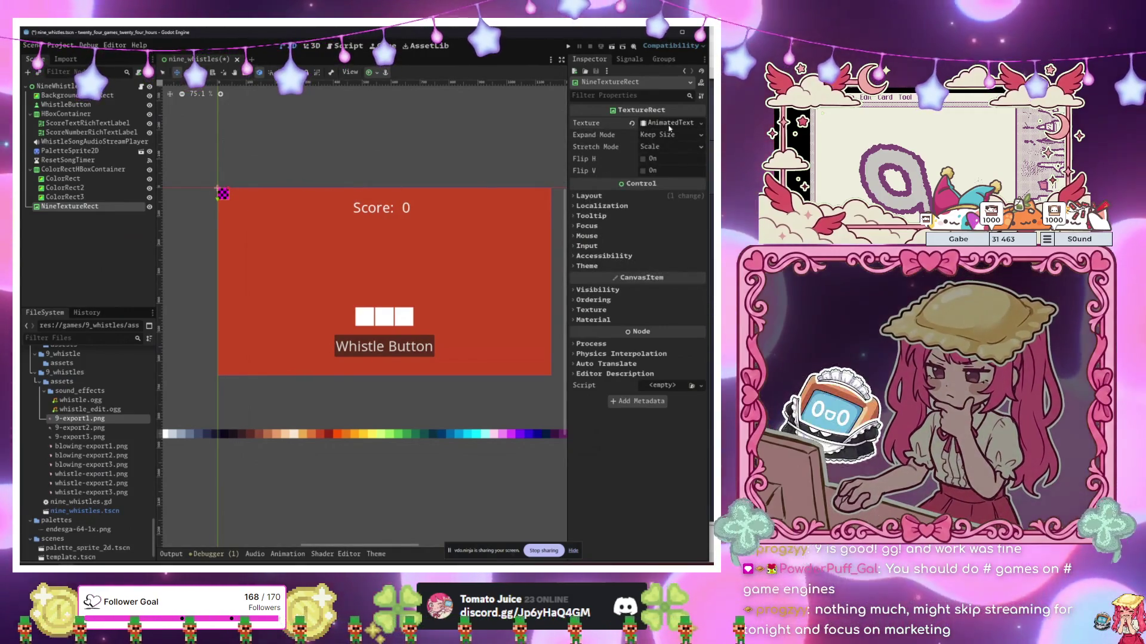
click(665, 123)
click(627, 281)
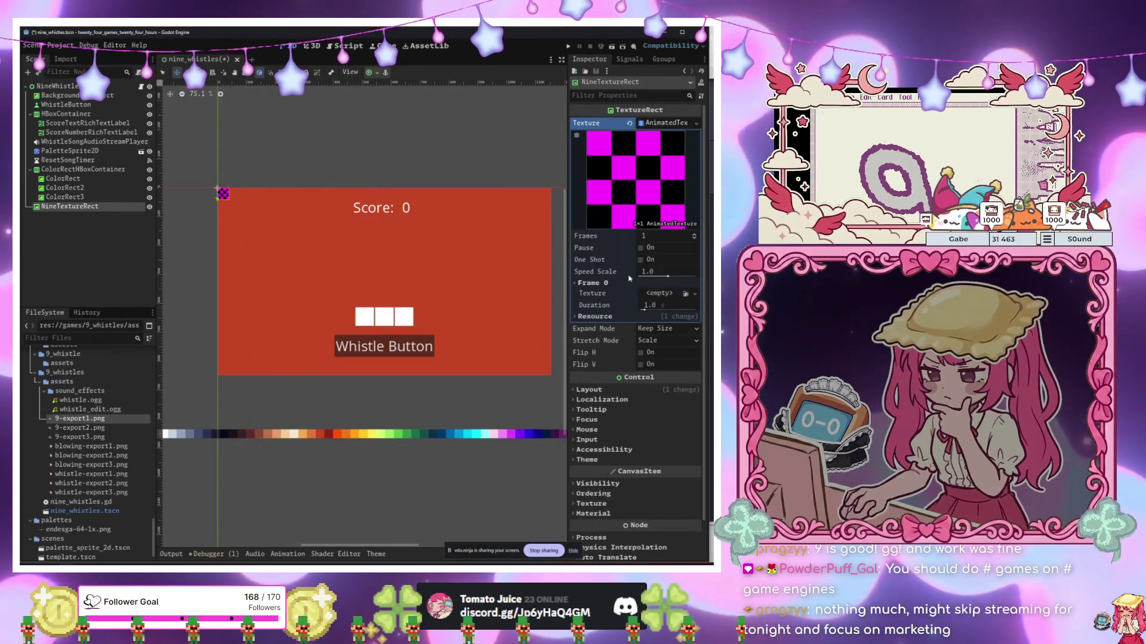
click(694, 236)
click(694, 236)
click(661, 271)
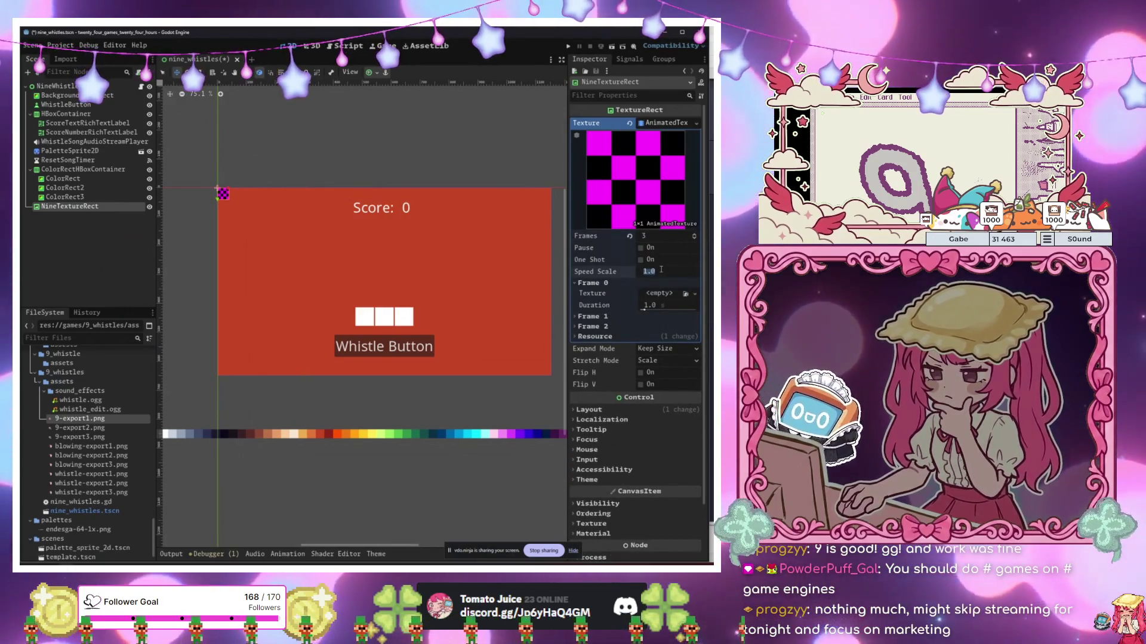
text(3)
key(Return)
- Put 9-export1.png into Frame 0 and move the 9 sprite to the panel's right side
click(596, 317)
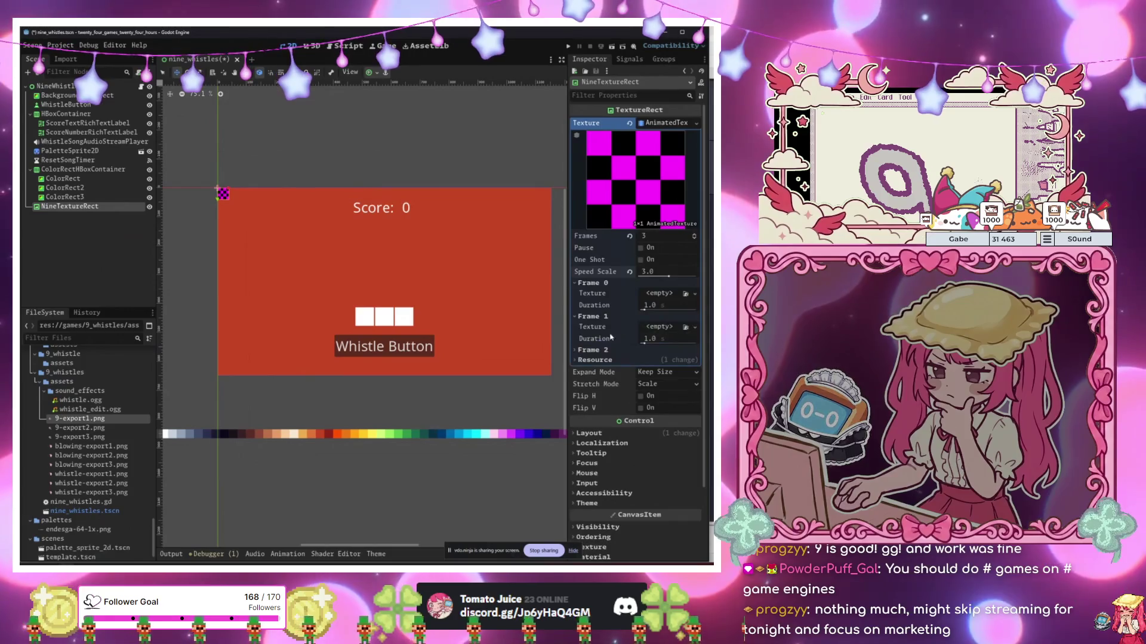
click(596, 349)
mouse_move(68, 420)
mouse_down()
mouse_move(668, 298)
mouse_move(84, 427)
mouse_move(662, 340)
mouse_move(86, 438)
mouse_move(668, 400)
mouse_up()
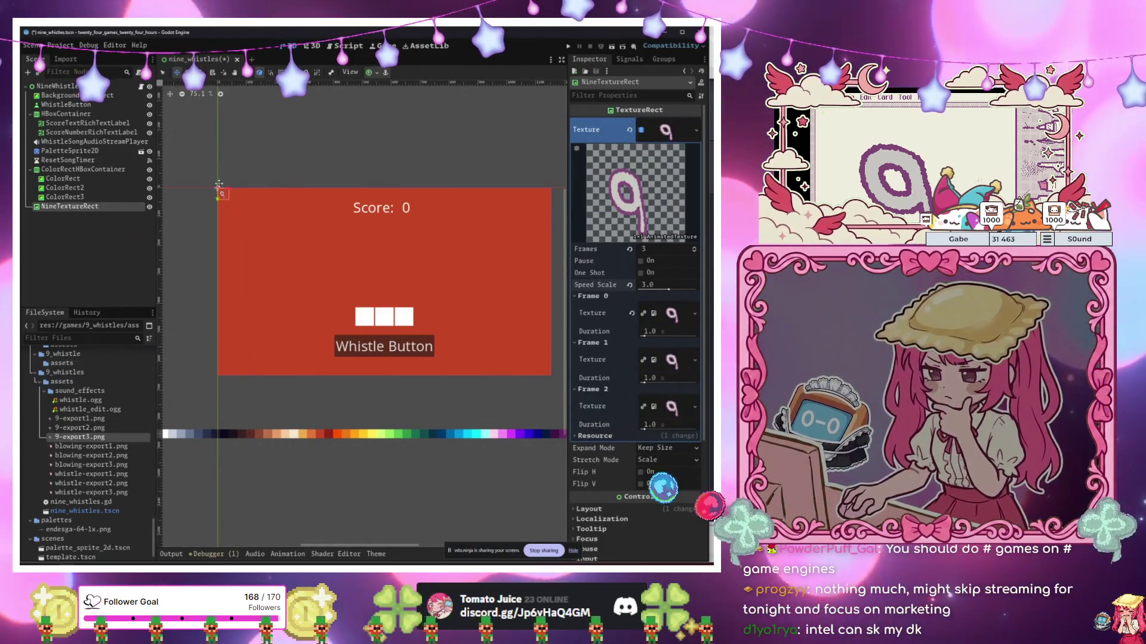
drag(266, 232, 490, 267)
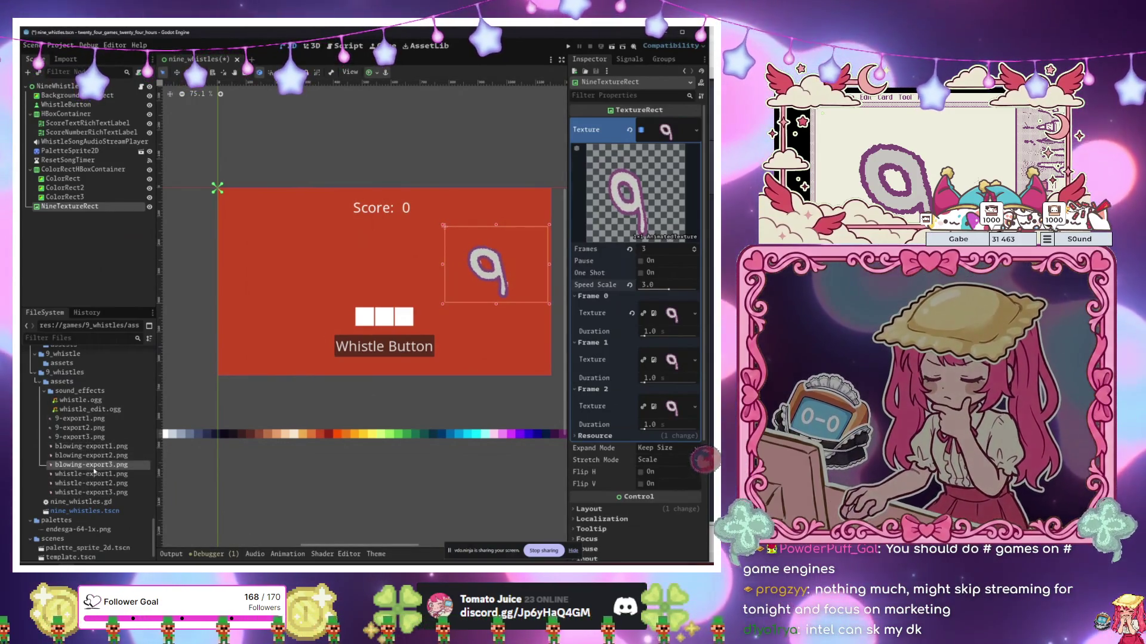
click(71, 88)
key(ctrl+a)
key(BackSpace)
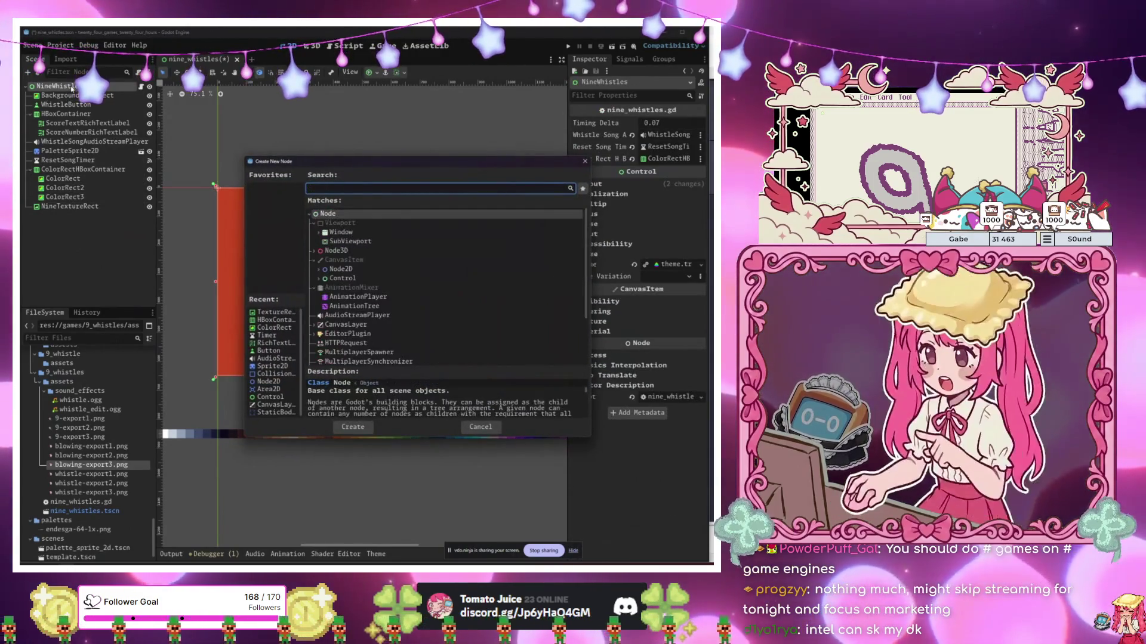
- Add another TextureRect and name it BlowingTextureRect
text(texturerect)
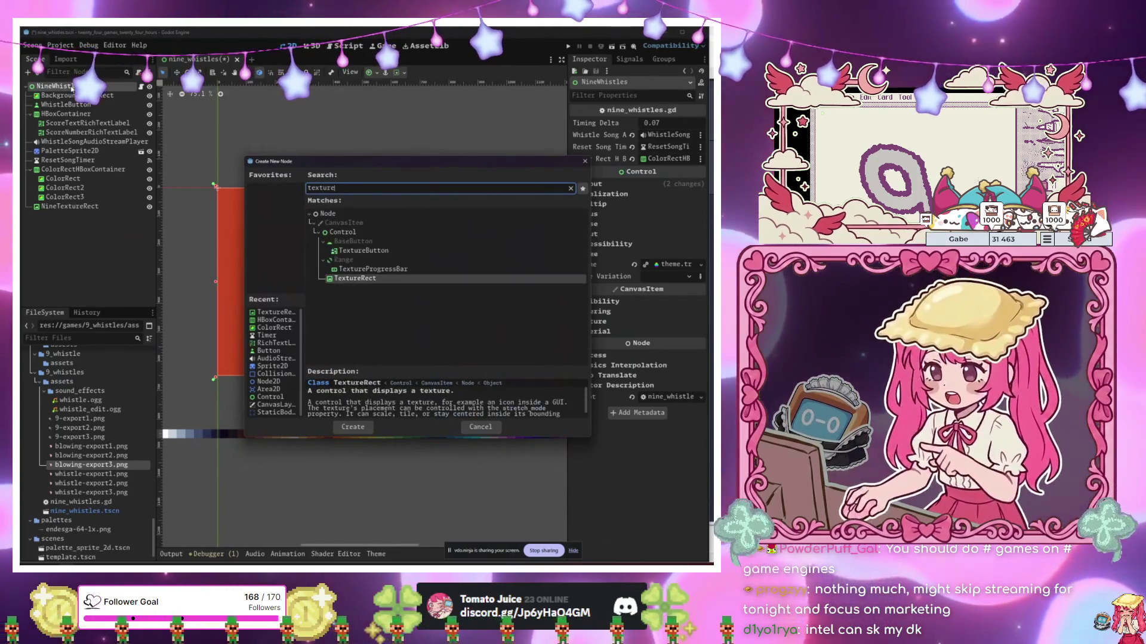
key(Return)
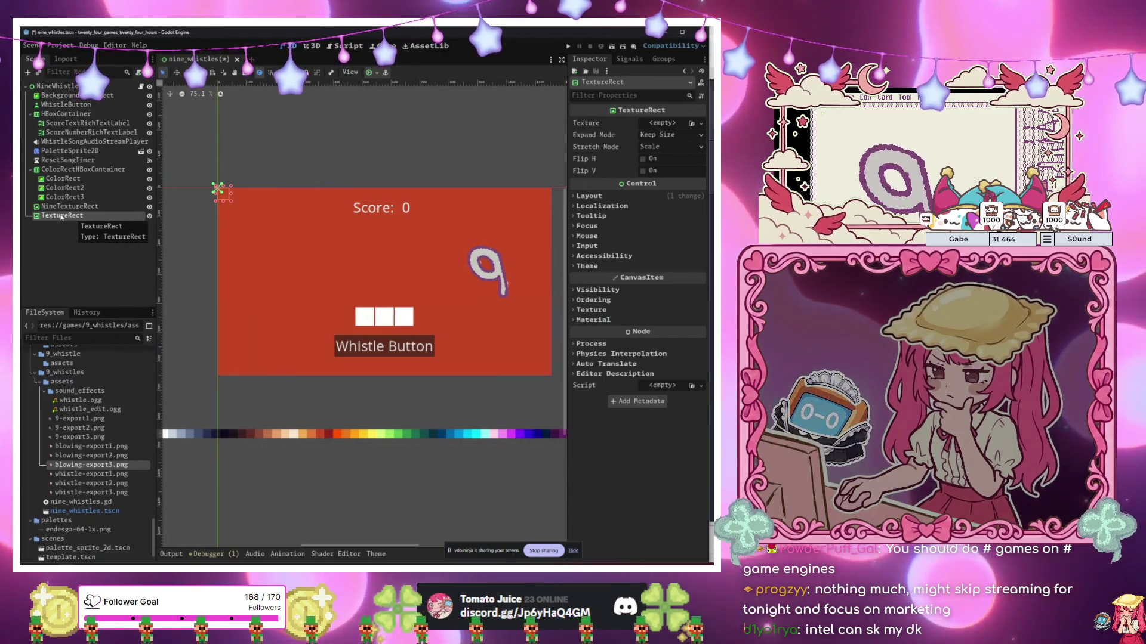
double_click(51, 216)
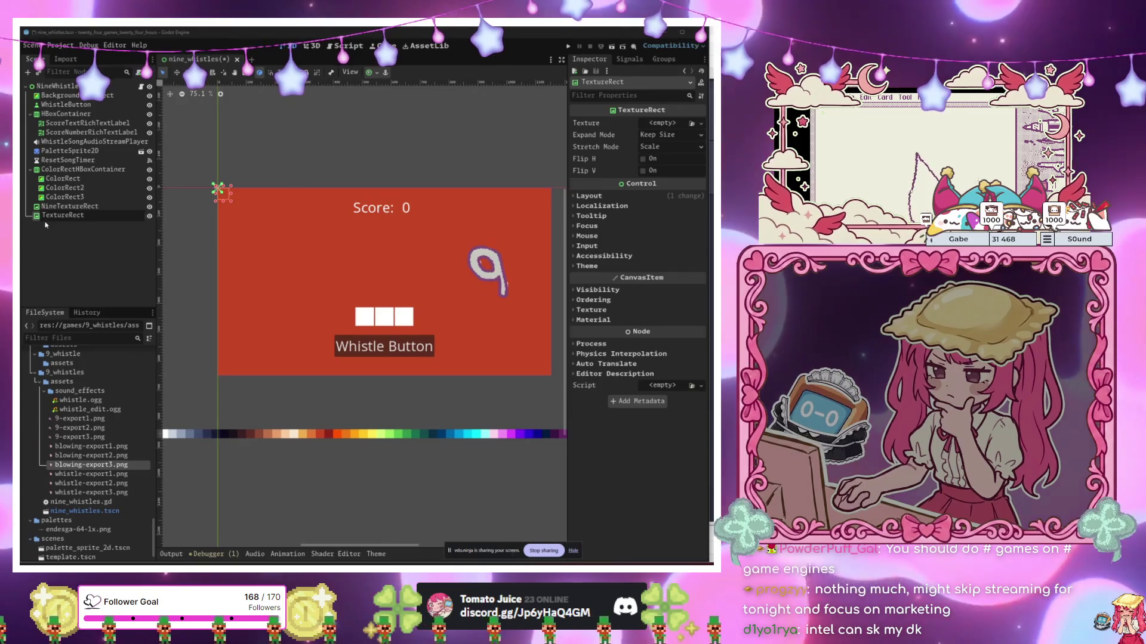
text(Blowing)
key(Return)
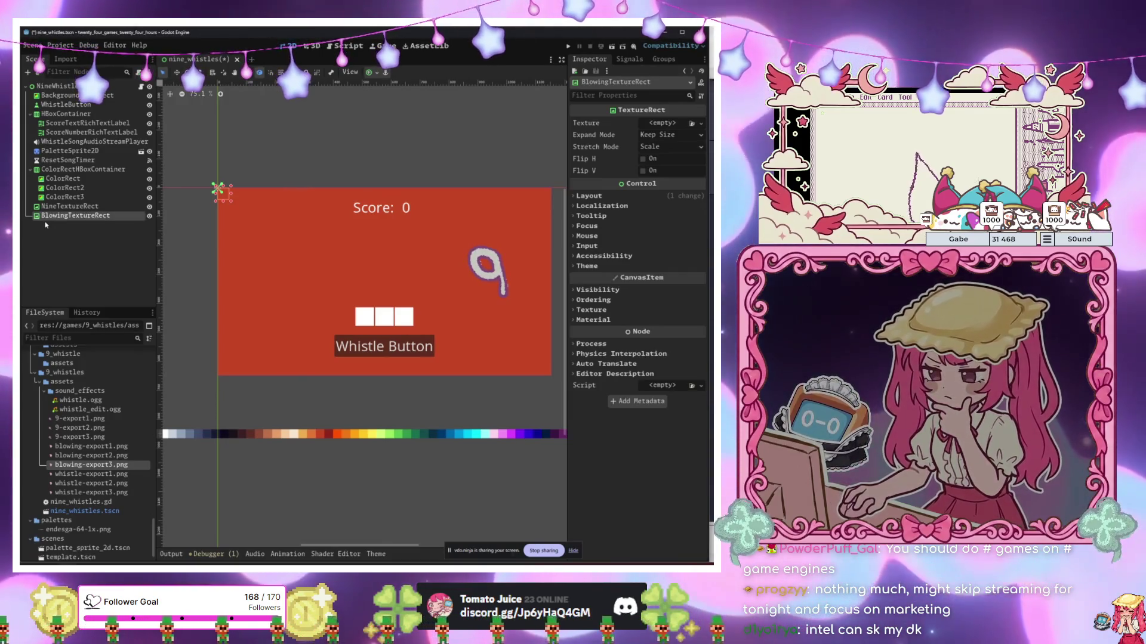
- Give BlowingTextureRect a new AnimatedTexture with 3 frames and Speed Scale 3.0
click(700, 127)
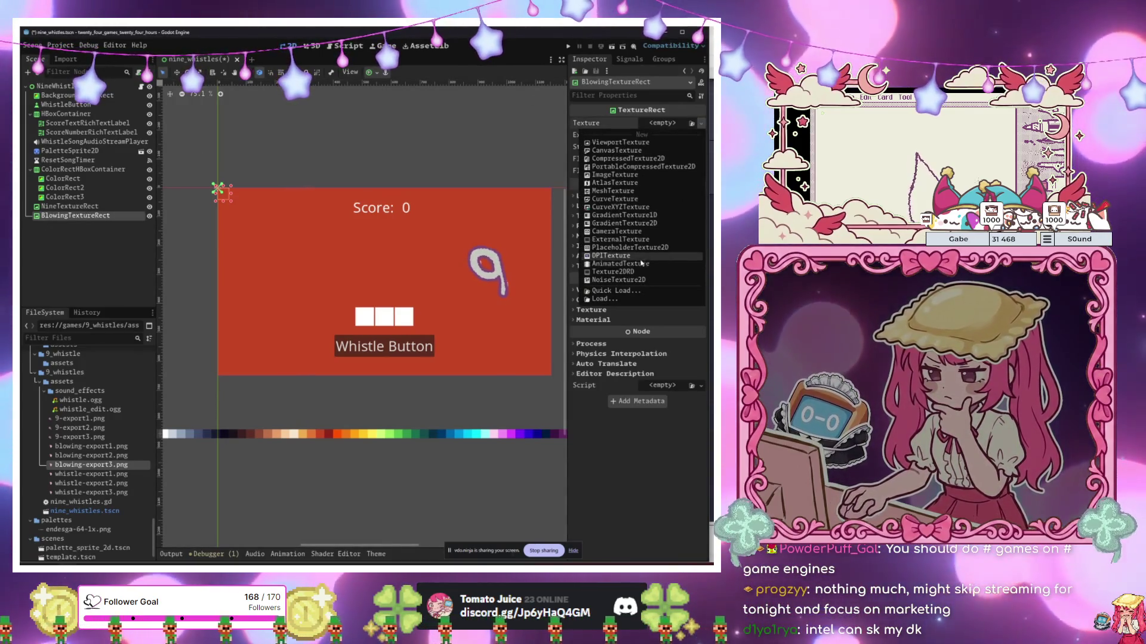
click(650, 266)
click(656, 236)
text(3)
key(Return)
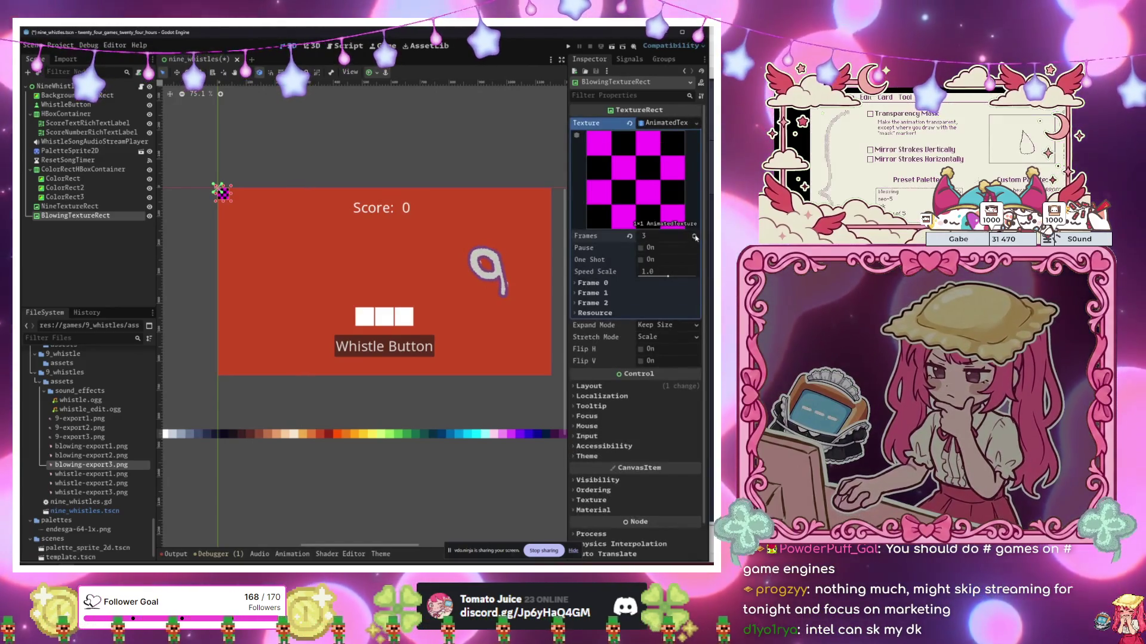
click(666, 271)
text(3)
key(Return)
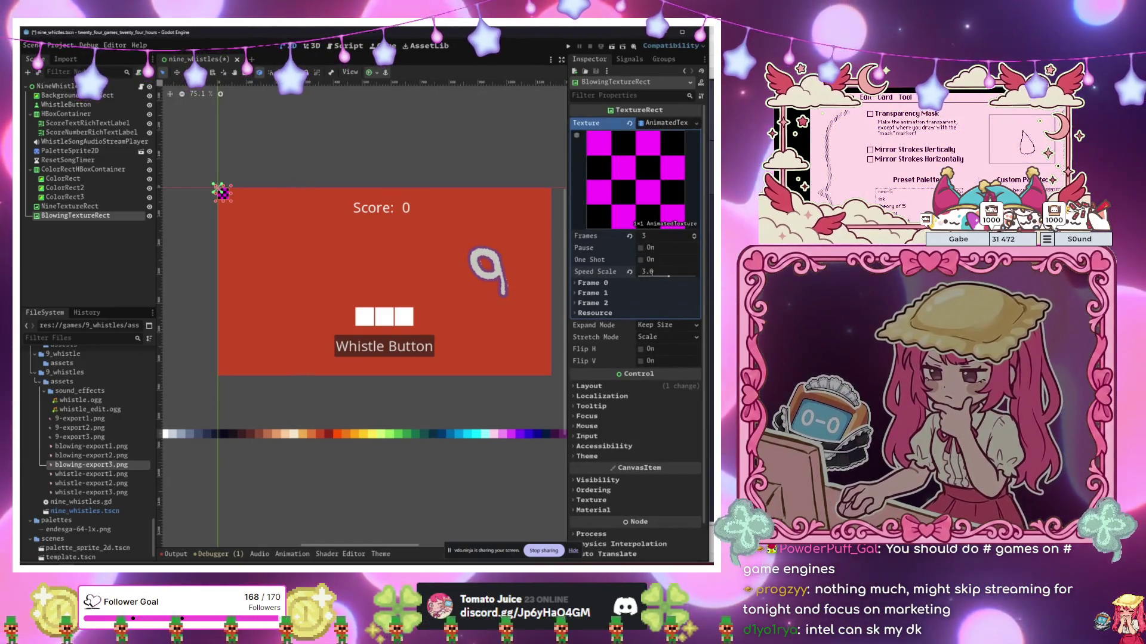
- Drop blowing-export1.png into Frame 0 and blowing-export3.png into Frame 2
click(633, 283)
click(594, 317)
click(593, 349)
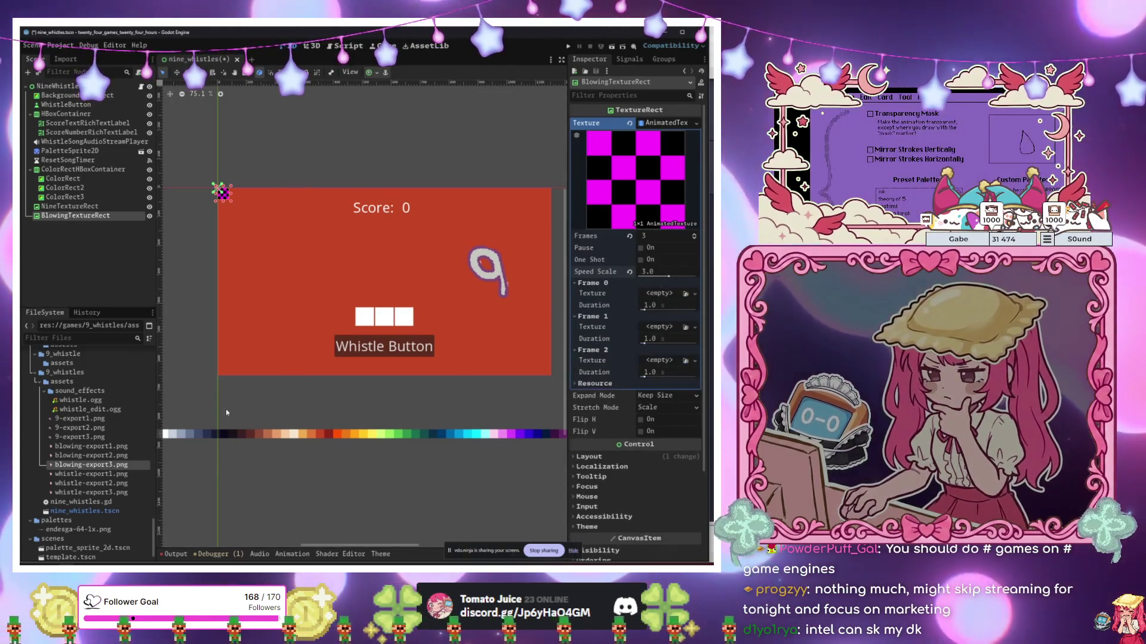
mouse_move(94, 446)
mouse_down()
mouse_move(465, 376)
mouse_move(660, 293)
mouse_move(155, 448)
mouse_move(662, 355)
mouse_up()
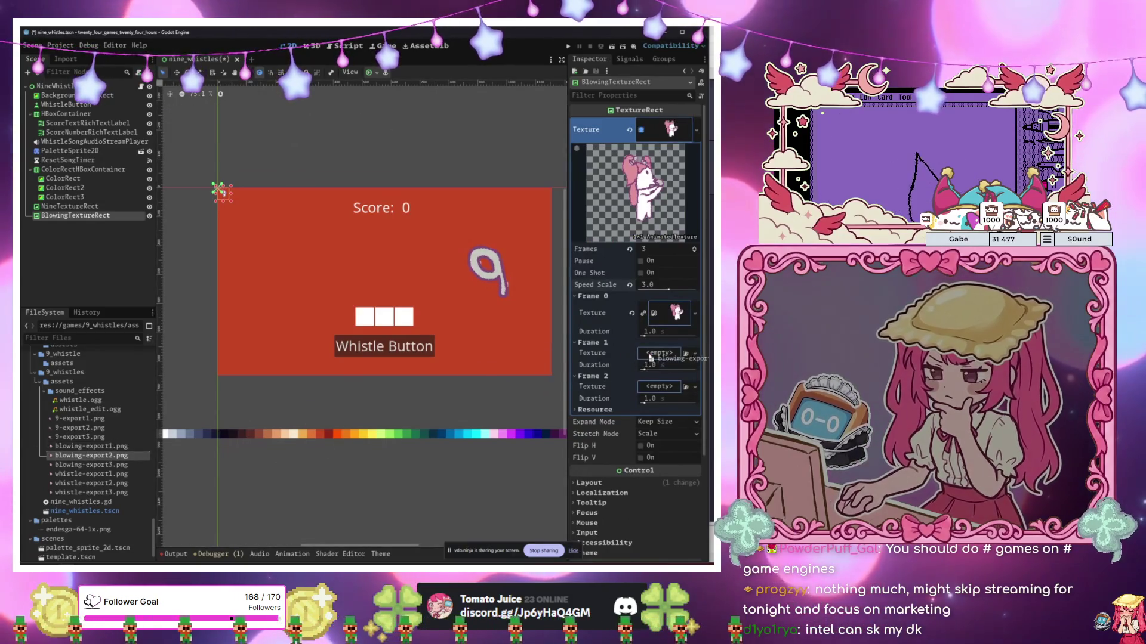
drag(89, 465, 591, 397)
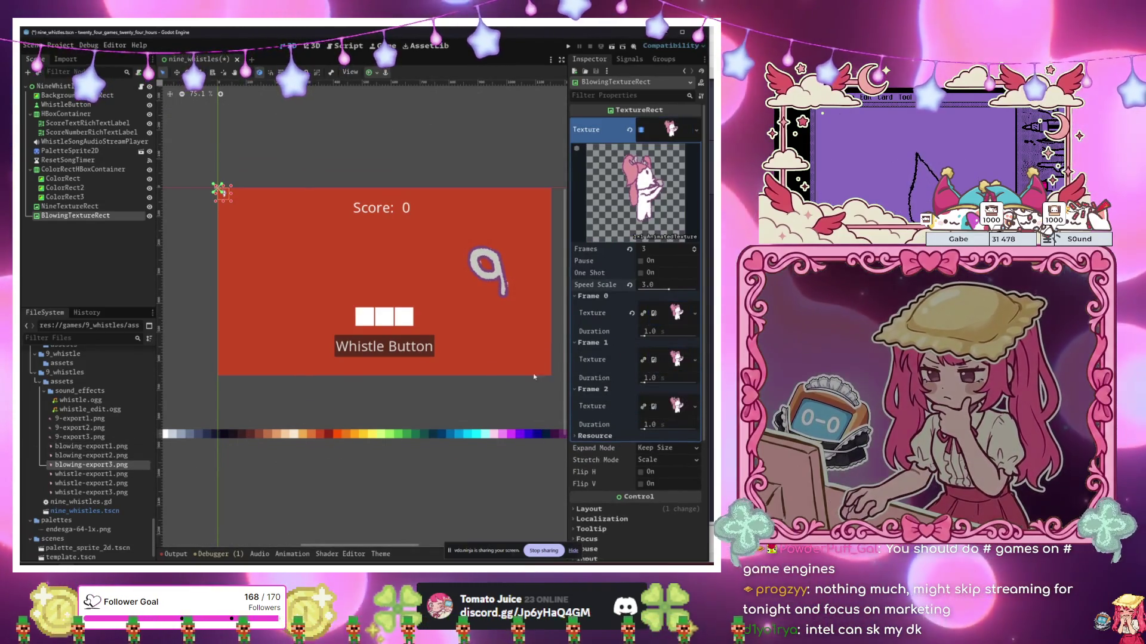
- Set the blowing sprite's Transform Scale to 2 and move it to the panel's left edge
drag(291, 209, 291, 268)
scroll(611, 431, down, 5)
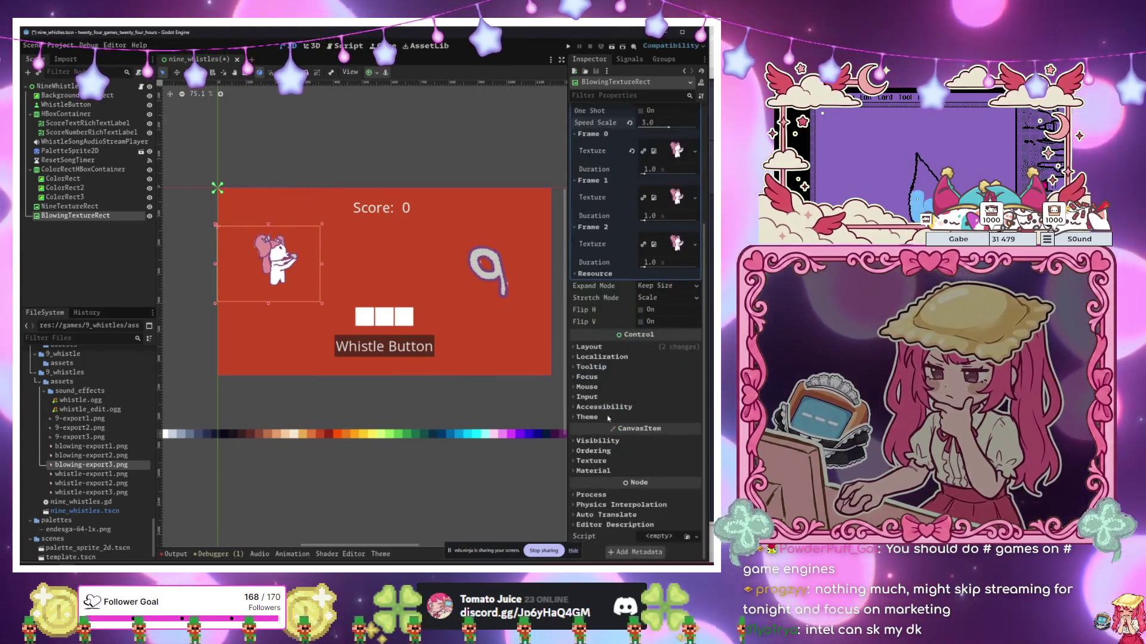
click(608, 351)
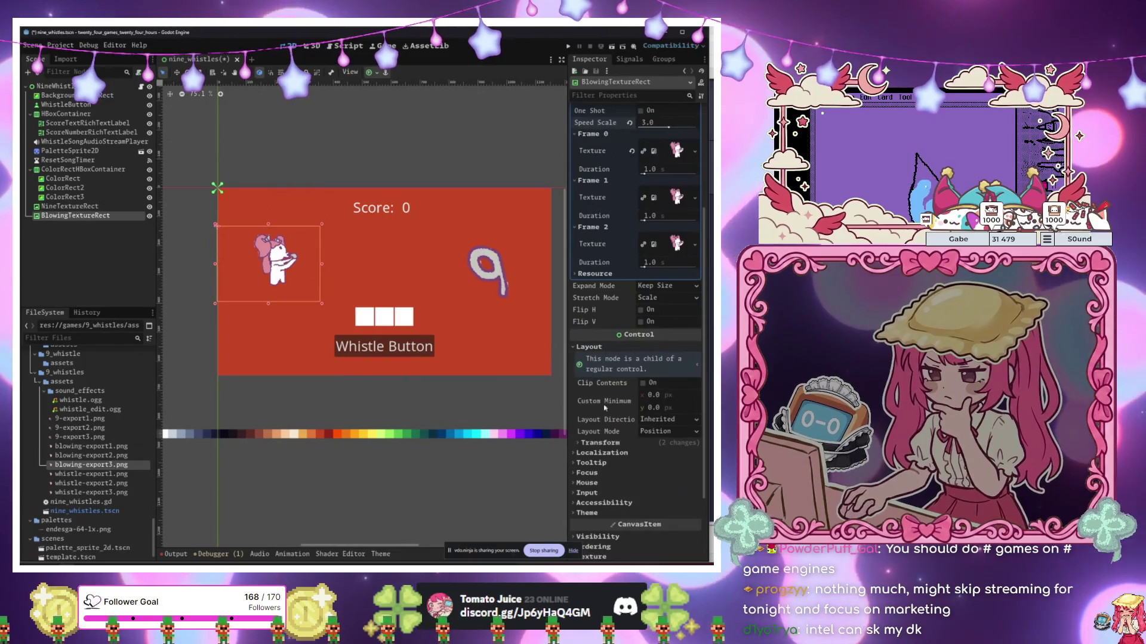
click(614, 445)
scroll(614, 445, down, 2)
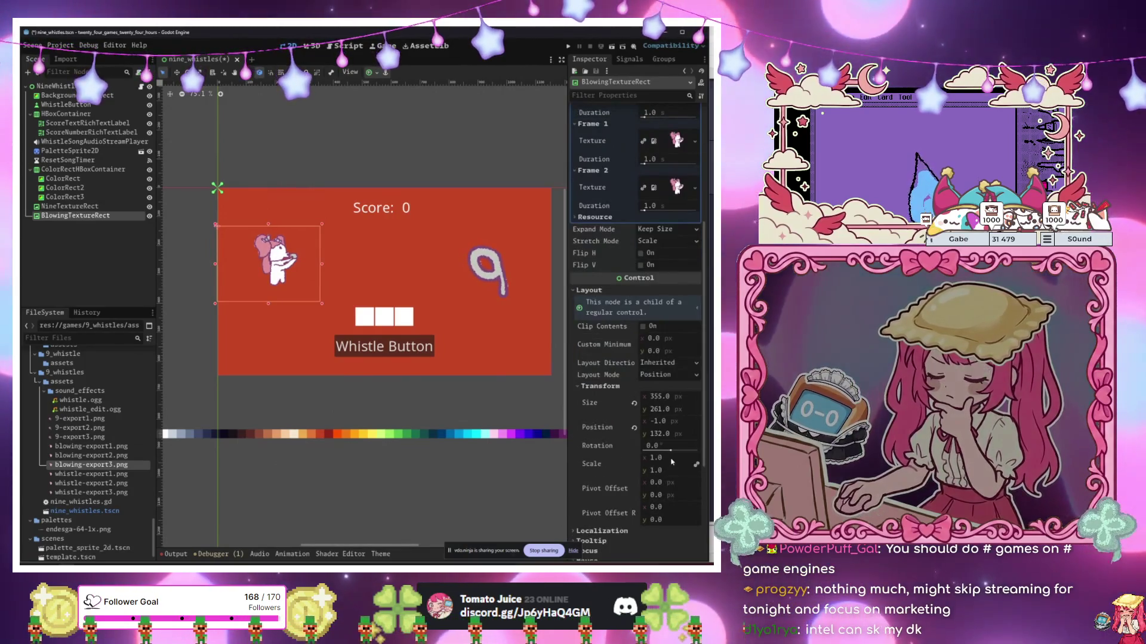
text(2)
key(Return)
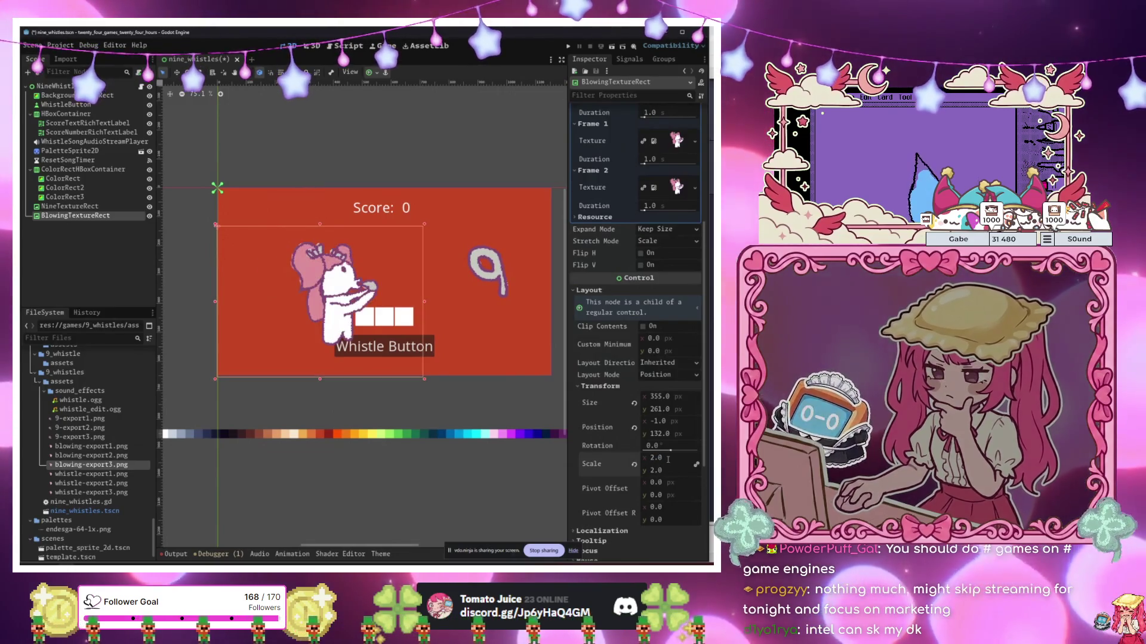
drag(394, 307, 303, 272)
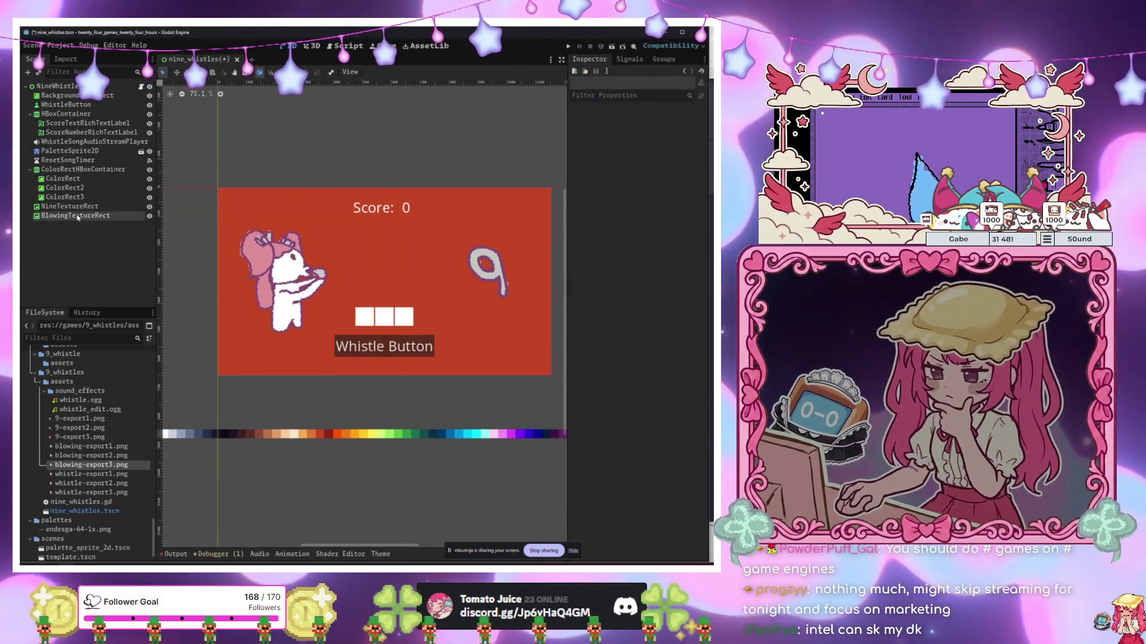
- Add a stray TextureRect node, then cancel its renaming and delete it
key(ctrl+a)
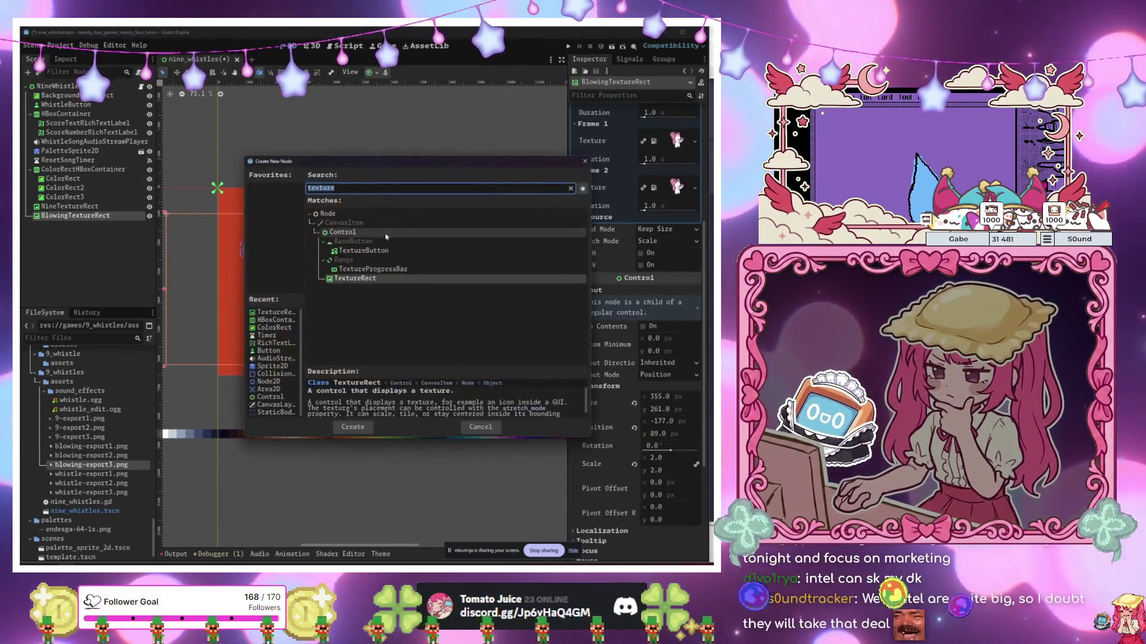
double_click(357, 279)
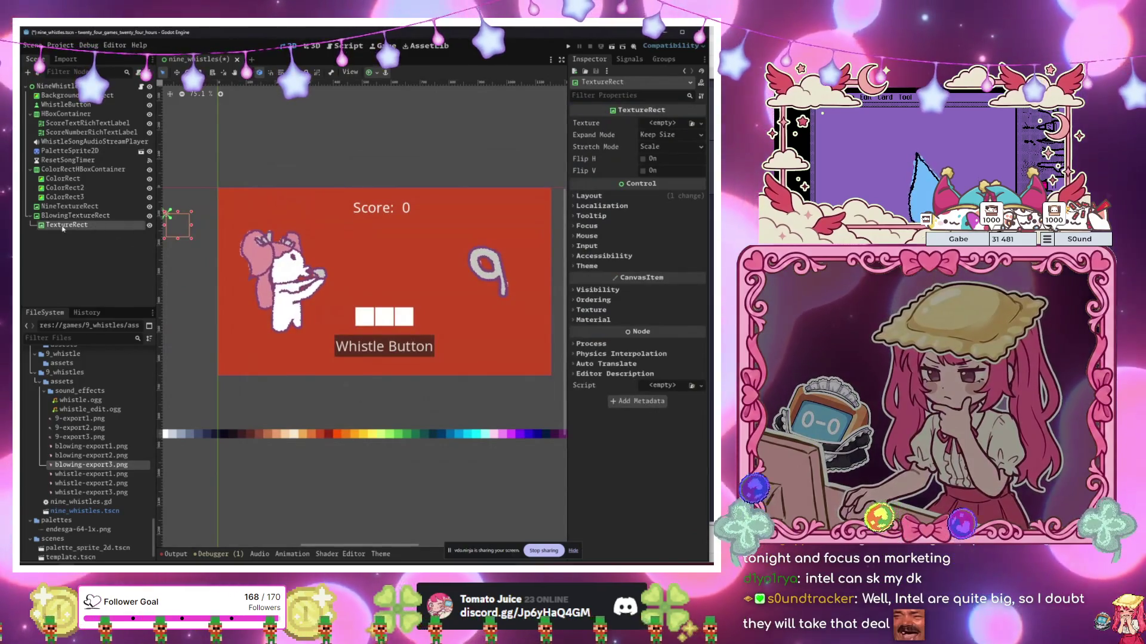
double_click(50, 227)
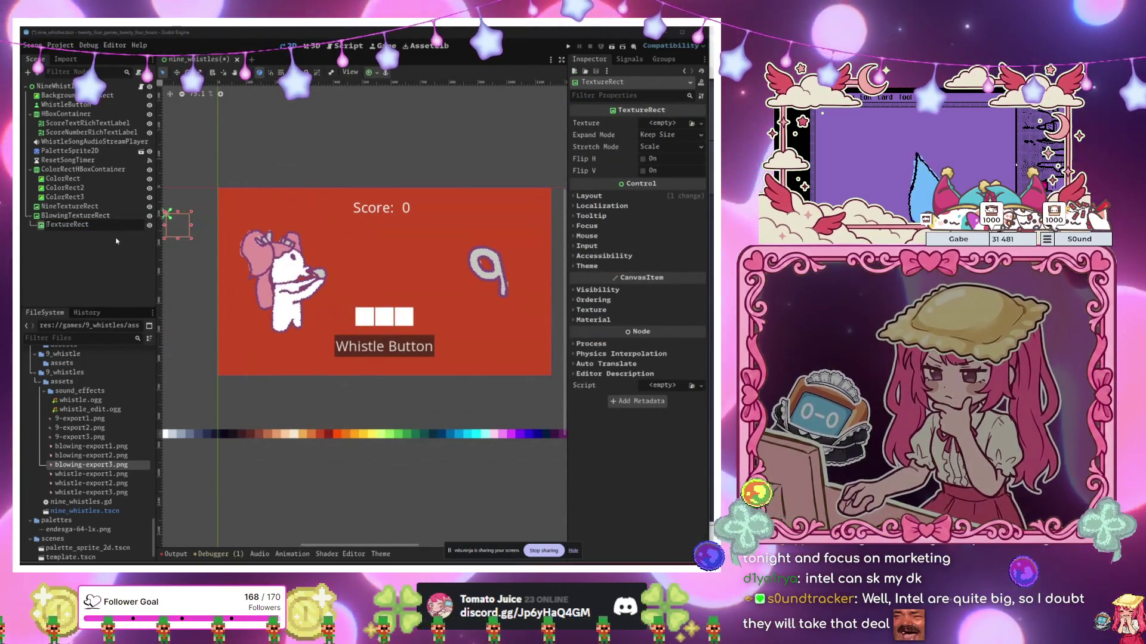
text(hislt)
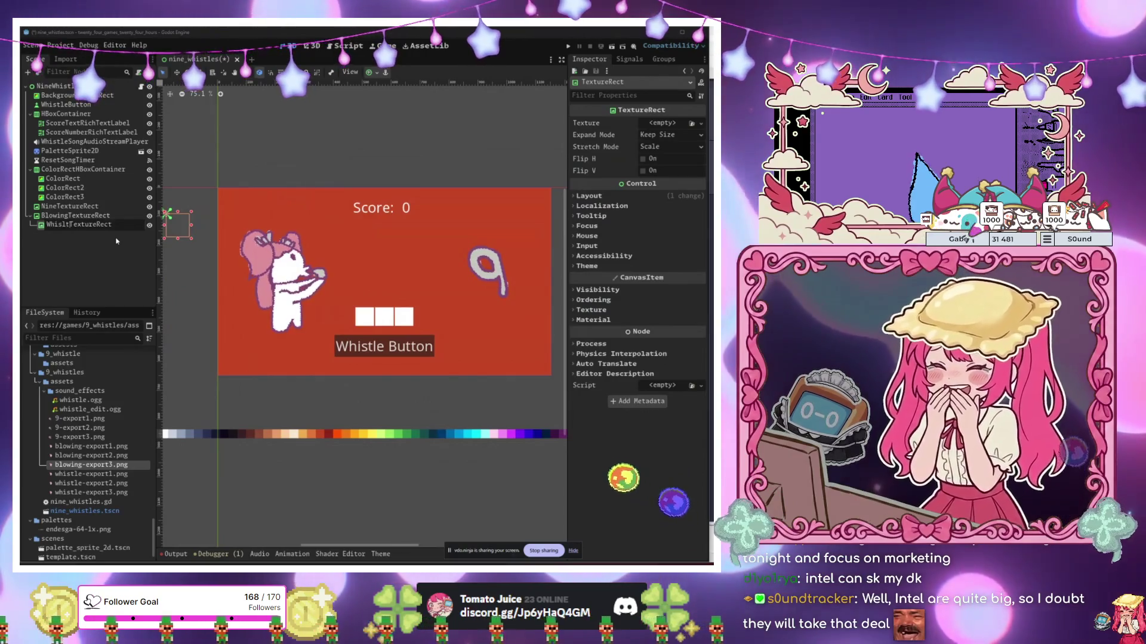
key(BackSpace)
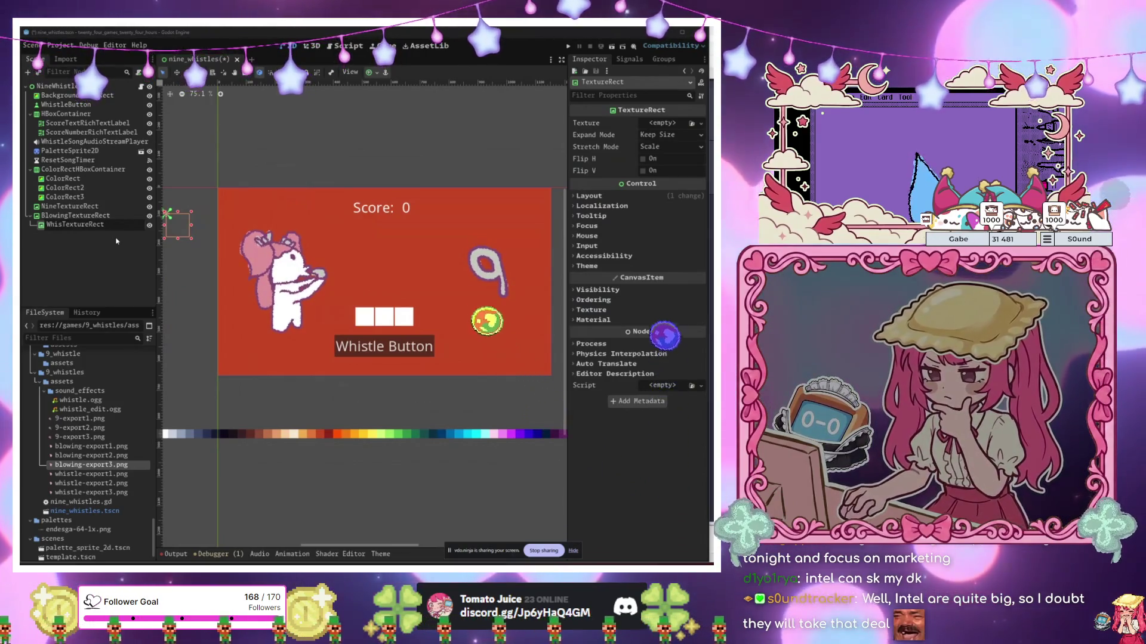
key(Escape)
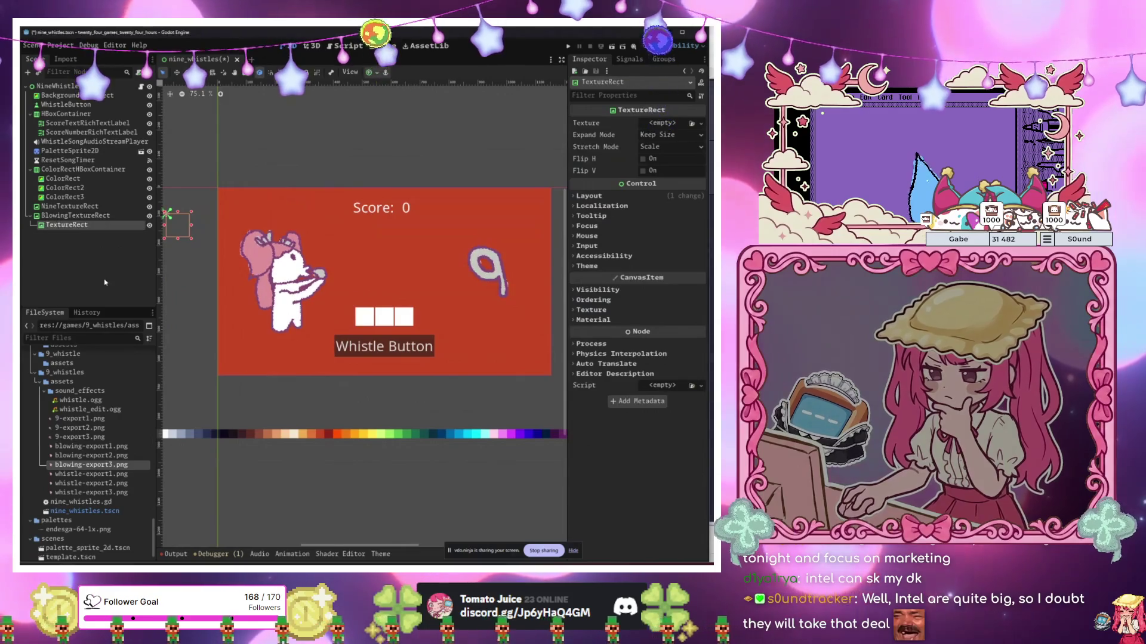
key(Delete)
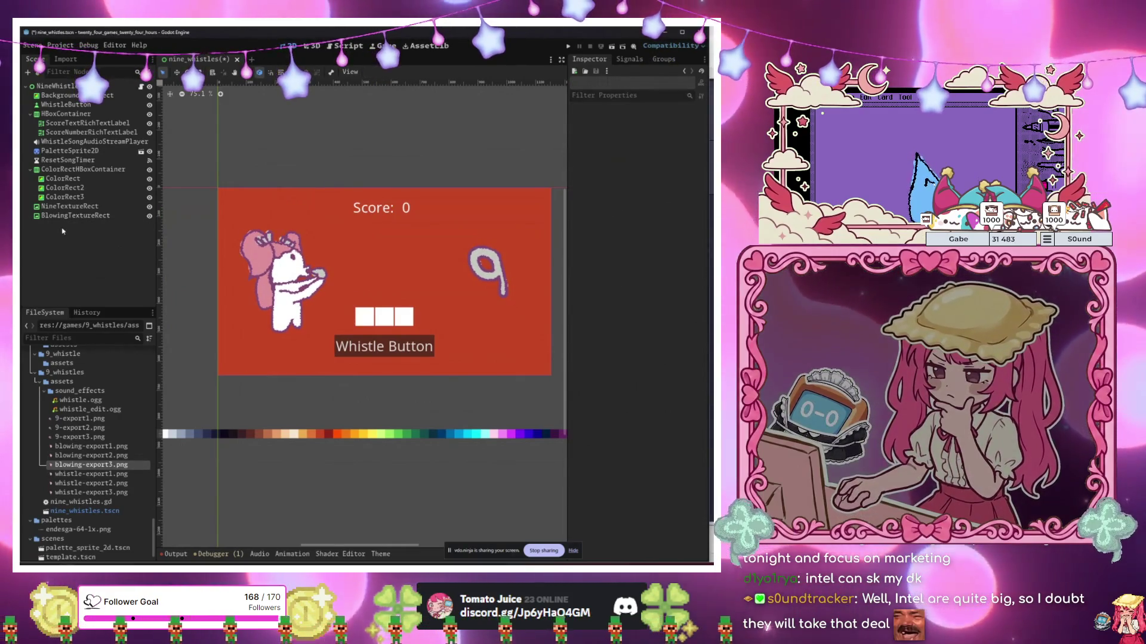
- Duplicate BlowingTextureRect and swap the copy's frames to the whistle-export images
click(62, 216)
key(ctrl+d)
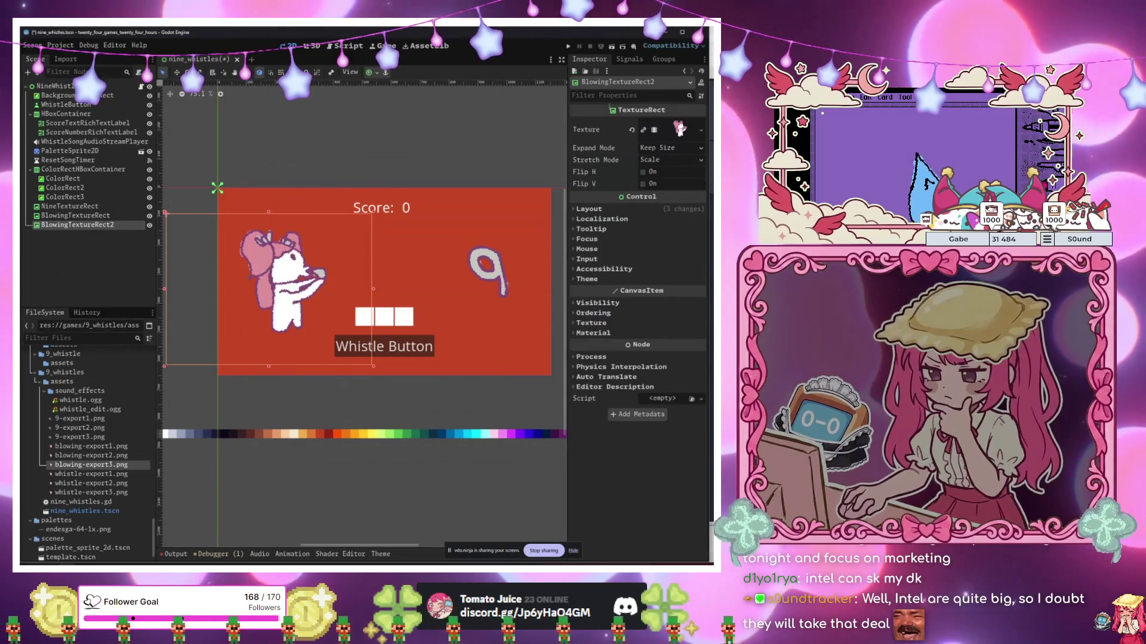
click(674, 130)
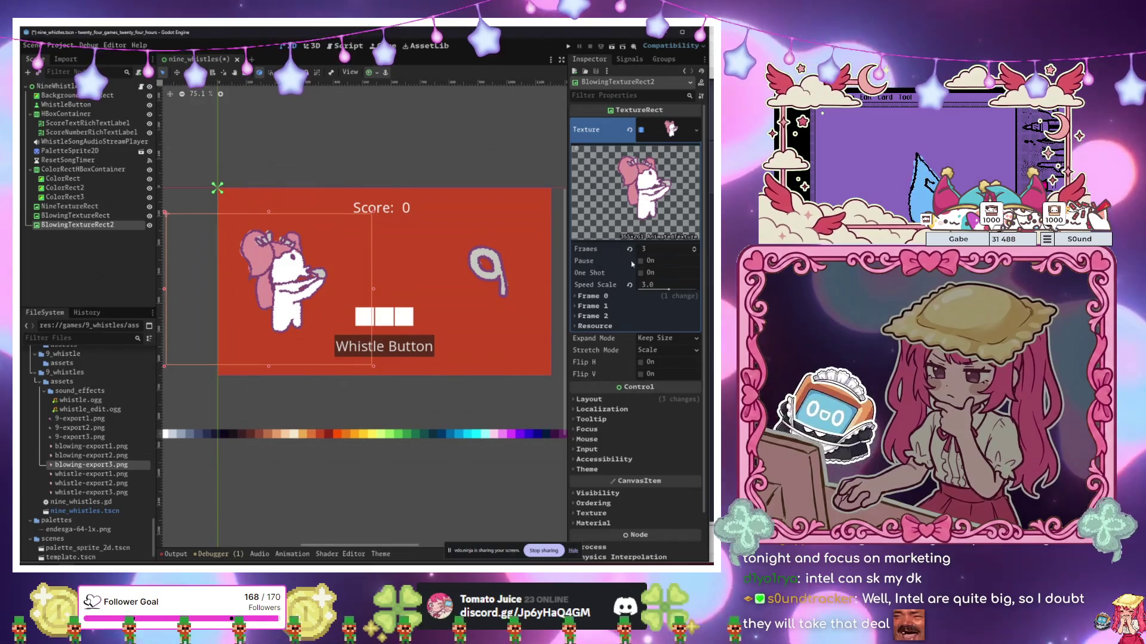
click(614, 296)
click(616, 343)
click(597, 389)
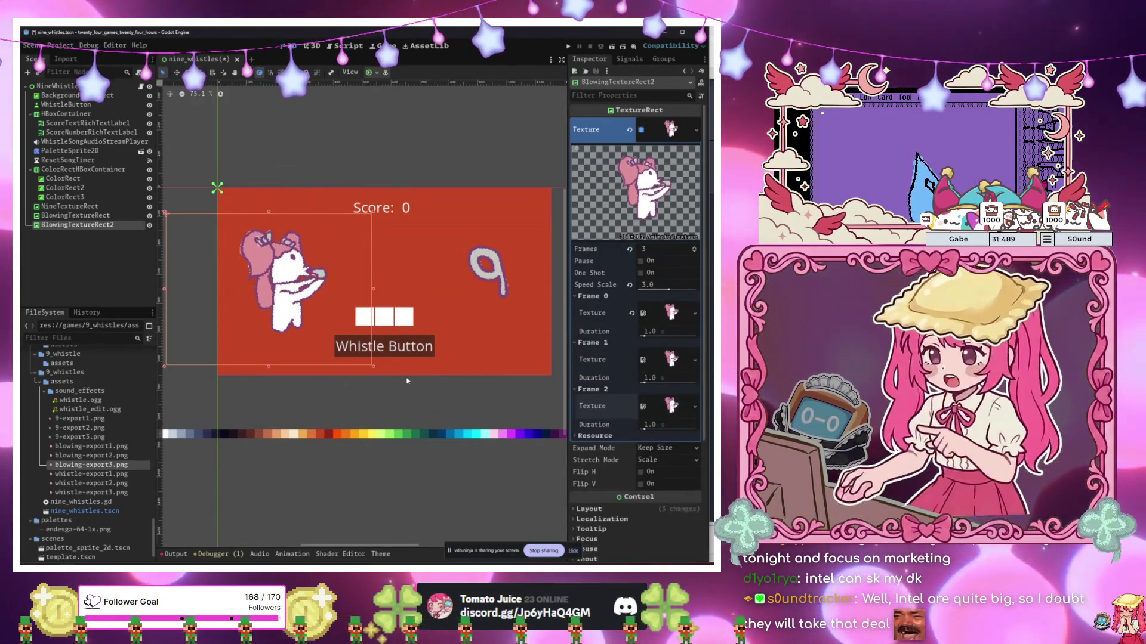
mouse_move(89, 474)
mouse_down()
mouse_move(537, 381)
mouse_move(671, 312)
mouse_up()
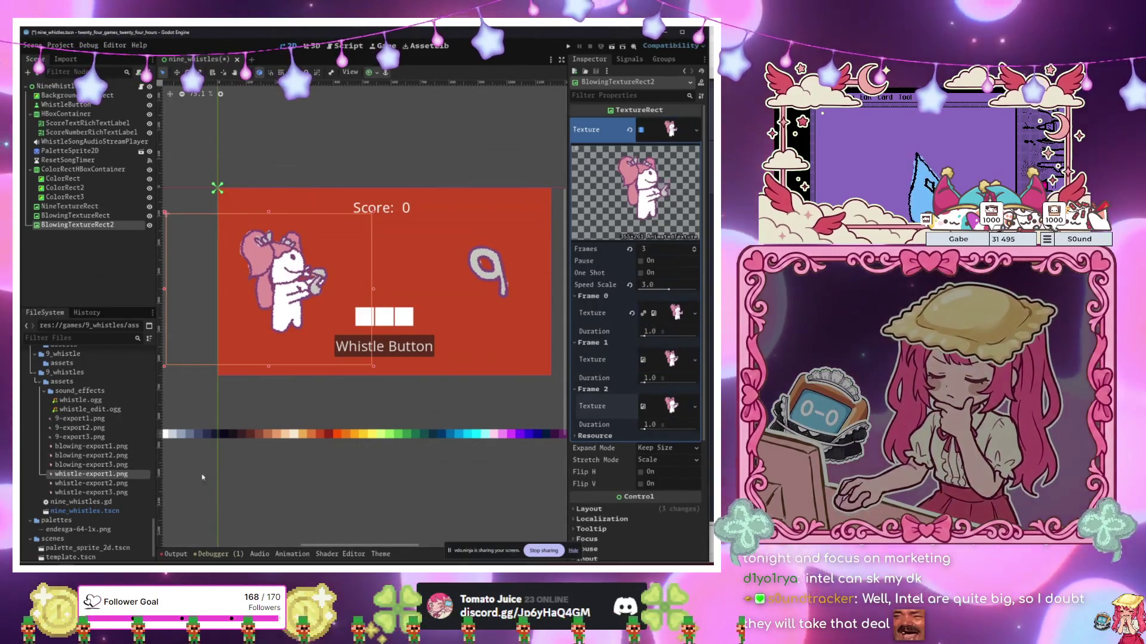
mouse_move(89, 483)
mouse_down()
mouse_move(418, 388)
mouse_move(672, 359)
mouse_up()
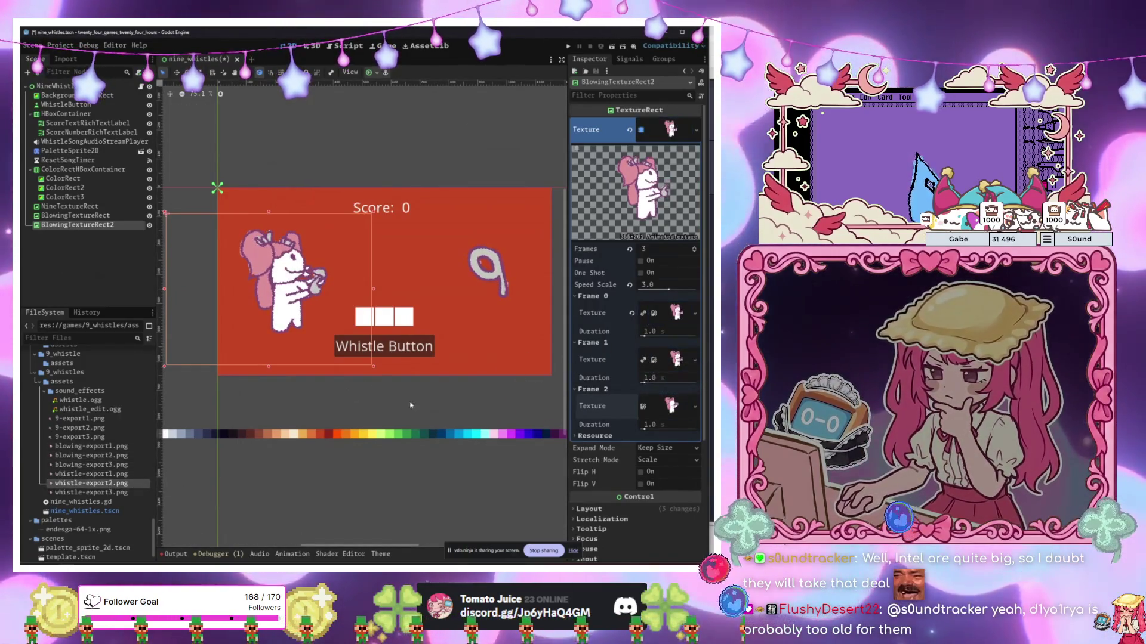
click(90, 493)
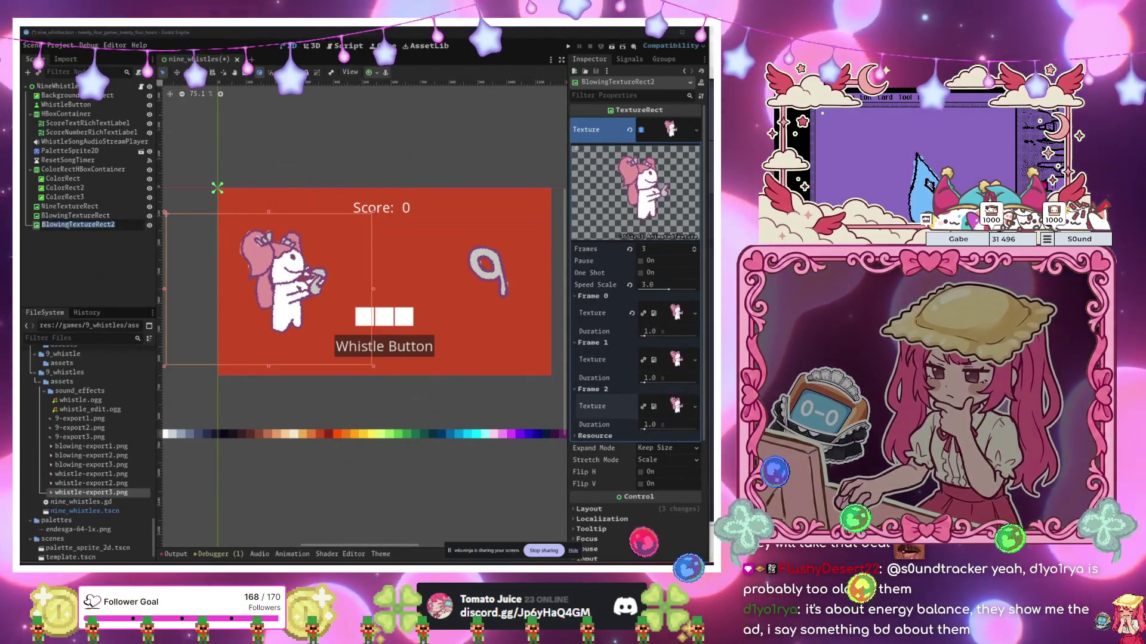
- Rename the copy NotBlowingTextureRect and briefly hide it to check the blowing sprite
double_click(55, 225)
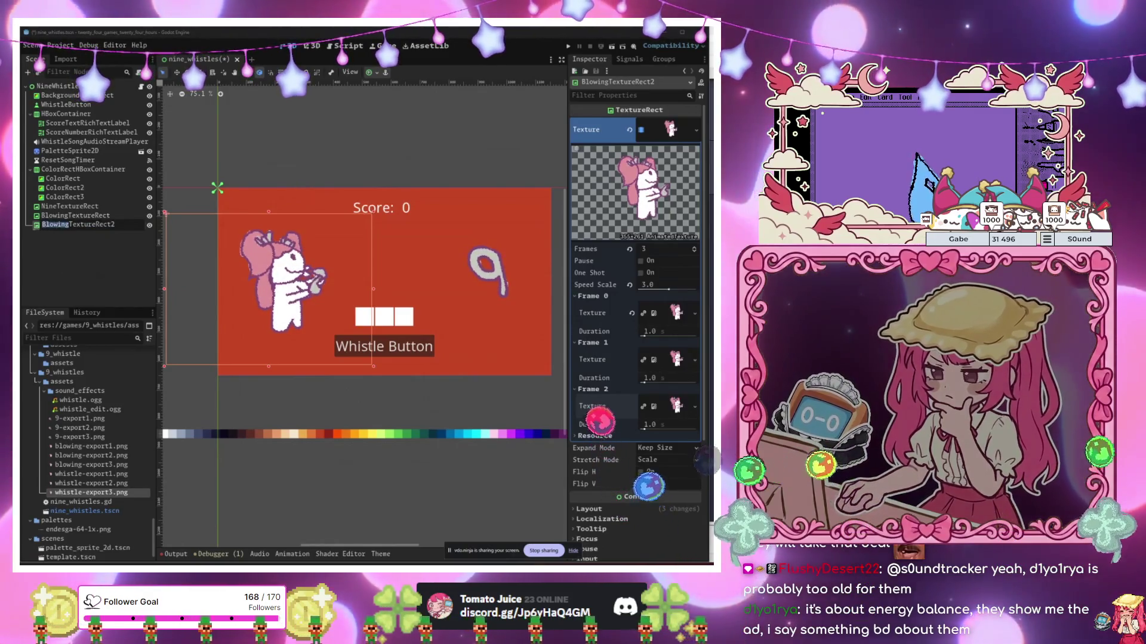
text(Not)
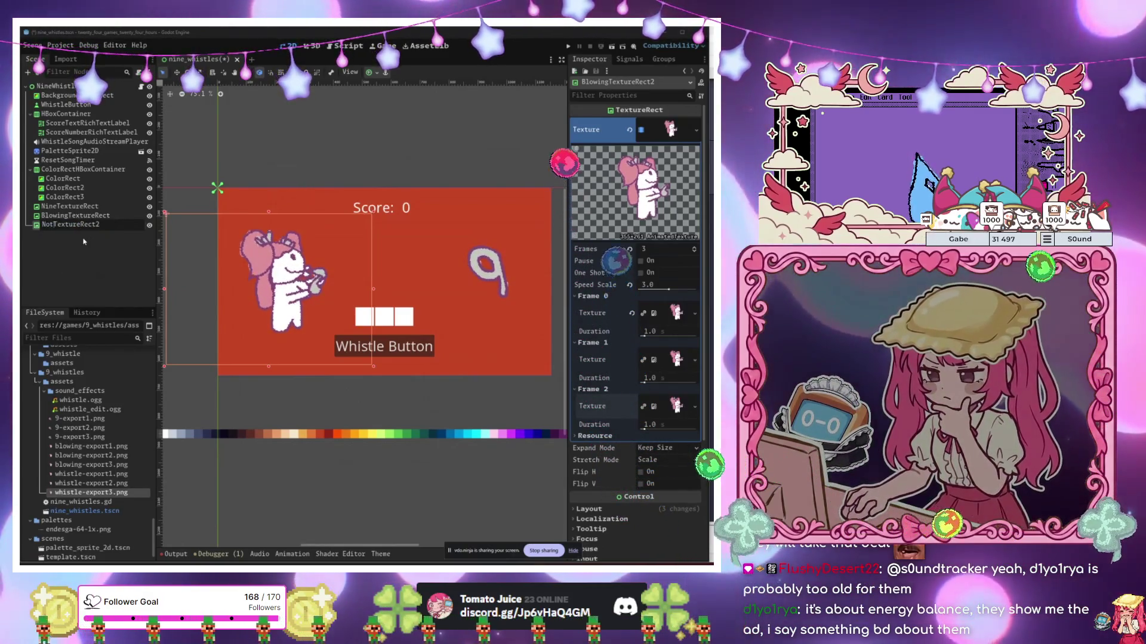
text(Blowing)
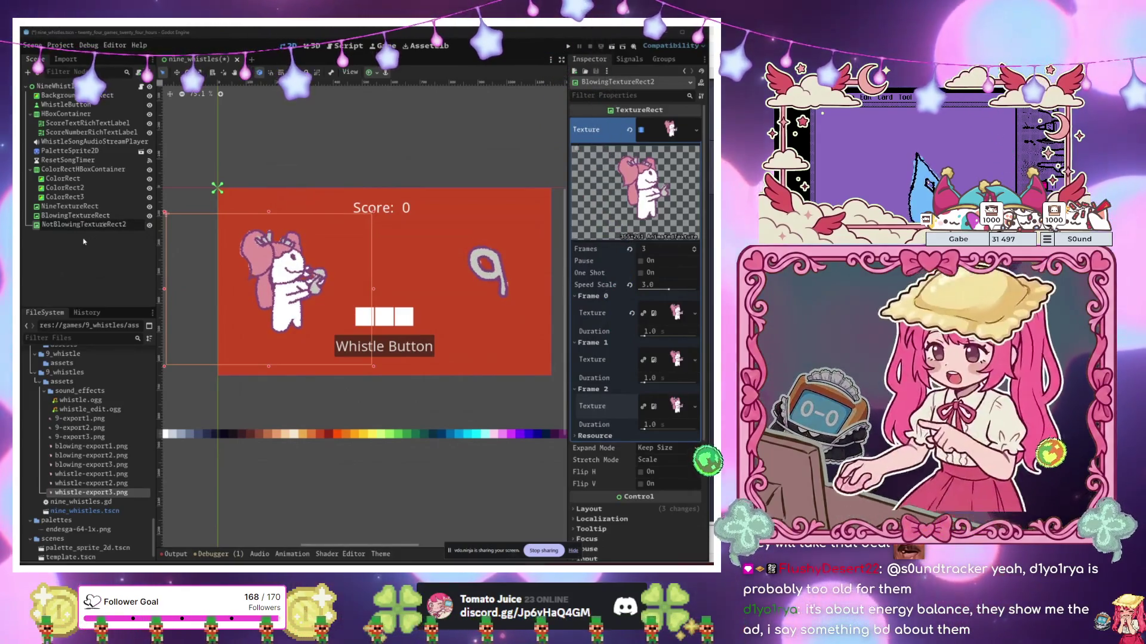
key(End)
key(BackSpace)
key(Return)
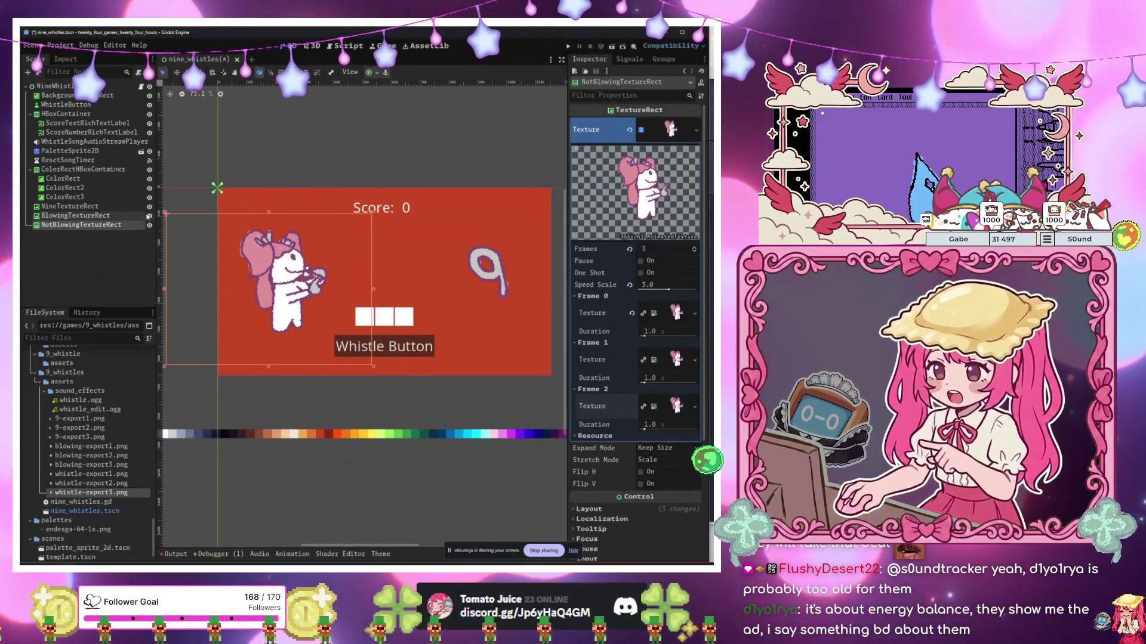
click(149, 225)
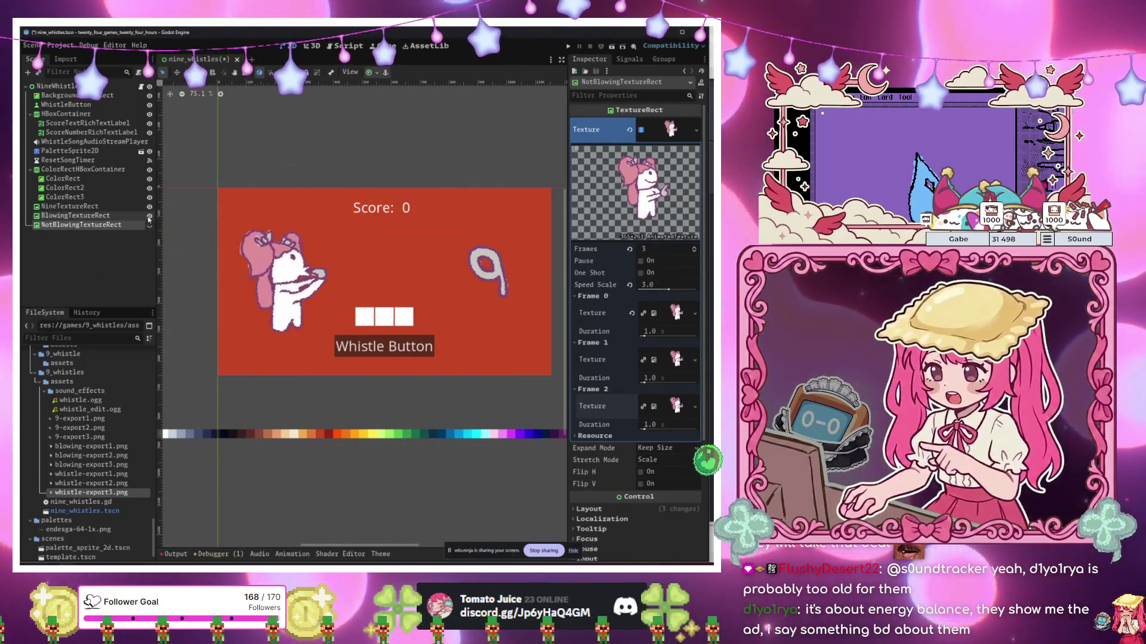
click(150, 225)
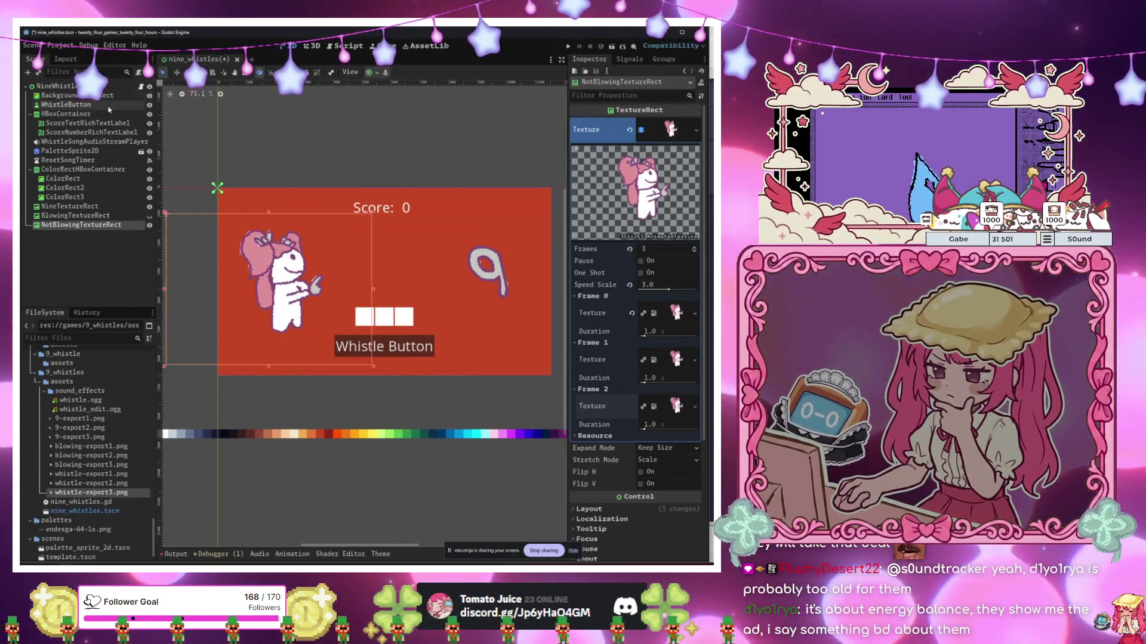
click(141, 88)
- Open a blank line at the top of the good_timing function
scroll(358, 358, down, 2)
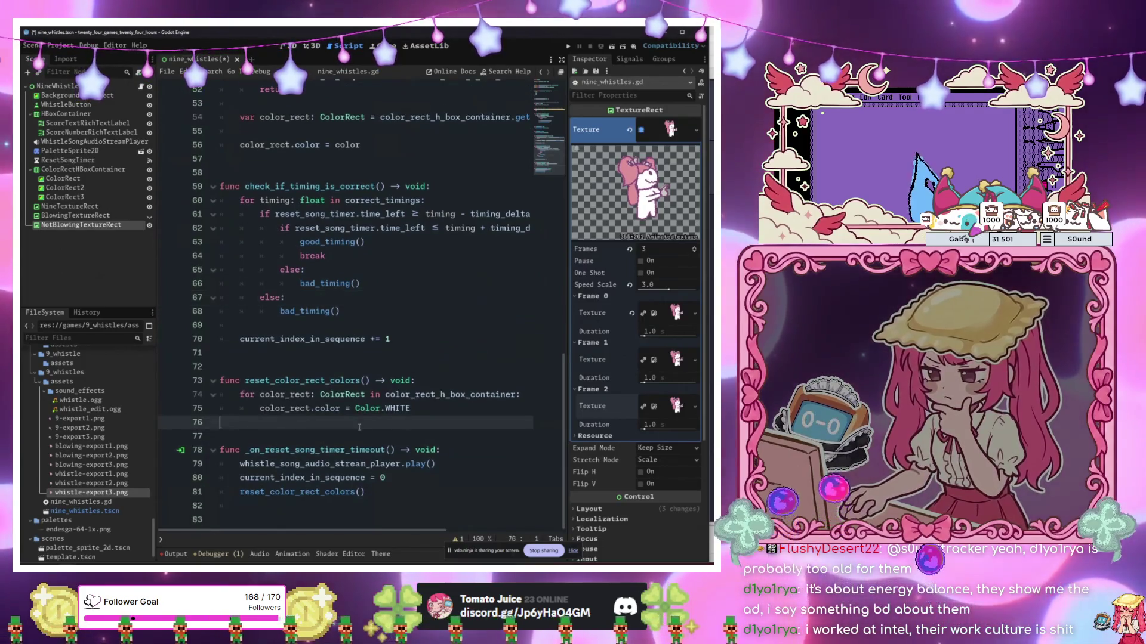
click(390, 493)
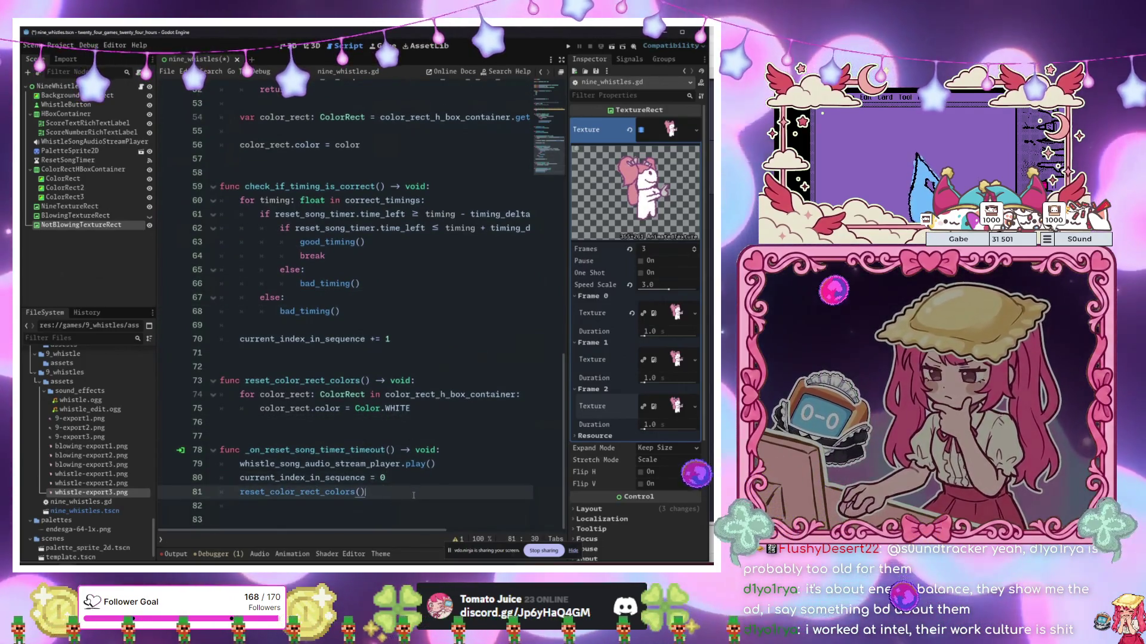
click(411, 339)
click(411, 283)
scroll(412, 272, up, 7)
click(453, 258)
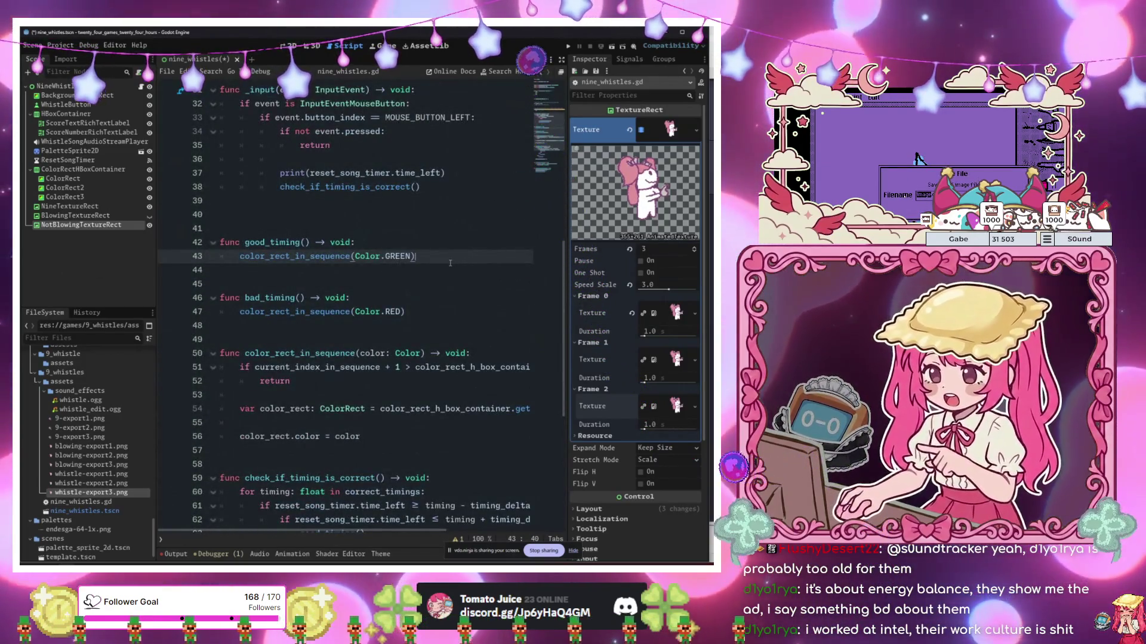
click(440, 409)
click(439, 269)
click(439, 246)
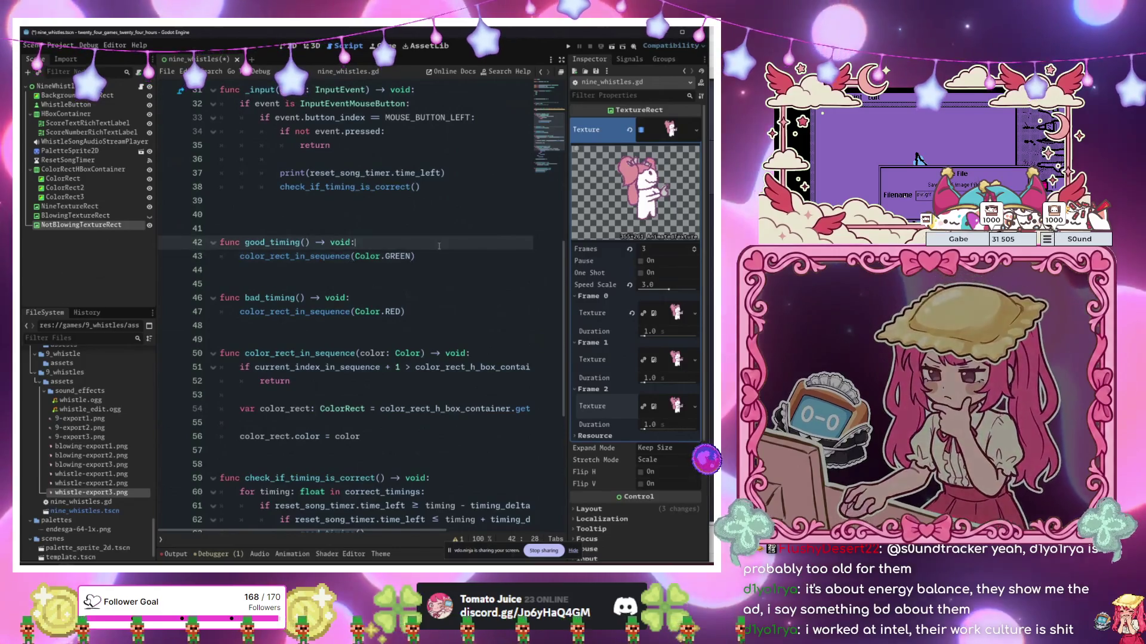
key(Return)
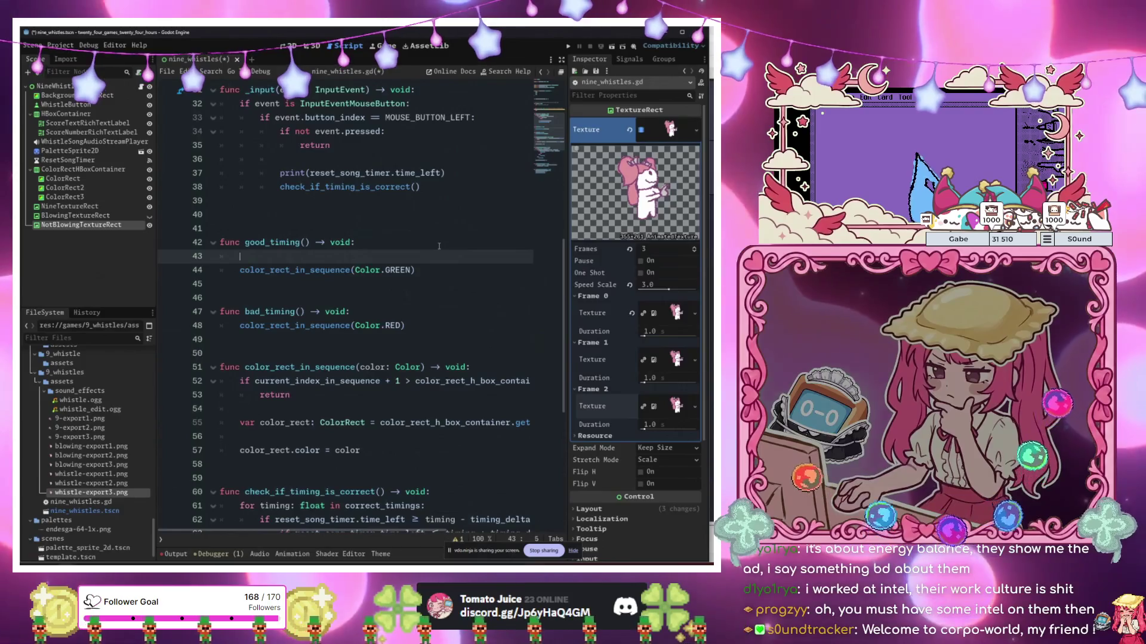
- Drag both texture rect nodes into the script as onready variables
scroll(440, 246, up, 10)
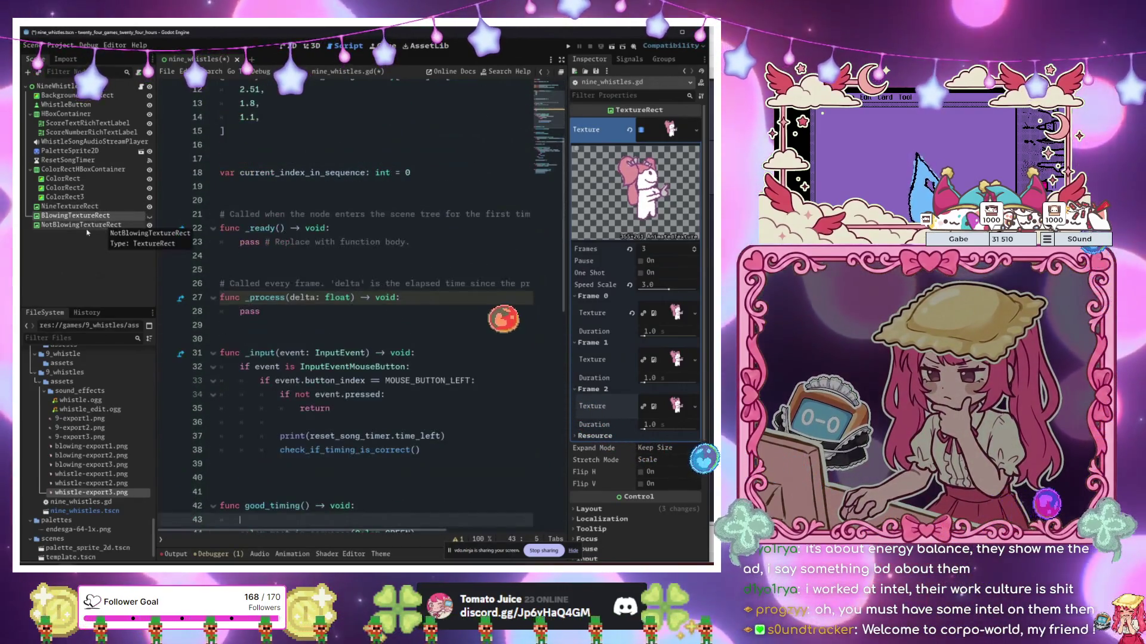
scroll(346, 239, up, 4)
mouse_move(75, 215)
mouse_down()
mouse_move(246, 200)
mouse_move(179, 218)
mouse_move(246, 213)
mouse_up()
scroll(276, 239, down, 4)
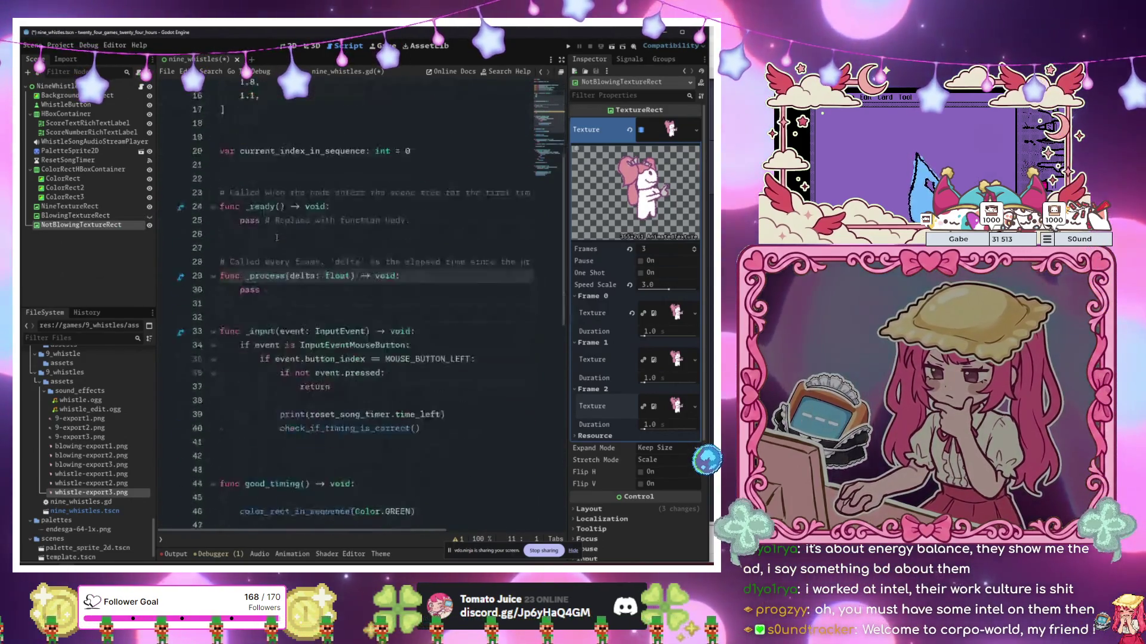
scroll(276, 239, down, 5)
- Call blowing_texture_rect.show() in good_timing, placed below the green colouring line
click(303, 265)
scroll(303, 265, down, 3)
scroll(303, 265, up, 4)
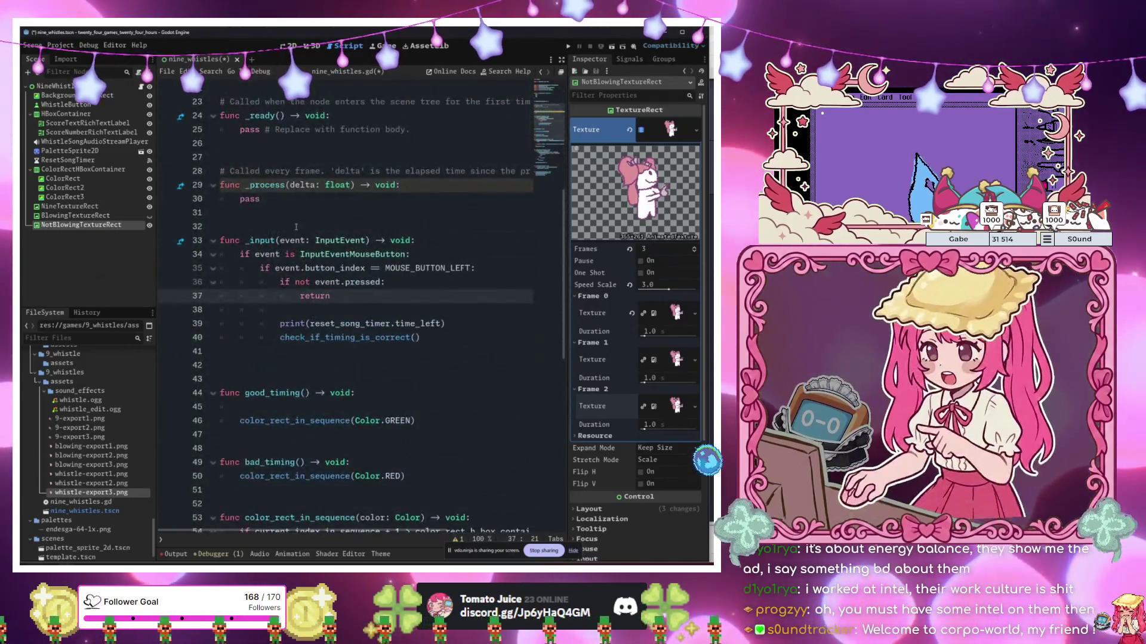
scroll(296, 224, down, 4)
click(340, 240)
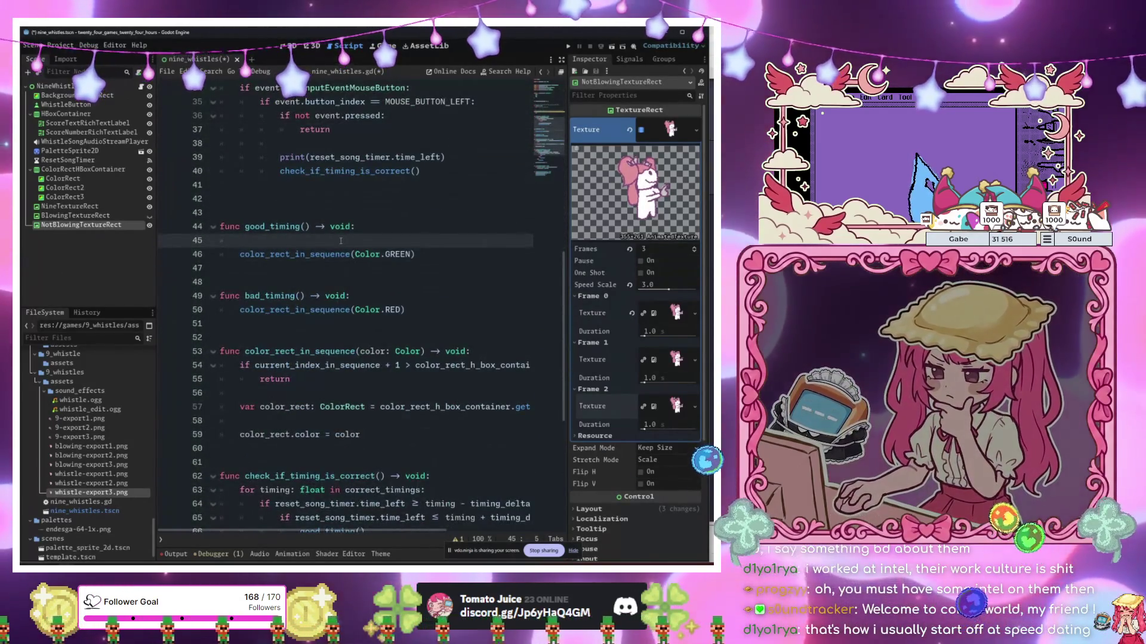
text(blowing_texture_rect.)
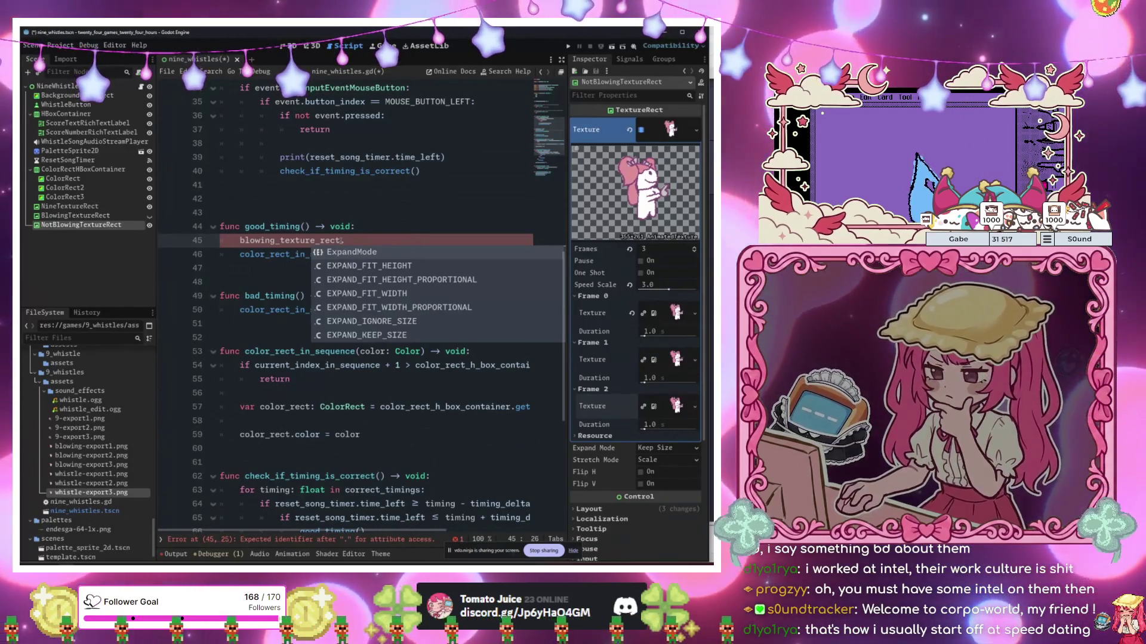
text(show)
key(Return)
key(alt+Down)
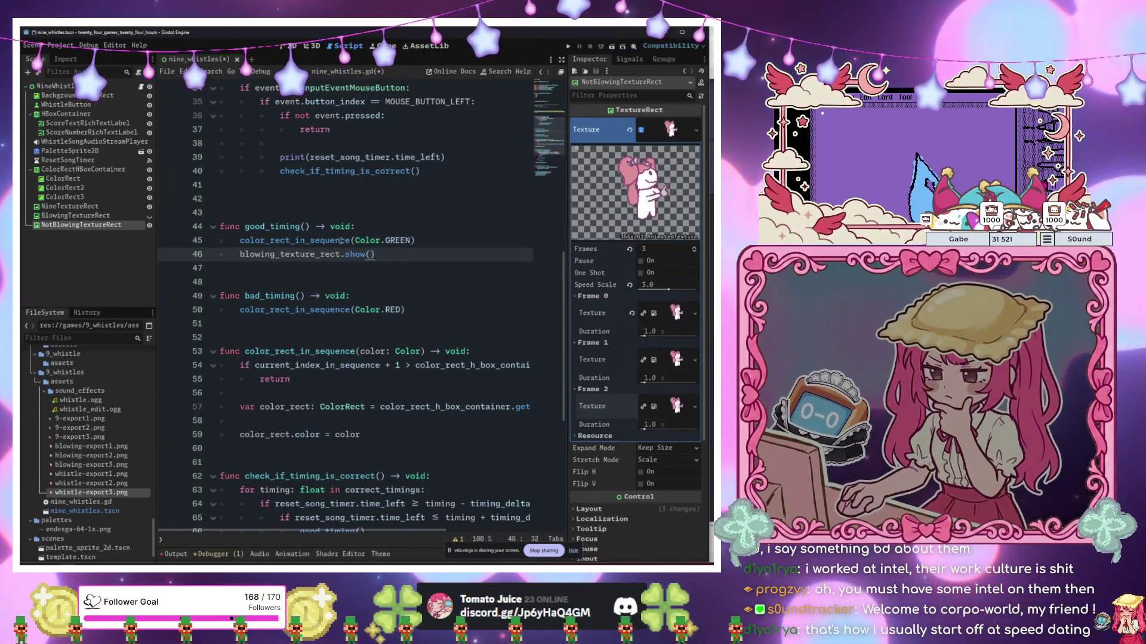
- Add an await on get_tree().create_timer(0.5) and hide not_blowing_texture_rect
key(Return)
key(Return)
text(await .)
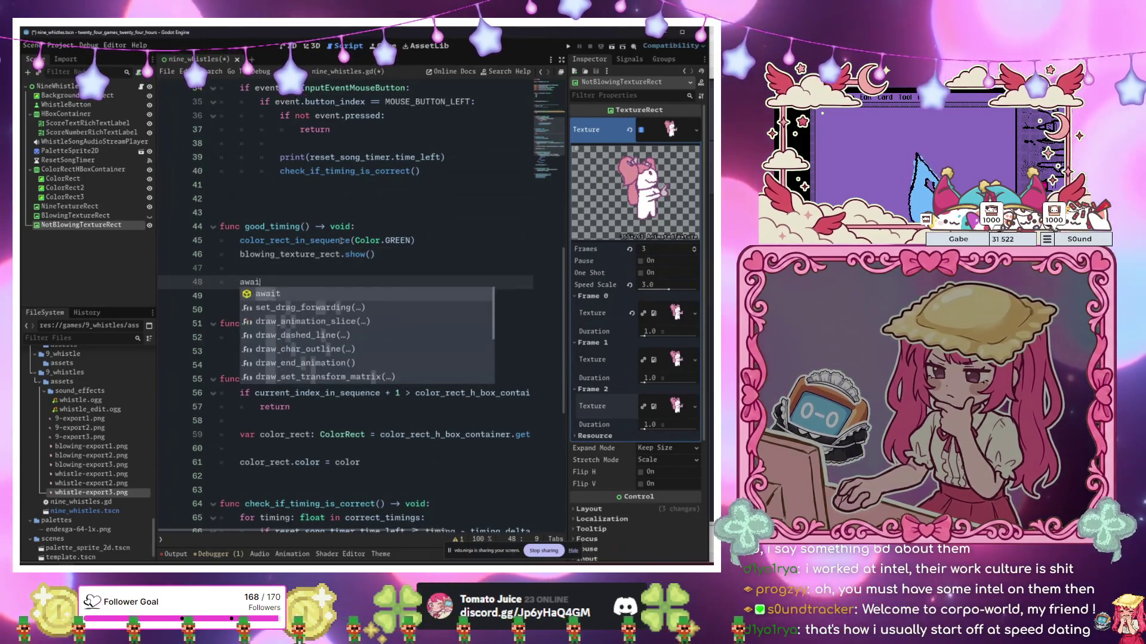
text(get_tree().create)
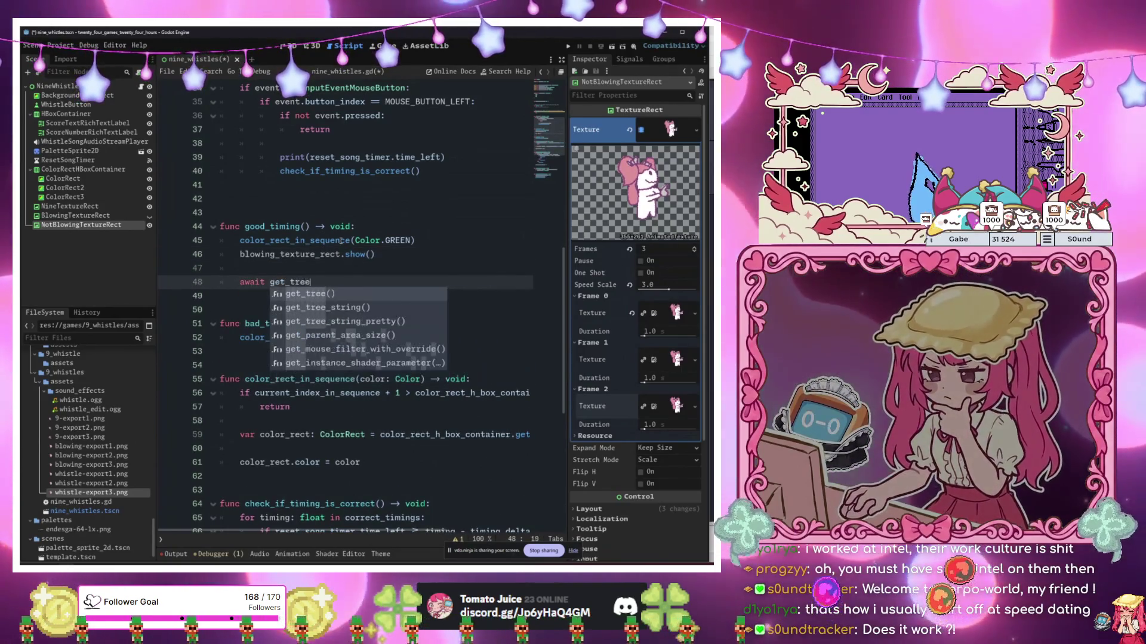
key(Return)
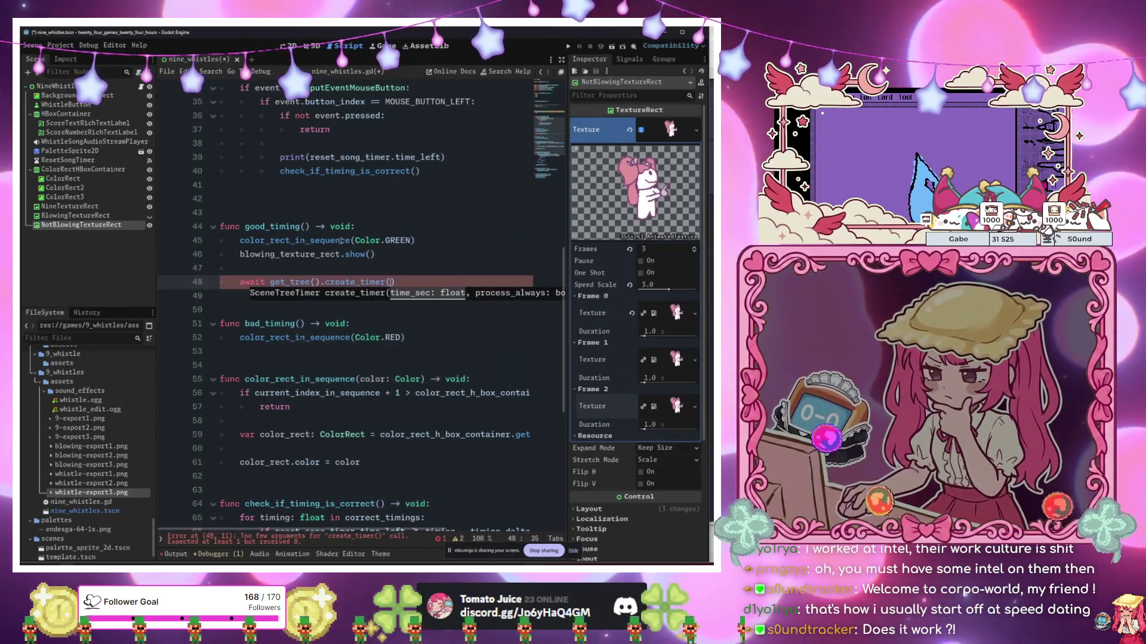
text(0.5)
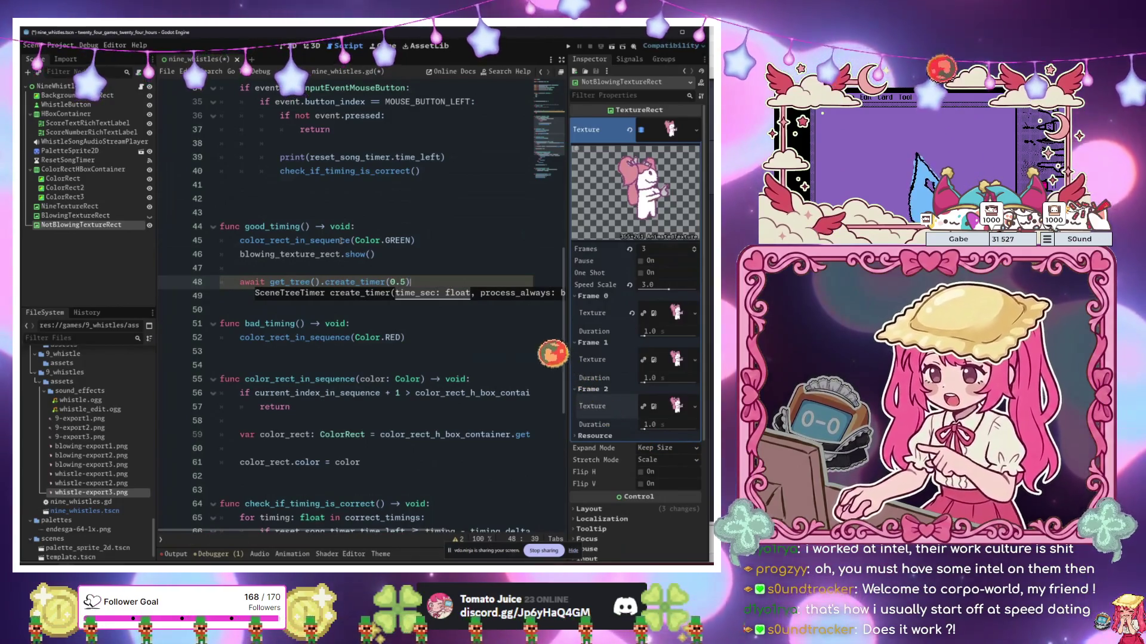
key(Up)
key(Return)
key(Up)
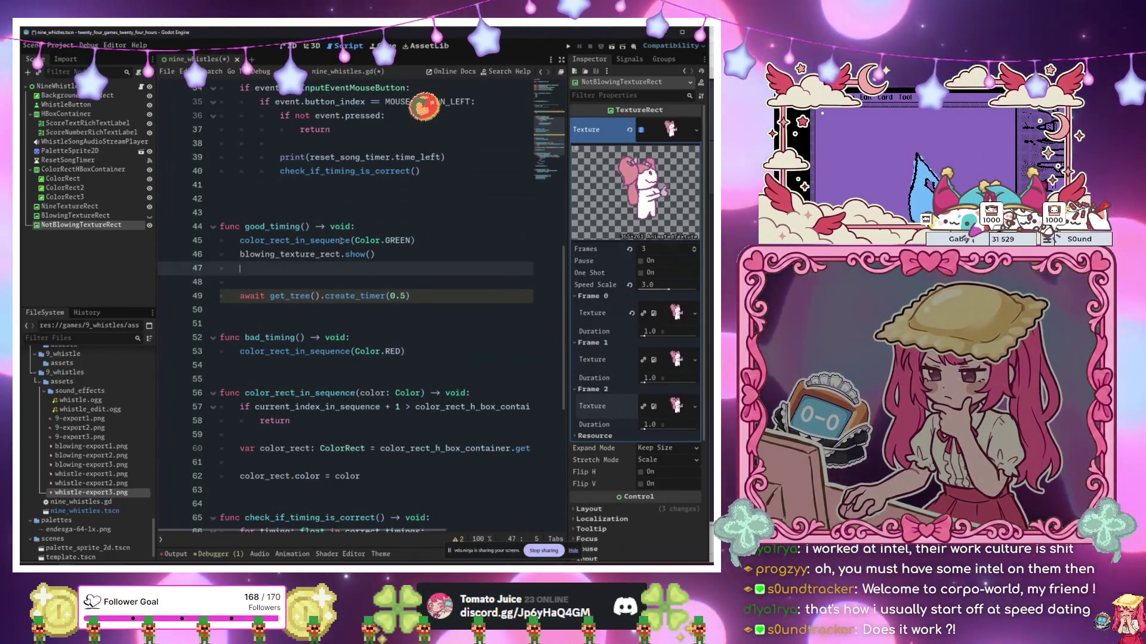
text(not)
key(Return)
text(.hid)
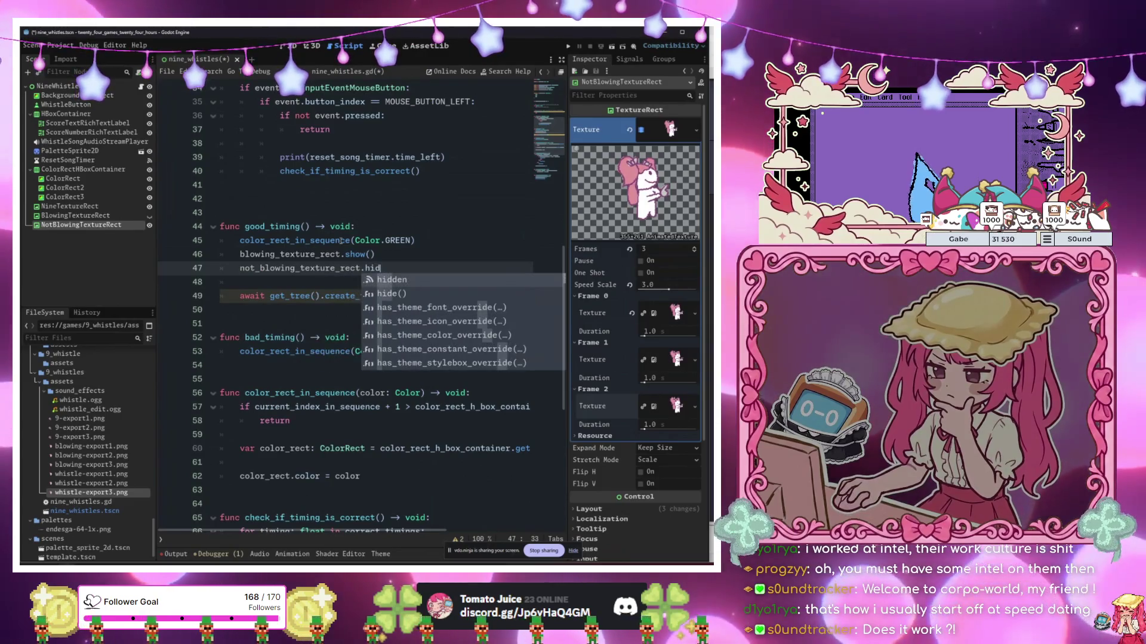
key(Return)
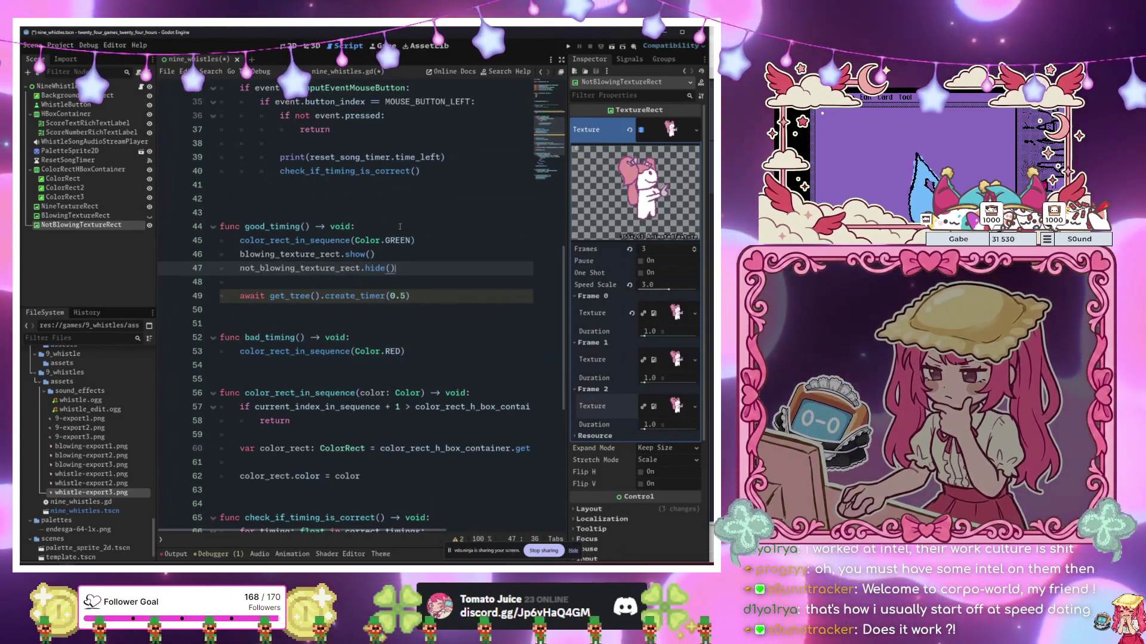
- Add a blow_whistle_animation() -> void stub with pass, then cut good_timing's show/hide/wait lines
click(295, 363)
key(Return)
key(Return)
key(Return)
key(Up)
text(func )
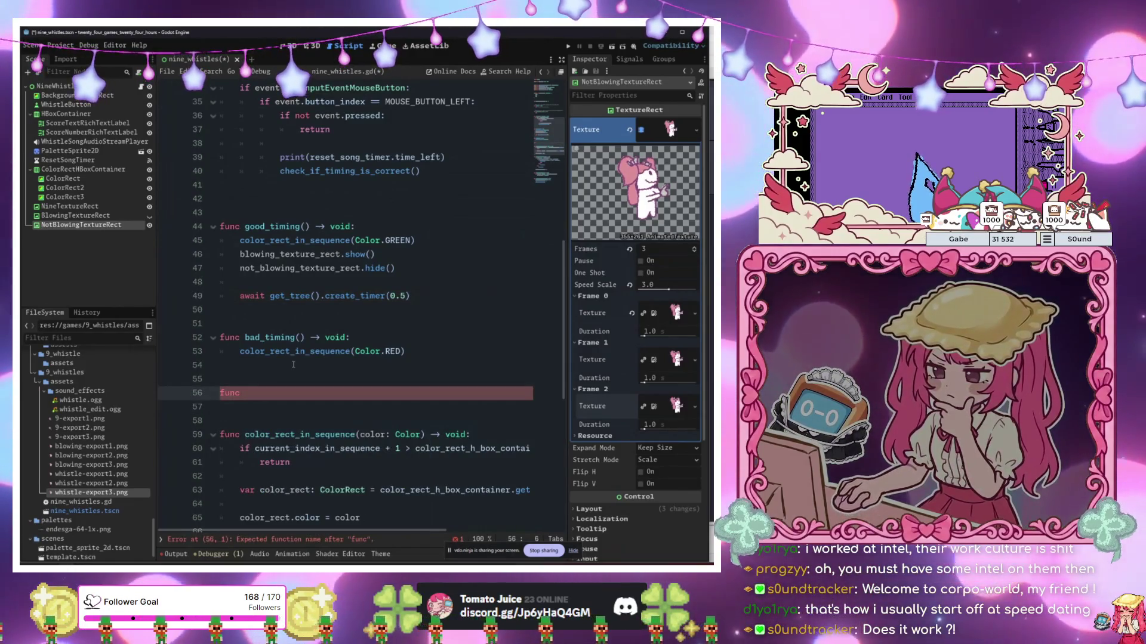
text(bloe)
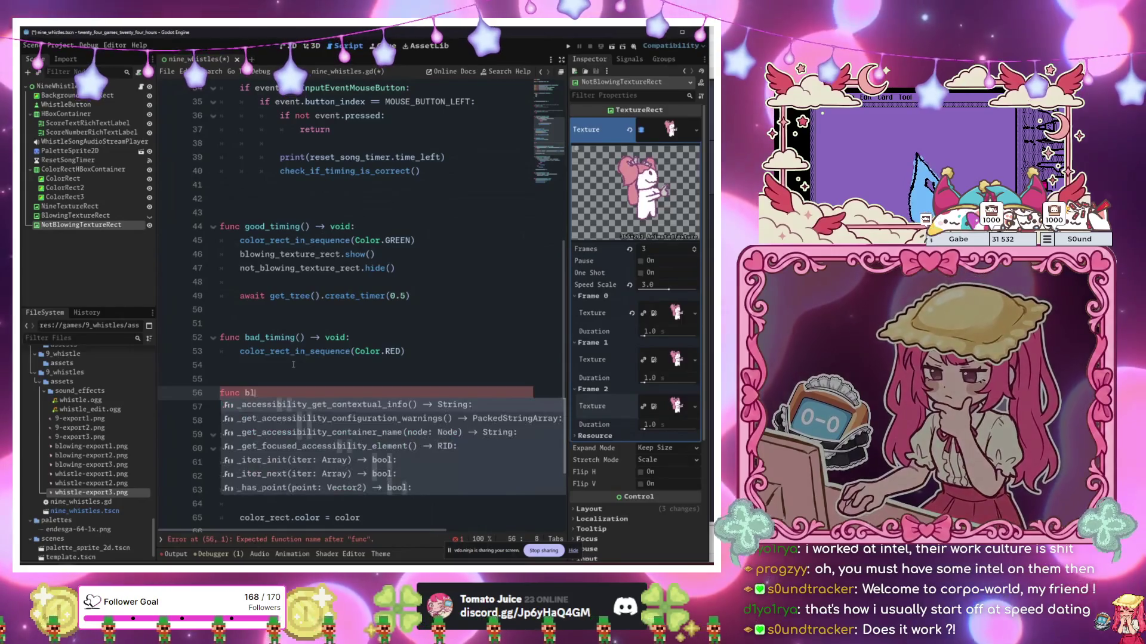
key(BackSpace)
text(w_whi)
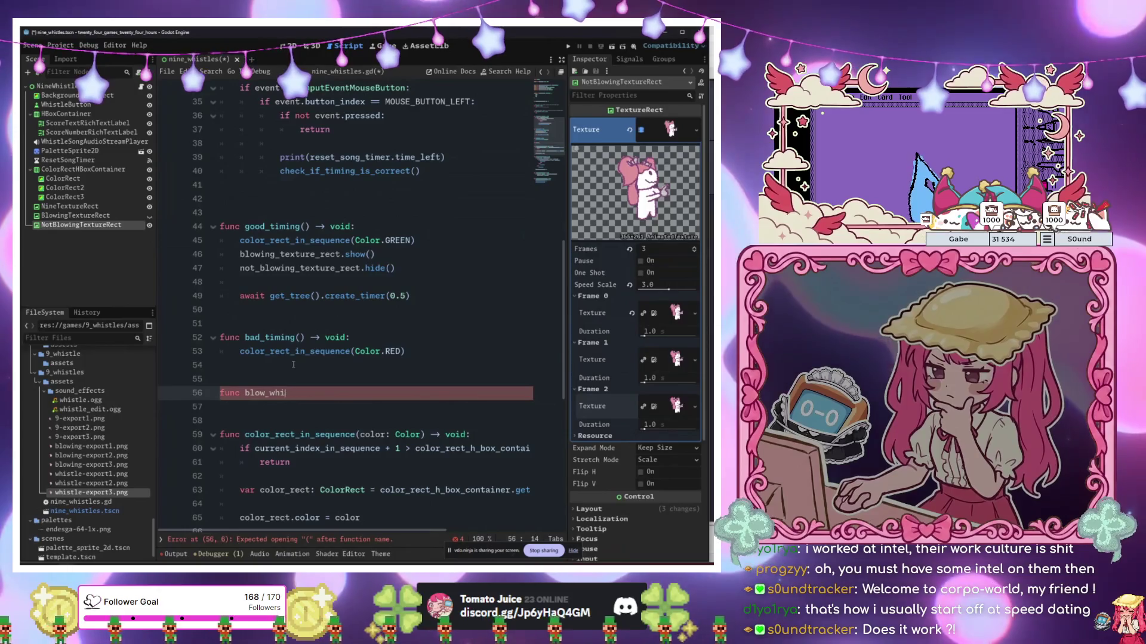
text(nimation()
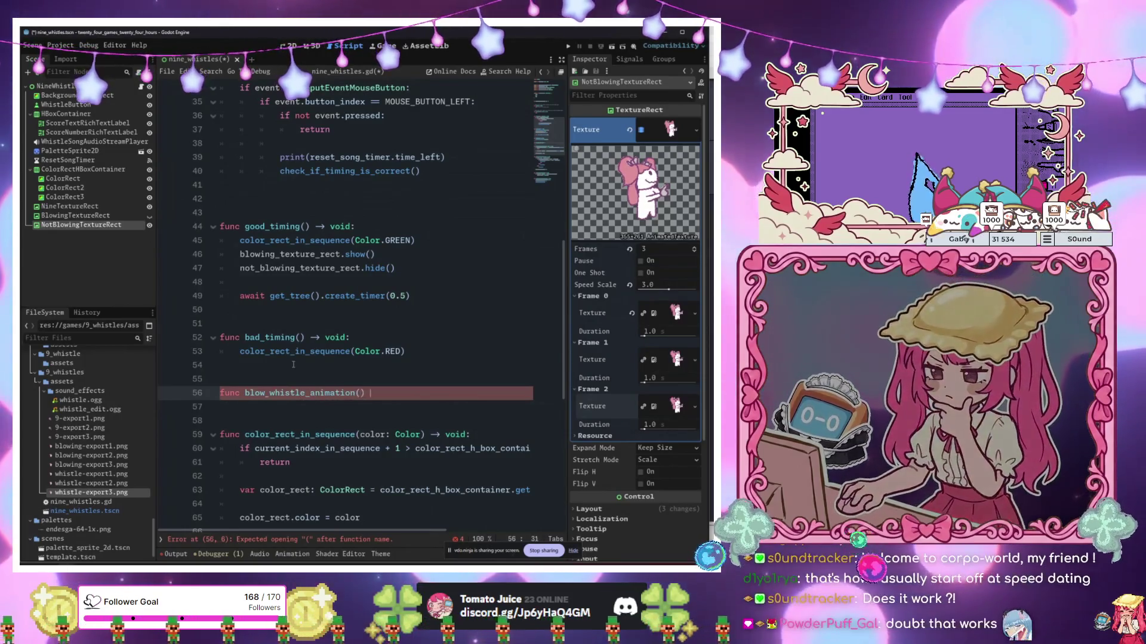
text(void:)
key(Return)
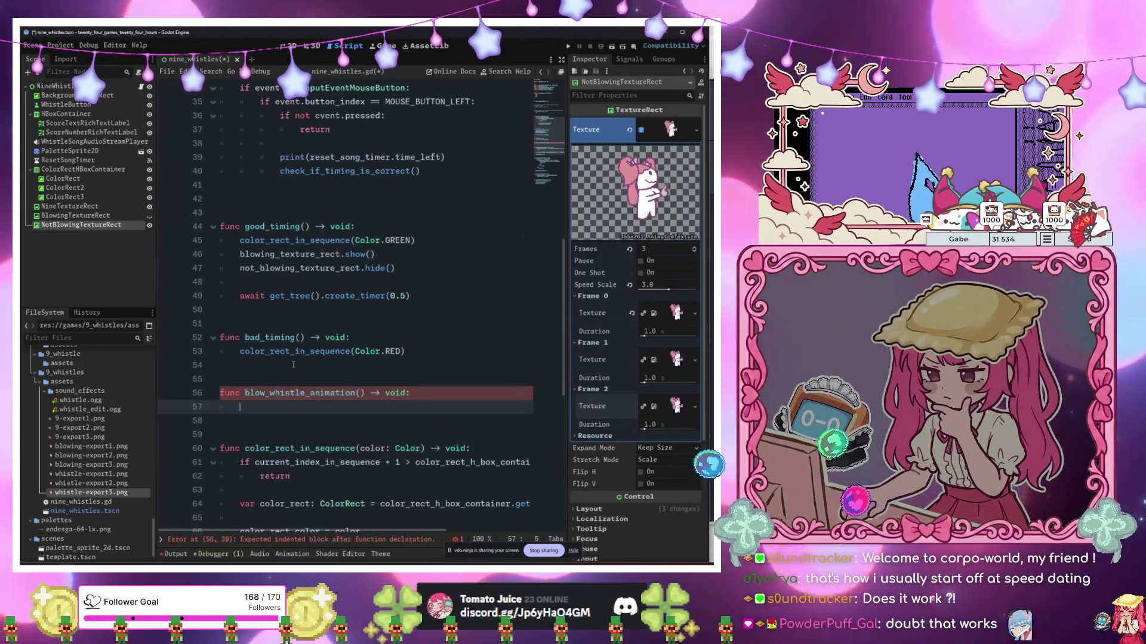
text(pass)
mouse_move(448, 292)
mouse_down()
mouse_move(251, 282)
mouse_move(239, 254)
mouse_up()
key(ctrl+c)
key(BackSpace)
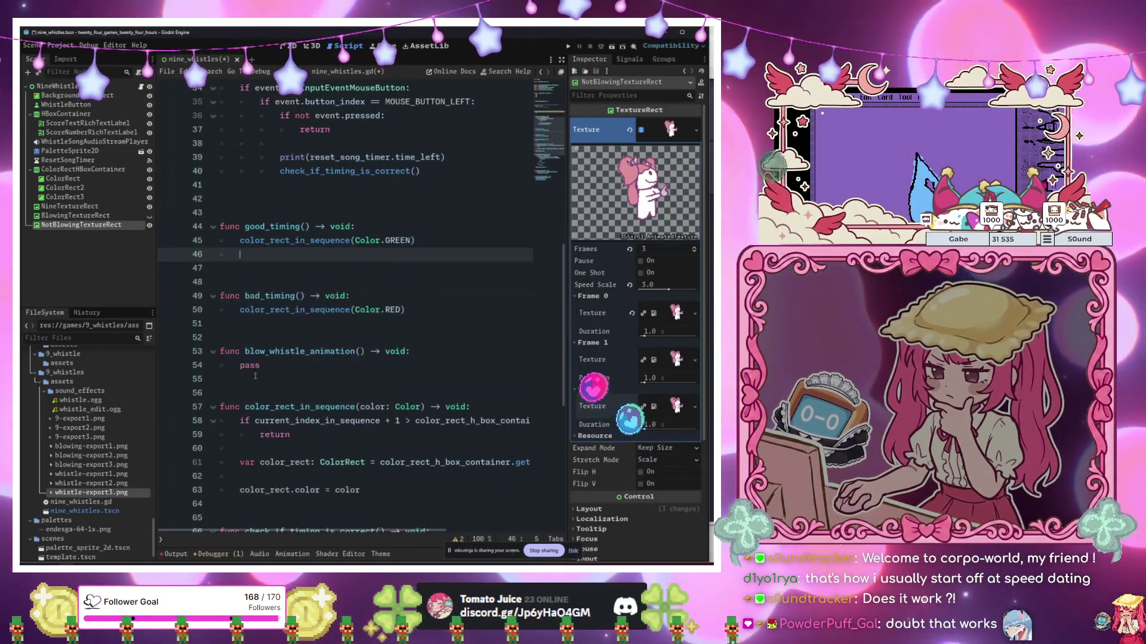
- Paste the cut lines over pass and add the parameter bad_timing: bool = false
double_click(250, 366)
key(ctrl+v)
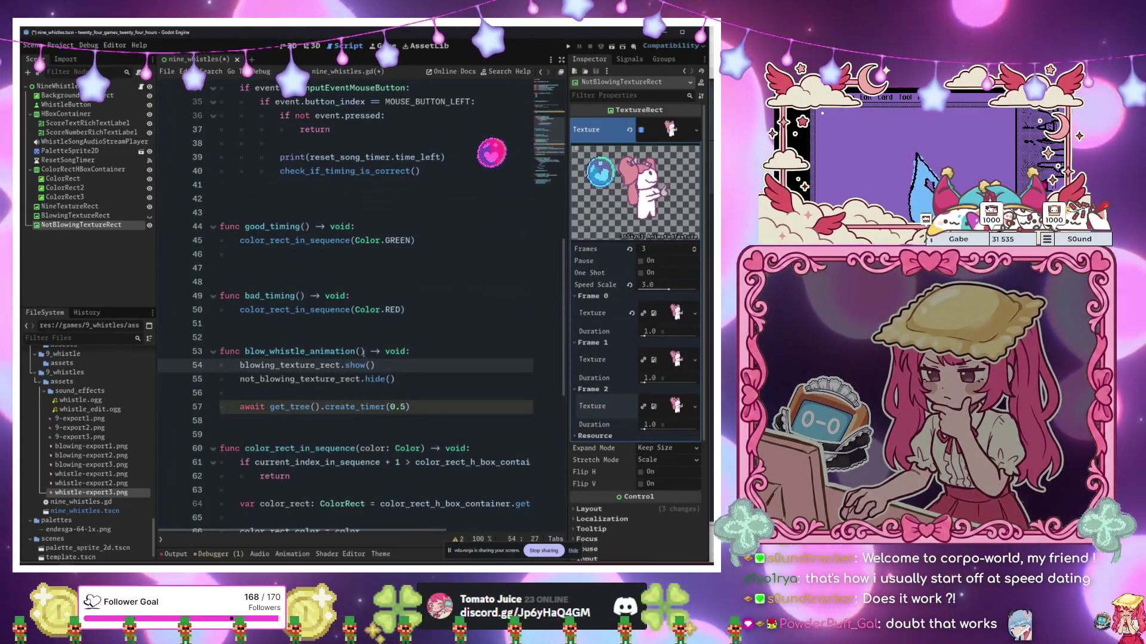
click(364, 351)
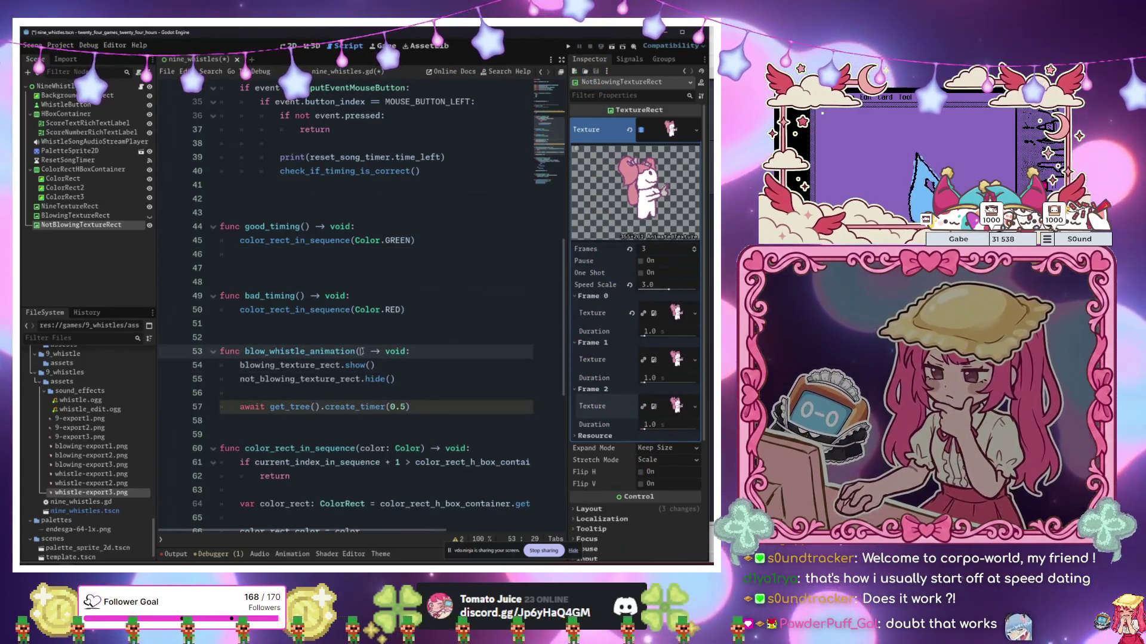
text(_timing: )
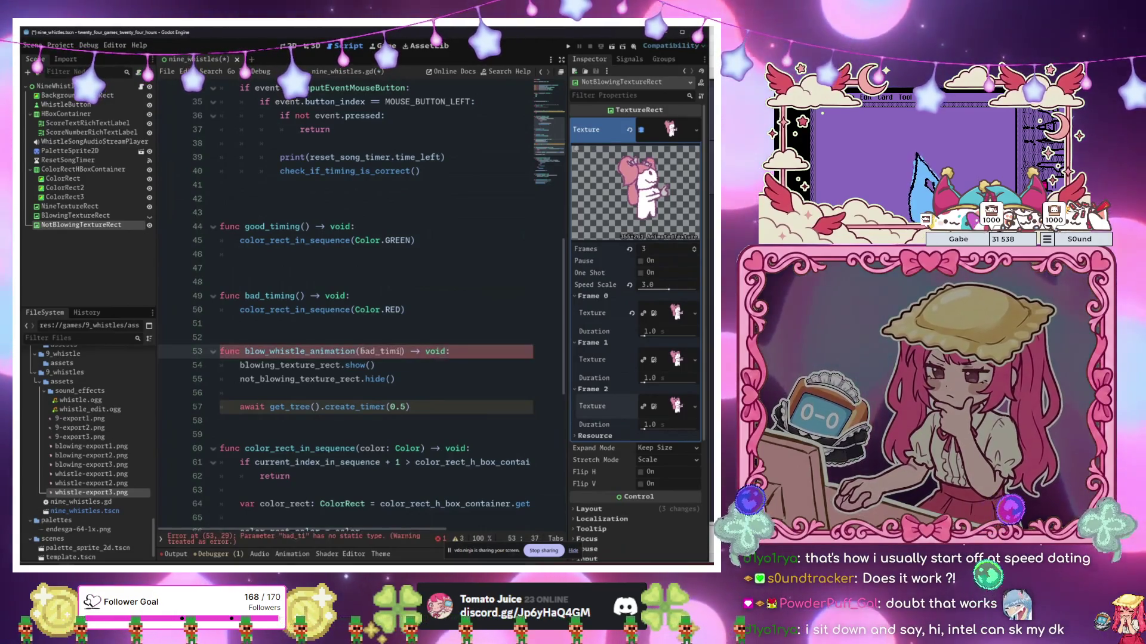
text(bool =)
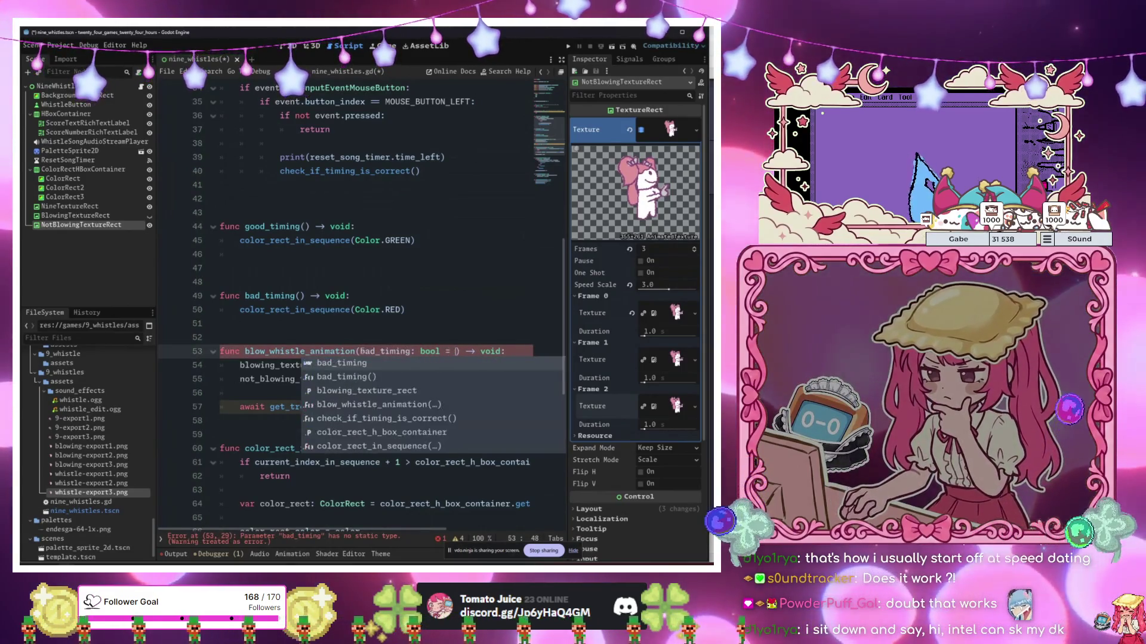
key(BackSpace)
key(BackSpace)
key(BackSpace)
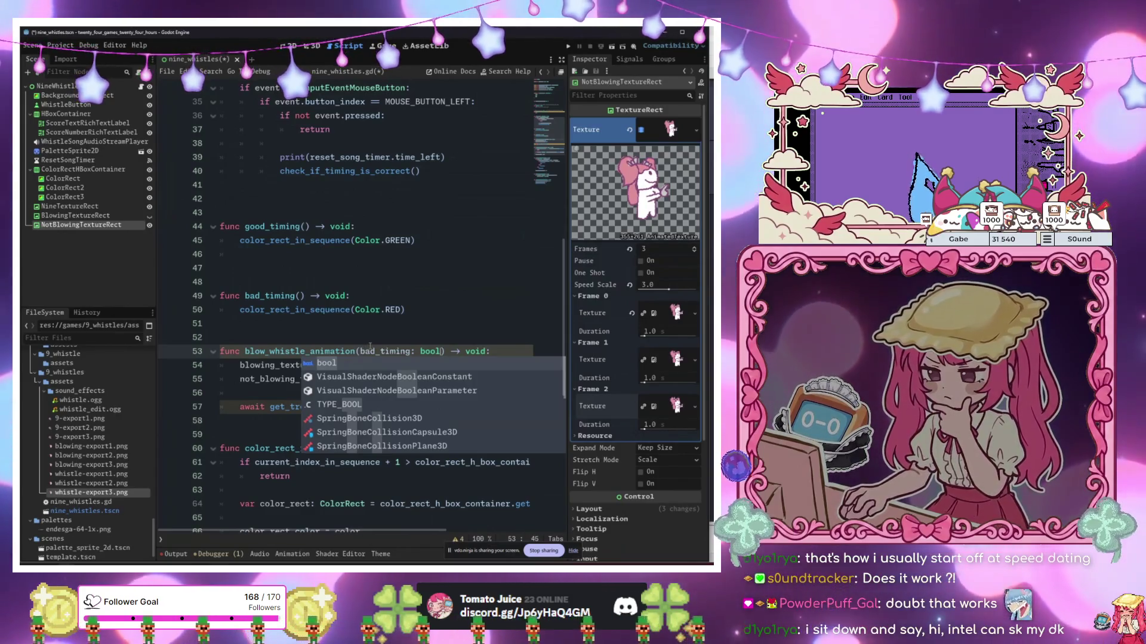
text(= false)
- Insert an if bad_timing: branch with pass above the timer wait
click(380, 393)
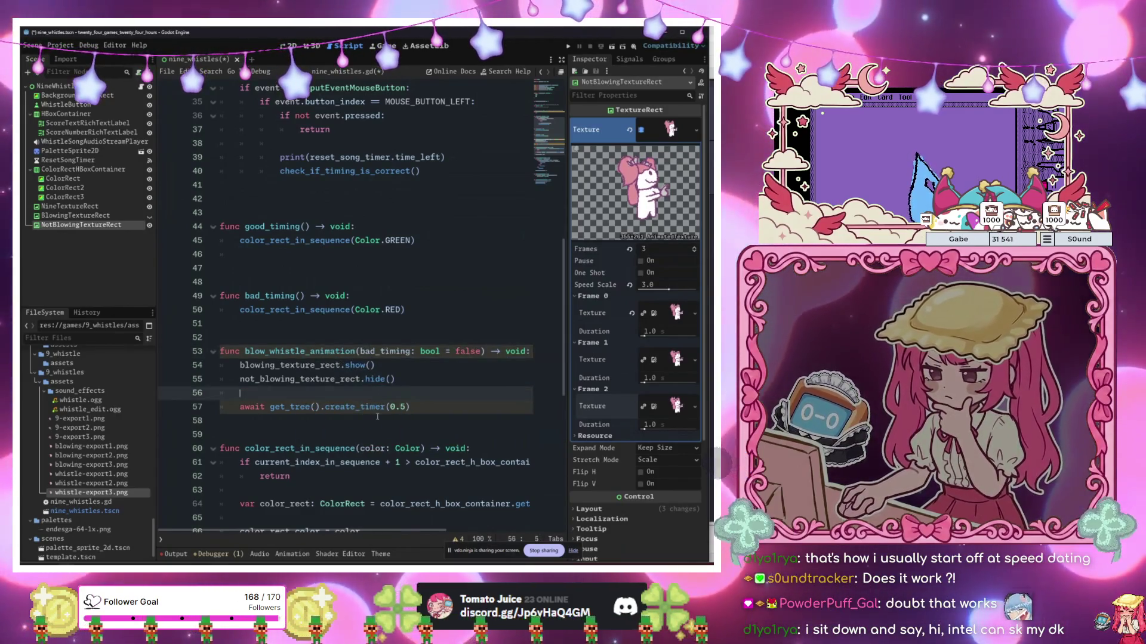
click(388, 418)
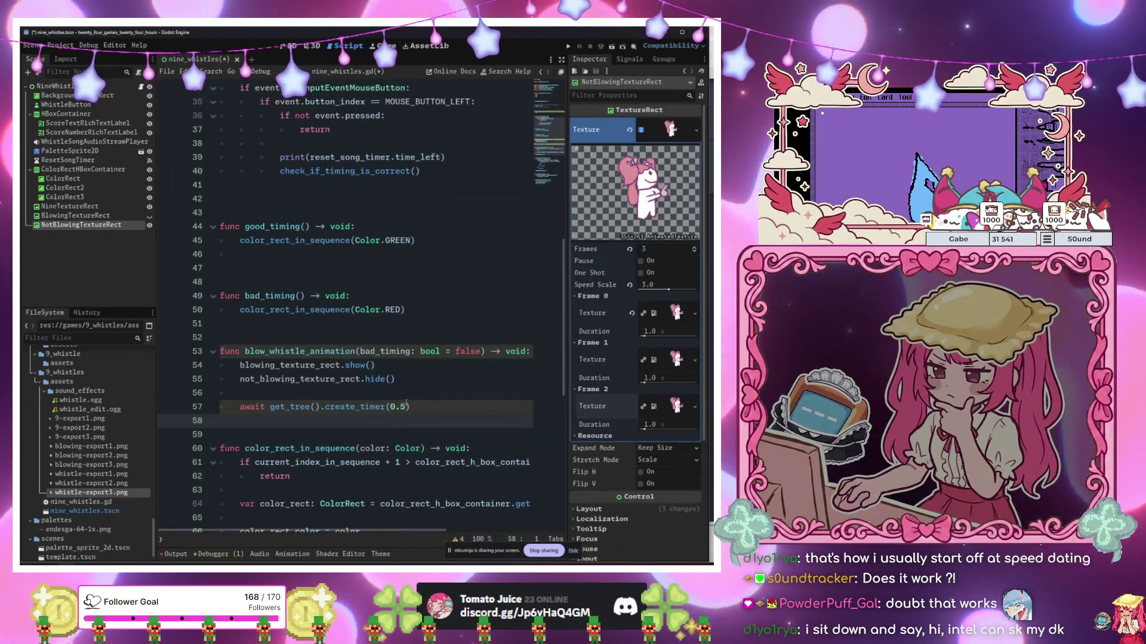
key(Up)
key(Return)
text(f)
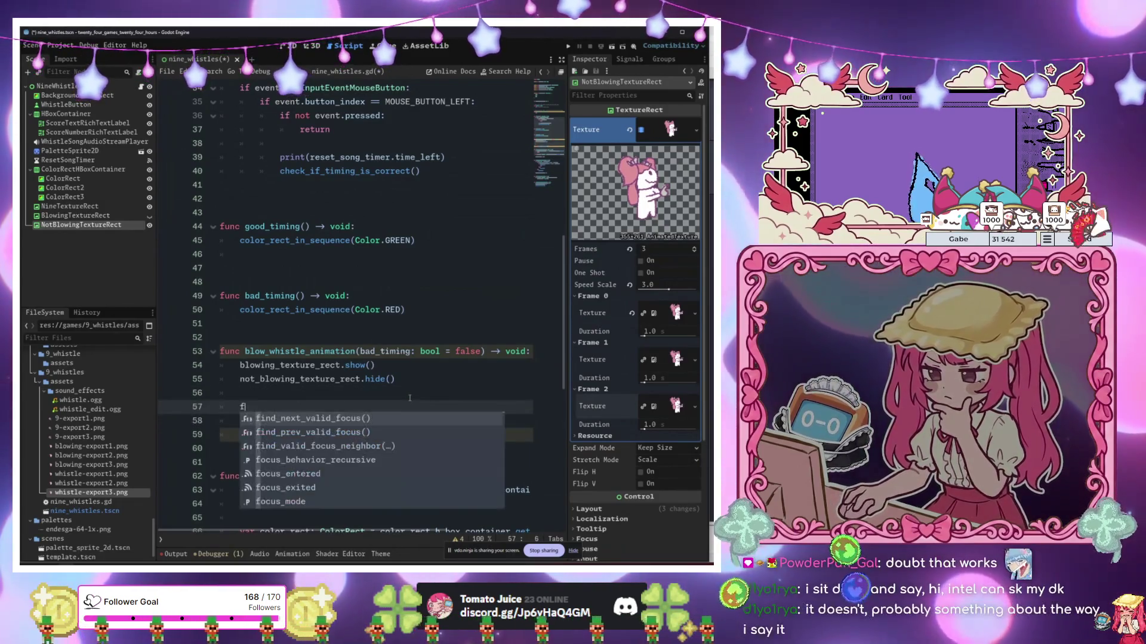
text( bad_timing:)
key(Return)
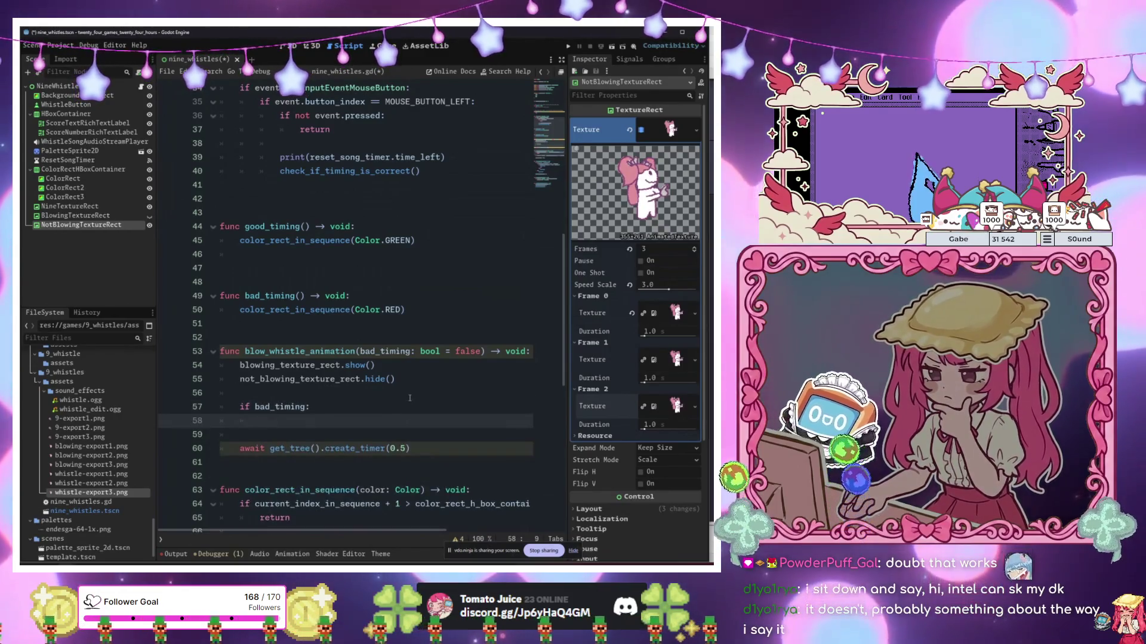
click(100, 225)
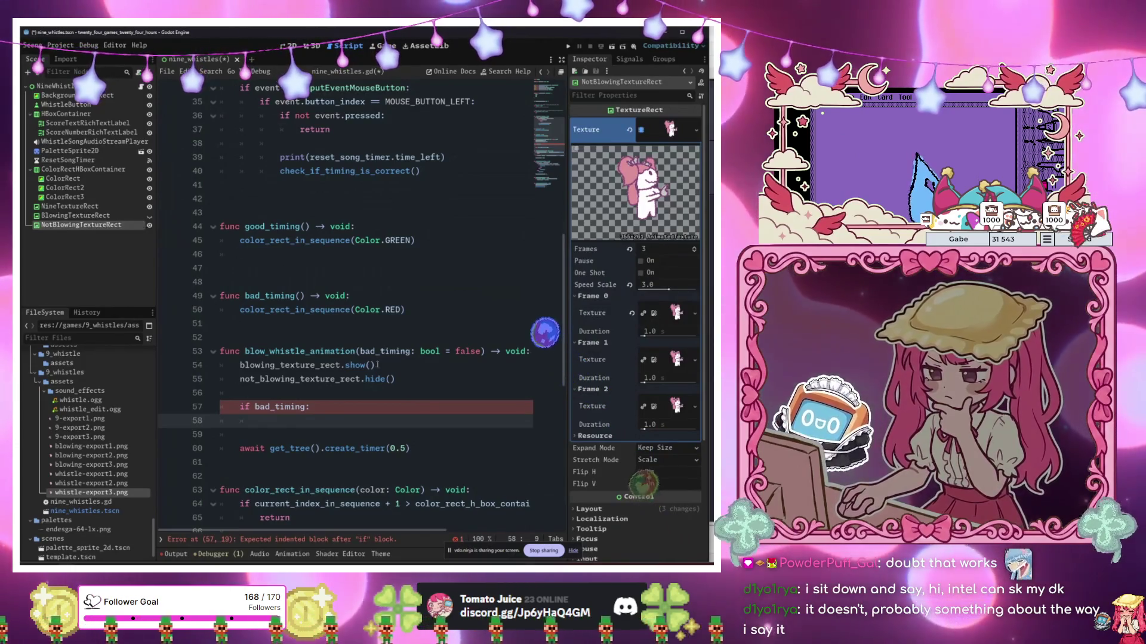
text(pass)
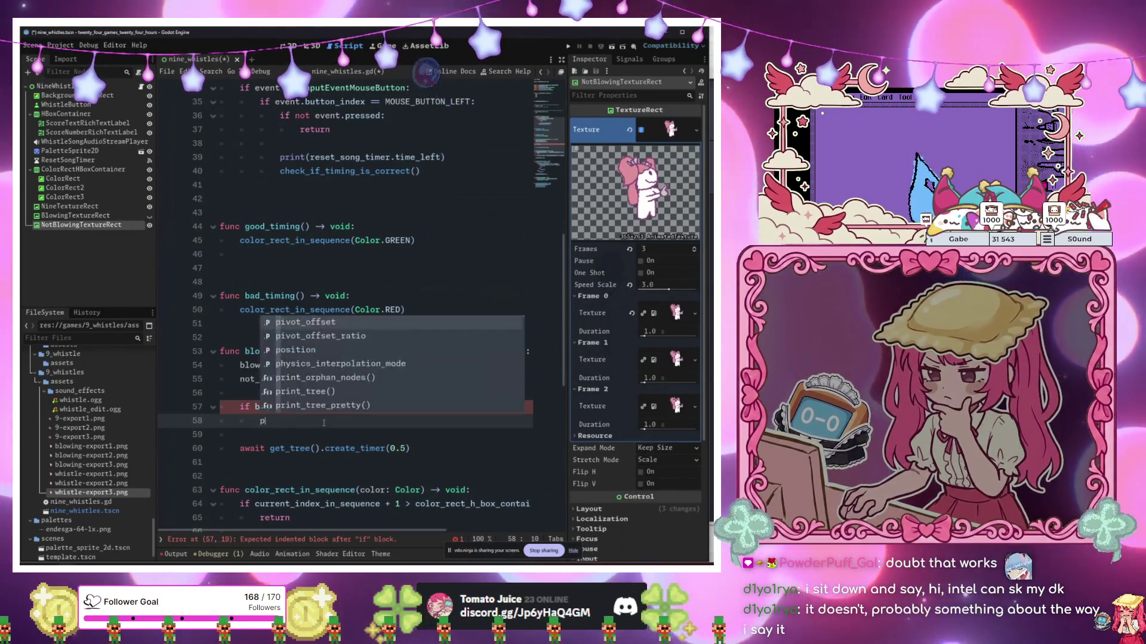
key(Return)
- After the wait, hide blowing_texture_rect and show not_blowing_texture_rect again
key(Down)
key(Down)
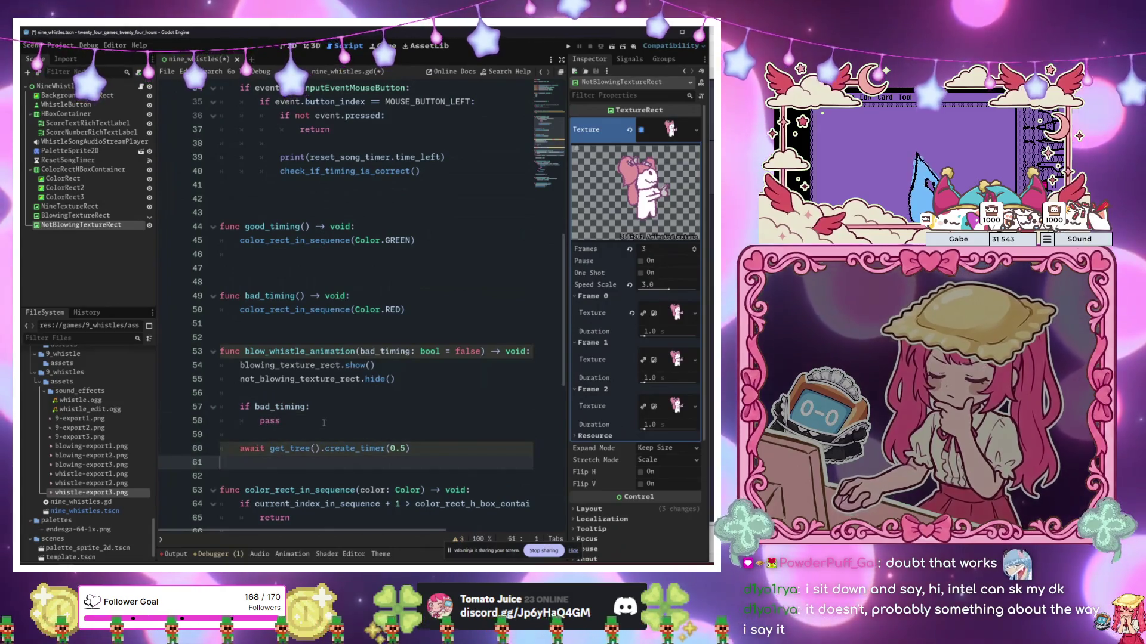
key(Return)
key(Return)
key(Up)
key(Tab)
text(blw)
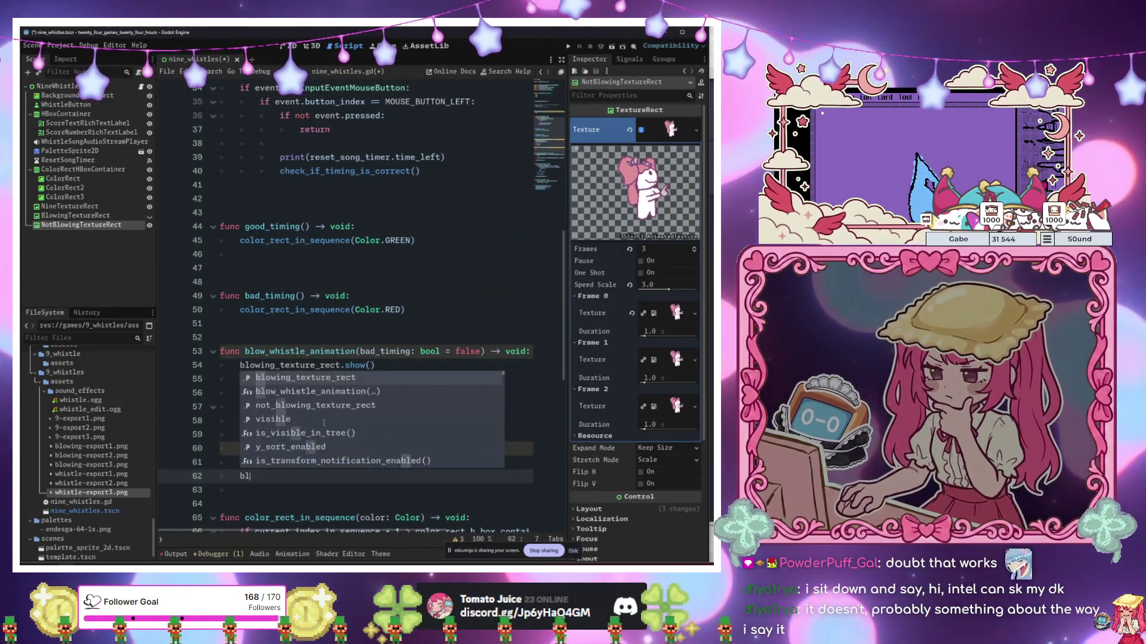
key(Return)
text(.hi)
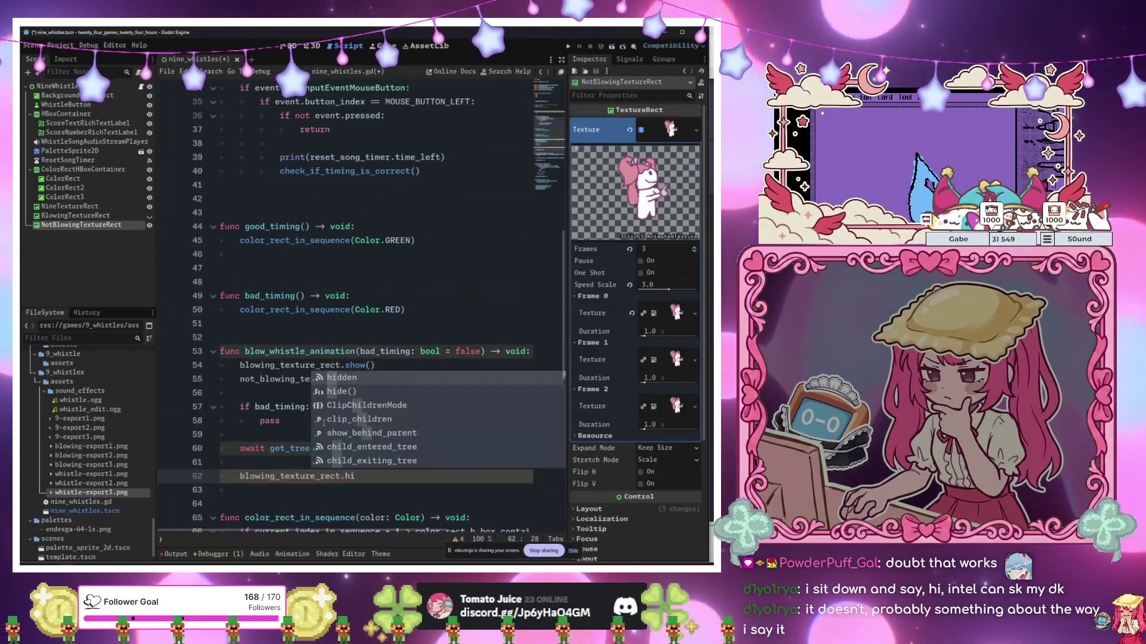
key(Return)
key(Return)
text(not_blowing_texture_rect)
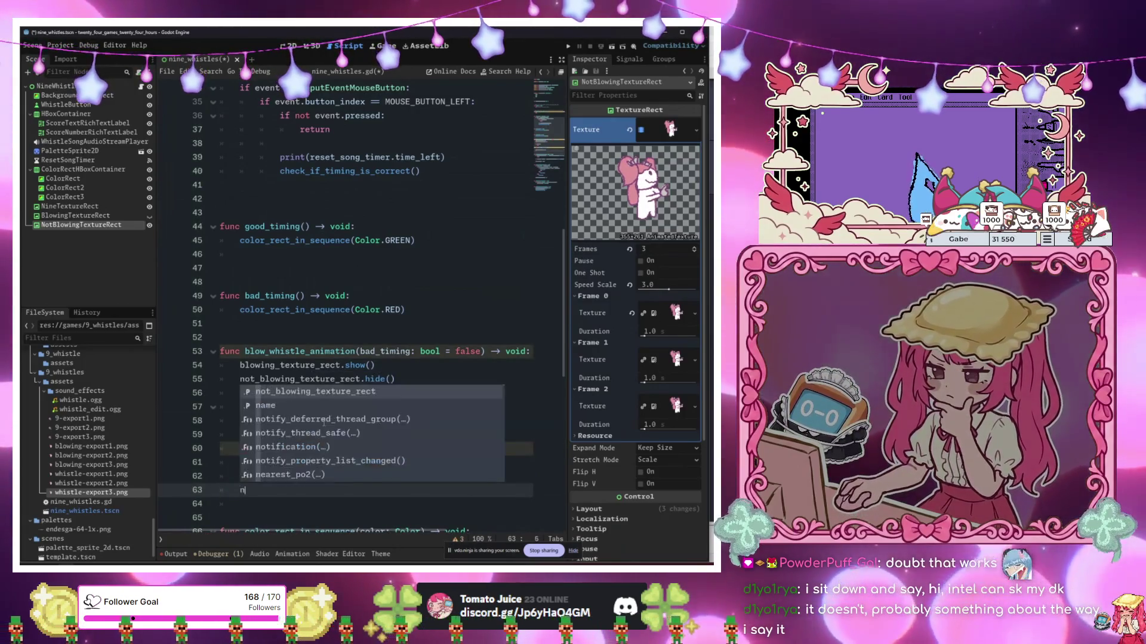
text(.sho)
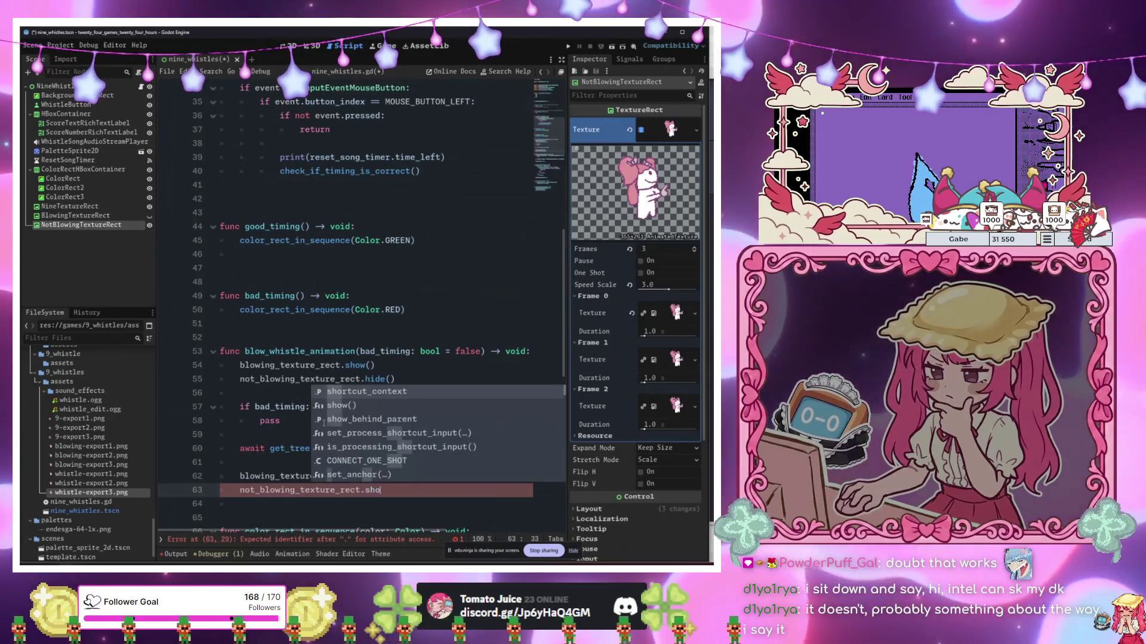
key(Return)
key(Return)
key(Return)
- Add a second if bad_timing: pass branch and run the game with F5
text(if ba)
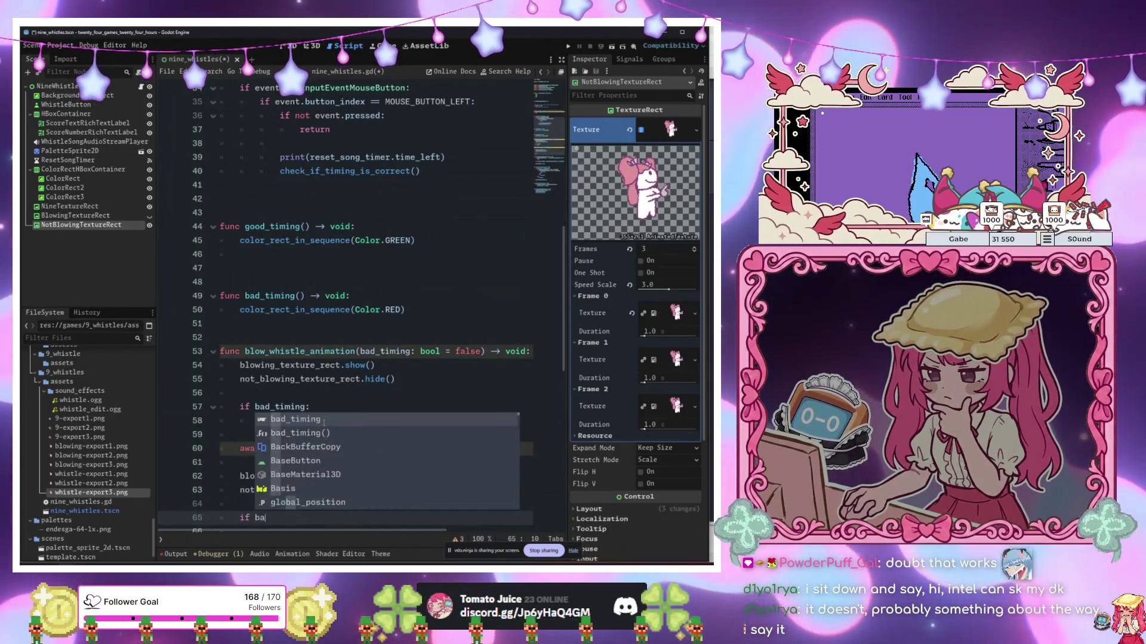
key(Return)
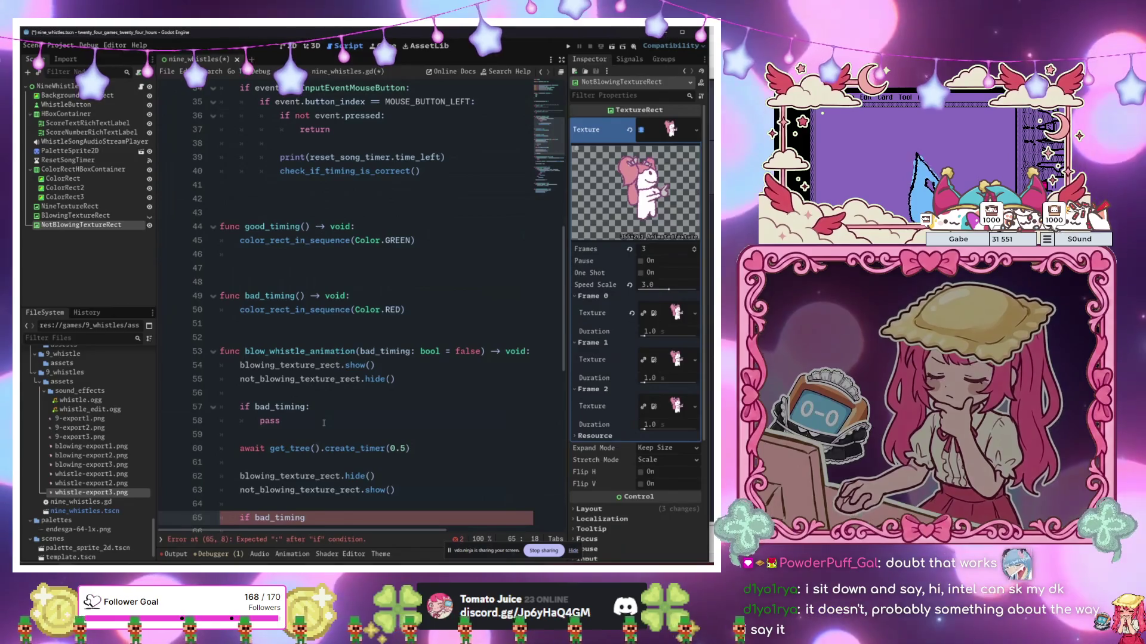
text(:)
key(Return)
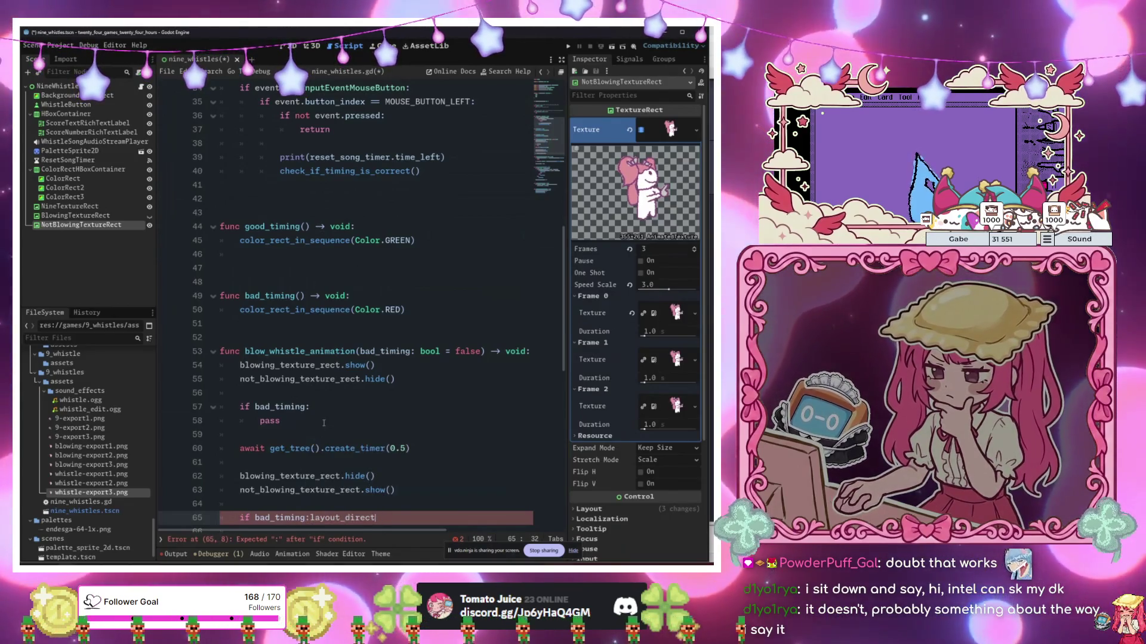
key(BackSpace)
key(BackSpace)
key(BackSpace)
key(BackSpace)
key(BackSpace)
key(Return)
text(pass)
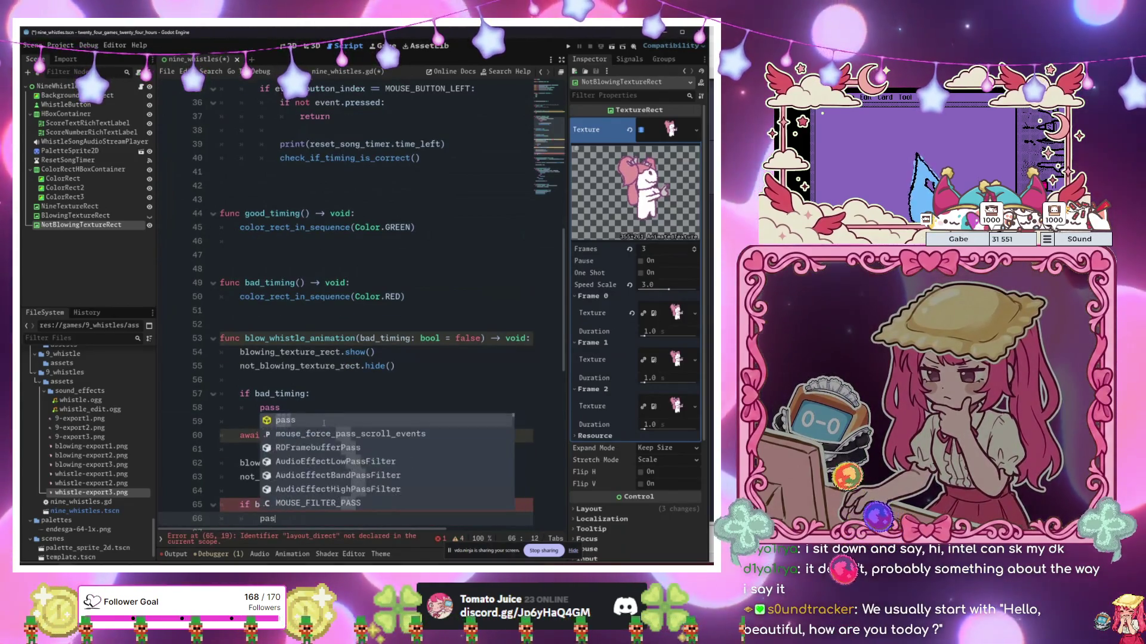
click(323, 423)
key(F5)
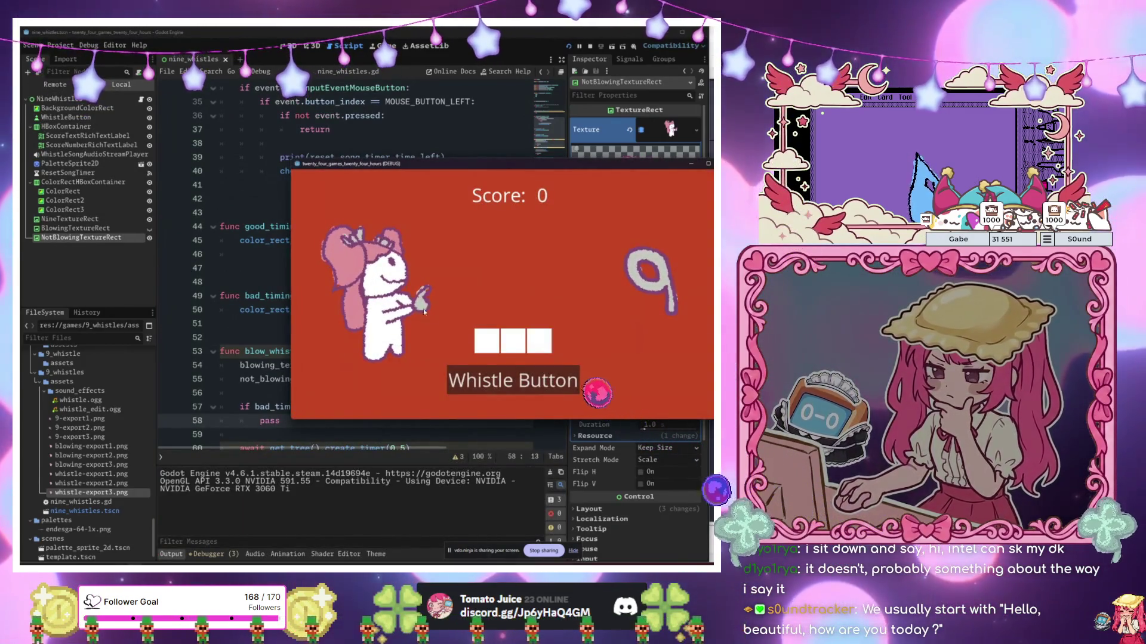
- Whistle once in the running game, move its window aside, and select line 93's container name end
click(505, 392)
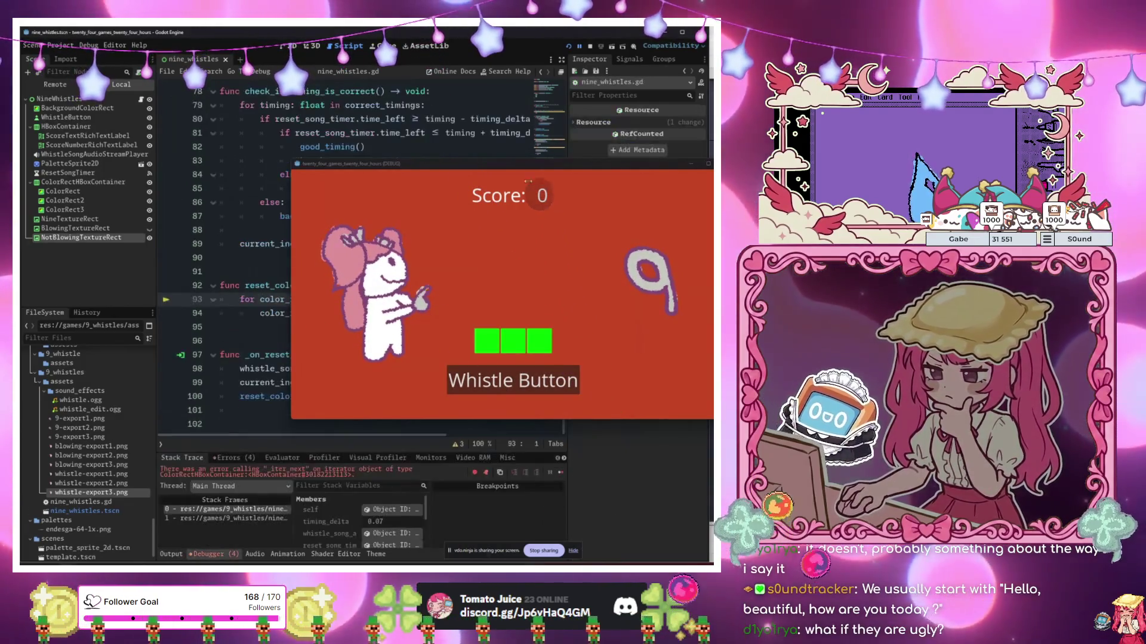
mouse_move(530, 169)
mouse_down()
mouse_move(806, 297)
mouse_move(740, 297)
mouse_up()
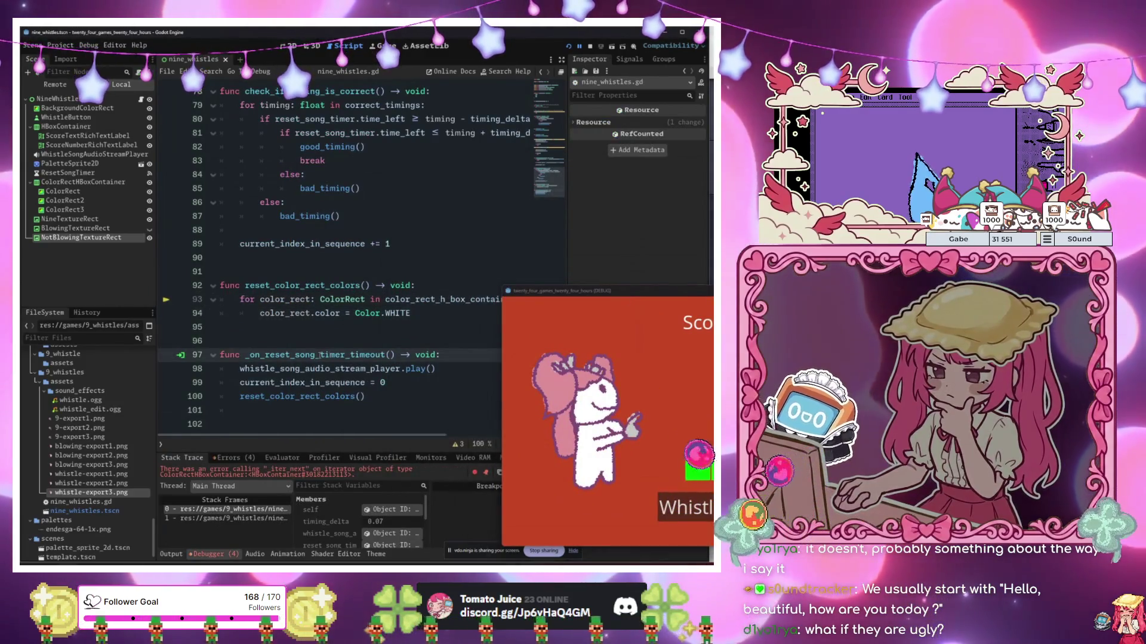
mouse_move(553, 287)
mouse_down()
mouse_move(608, 303)
mouse_move(646, 366)
mouse_up()
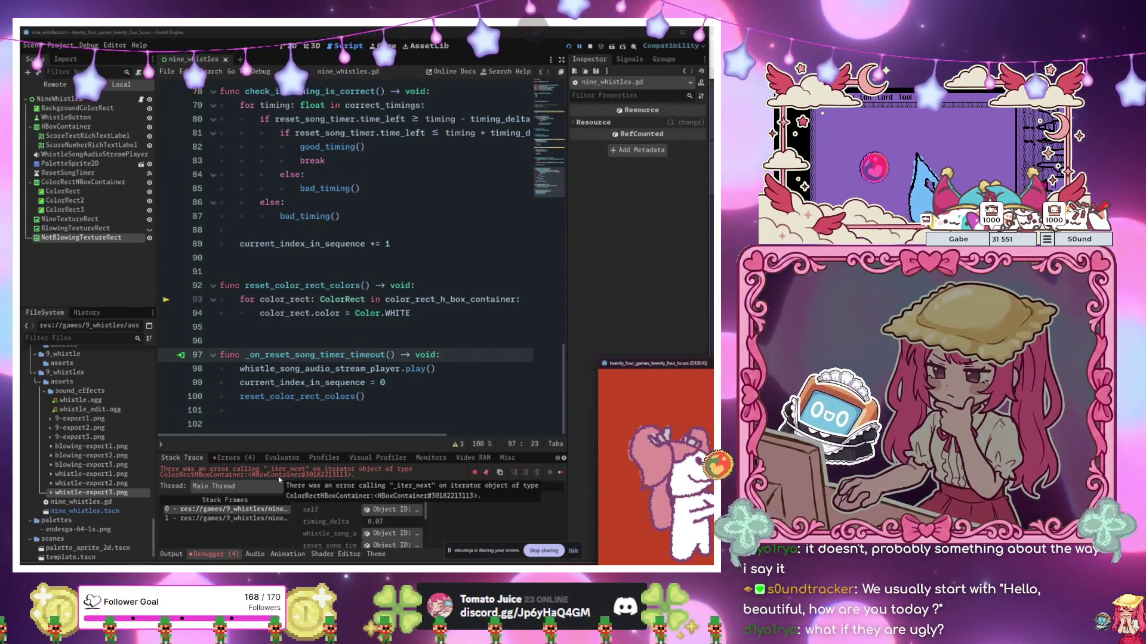
drag(461, 299, 543, 297)
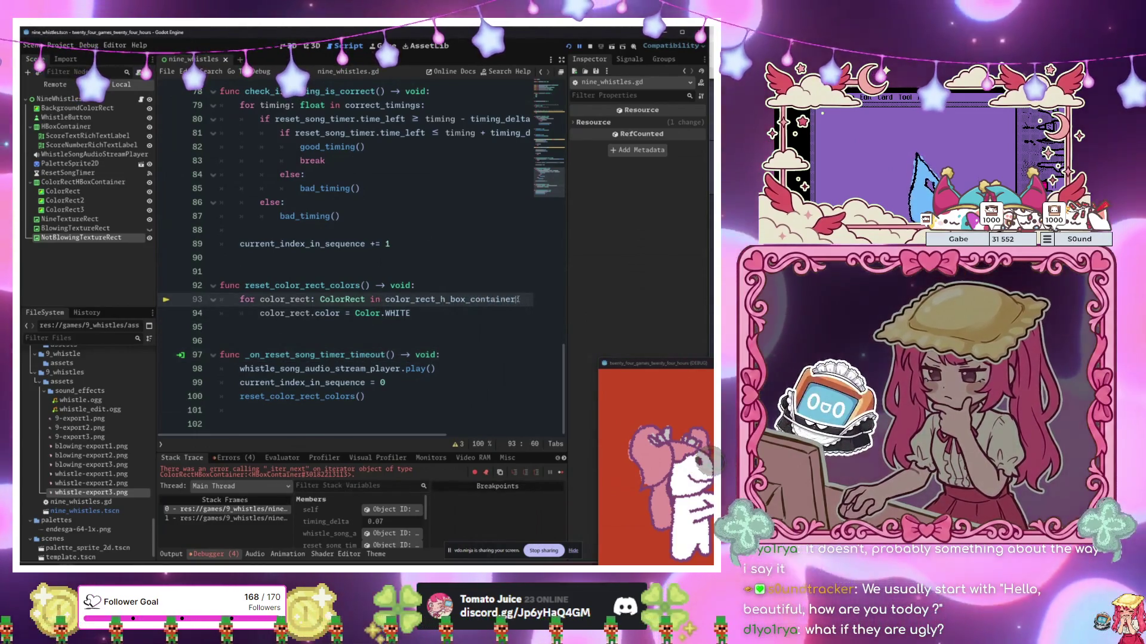
- Make the reset loop iterate over color_rect_h_box_container.get_children()
text(.get_chil)
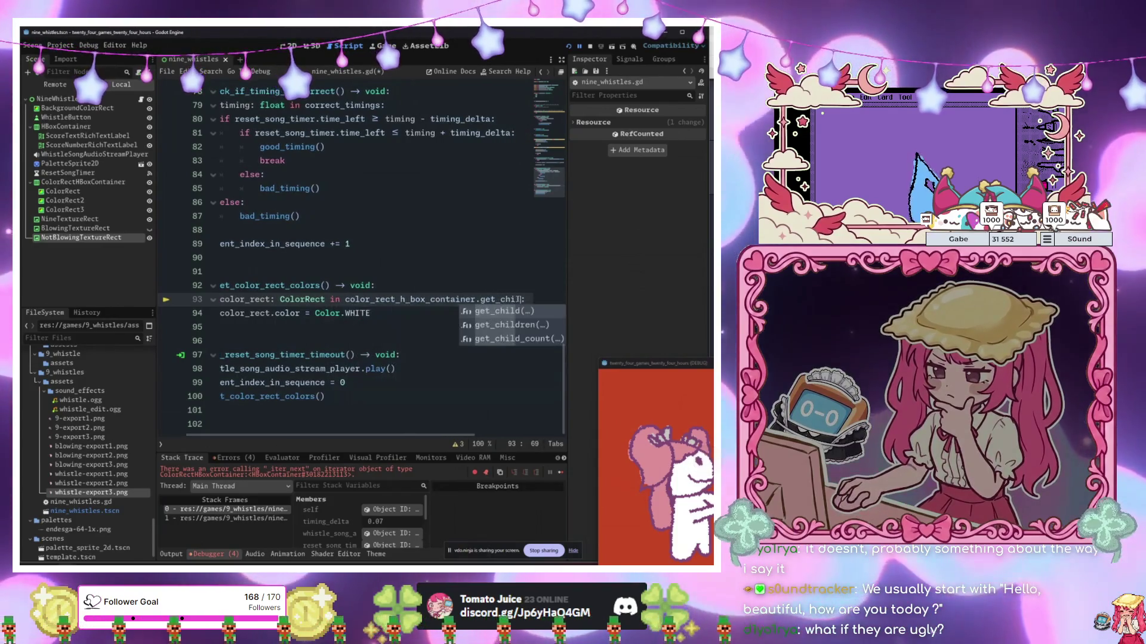
key(Down)
key(Return)
scroll(407, 143, up, 11)
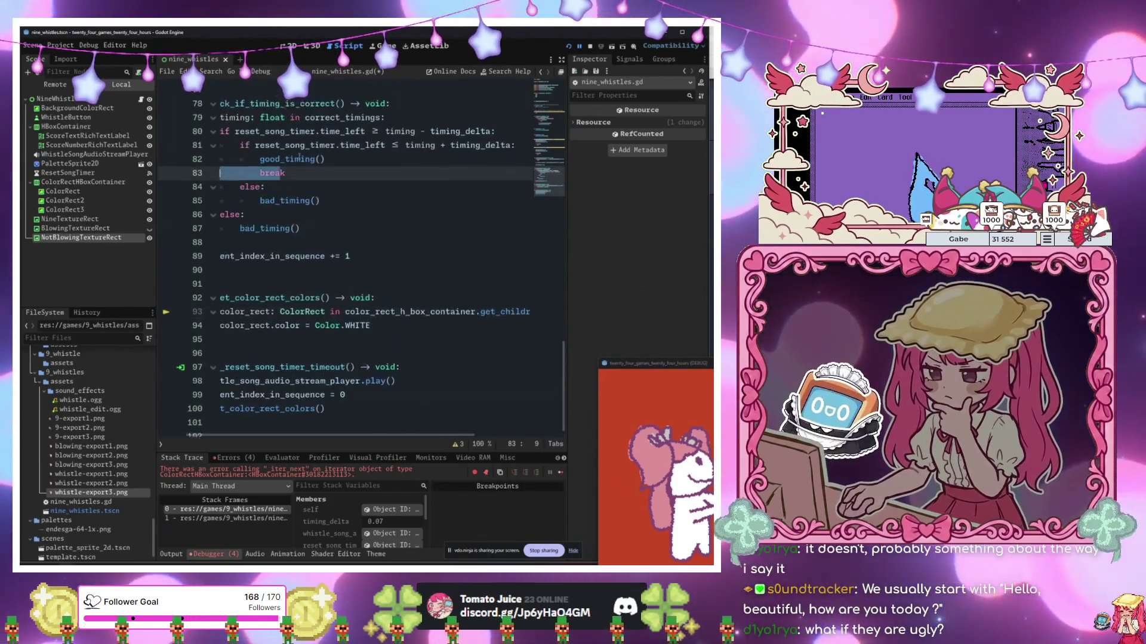
click(251, 286)
scroll(307, 234, up, 2)
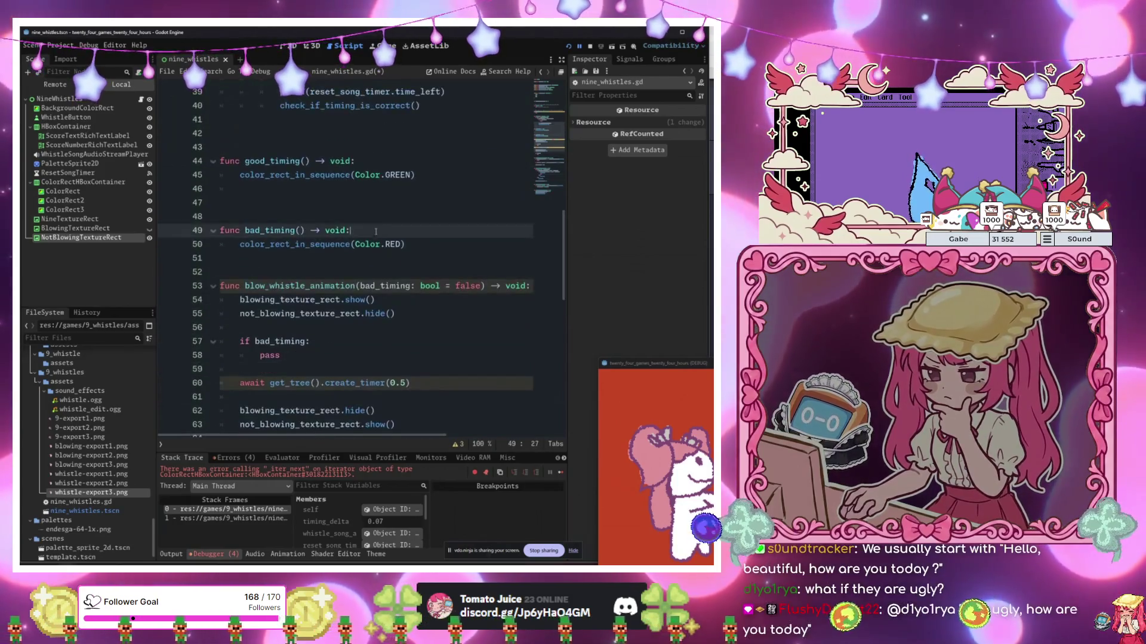
click(424, 176)
- Call blow_whistle_animation() in good_timing and bad_timing, remove an extra blank line, and run
key(Return)
text(bl)
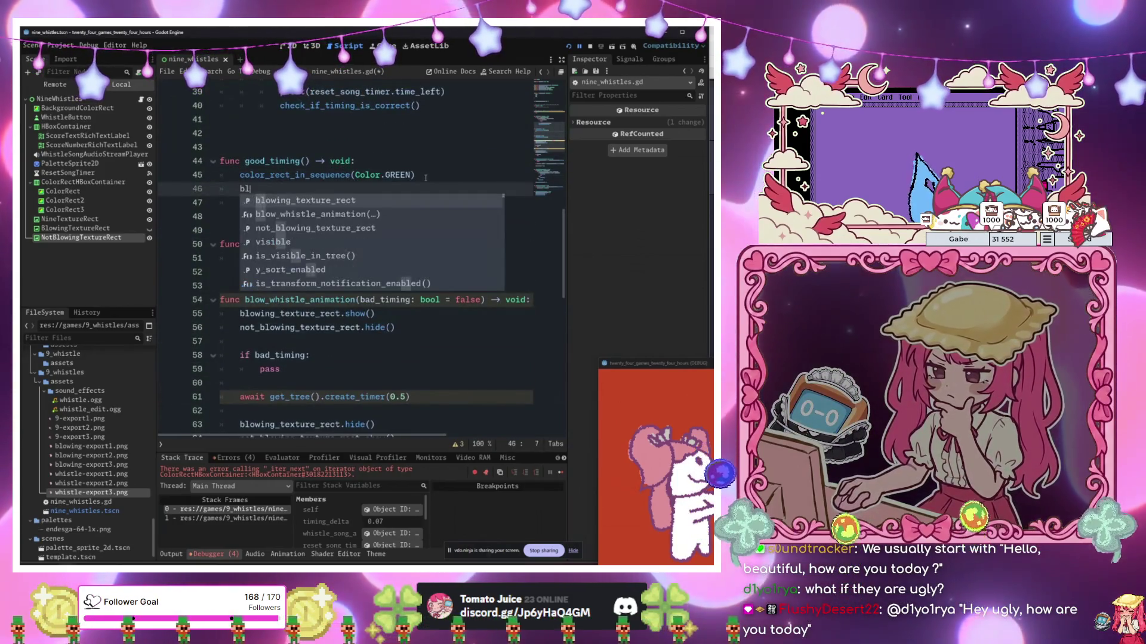
key(Return)
key(Down)
key(Down)
key(Down)
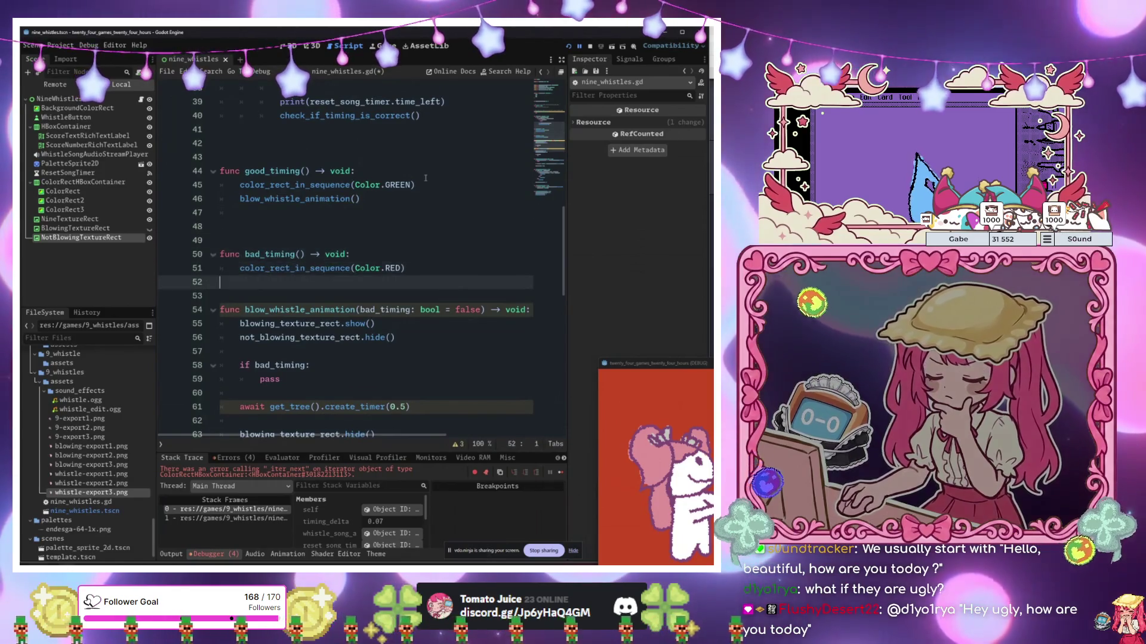
text(blo)
key(Down)
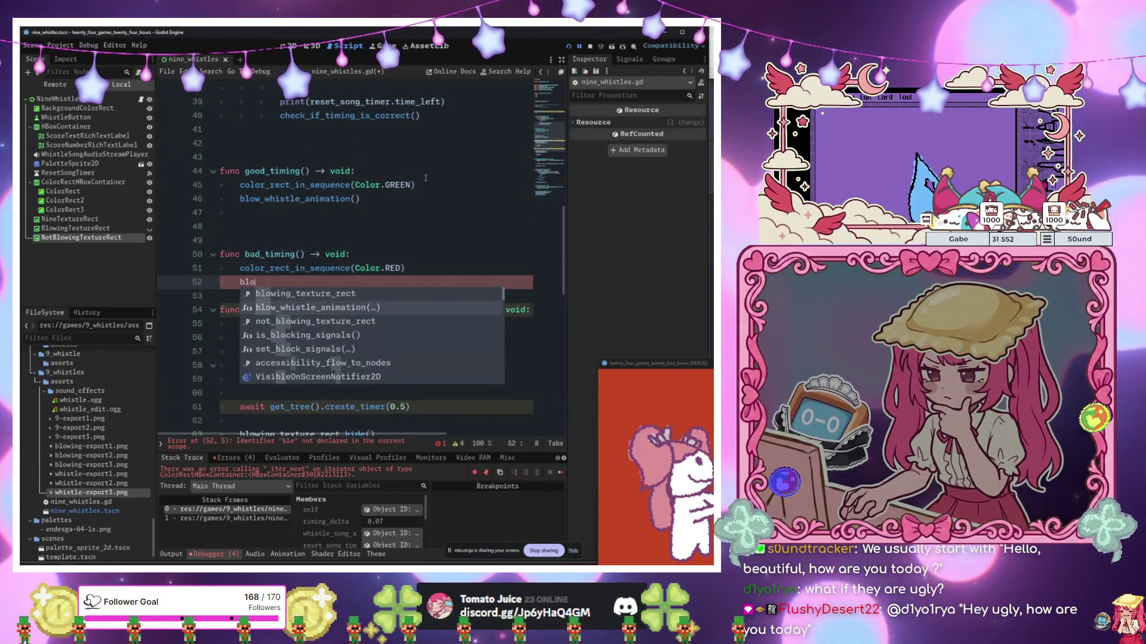
key(Return)
key(Down)
key(Return)
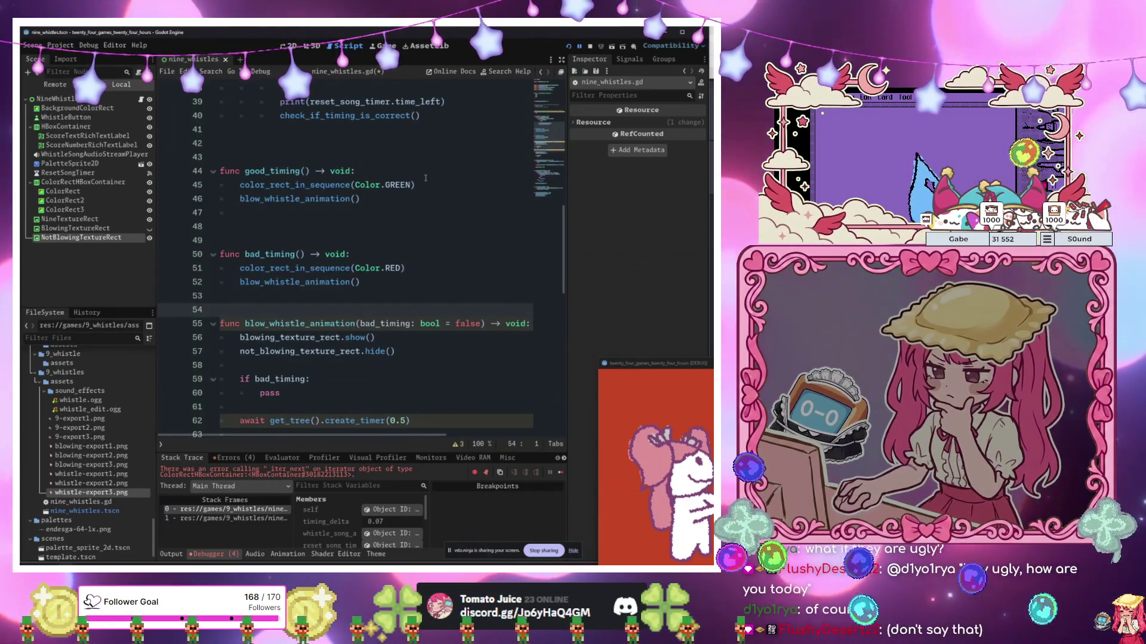
click(307, 225)
key(Delete)
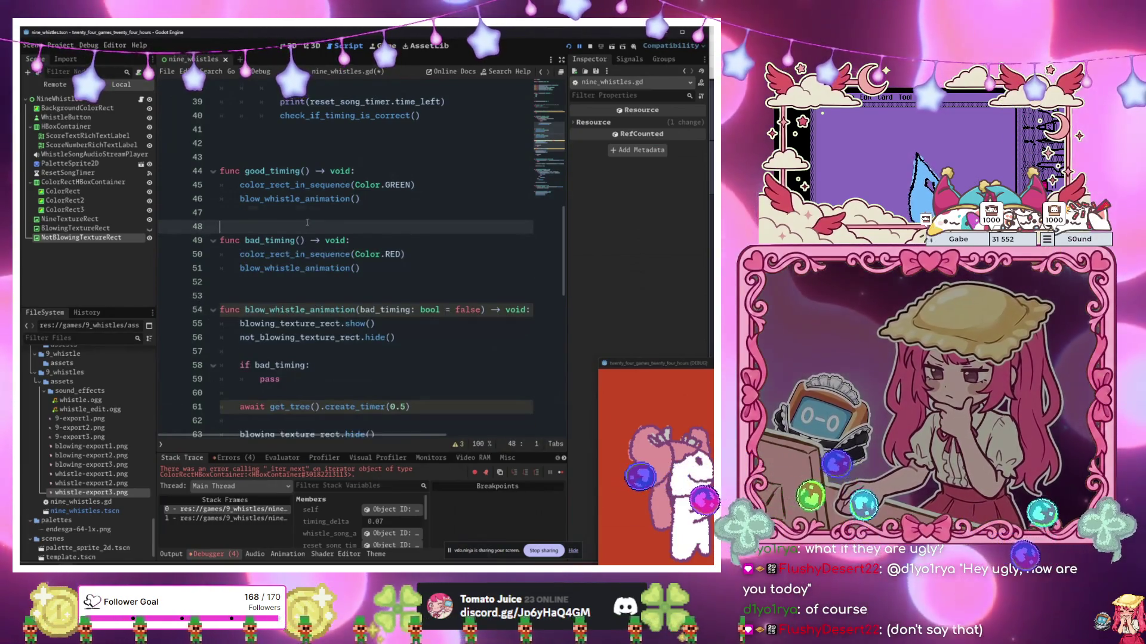
key(F6)
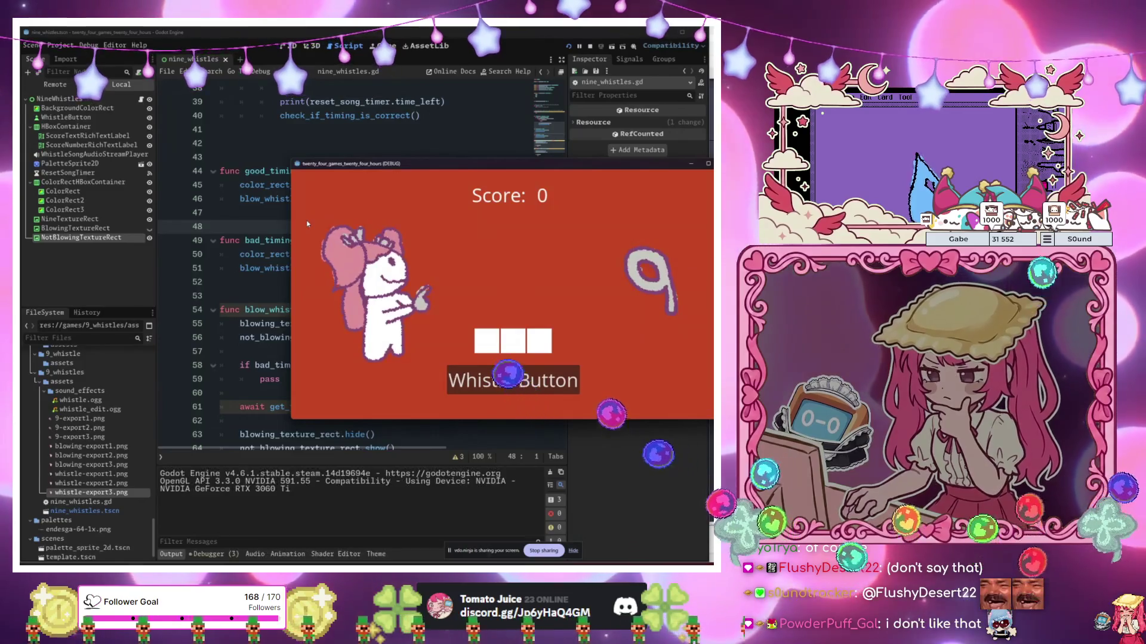
- Blow the whistle three times in the test game, stop it with F8, and return to blow_whistle_animation
click(513, 389)
click(512, 386)
click(513, 385)
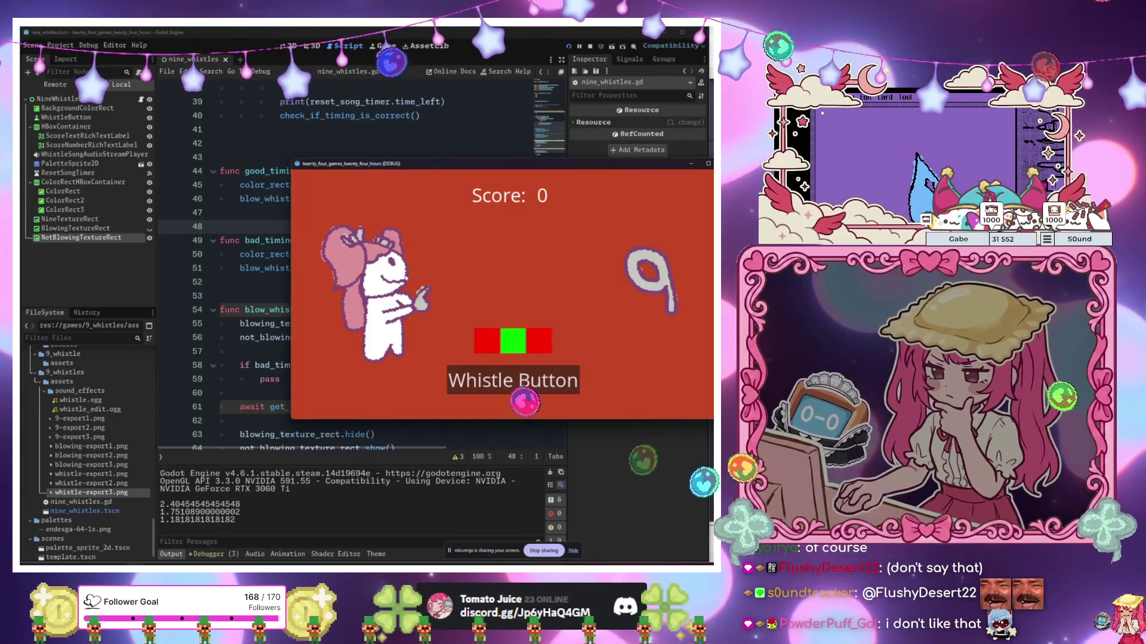
key(F8)
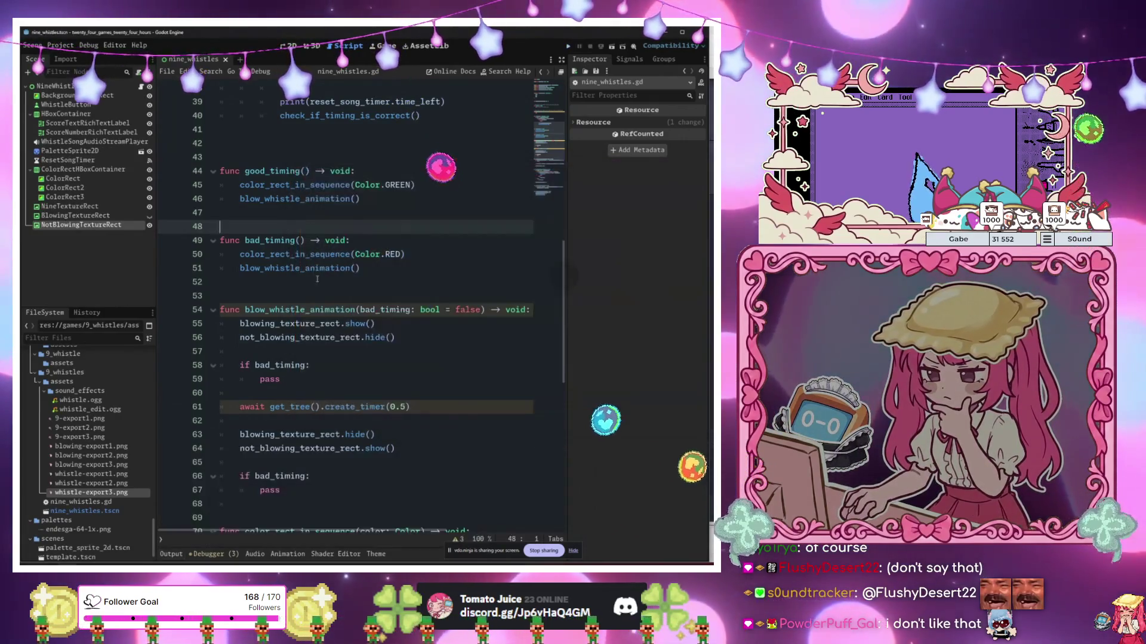
click(294, 282)
click(348, 254)
click(377, 309)
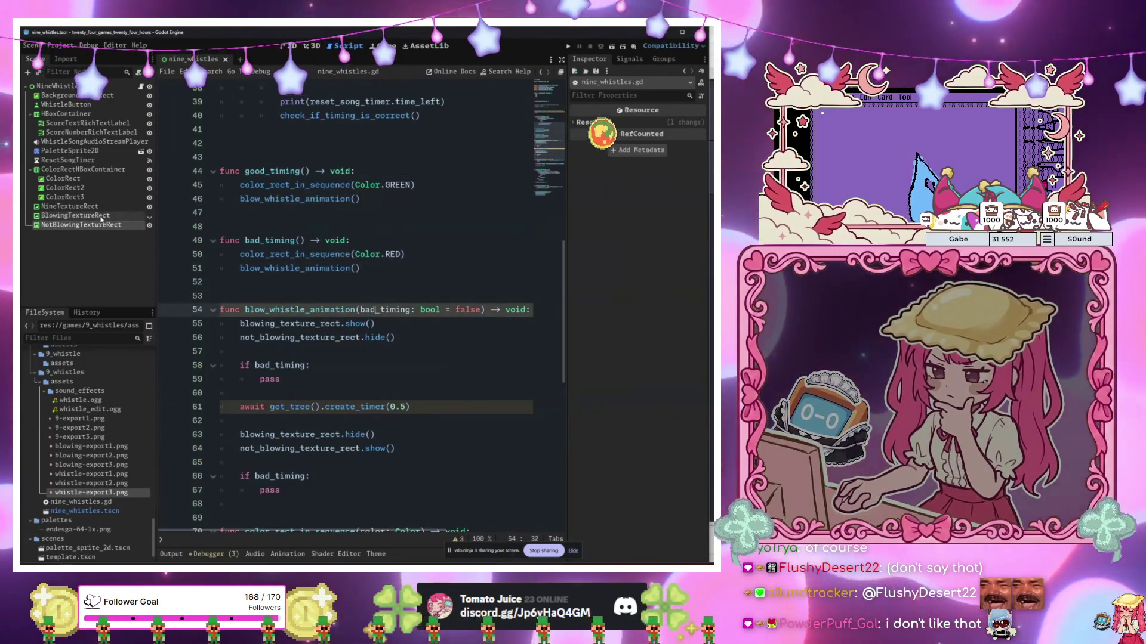
click(387, 323)
scroll(388, 322, up, 9)
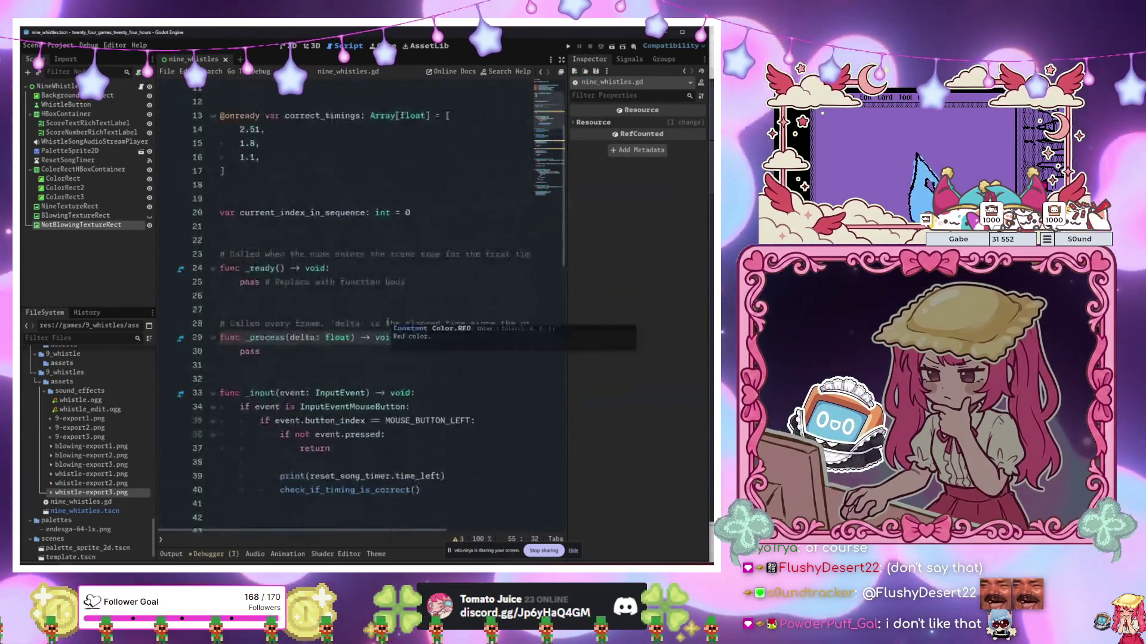
- Change line 61 to await create_timer(0.5).timeout and relaunch the game
scroll(388, 322, up, 3)
scroll(388, 322, down, 11)
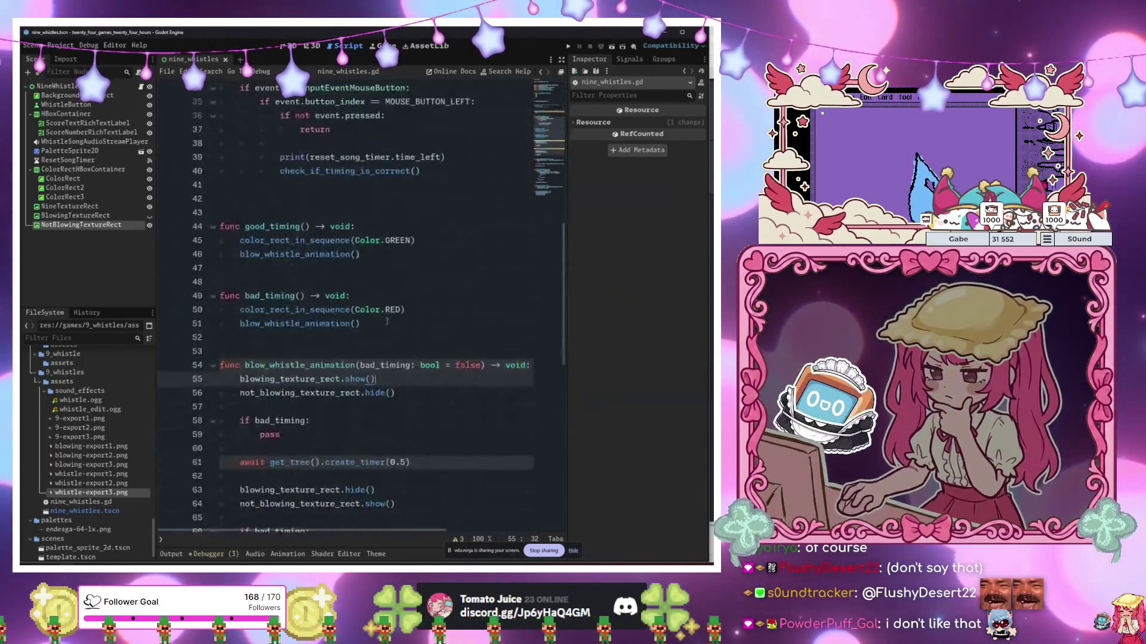
scroll(392, 397, down, 2)
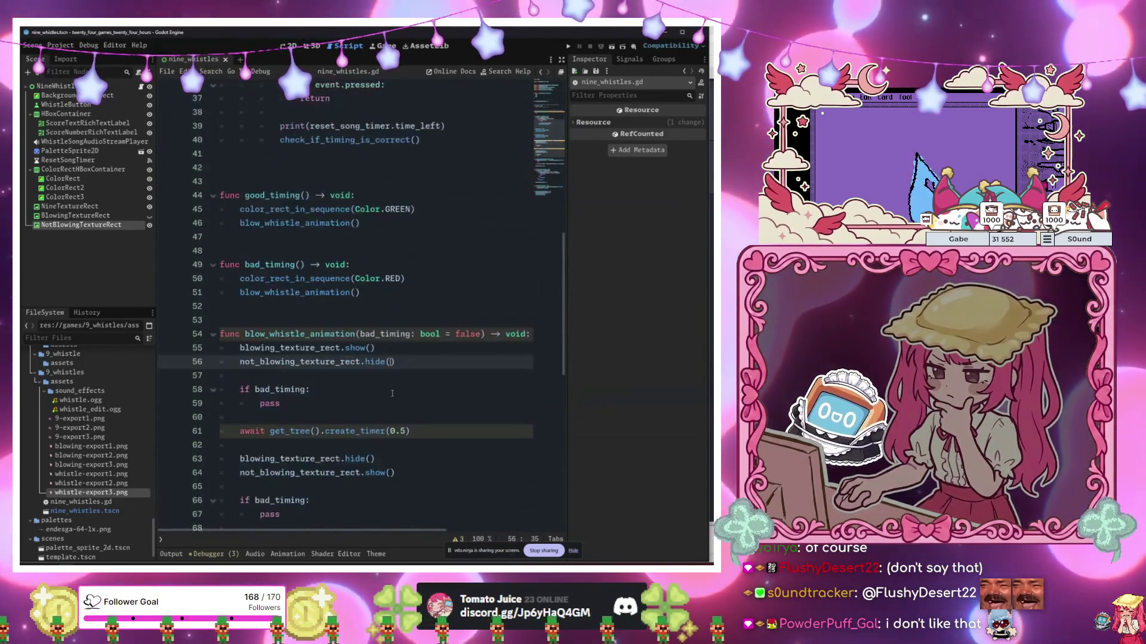
click(392, 397)
click(412, 380)
text(.time)
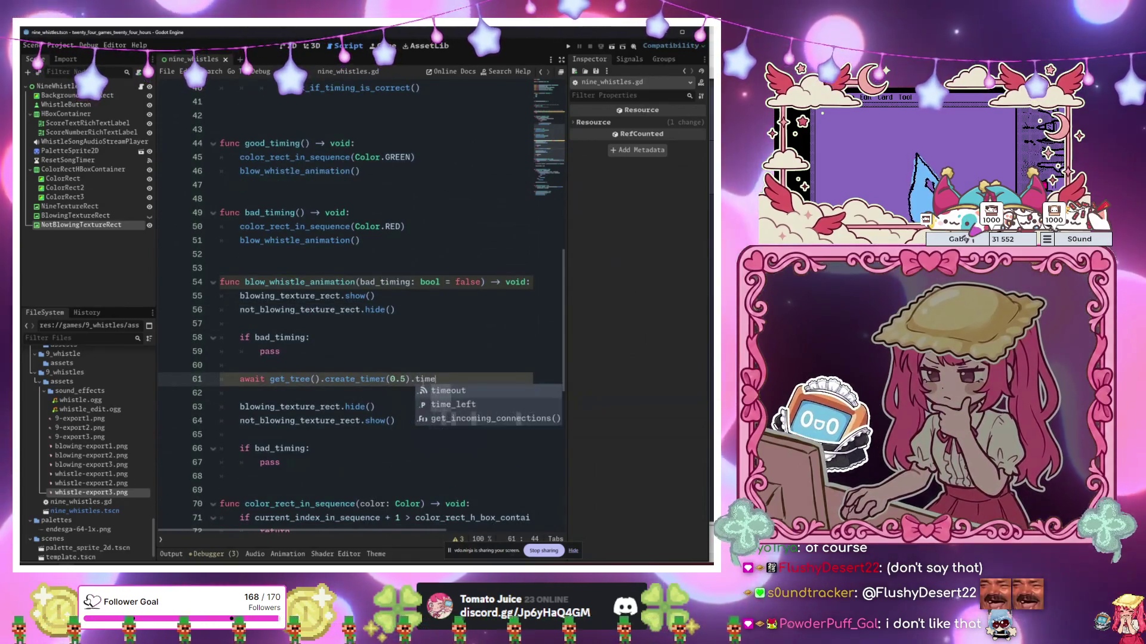
key(Return)
key(F6)
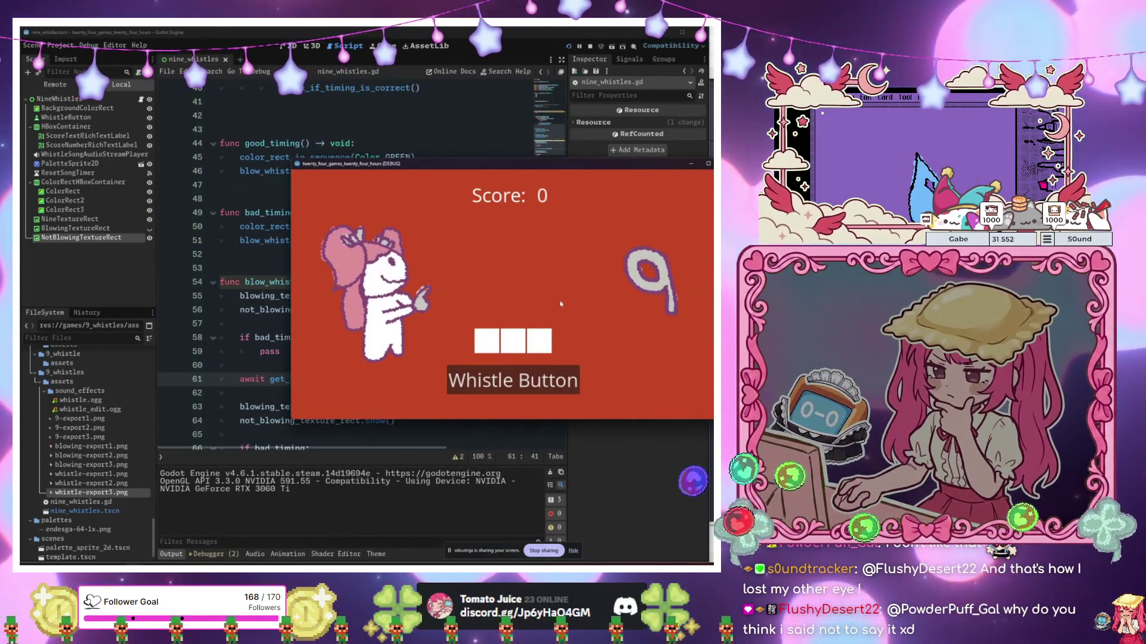
- After two test whistles, change the timer from 0.5 to 0.3 seconds, save, and relaunch
click(507, 386)
click(508, 386)
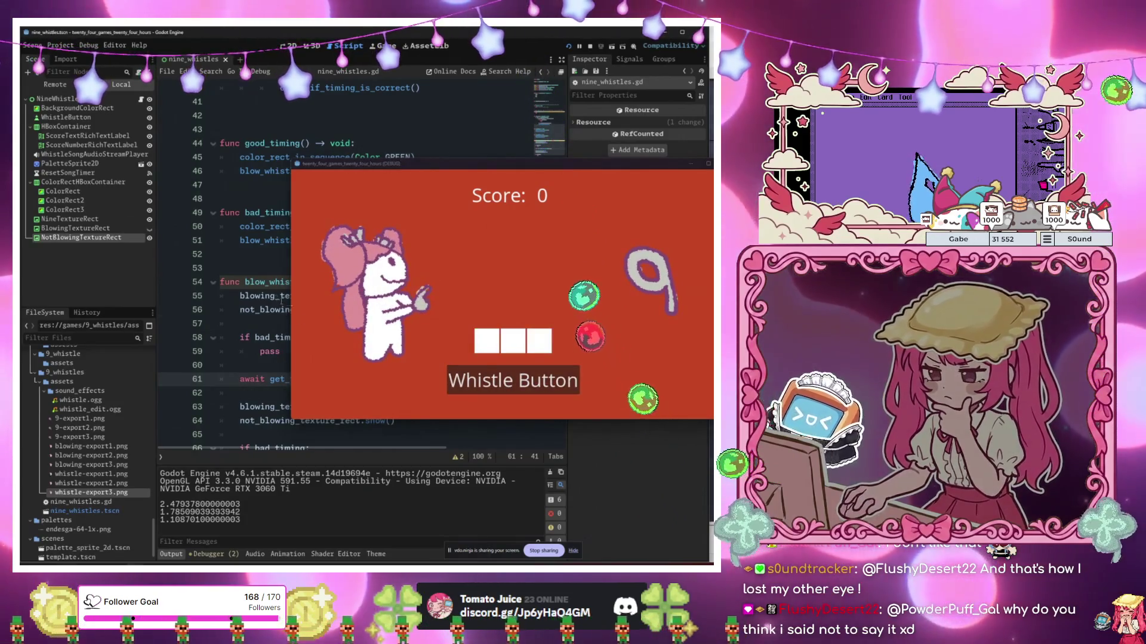
mouse_move(418, 163)
mouse_down()
mouse_move(497, 290)
mouse_move(551, 421)
mouse_move(553, 395)
mouse_up()
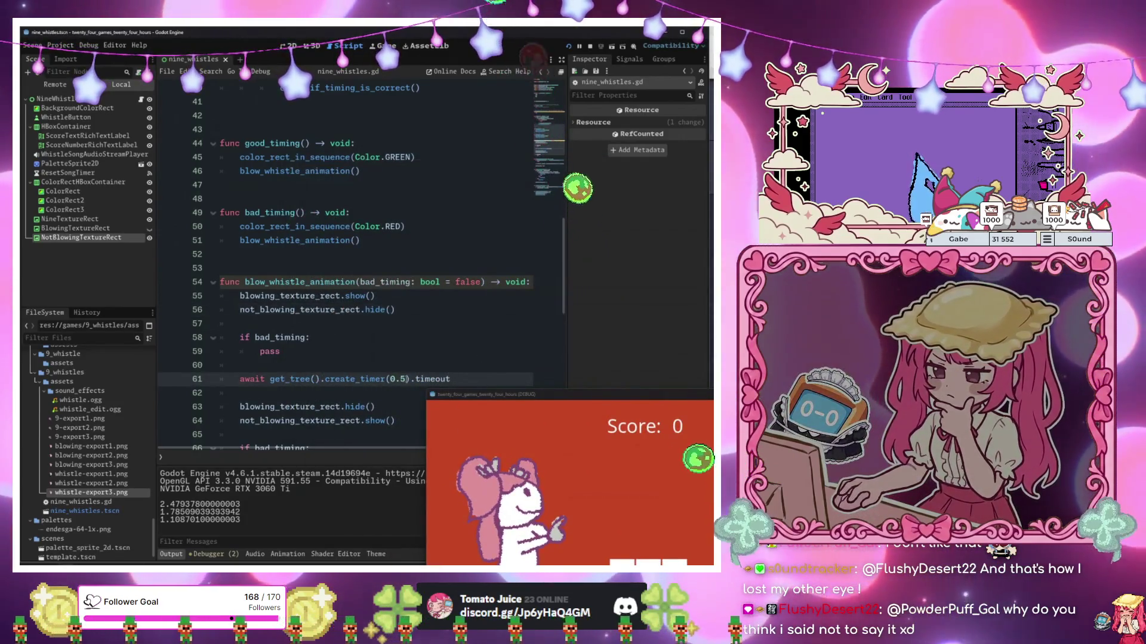
key(BackSpace)
text(3)
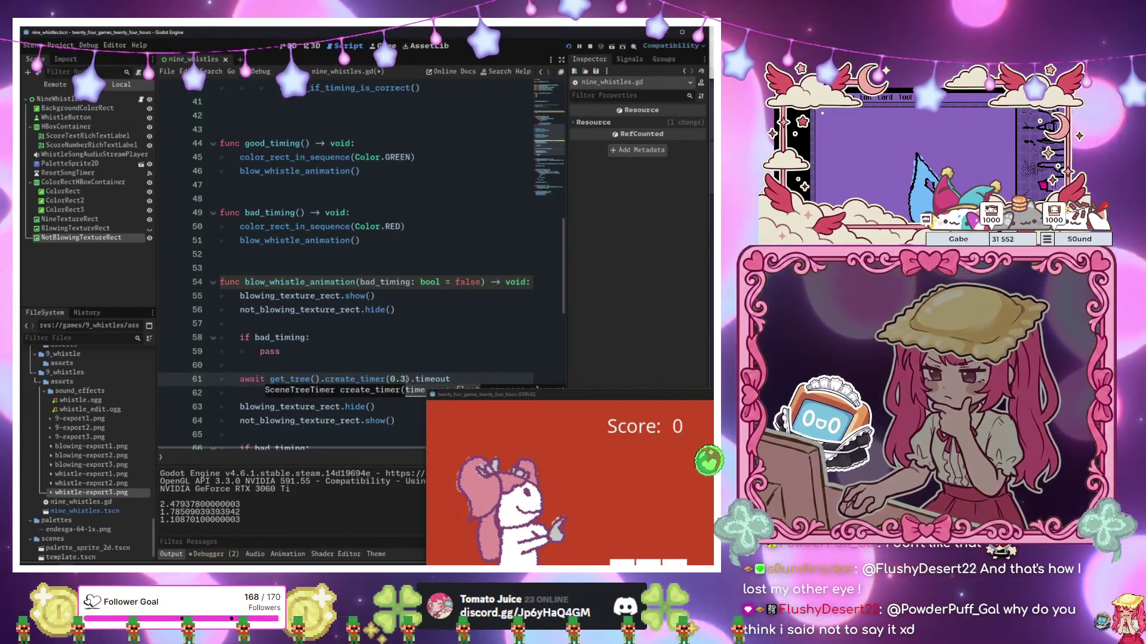
click(417, 296)
key(ctrl+s)
key(F6)
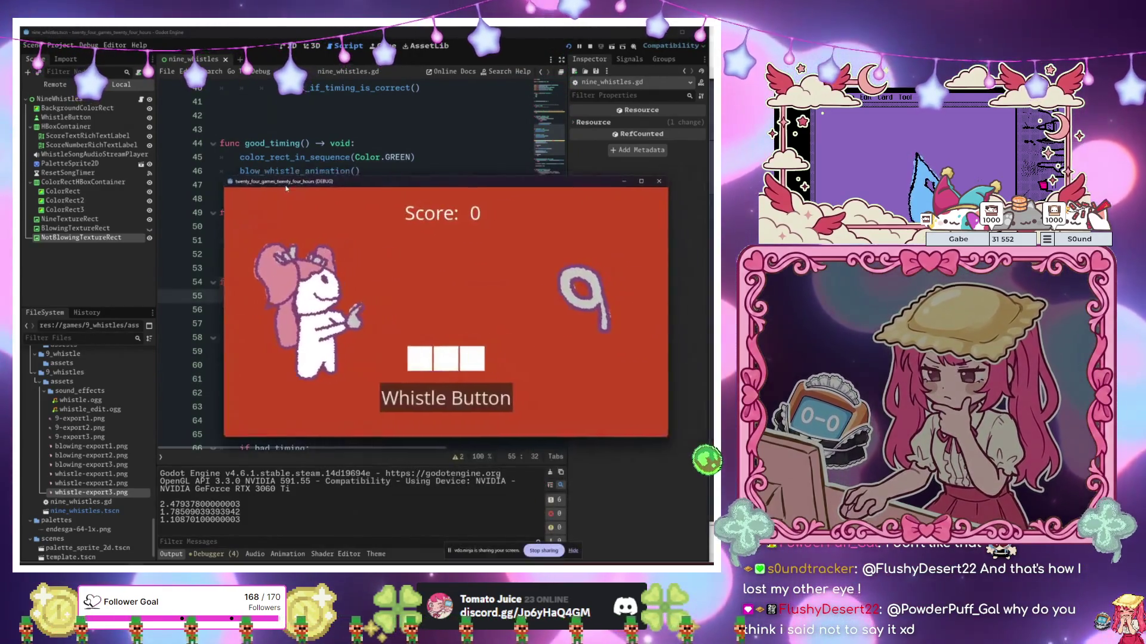
- Whistle on the three beats until all squares turn green, then close the game and return to the script
click(464, 395)
click(464, 395)
click(461, 395)
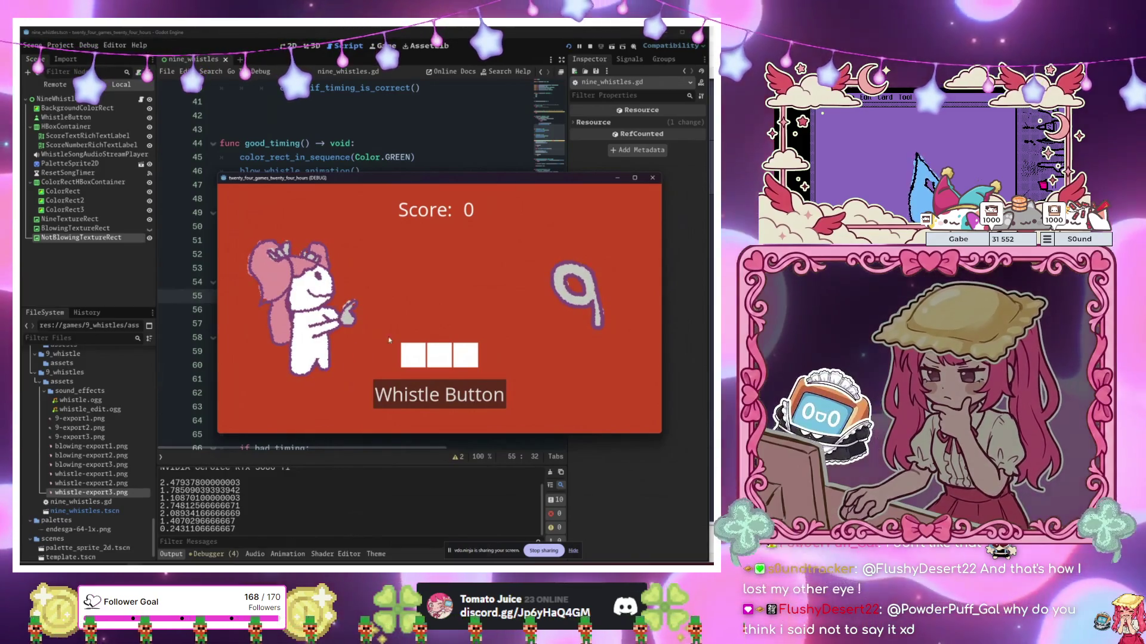
click(427, 395)
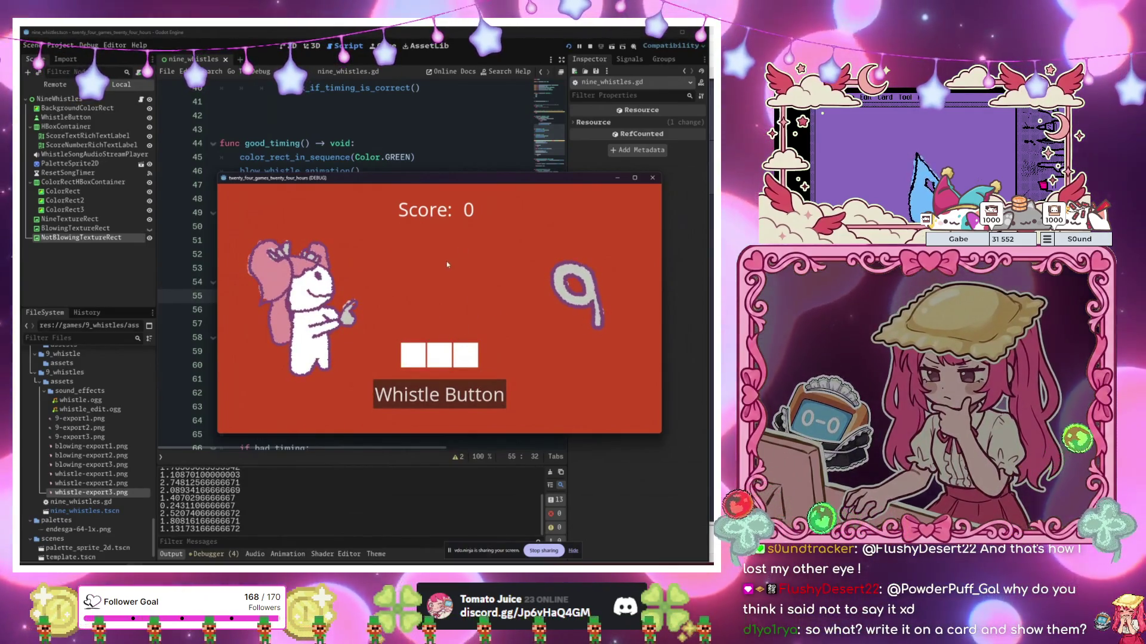
click(477, 394)
click(477, 394)
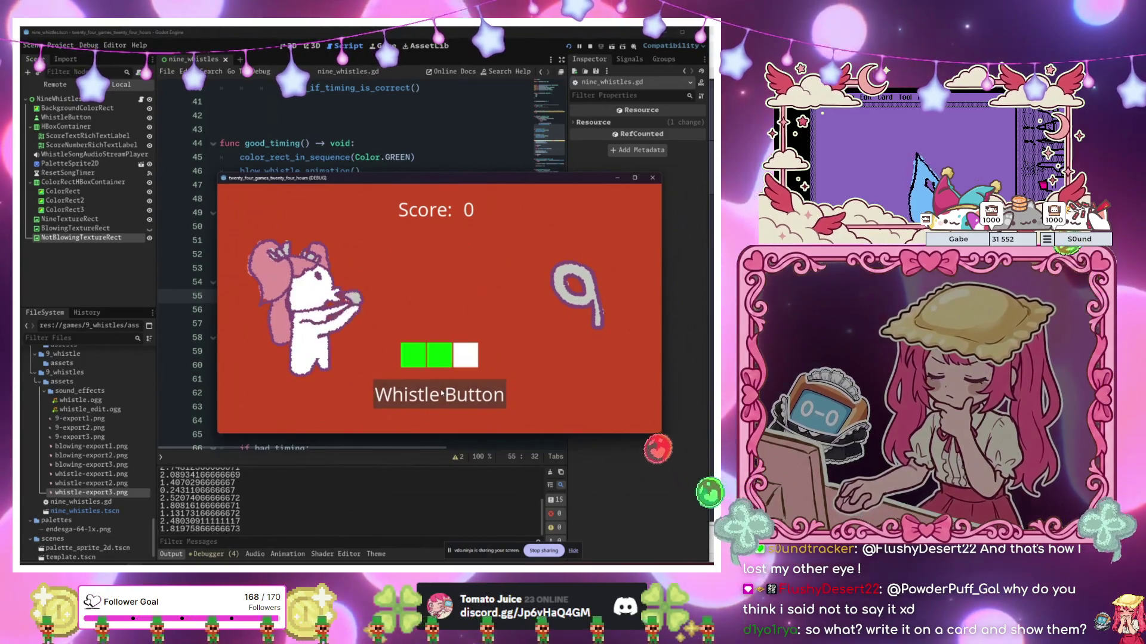
click(478, 394)
click(655, 178)
click(306, 328)
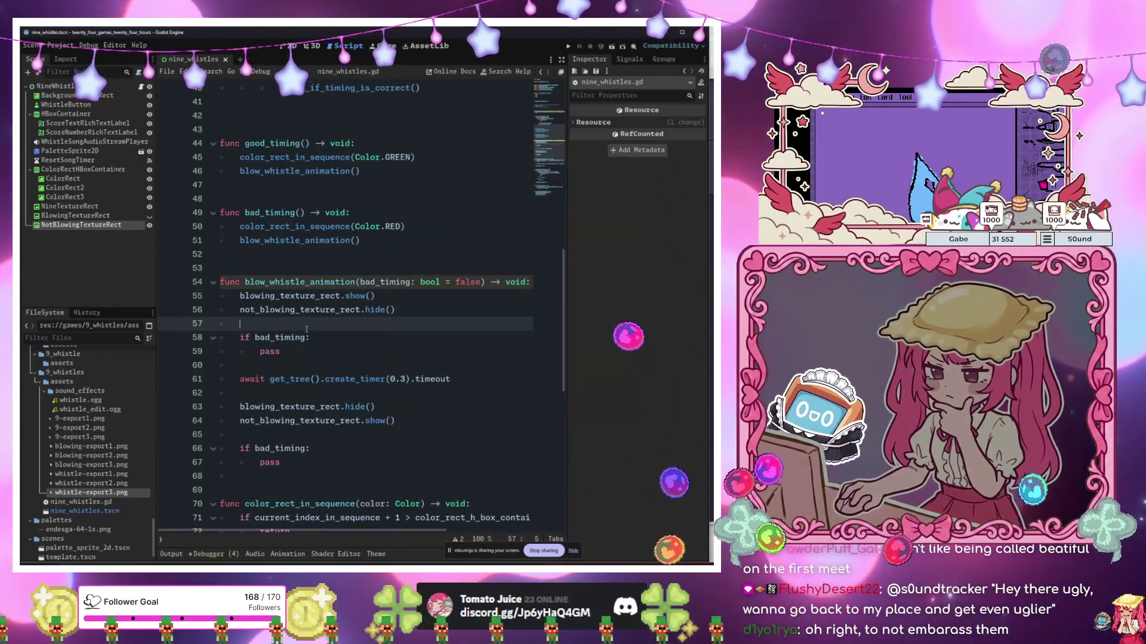
- Look over the end of nine_whistles.gd, line 64 and the good_timing body for the streak edits
scroll(306, 329, down, 10)
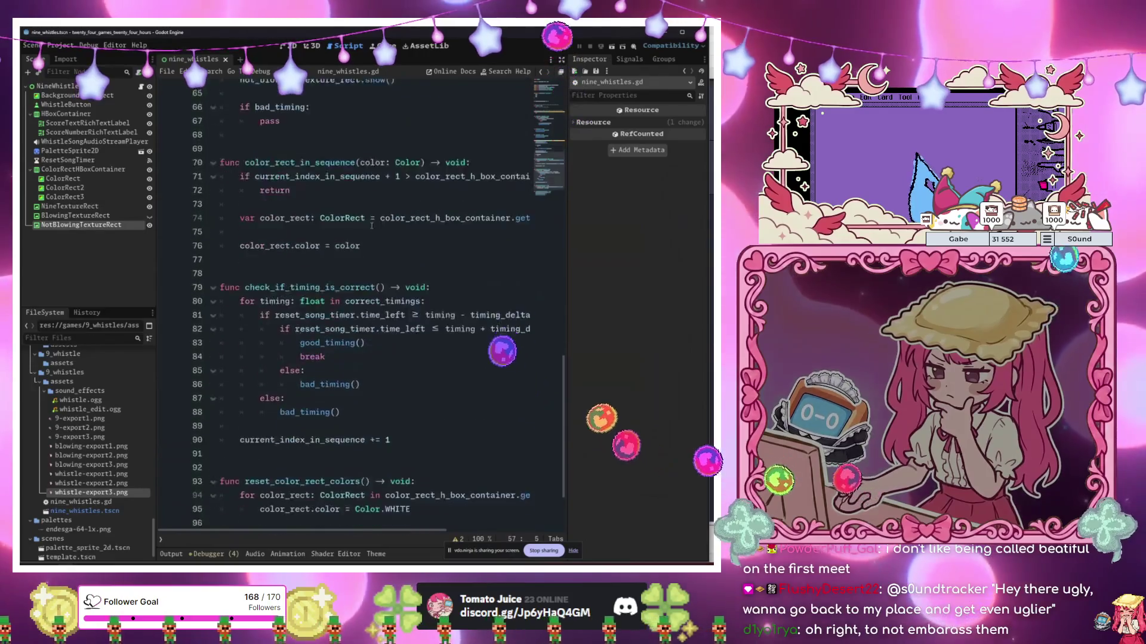
click(412, 492)
scroll(411, 491, up, 8)
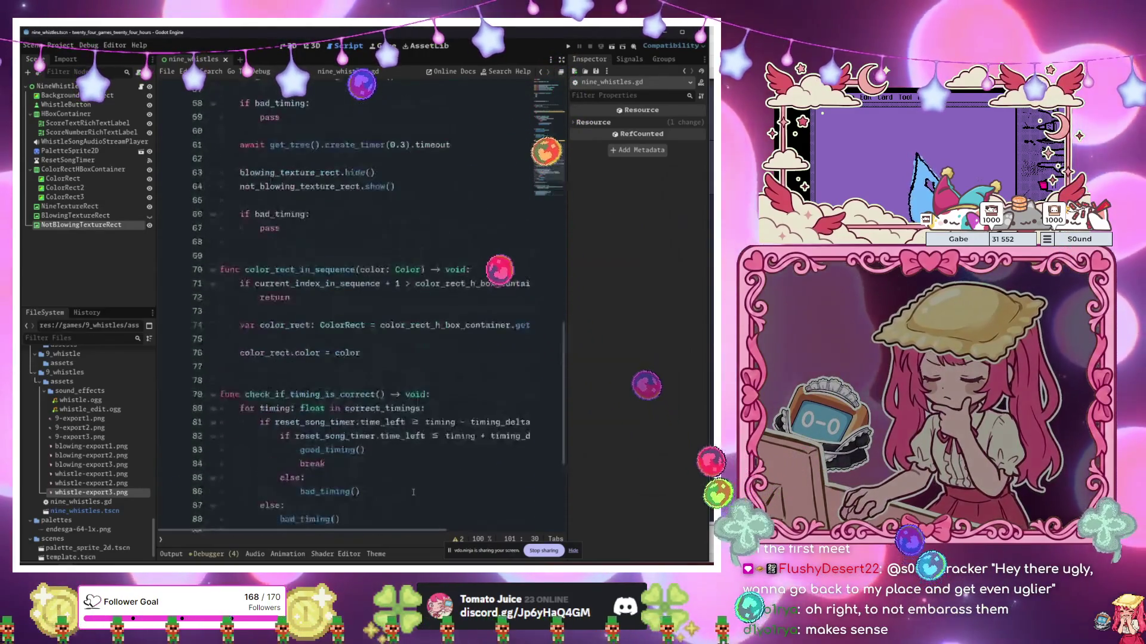
scroll(411, 491, up, 3)
click(406, 440)
scroll(336, 318, up, 2)
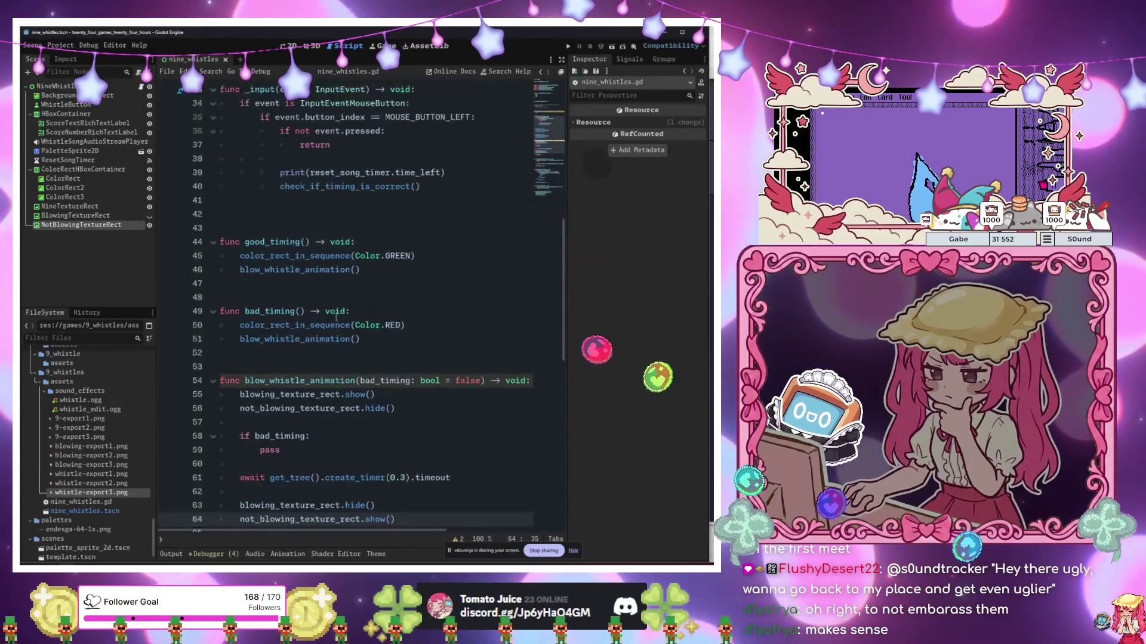
scroll(344, 263, down, 4)
scroll(382, 251, up, 3)
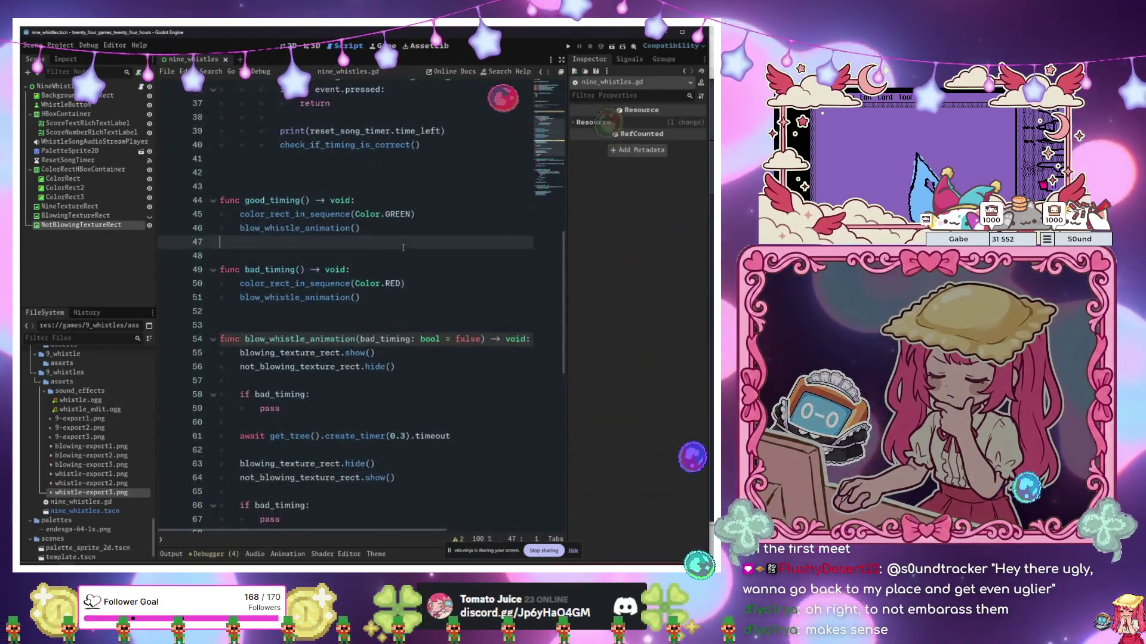
click(413, 229)
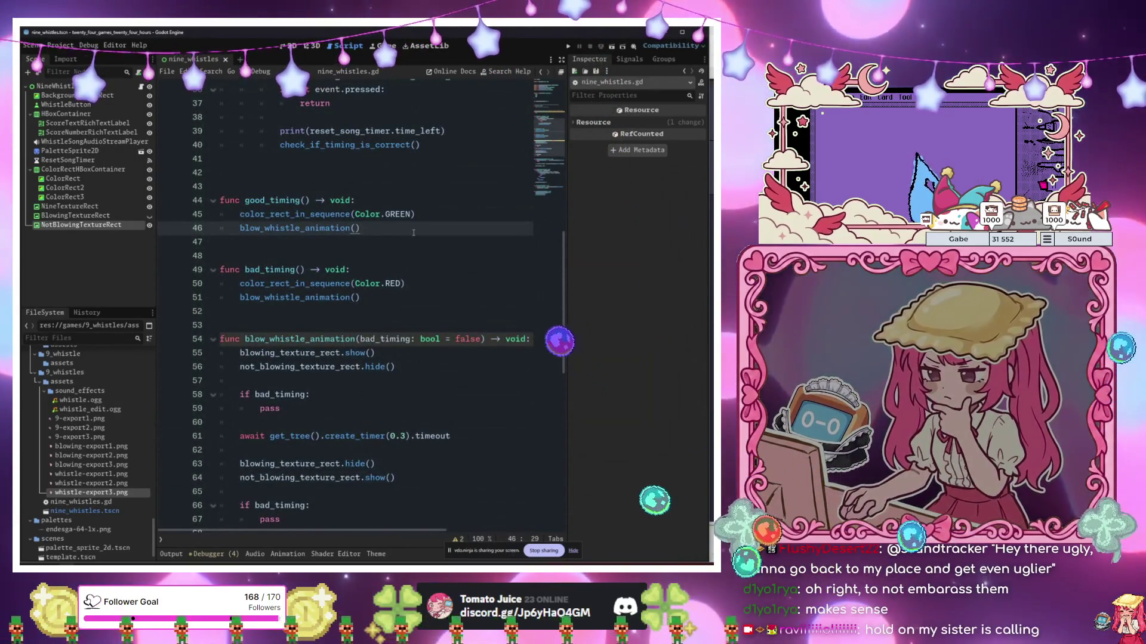
- Start a var declaration below the declarations, undo it, and return after good_timing's blow_whistle_animation call
scroll(413, 232, up, 3)
scroll(413, 232, up, 8)
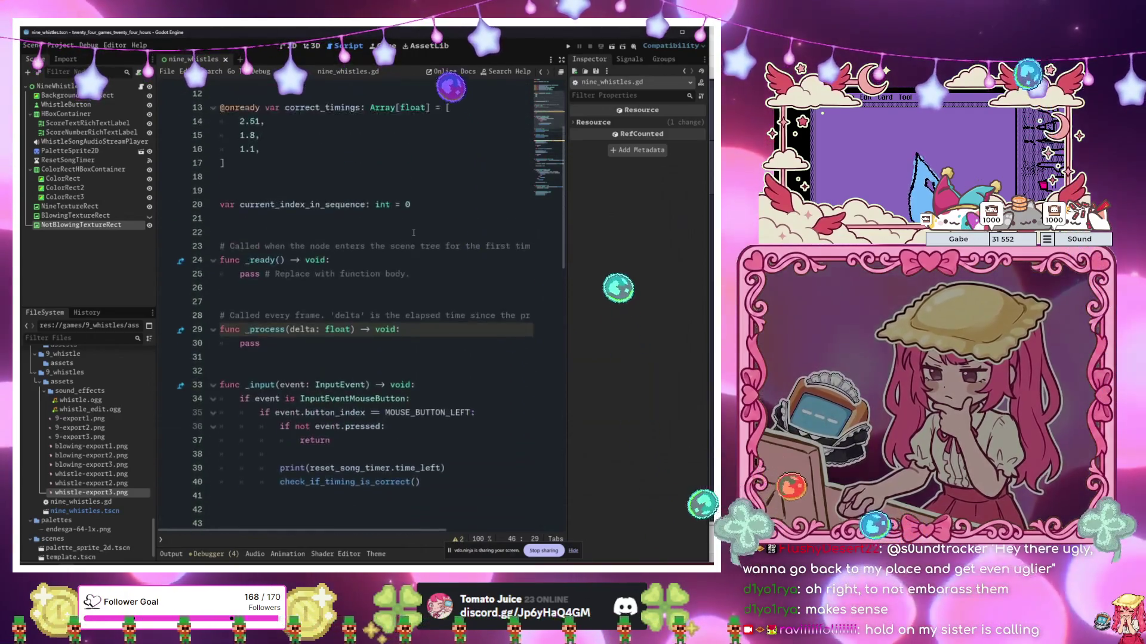
click(375, 363)
click(375, 363)
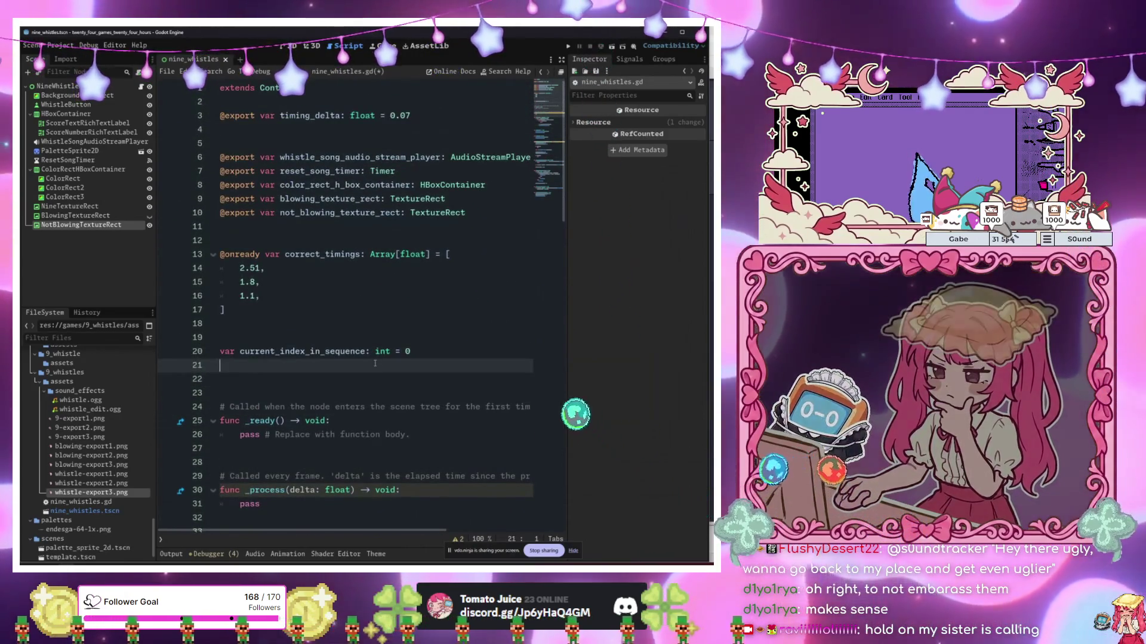
text(var)
key(ctrl+z)
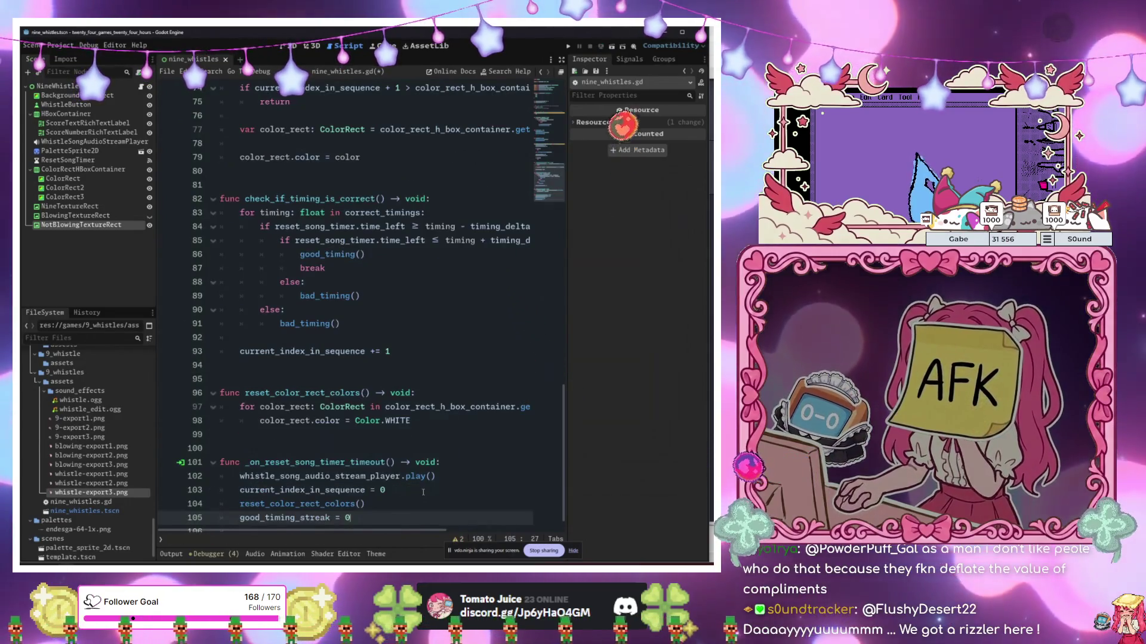
click(400, 182)
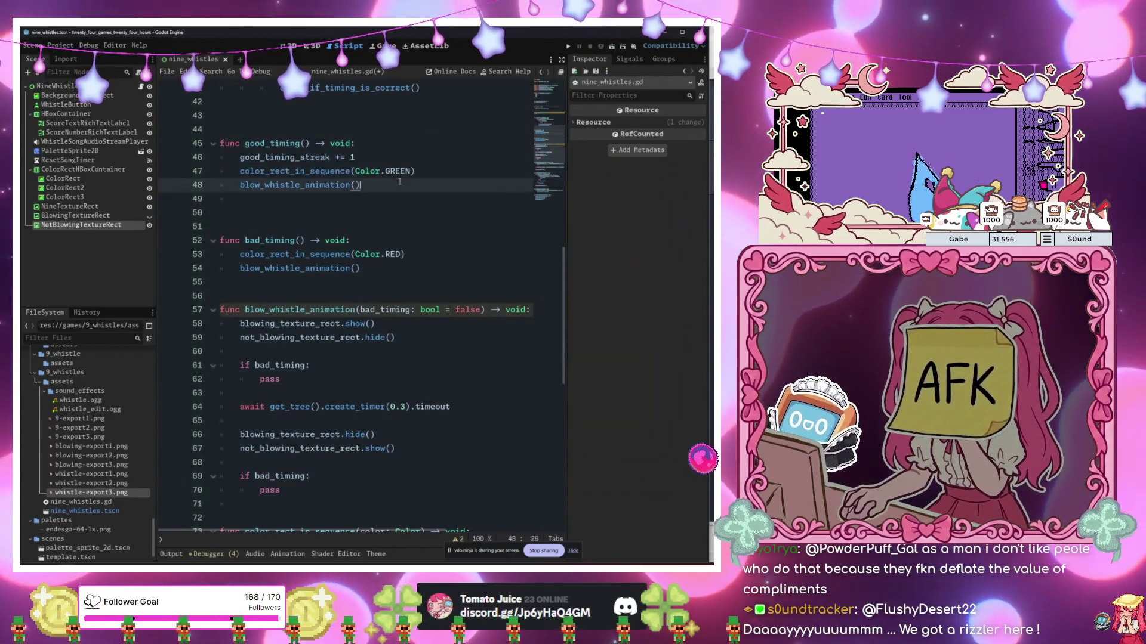
- Start an 'if good_timing_streak == 3:' check inside good_timing()
key(Return)
key(Return)
key(BackSpace)
key(BackSpace)
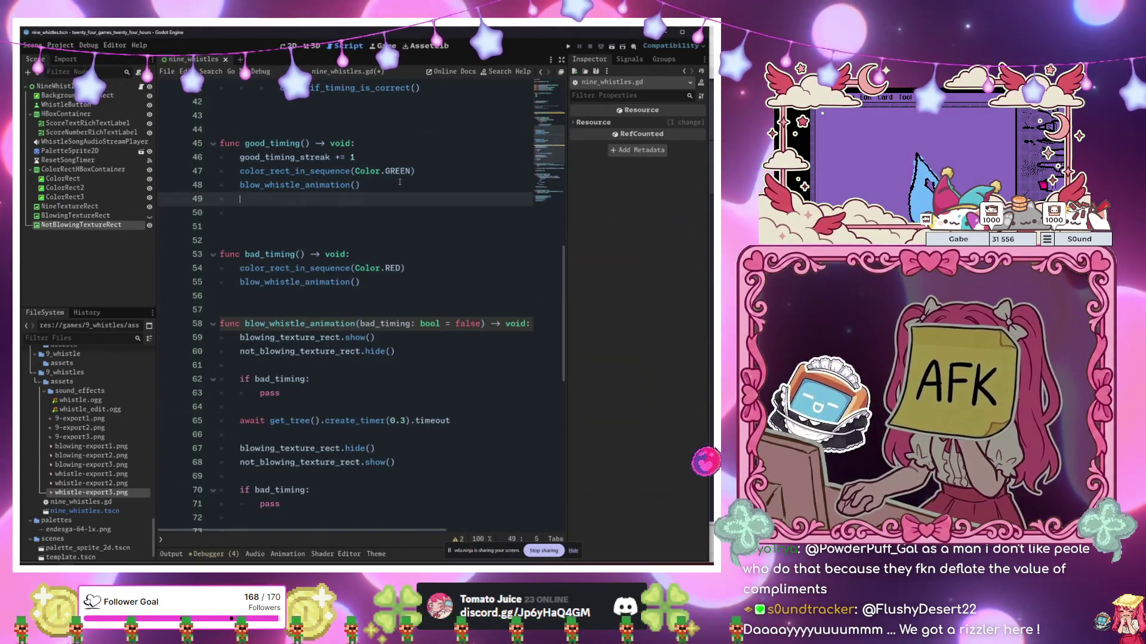
key(Return)
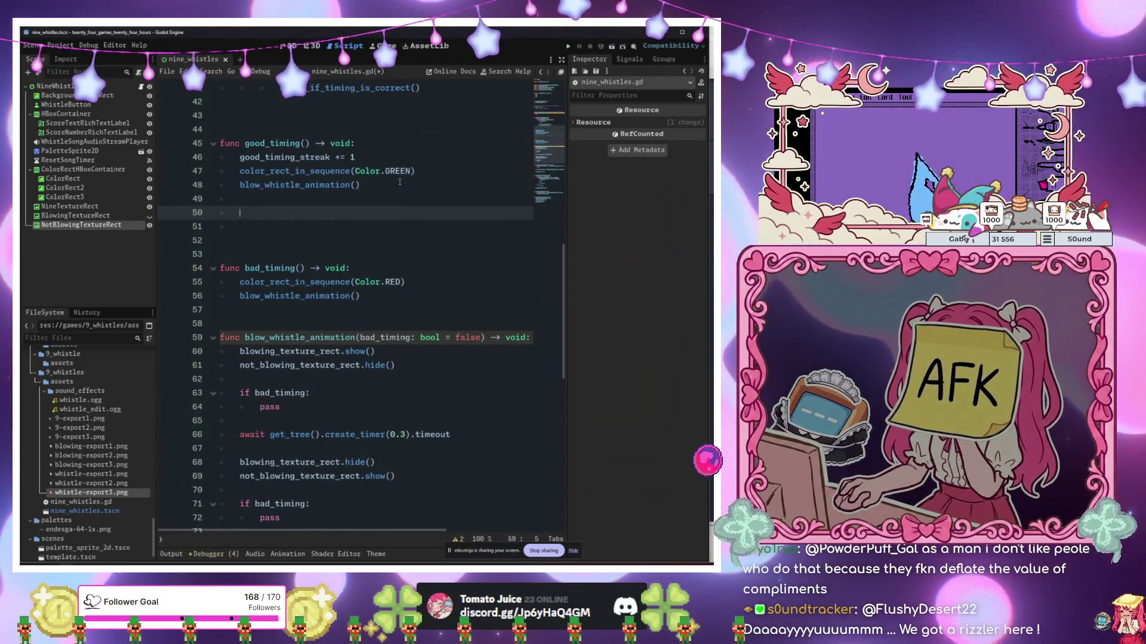
text(if good_t)
key(Return)
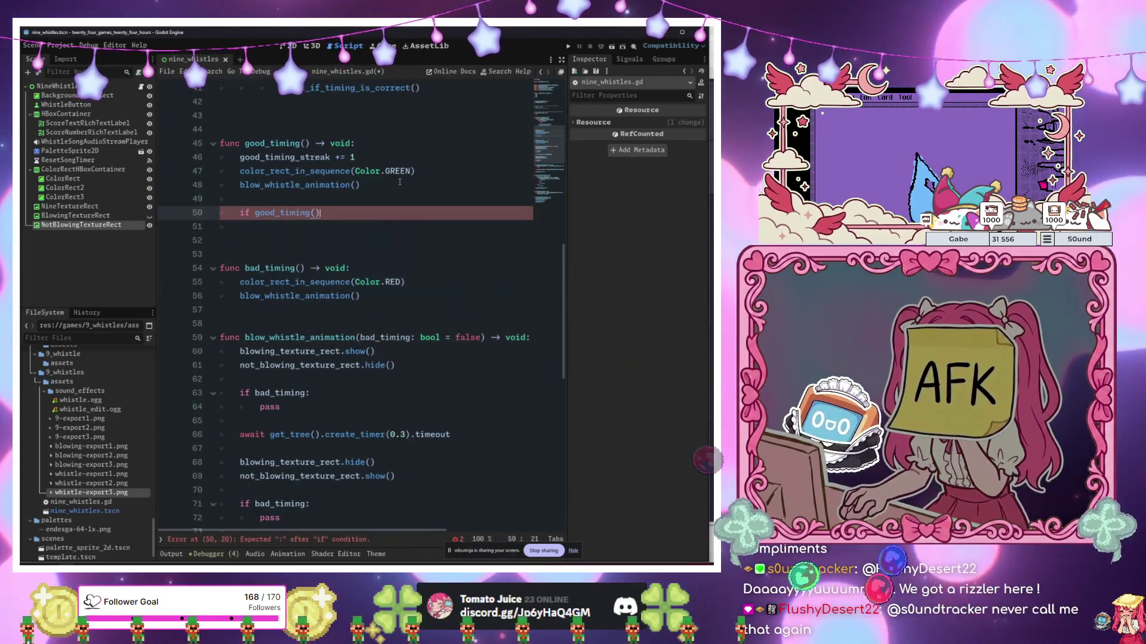
text(== )
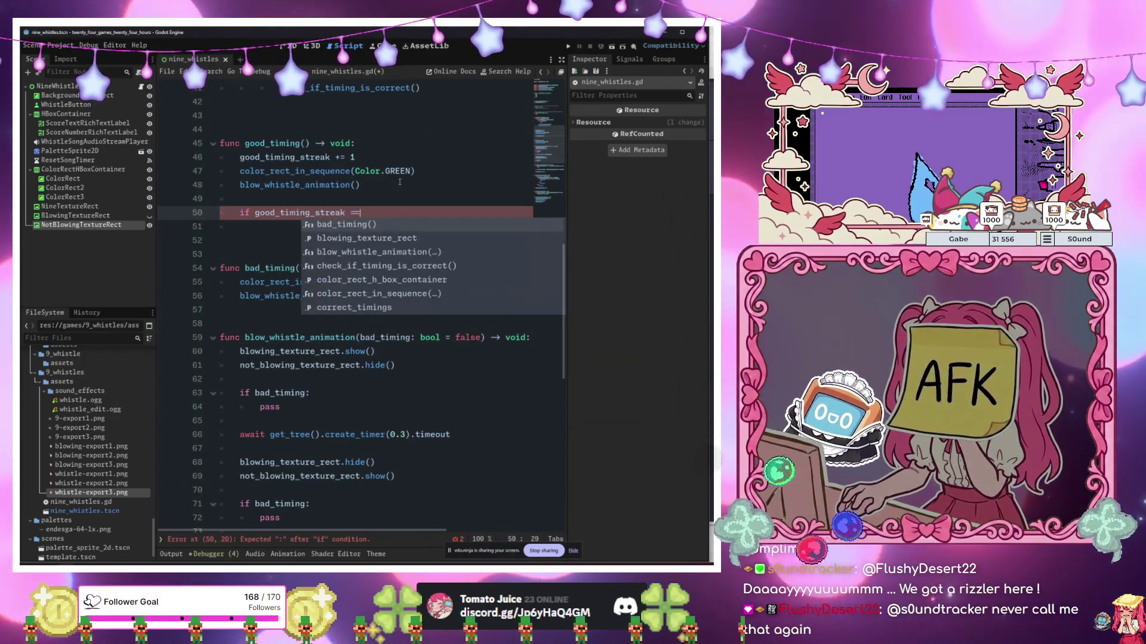
text(3:)
key(Return)
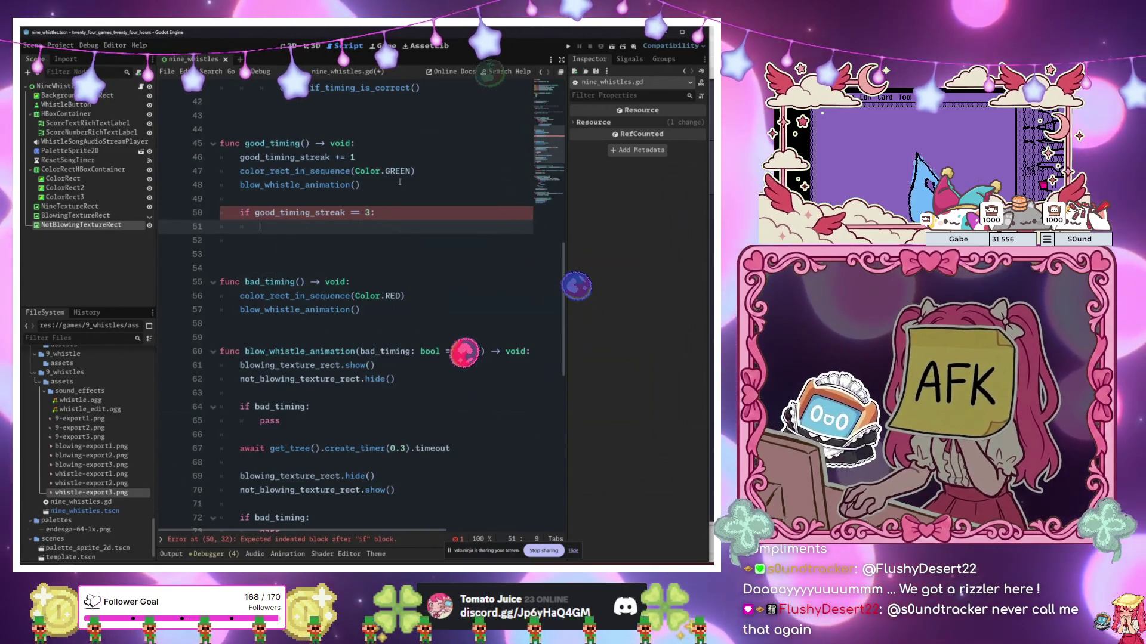
text(s)
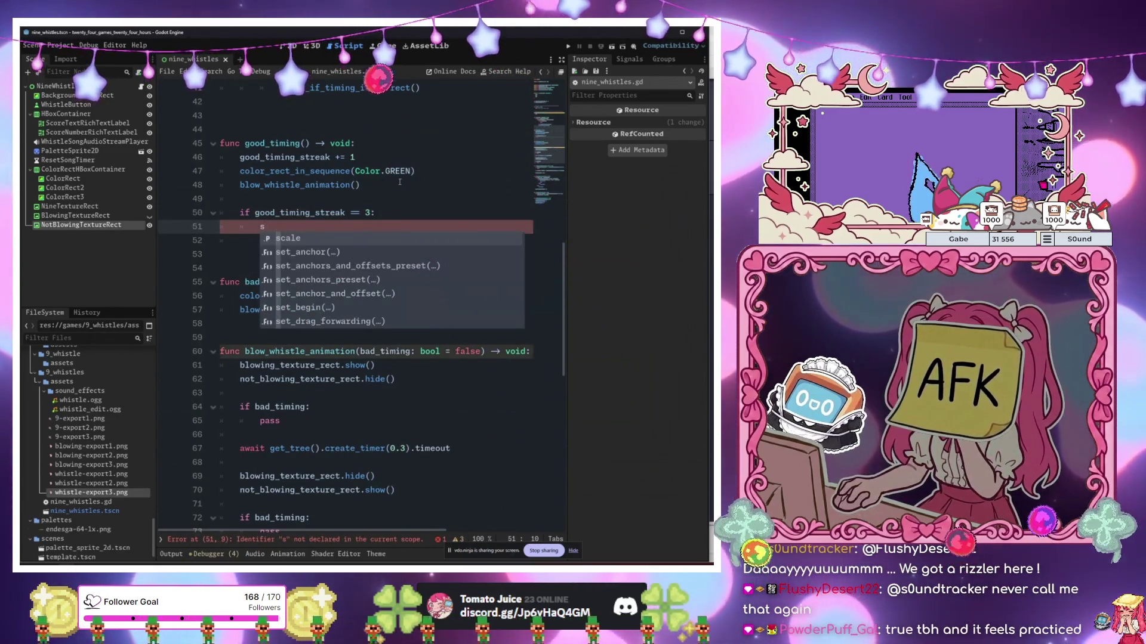
- Declare 'var score: int = 0' below the counter declarations
scroll(400, 182, up, 12)
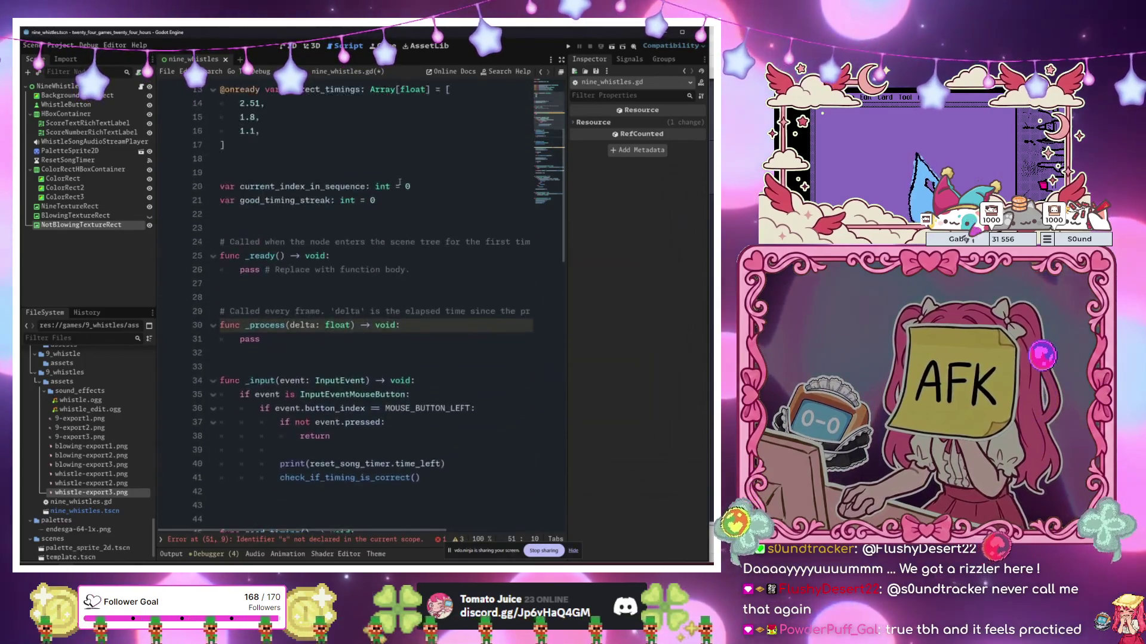
scroll(400, 181, up, 1)
click(388, 382)
key(Return)
key(Return)
key(Up)
text(var score)
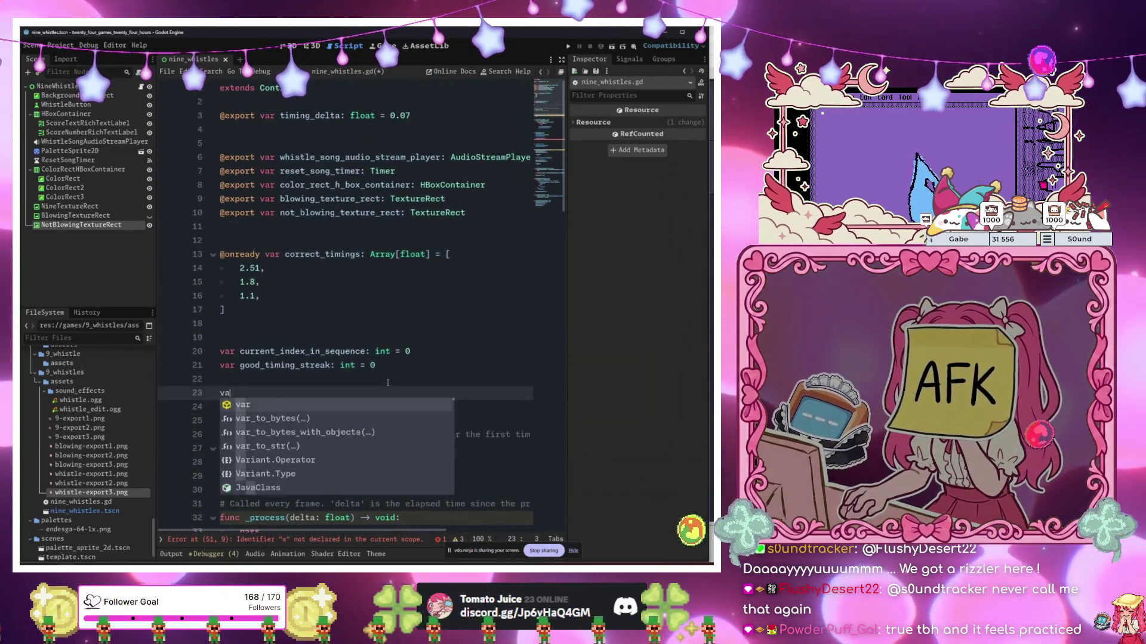
text(: )
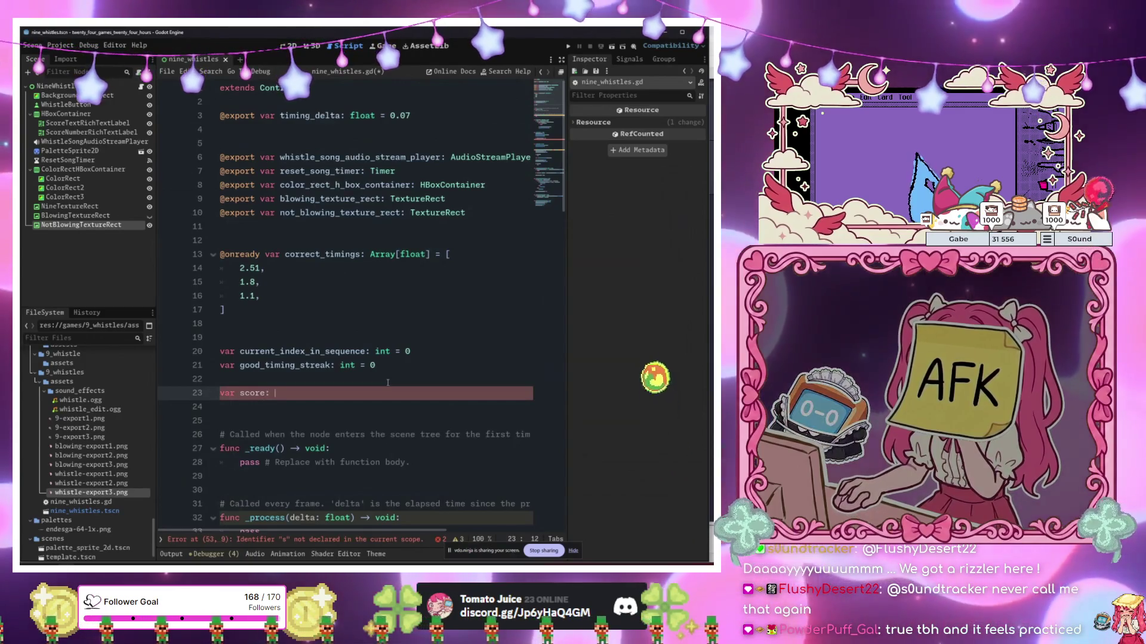
text(int = 0)
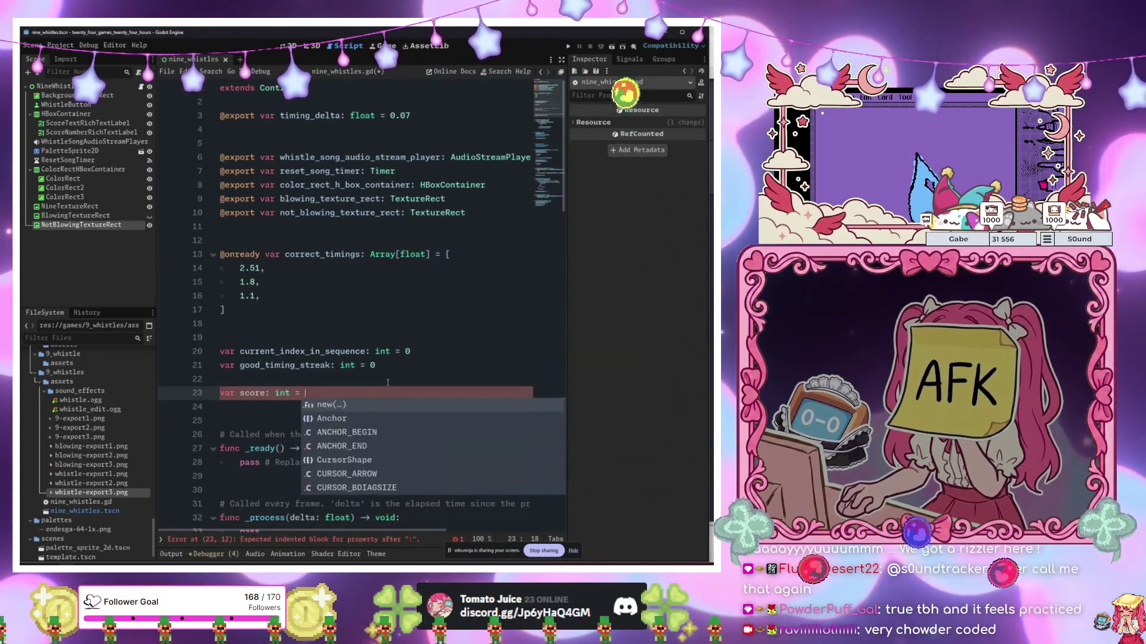
click(366, 129)
key(Return)
key(Up)
text(@export var score)
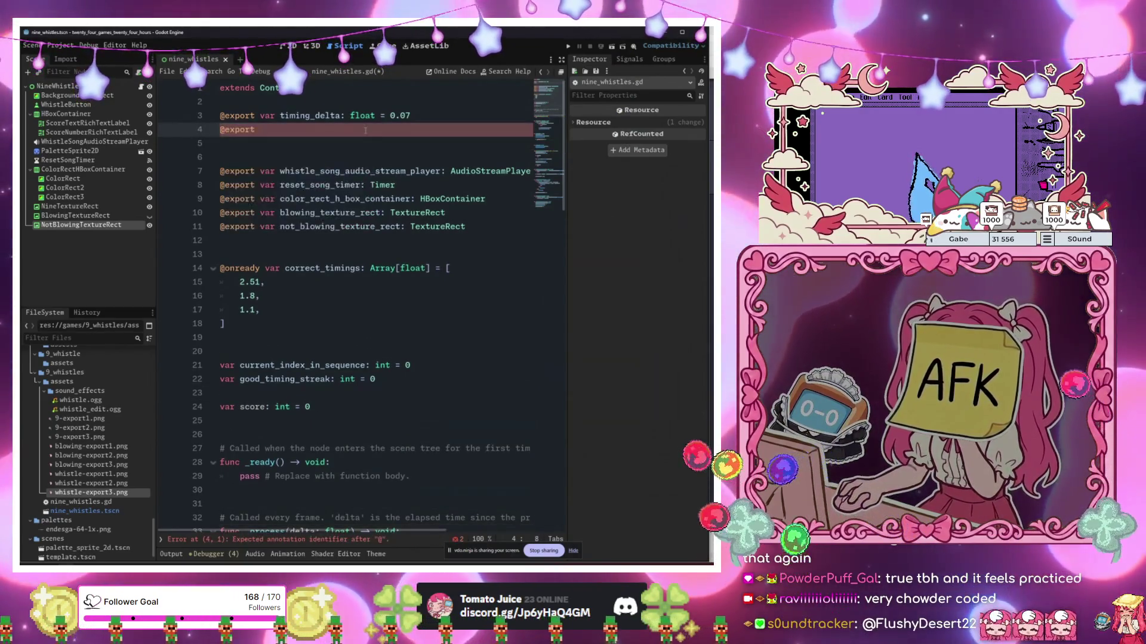
text(_to_win: )
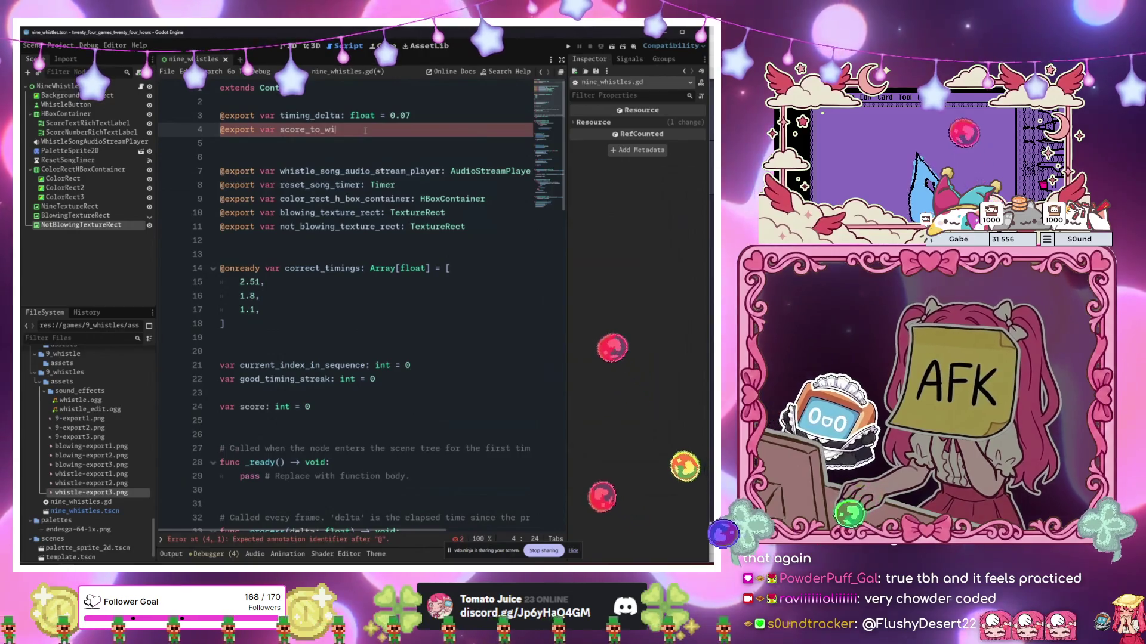
text(int = 3)
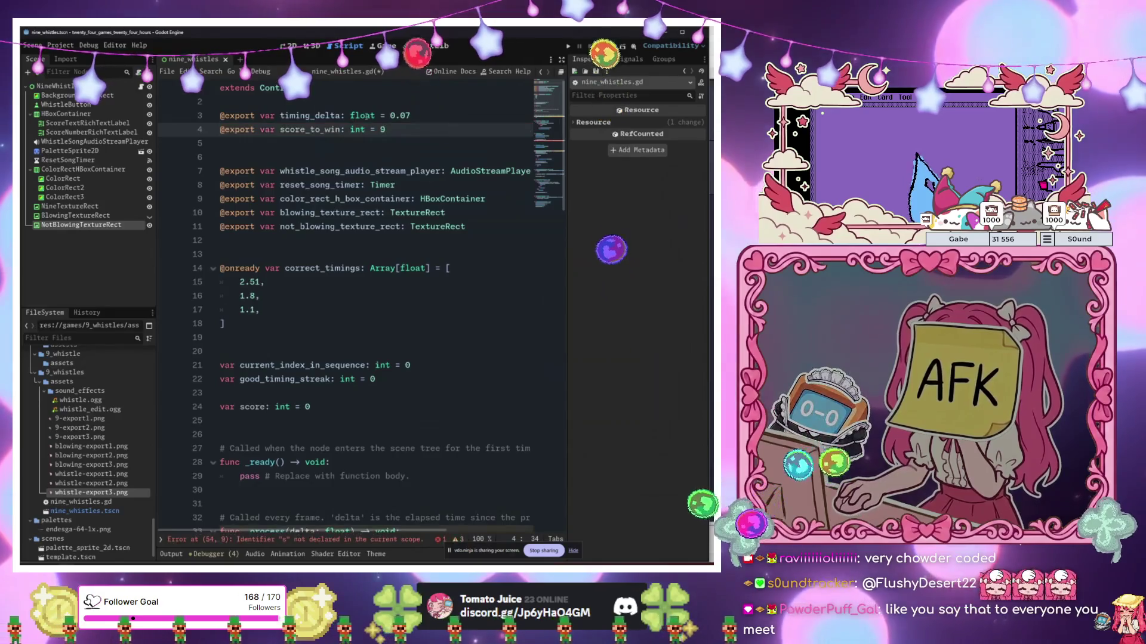
scroll(355, 269, down, 4)
scroll(356, 269, down, 8)
click(336, 286)
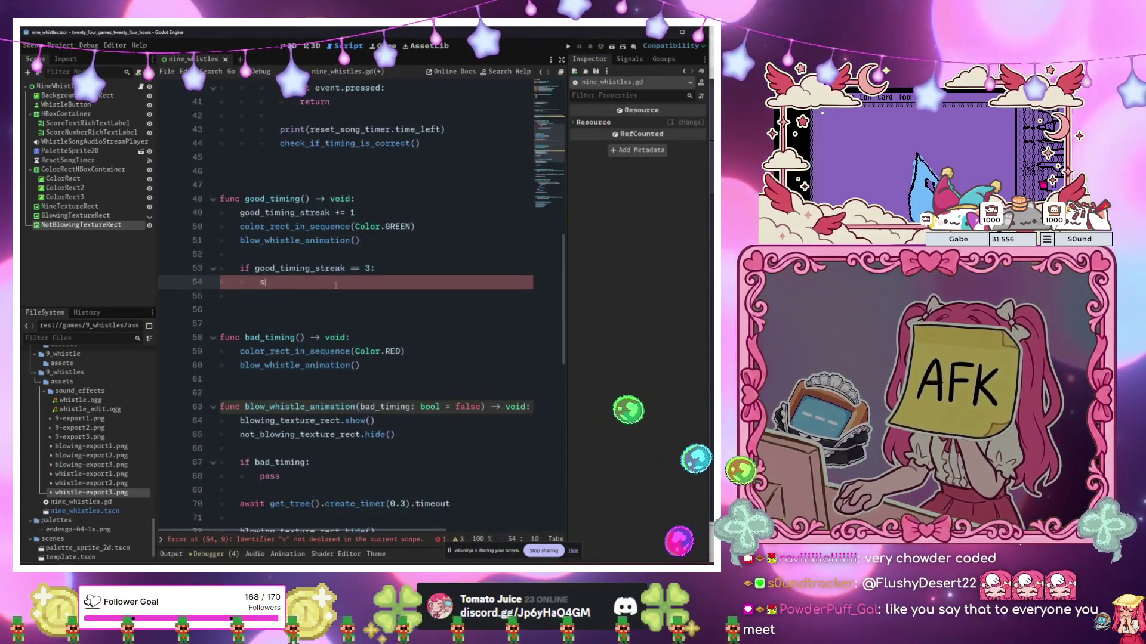
- Write 'score += 3' as the body of the streak check
key(BackSpace)
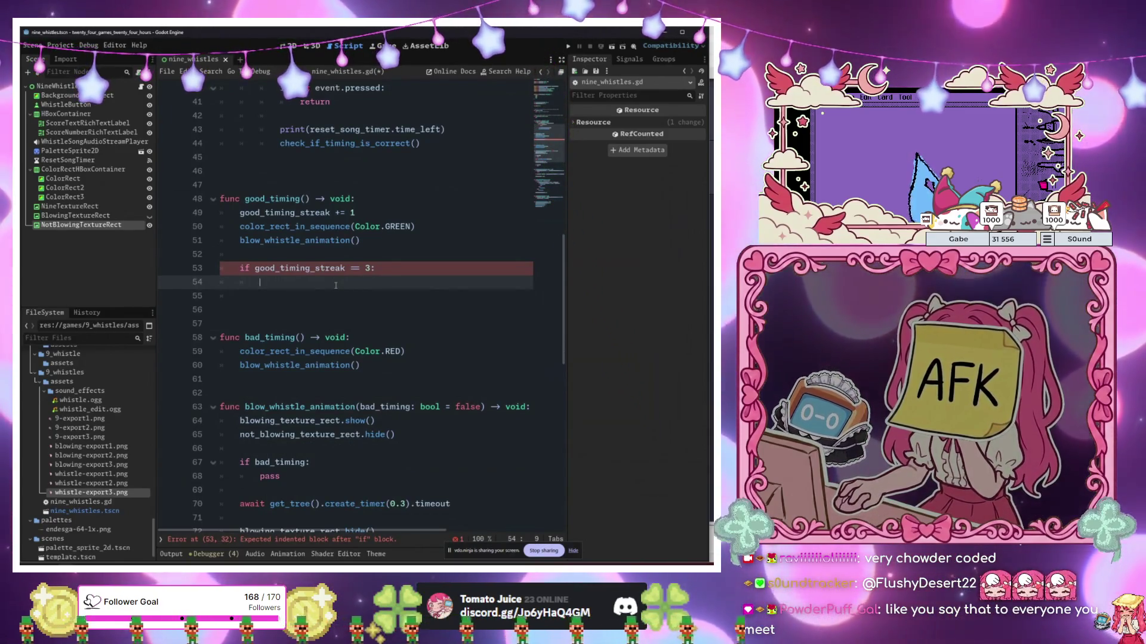
text(g)
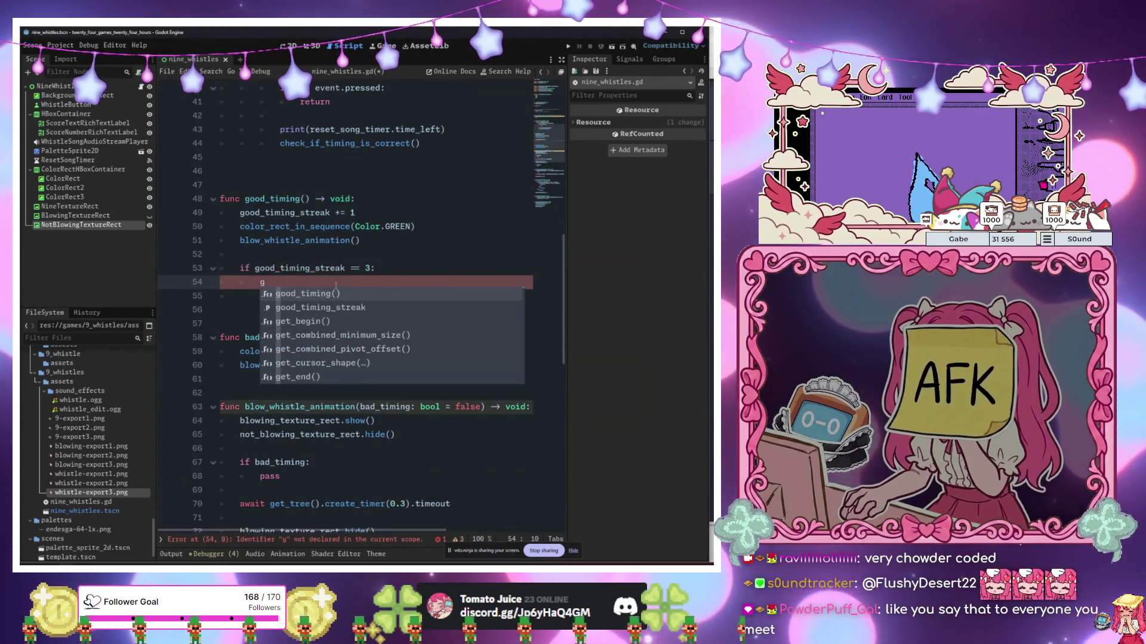
key(BackSpace)
text(score +)
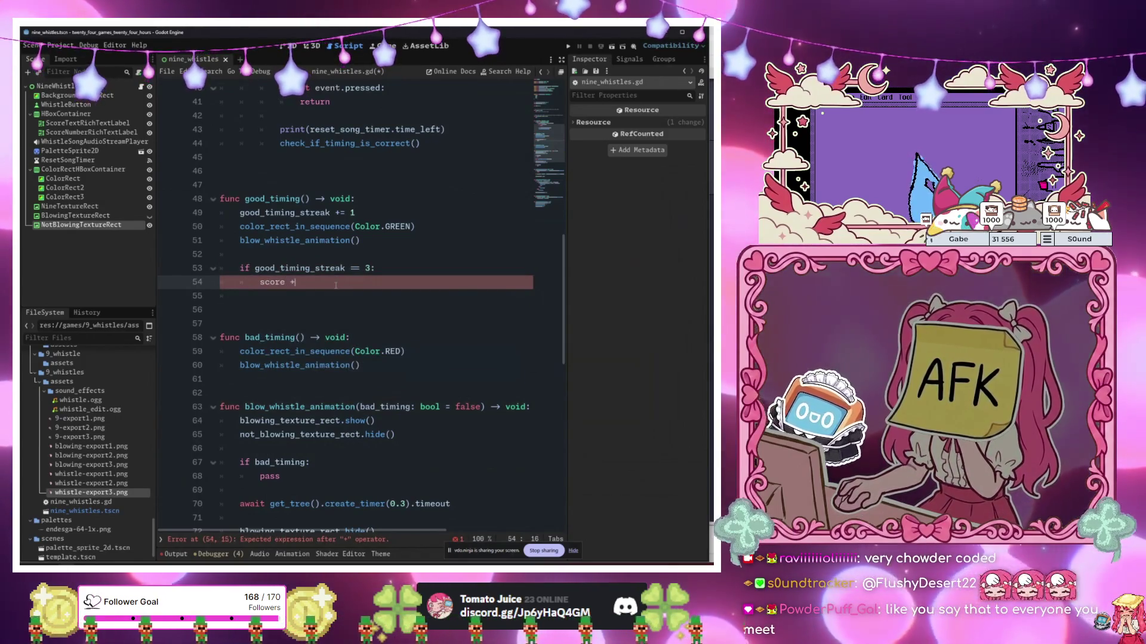
text(= 3)
key(Return)
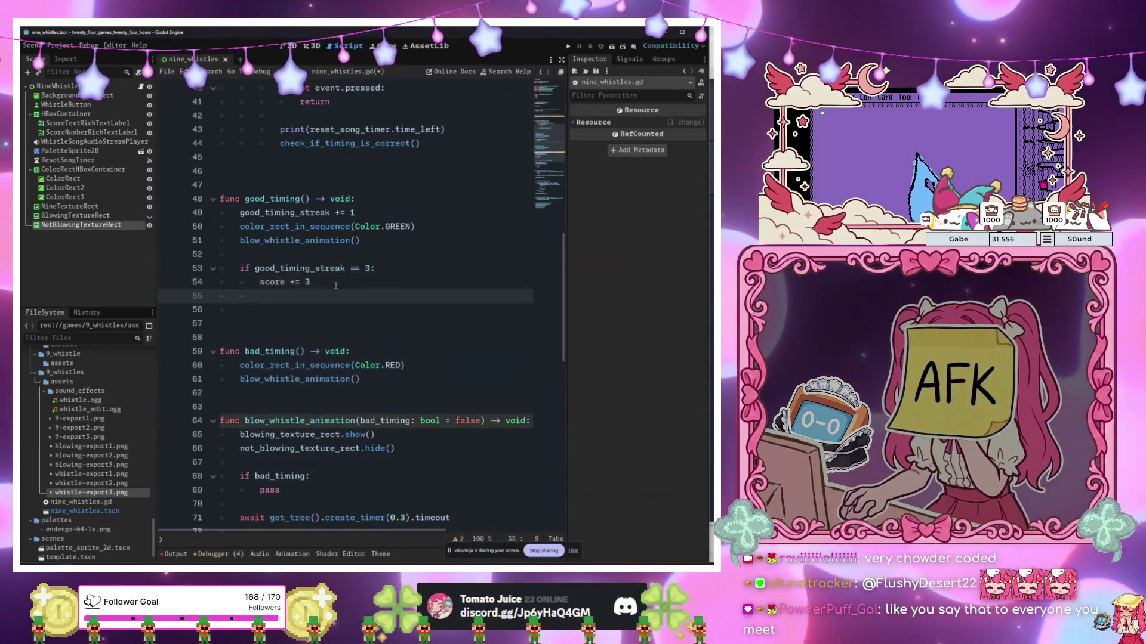
scroll(335, 285, up, 11)
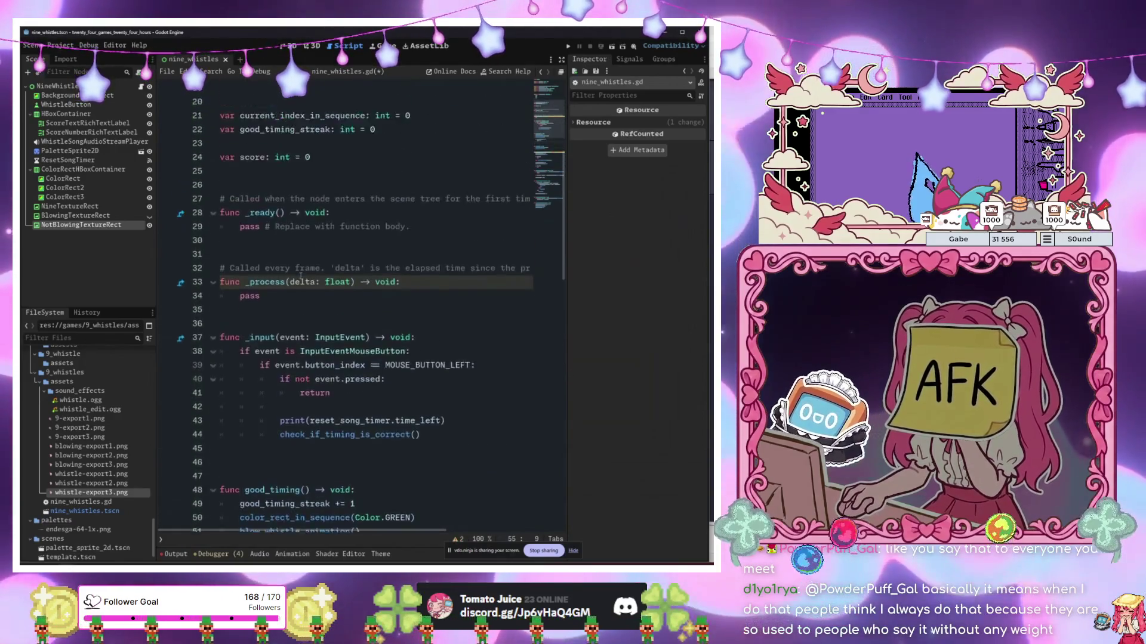
click(296, 171)
scroll(296, 323, down, 14)
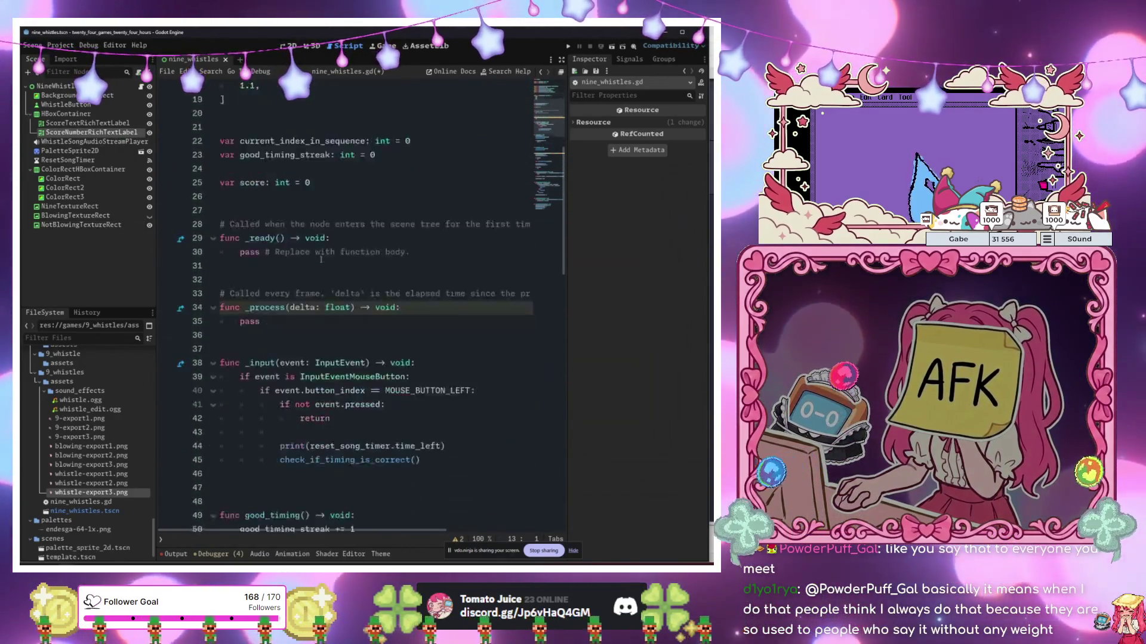
scroll(296, 323, down, 6)
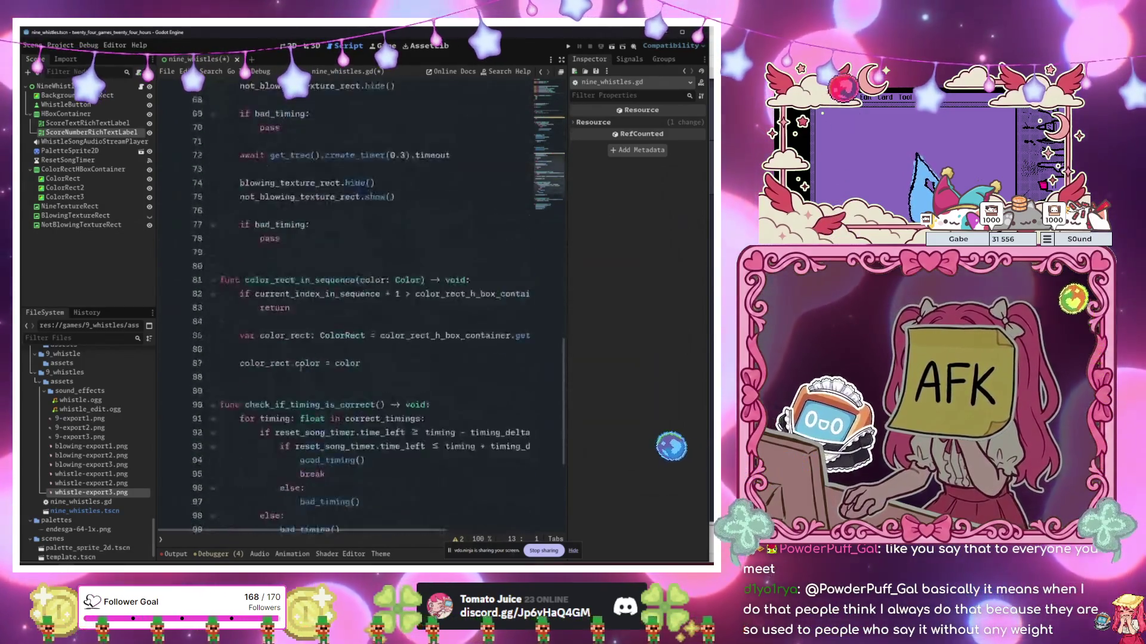
scroll(305, 334, up, 6)
- Add 'score_number_rich_text_label.text = str(score)', then select ScoreTextRichTextLabel in the 2D view
click(343, 257)
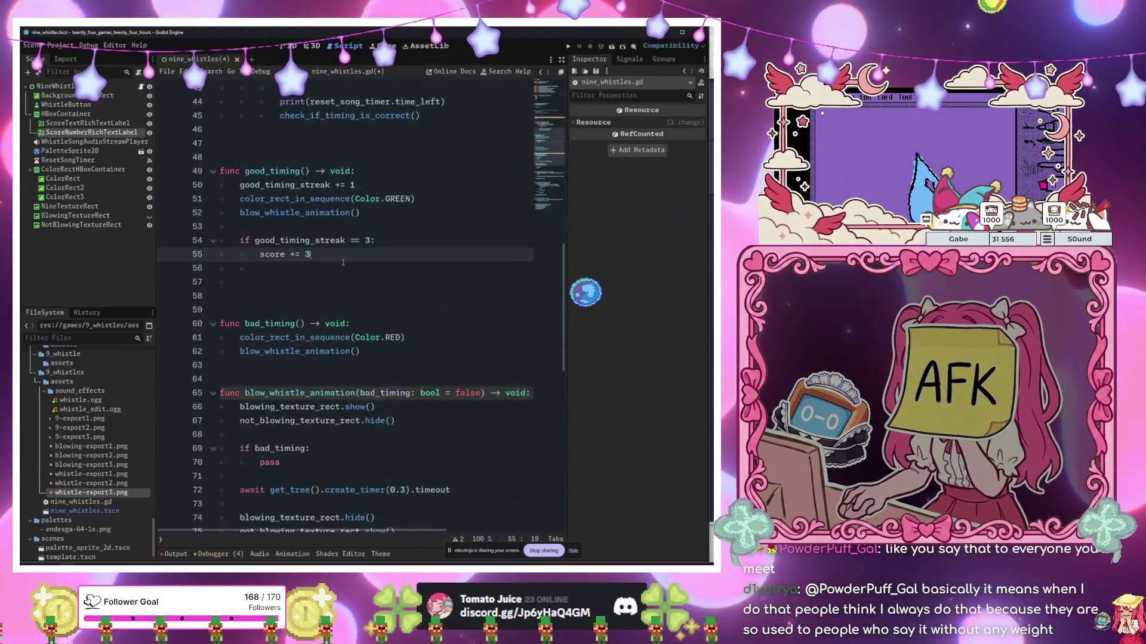
key(Return)
text(score)
key(Down)
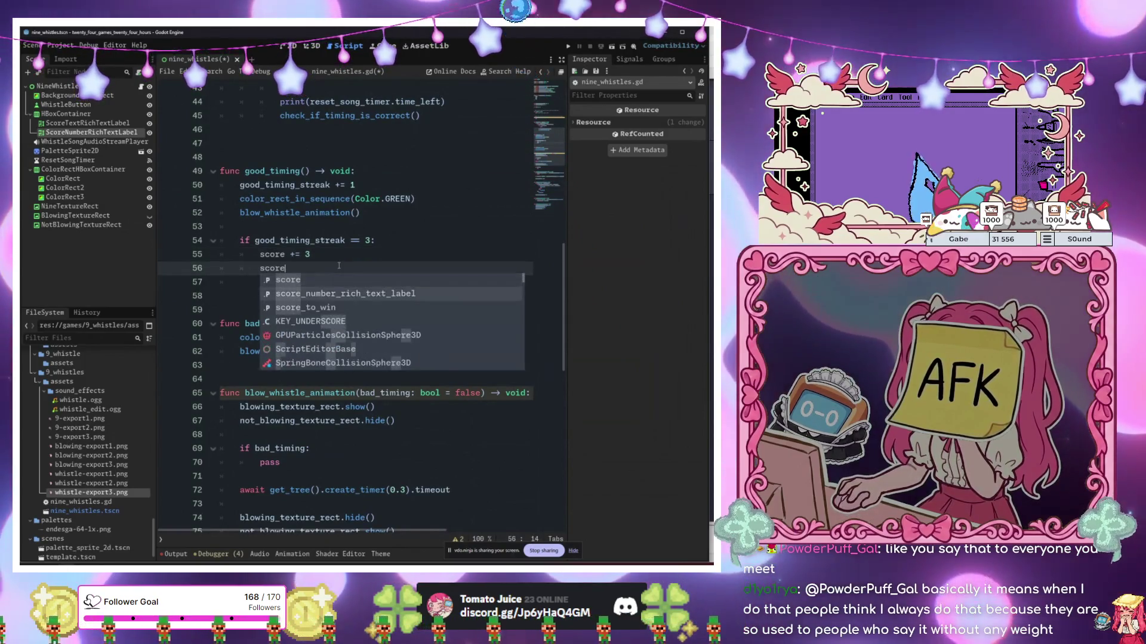
key(Return)
text(.text = str)
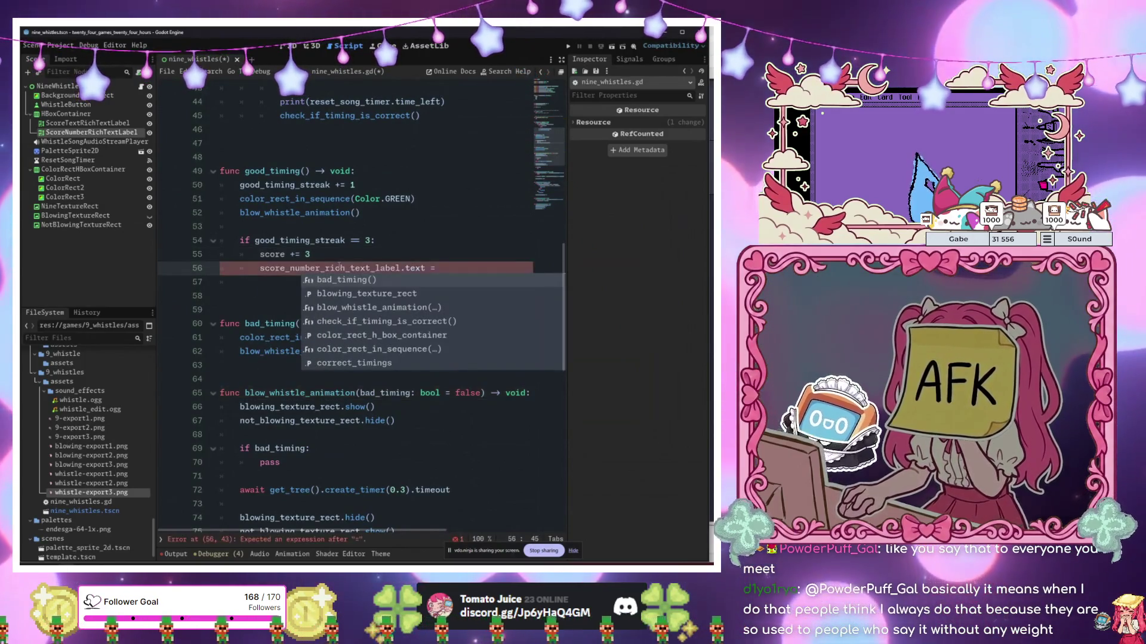
text(()
text(score)
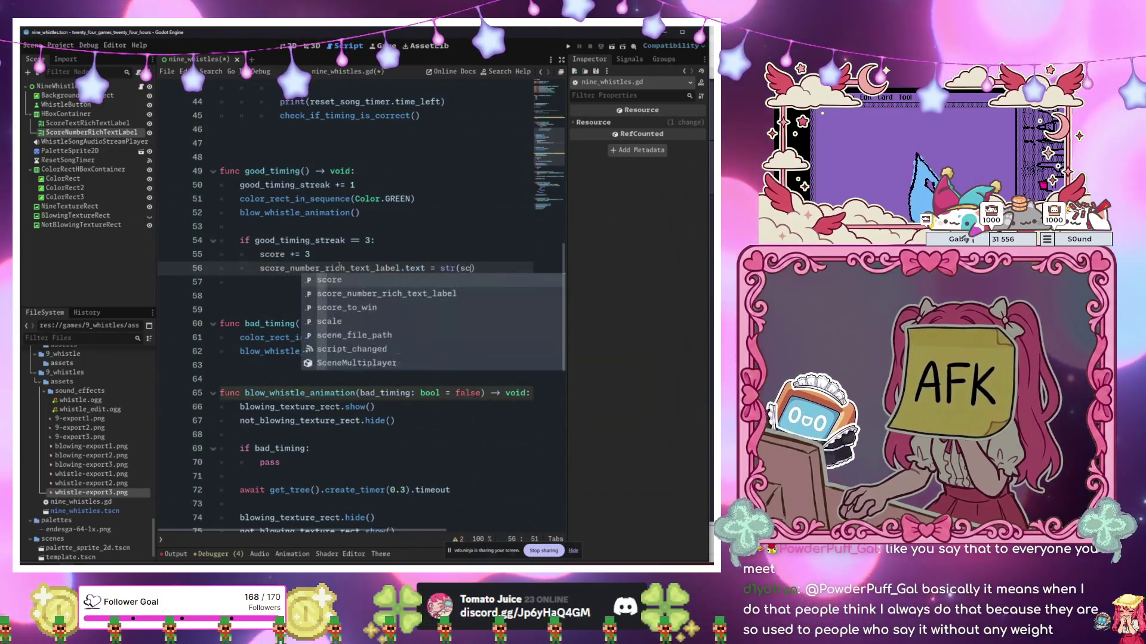
text())
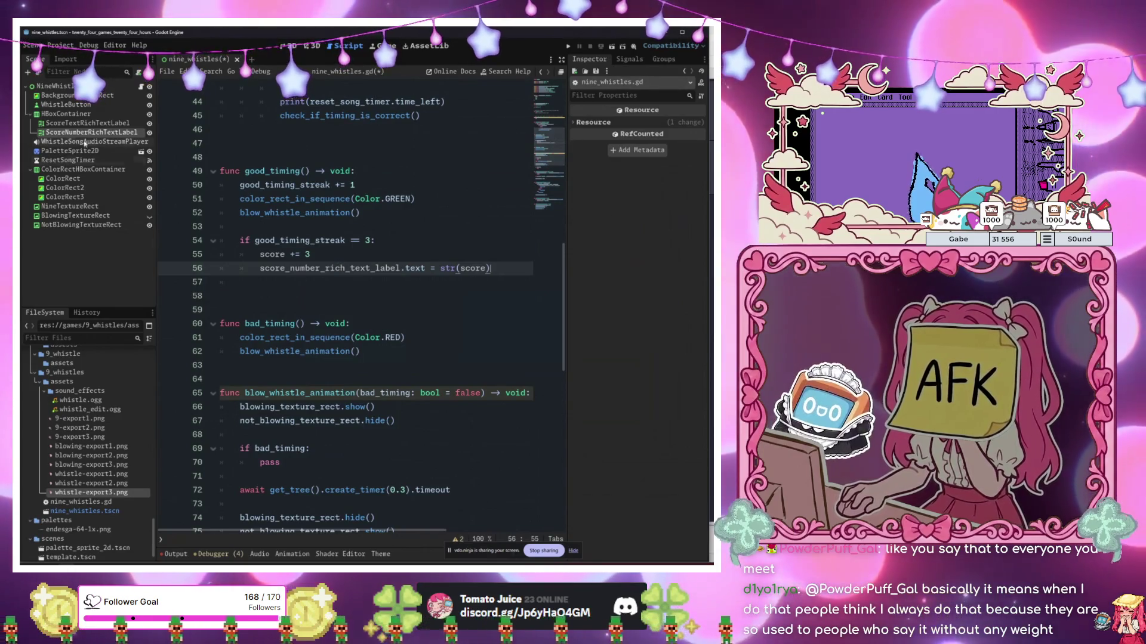
click(87, 122)
click(288, 45)
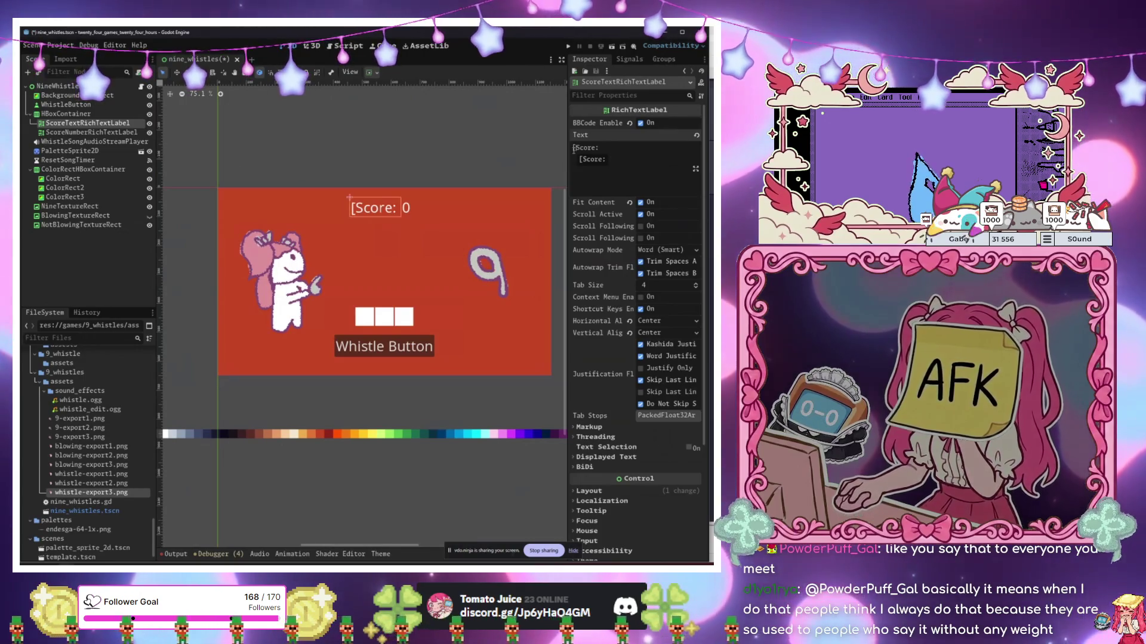
- Prefix ScoreTextRichTextLabel's text with [wave], then select ScoreNumberRichTextLabel and return to nine_whistles.gd
text([wave)
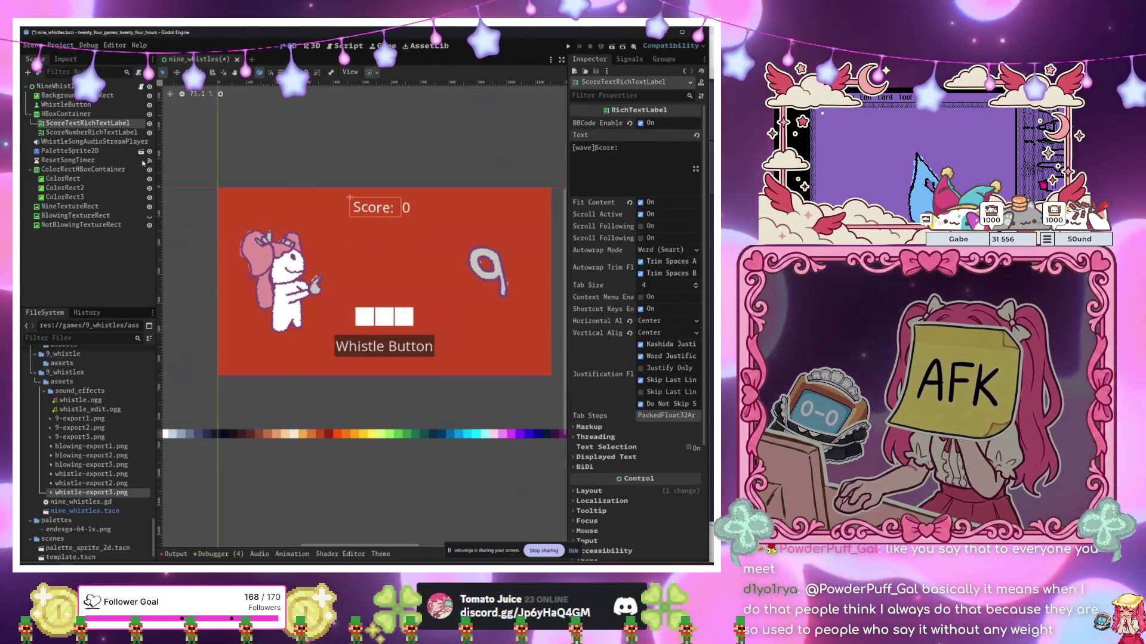
click(94, 133)
key(ctrl+F3)
click(323, 322)
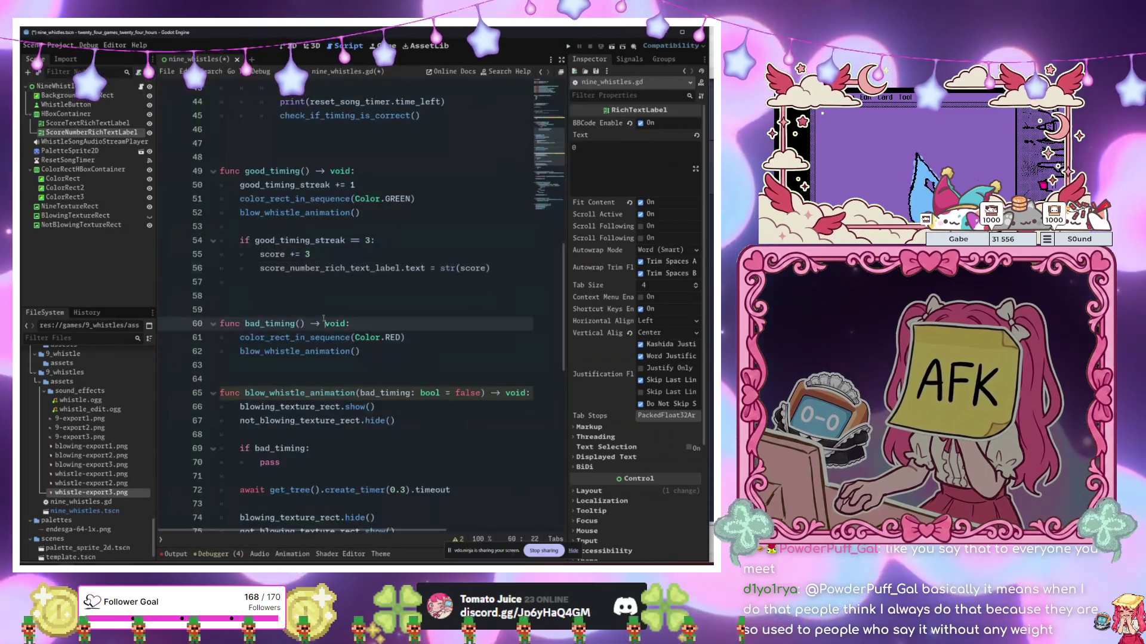
- Review good_timing and blow_whistle_animation, then save nine_whistles.gd
click(420, 286)
click(439, 268)
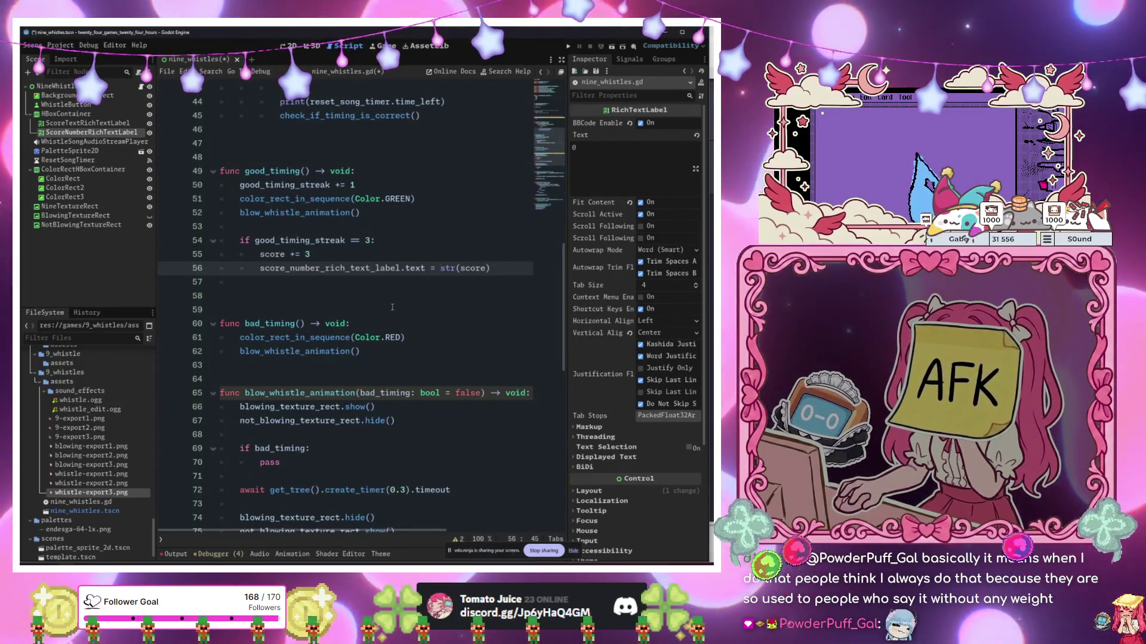
click(371, 308)
scroll(370, 309, down, 3)
click(384, 350)
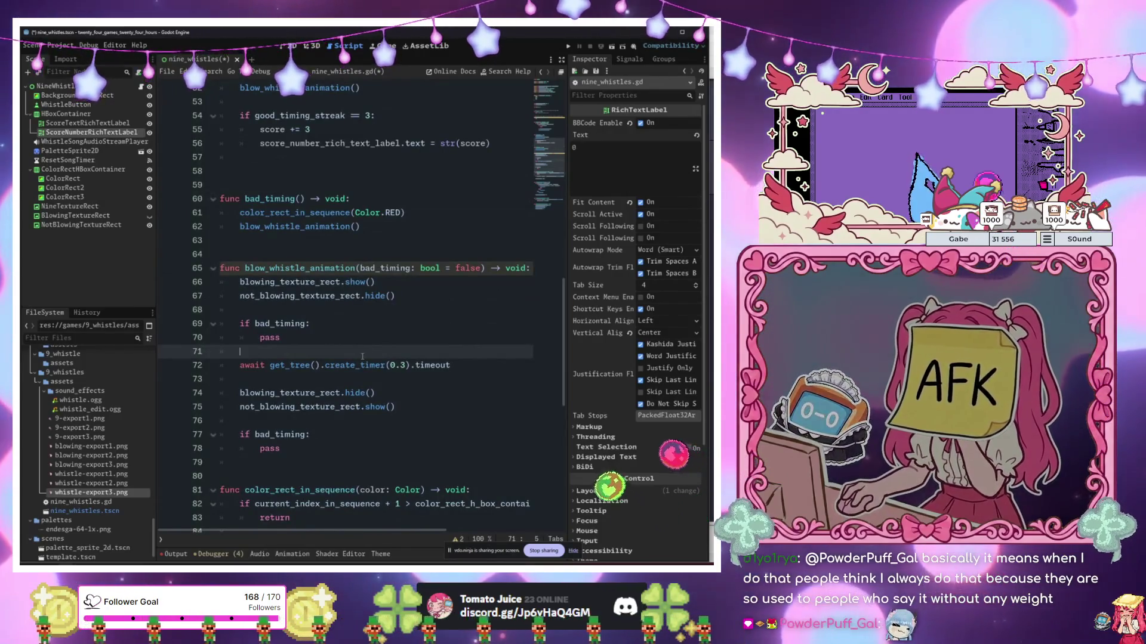
click(361, 364)
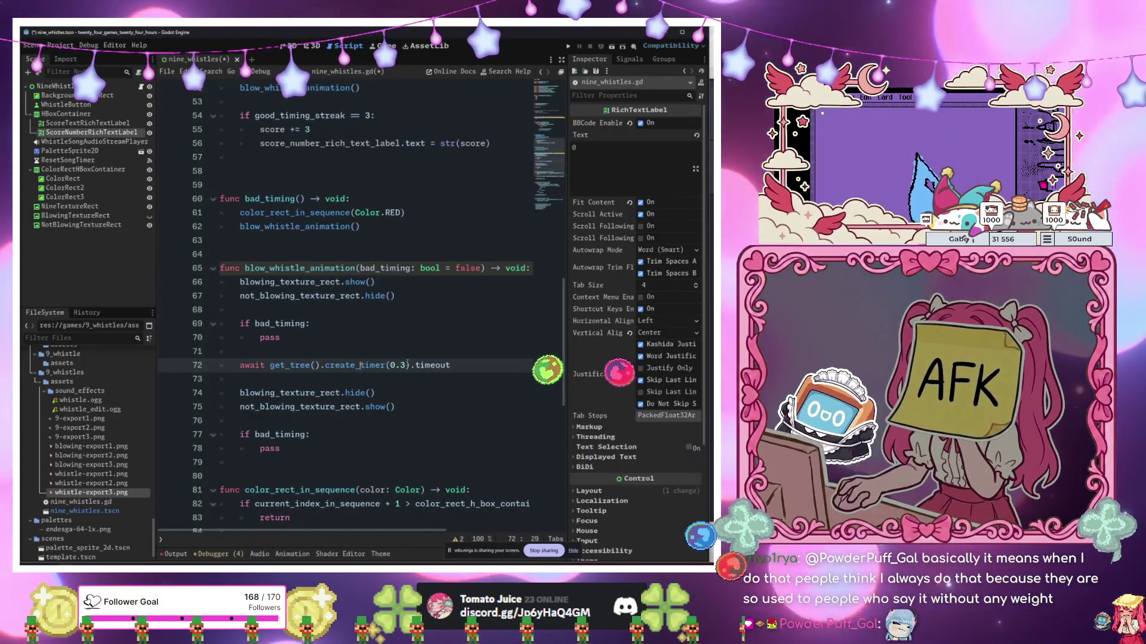
click(375, 282)
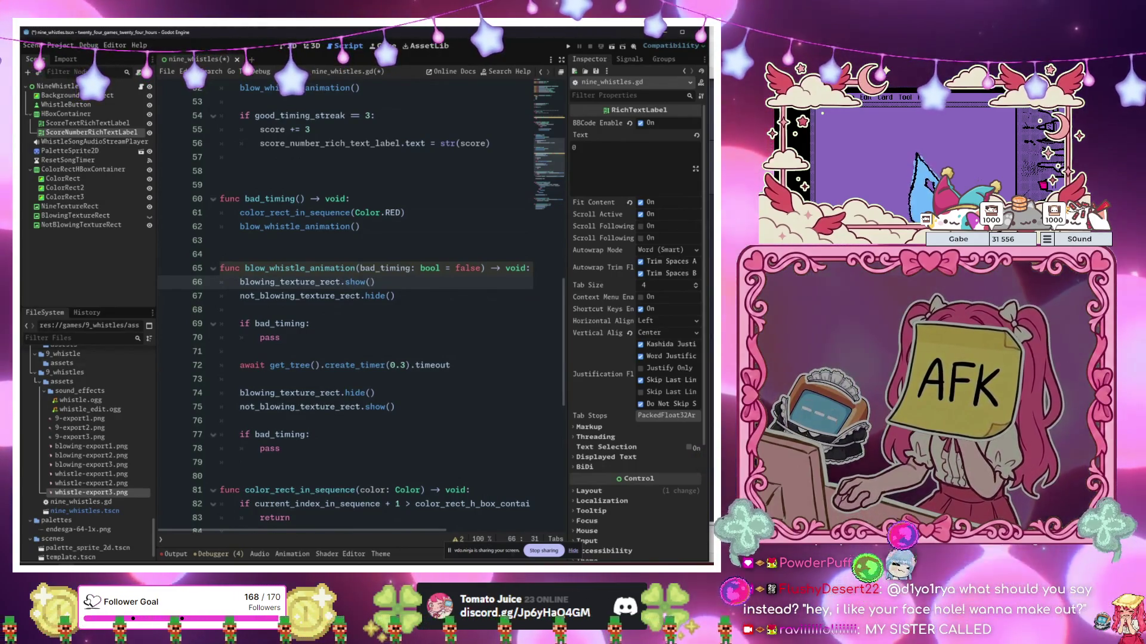
key(ctrl+s)
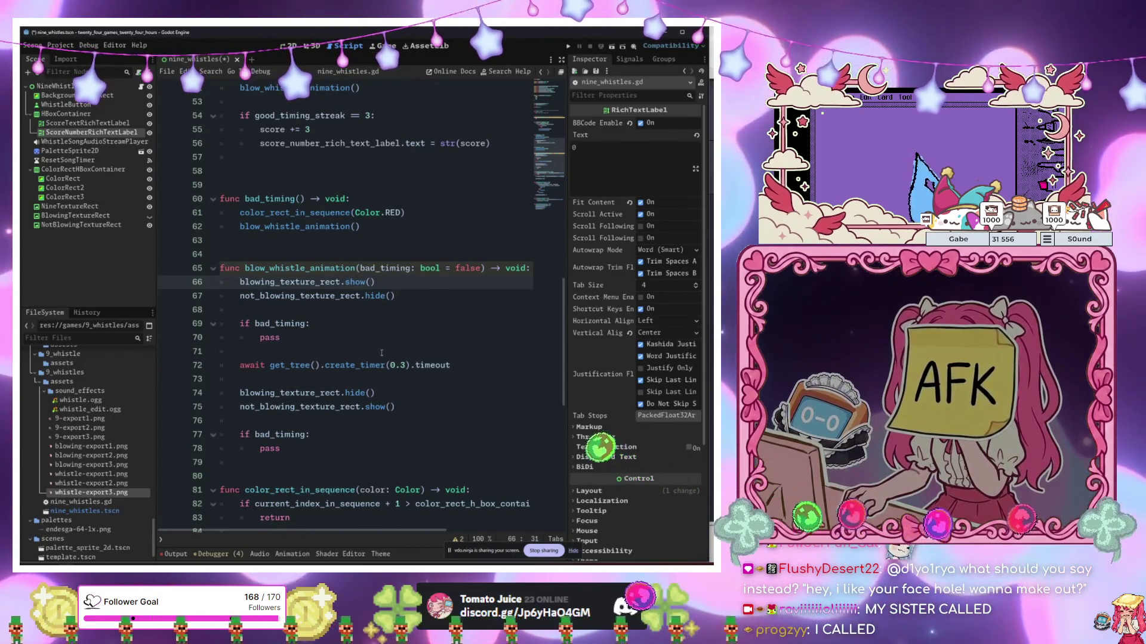
- Delete the extra blank line above func bad_timing()
key(Up)
key(Up)
key(Up)
scroll(374, 283, up, 2)
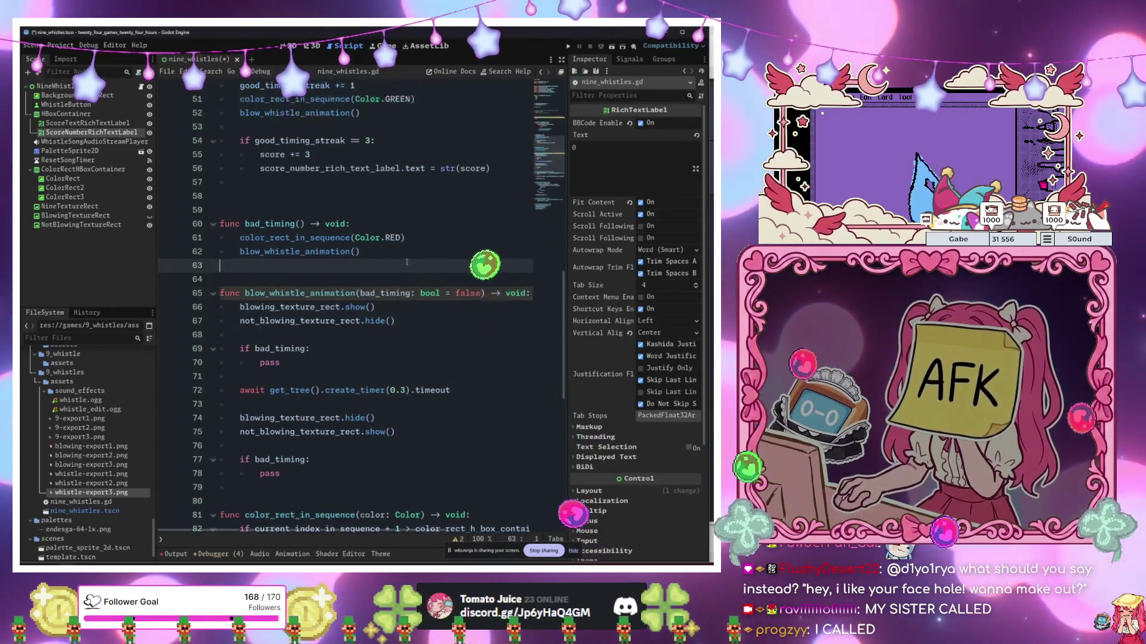
click(375, 268)
key(BackSpace)
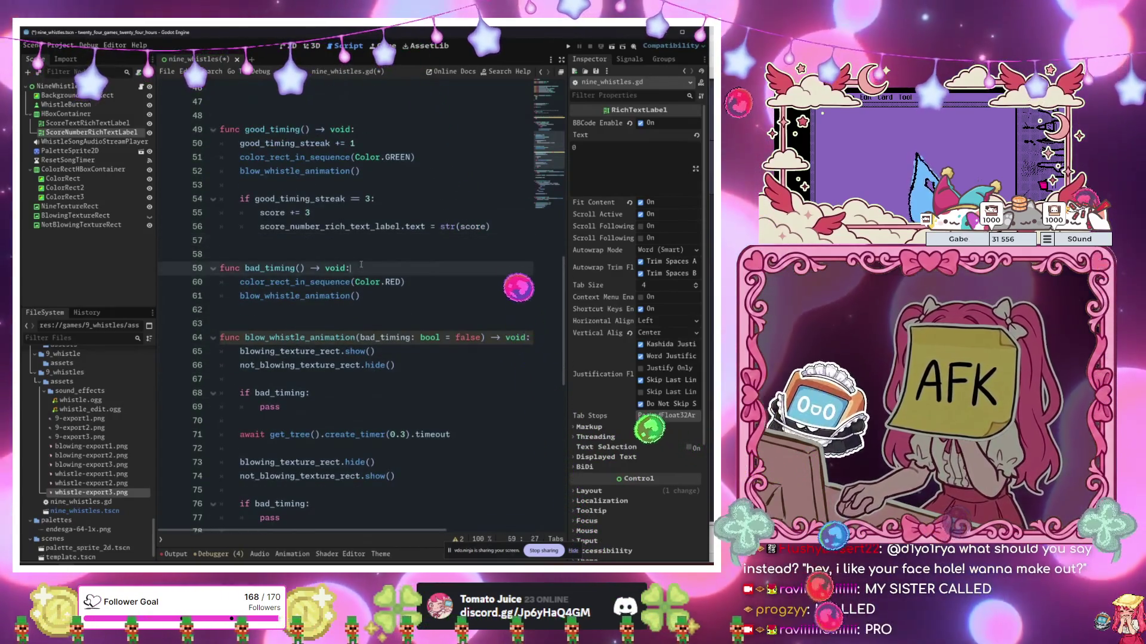
click(374, 282)
scroll(369, 284, up, 3)
scroll(370, 280, down, 5)
- Open a new line after the score label update in the streak check
click(388, 268)
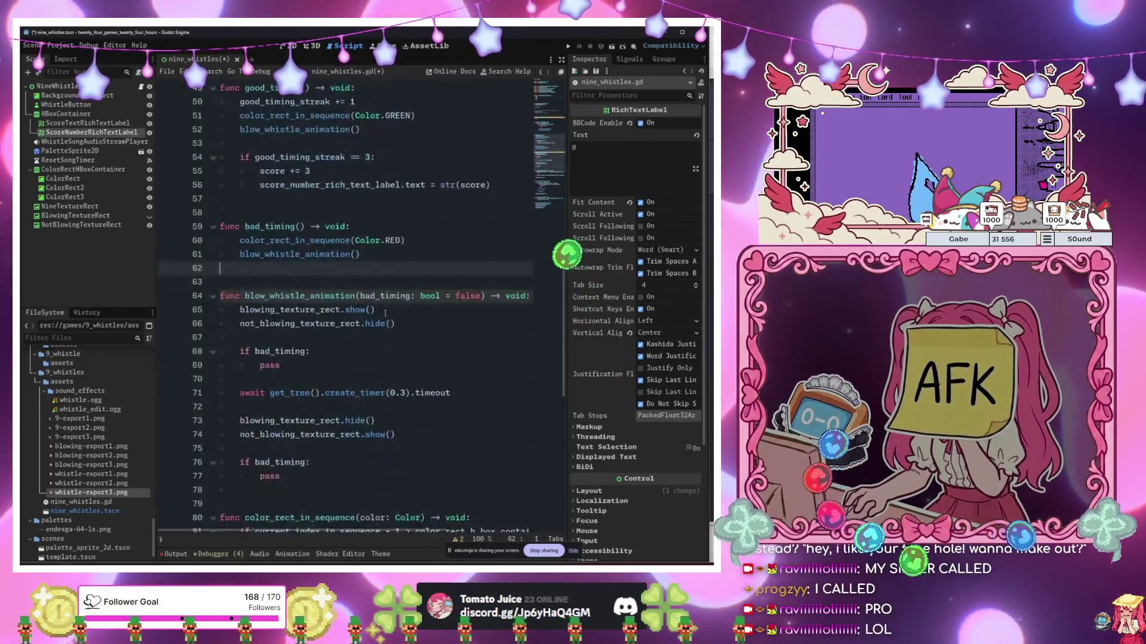
scroll(387, 262, up, 2)
scroll(388, 261, up, 2)
click(395, 268)
key(End)
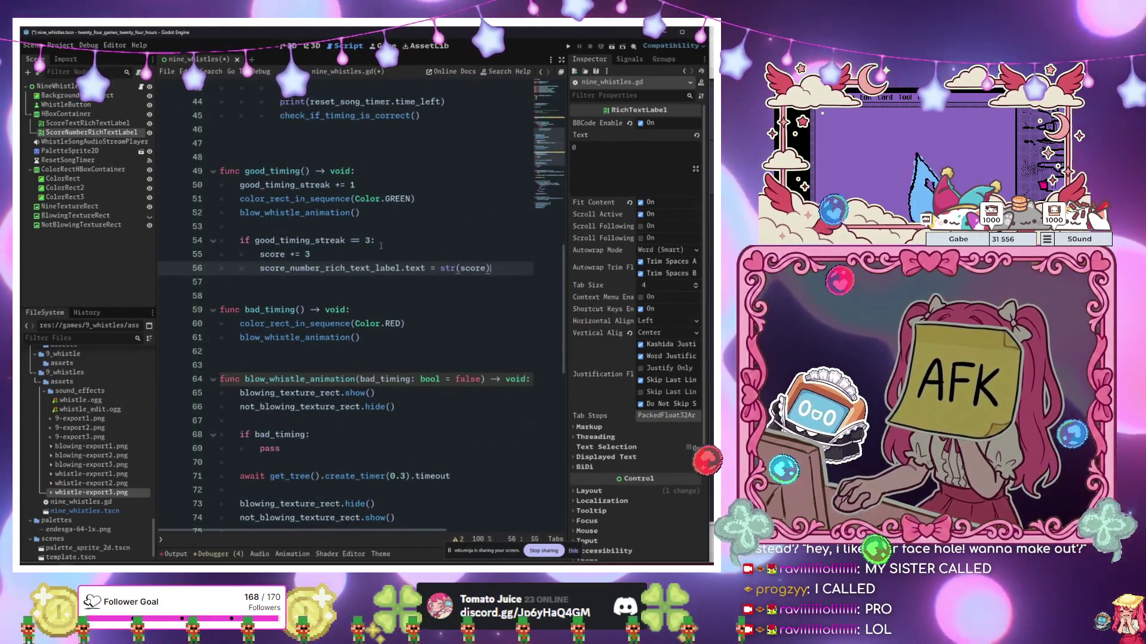
key(Return)
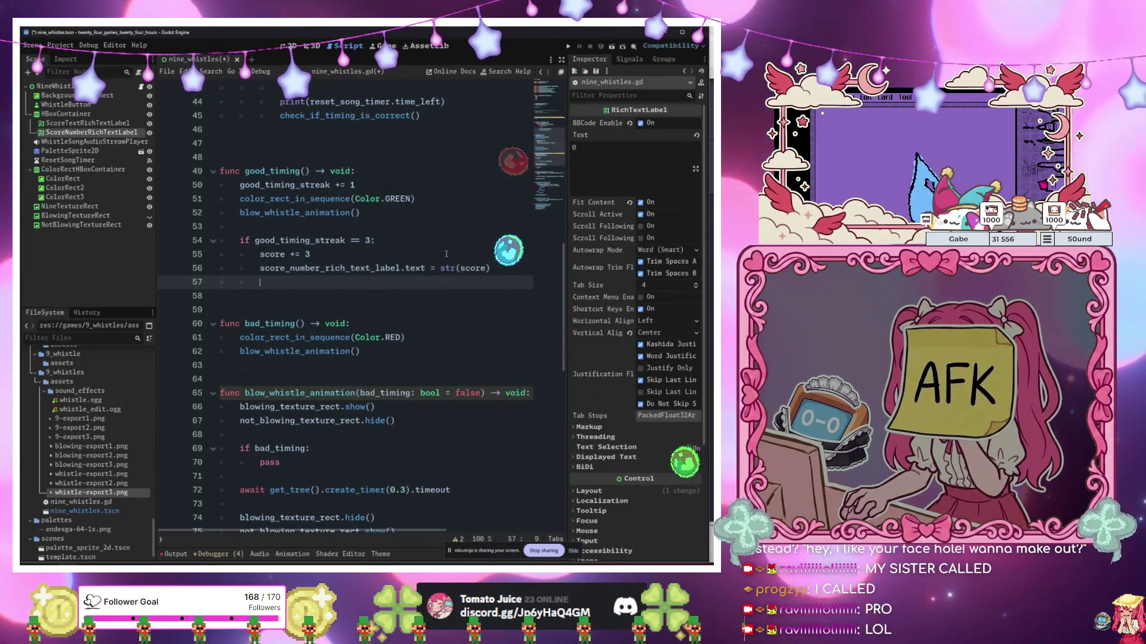
- Add 'if score == 9:' with a win() call below the score label update
key(Return)
text(if score)
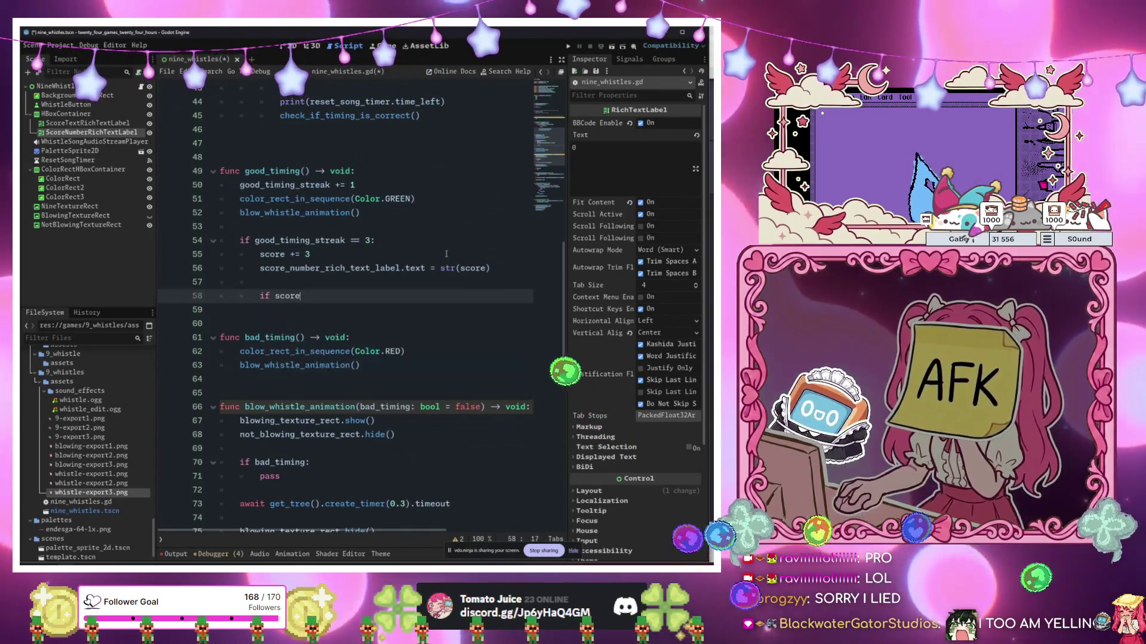
text( == 9)
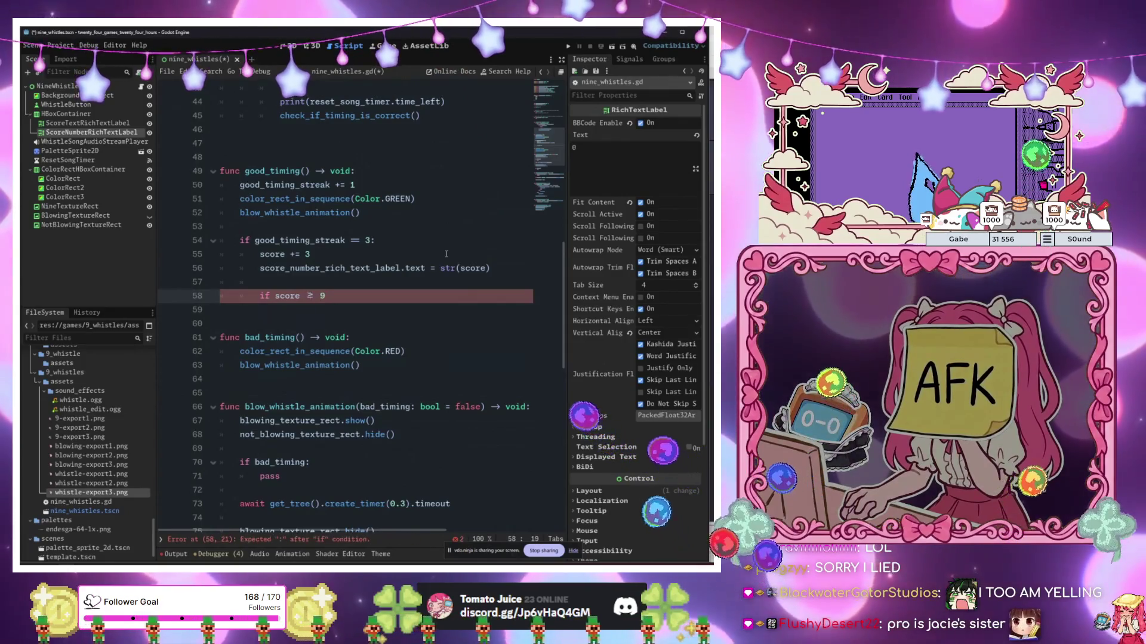
text(:)
key(Return)
text(win())
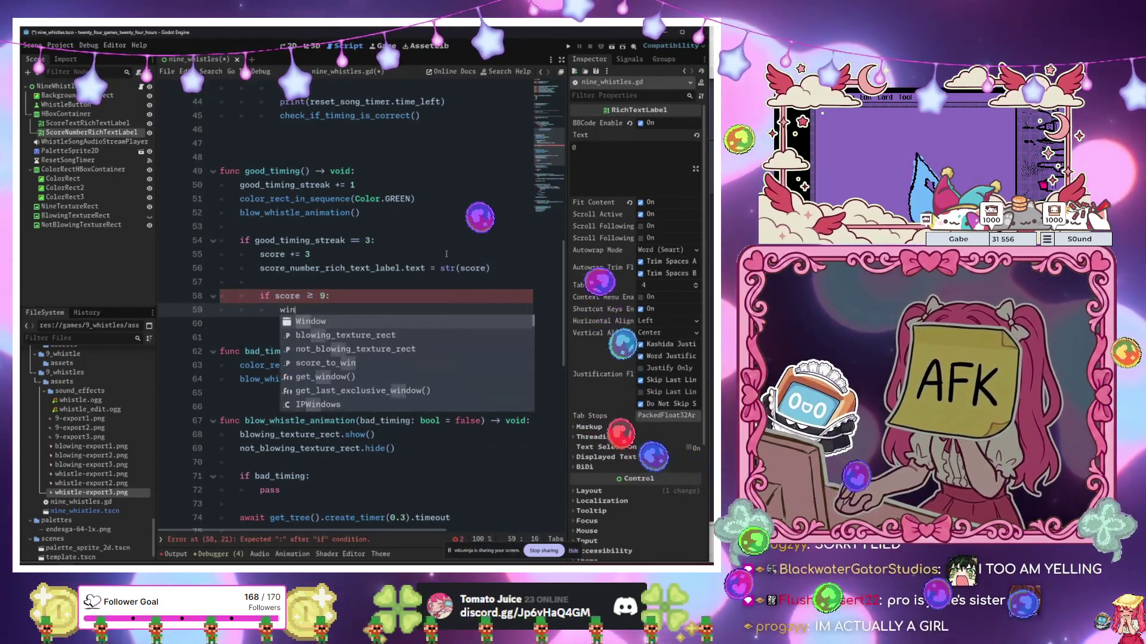
- Declare an empty 'func win() -> void:' above good_timing
click(380, 127)
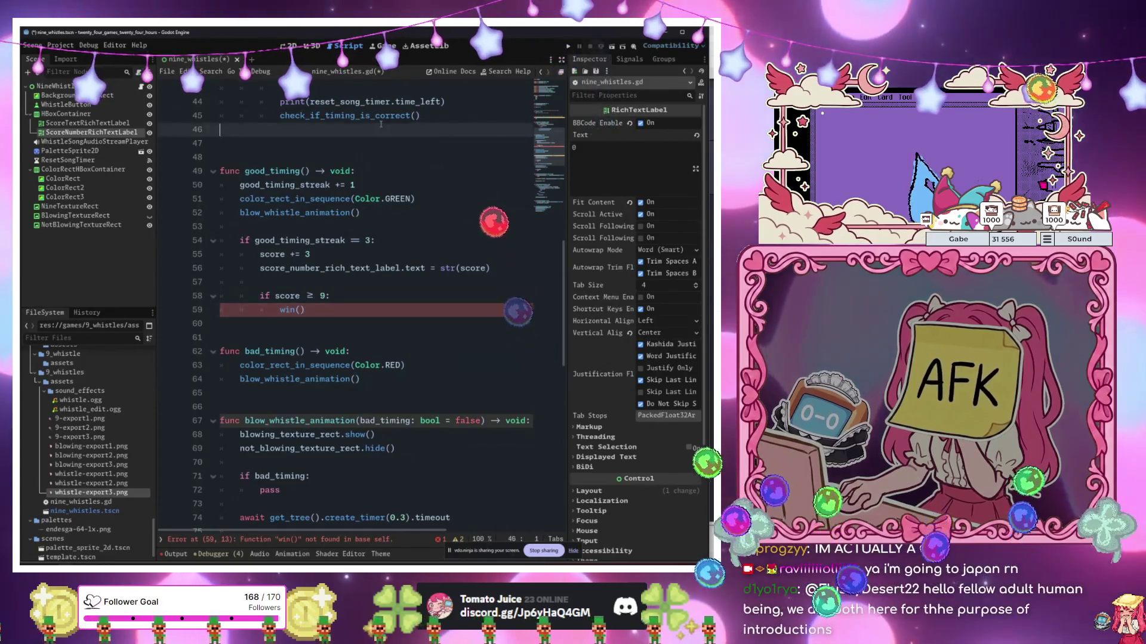
key(Return)
key(Return)
key(Return)
text(finmc)
key(BackSpace)
key(BackSpace)
key(BackSpace)
text(unc win())
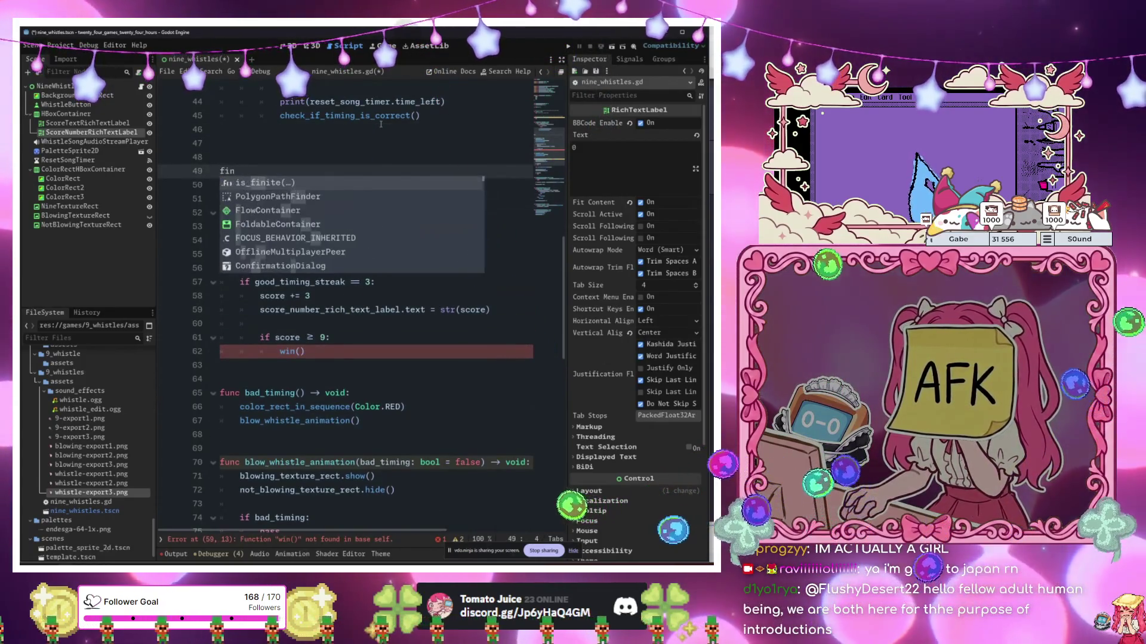
text( -> void:)
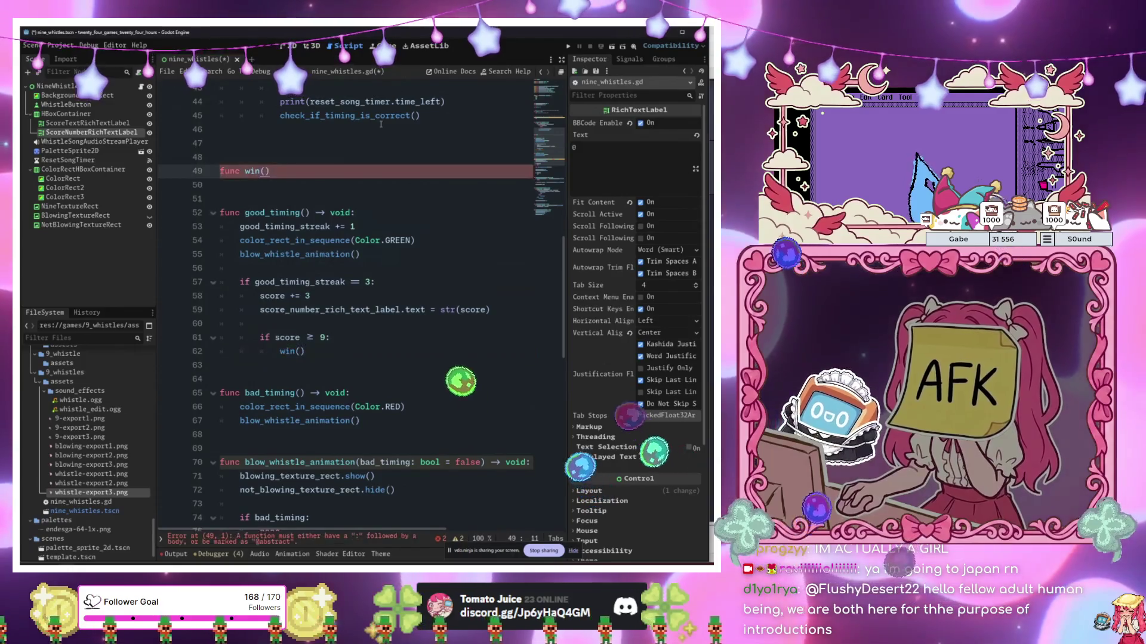
key(Return)
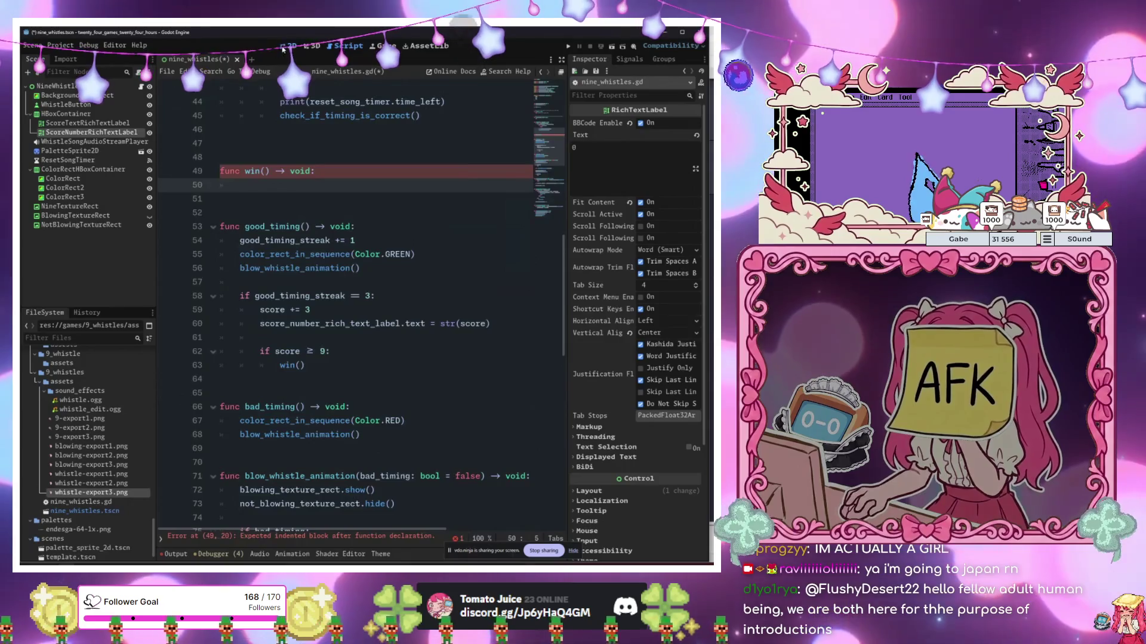
click(284, 47)
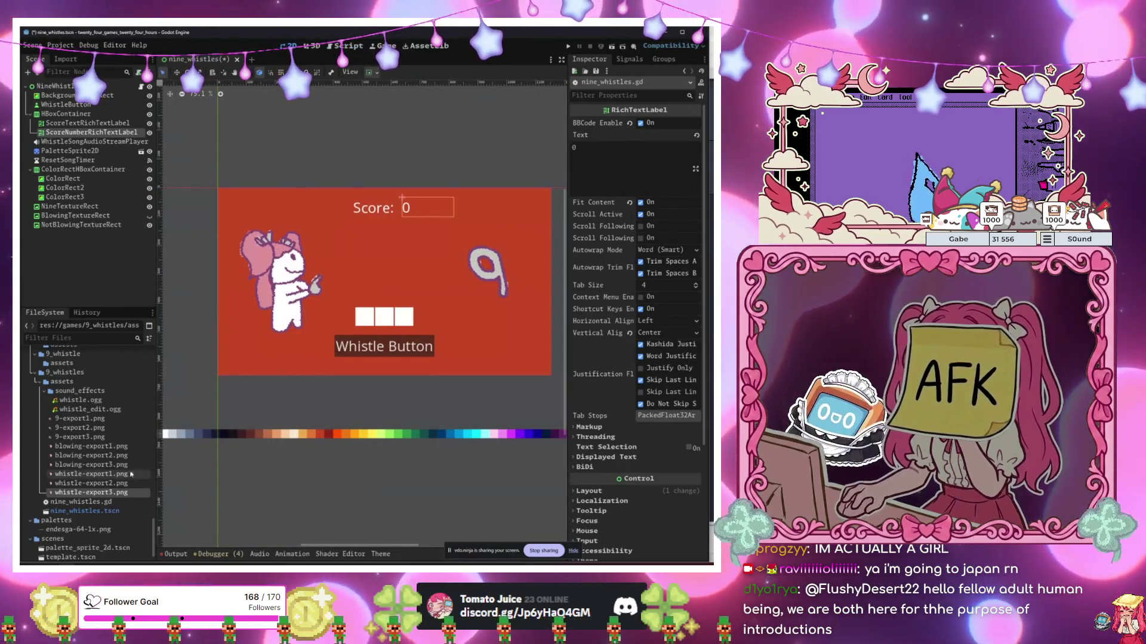
- Paste eight_laps' YouWinRichTextLabel under the NineWhistles root node
scroll(75, 436, up, 5)
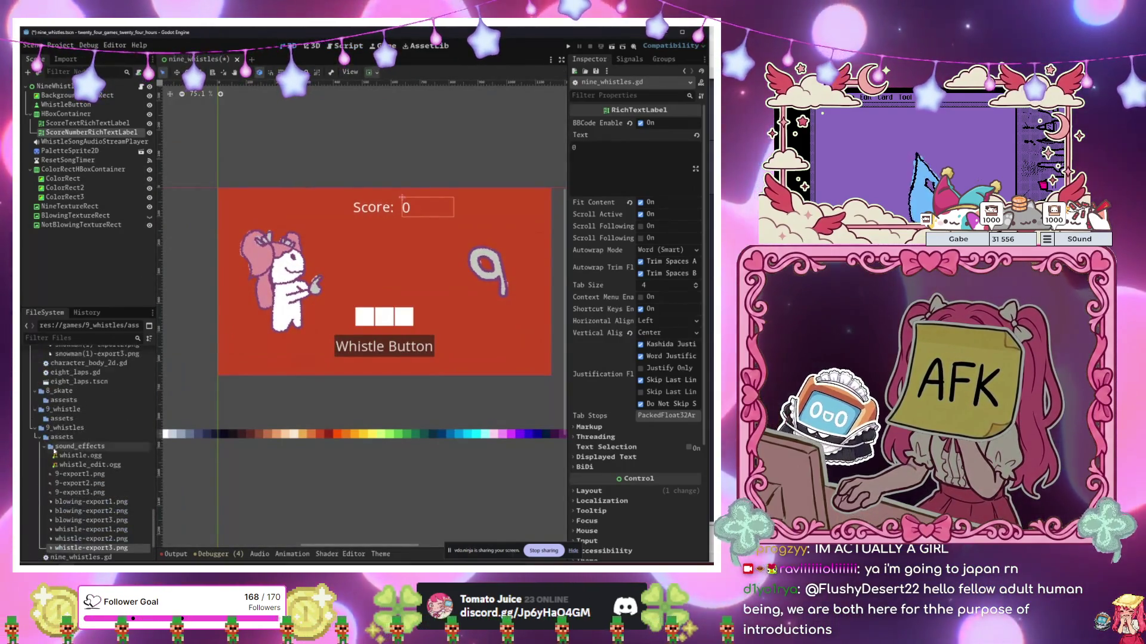
scroll(46, 459, up, 1)
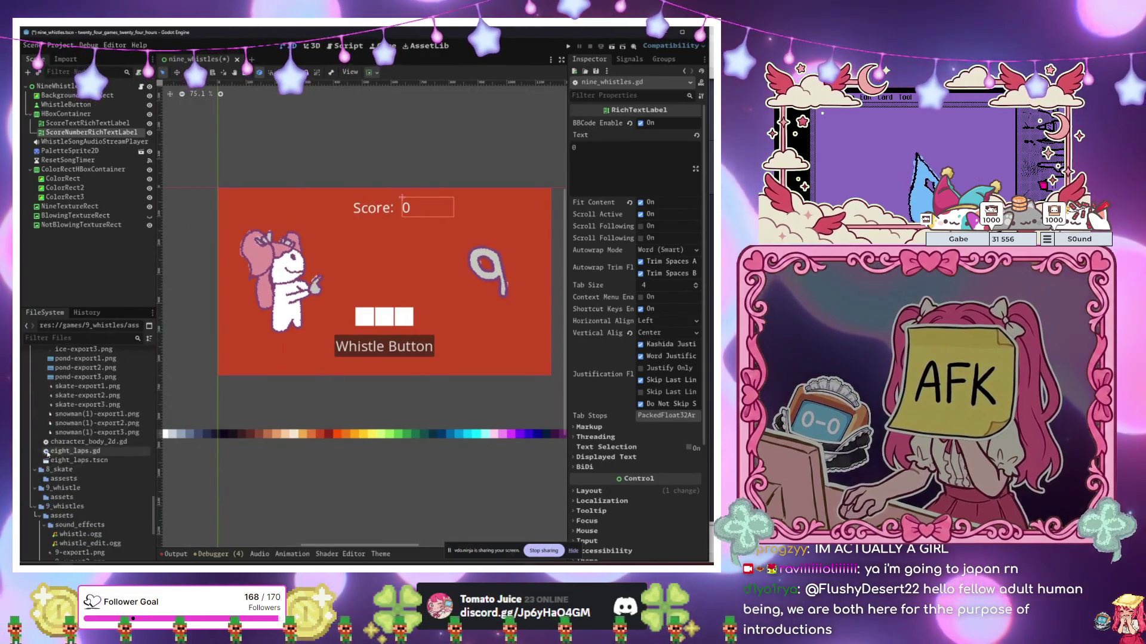
double_click(84, 461)
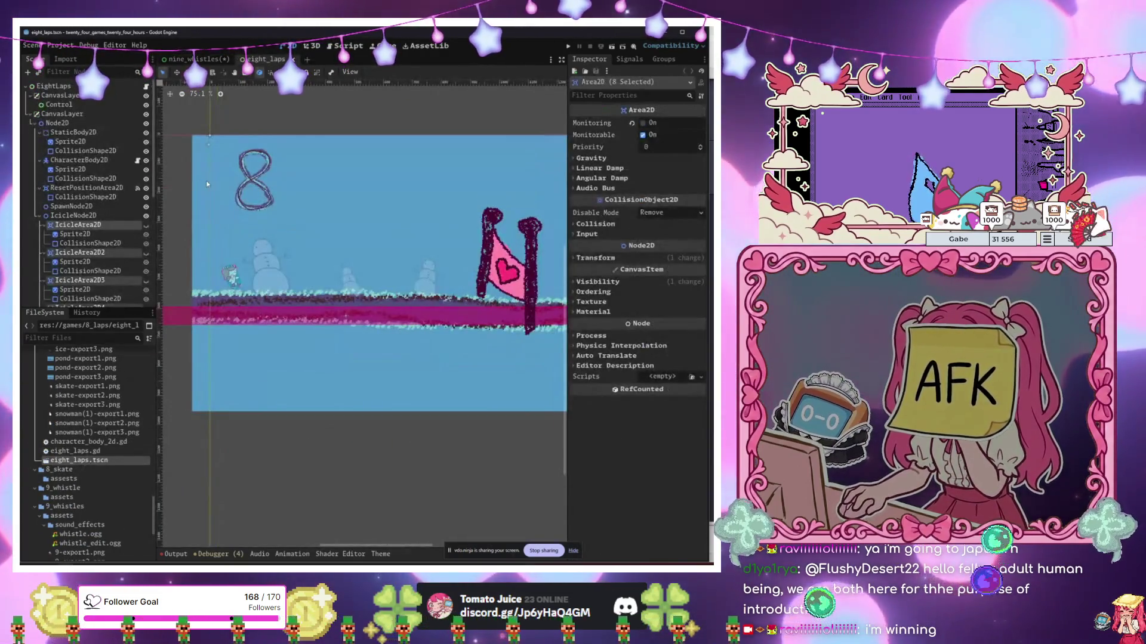
scroll(89, 250, down, 5)
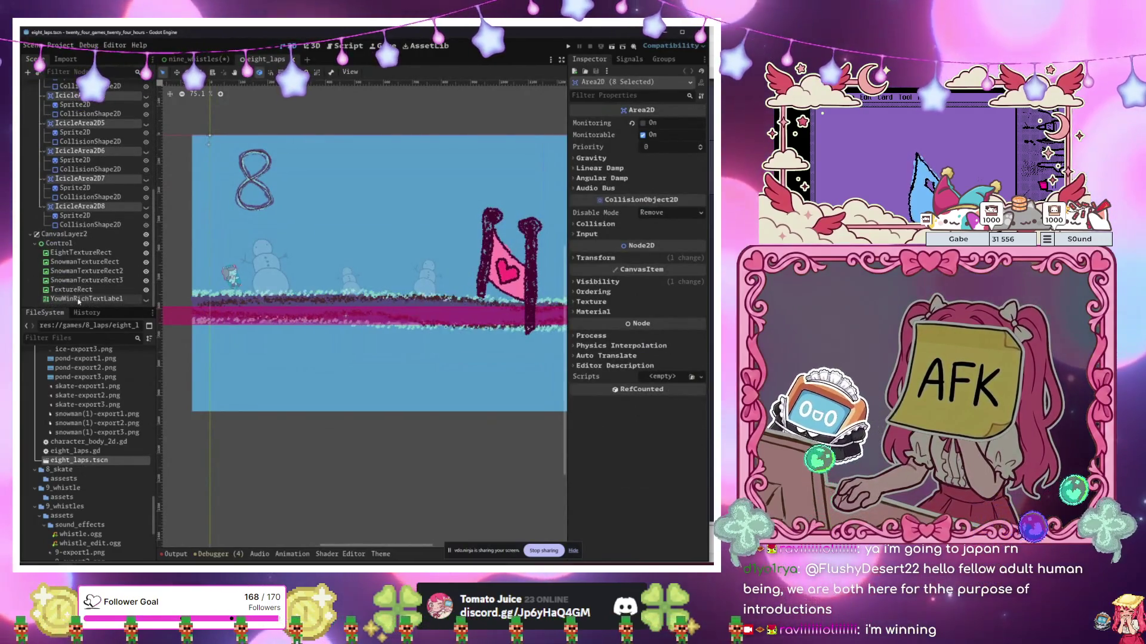
click(87, 299)
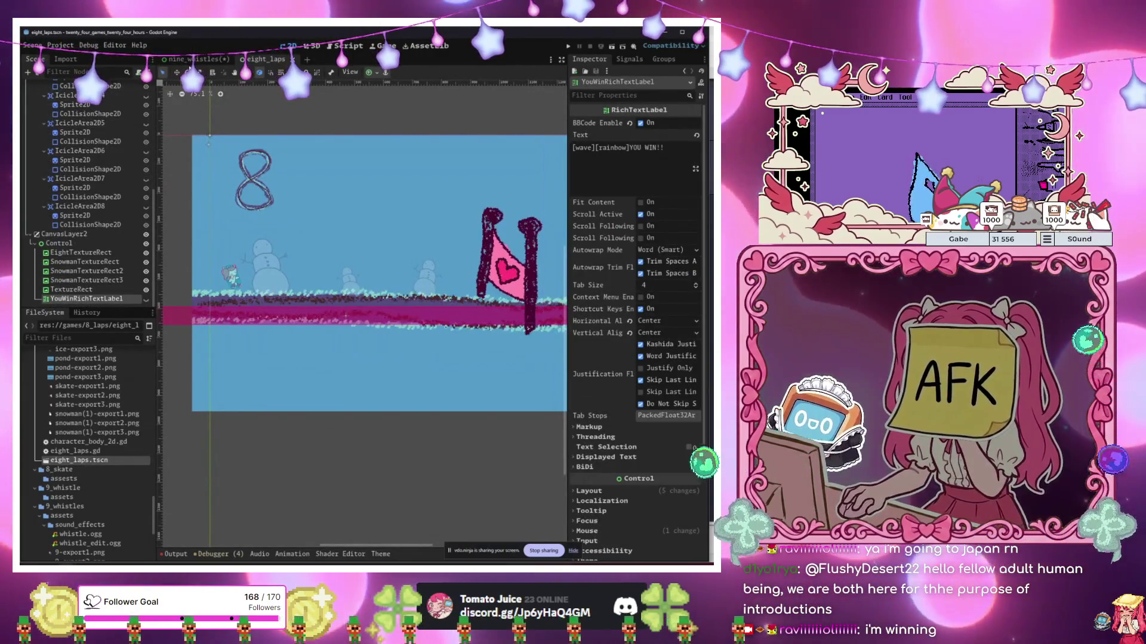
click(197, 59)
click(89, 86)
key(ctrl+v)
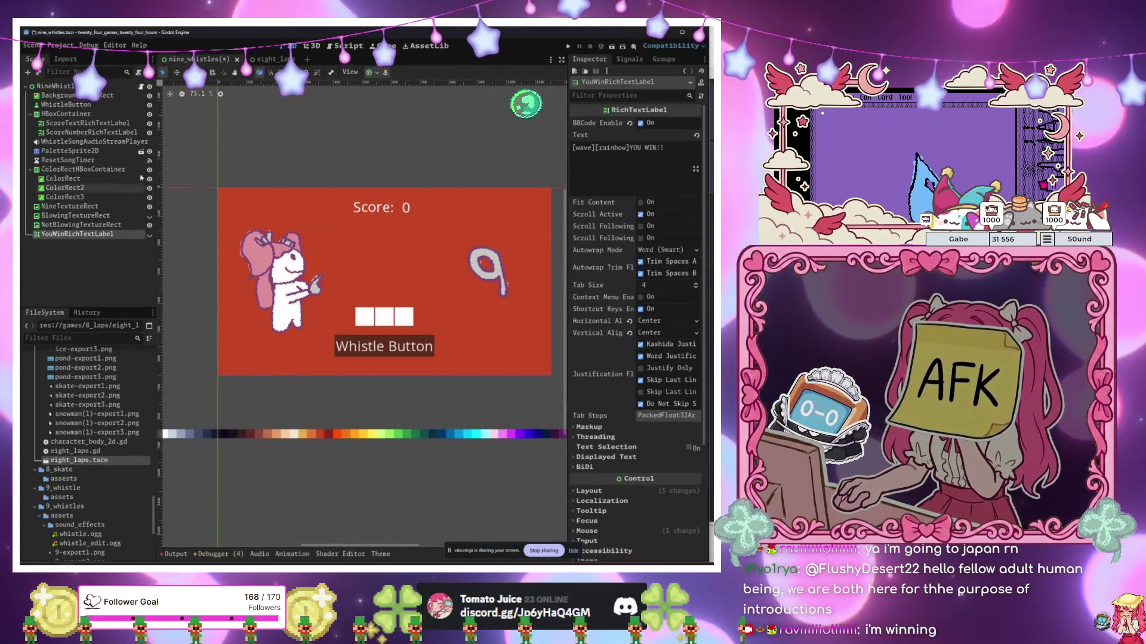
- Move the YOU WIN!! label above the whistle boxes and toggle its visibility
mouse_move(555, 358)
mouse_down()
mouse_move(522, 326)
mouse_move(505, 283)
mouse_move(363, 260)
mouse_up()
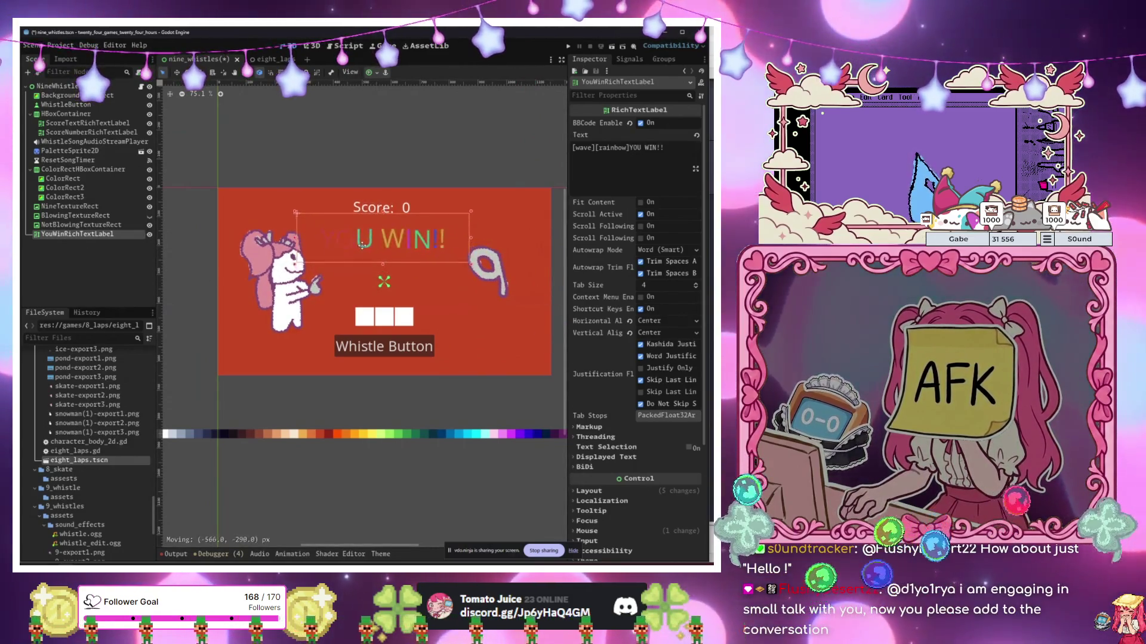
click(149, 237)
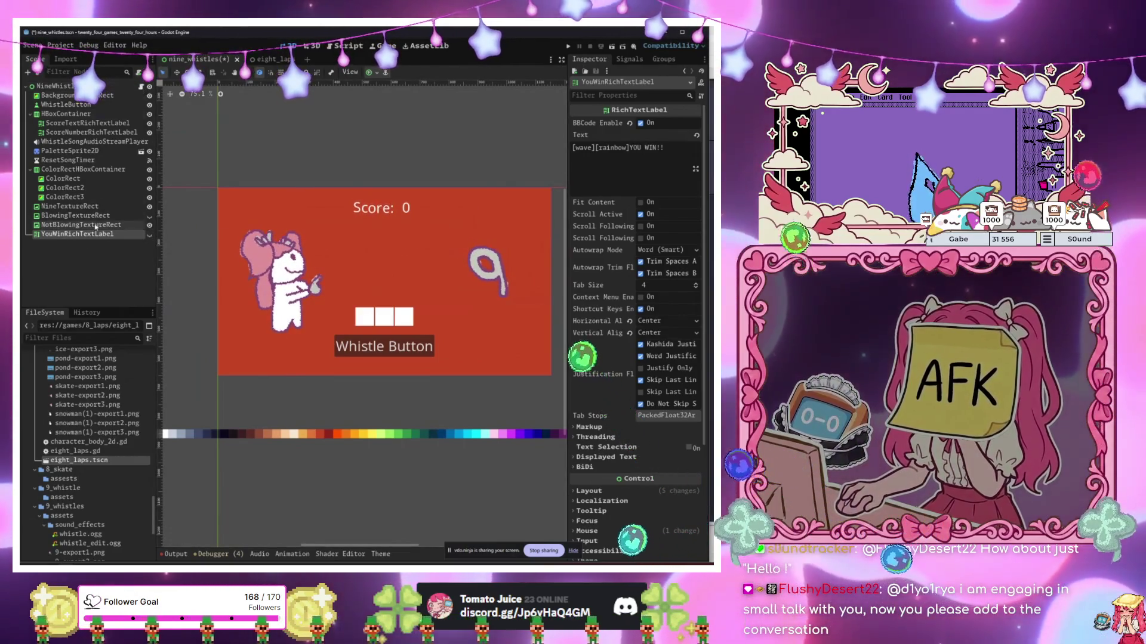
click(89, 225)
click(92, 234)
click(149, 235)
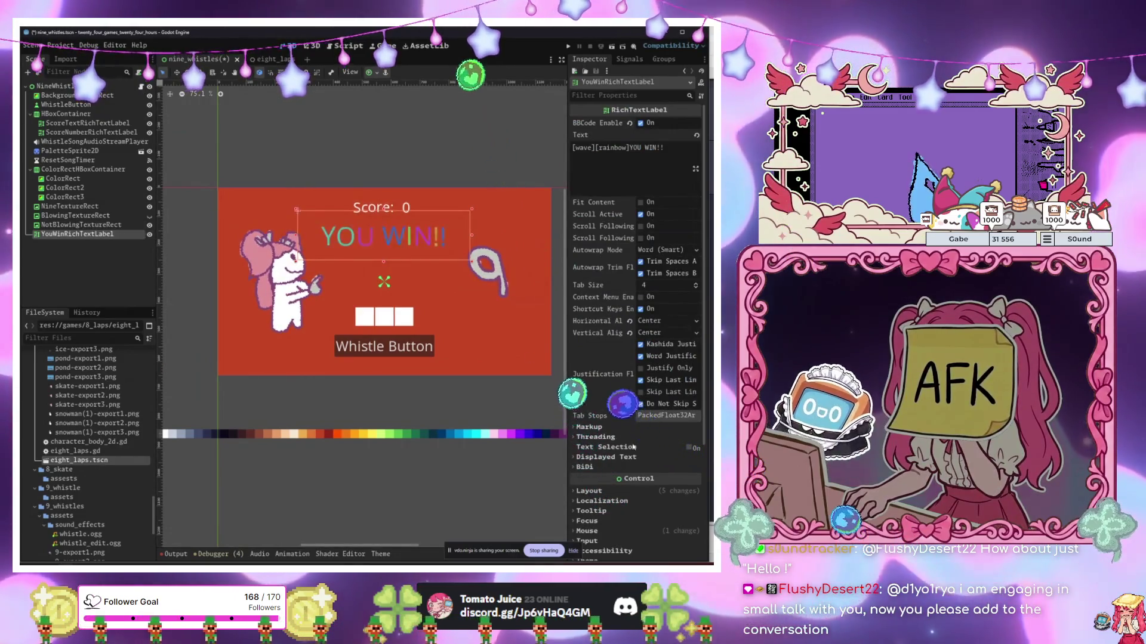
- Inspect the YOU WIN!! label's Modulate colour in its Visibility settings
scroll(640, 465, down, 5)
click(638, 440)
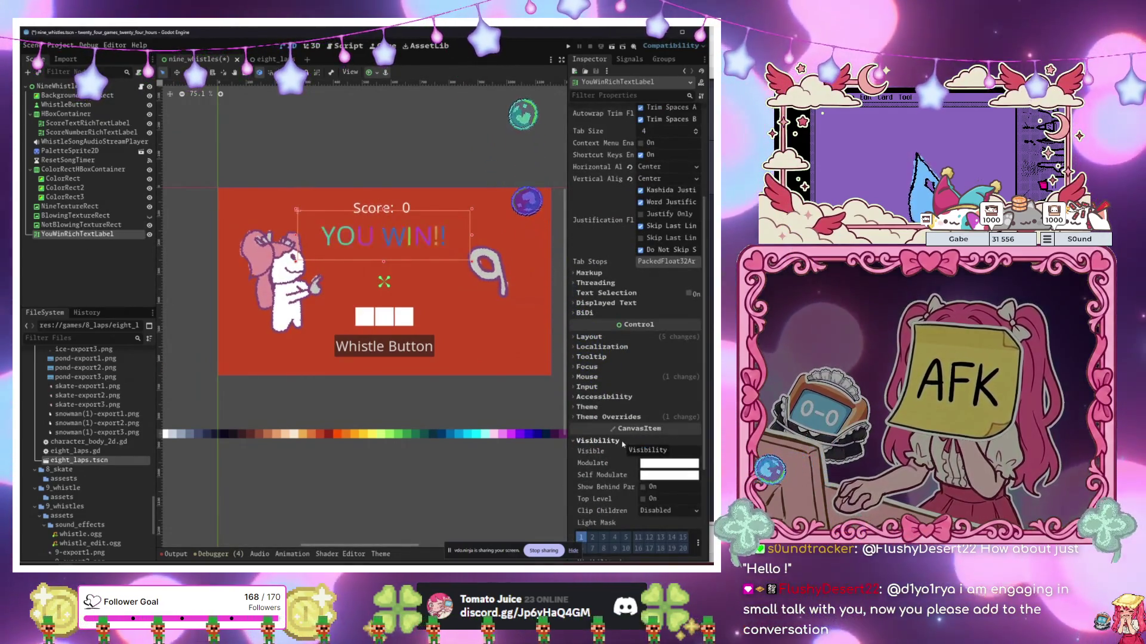
click(647, 463)
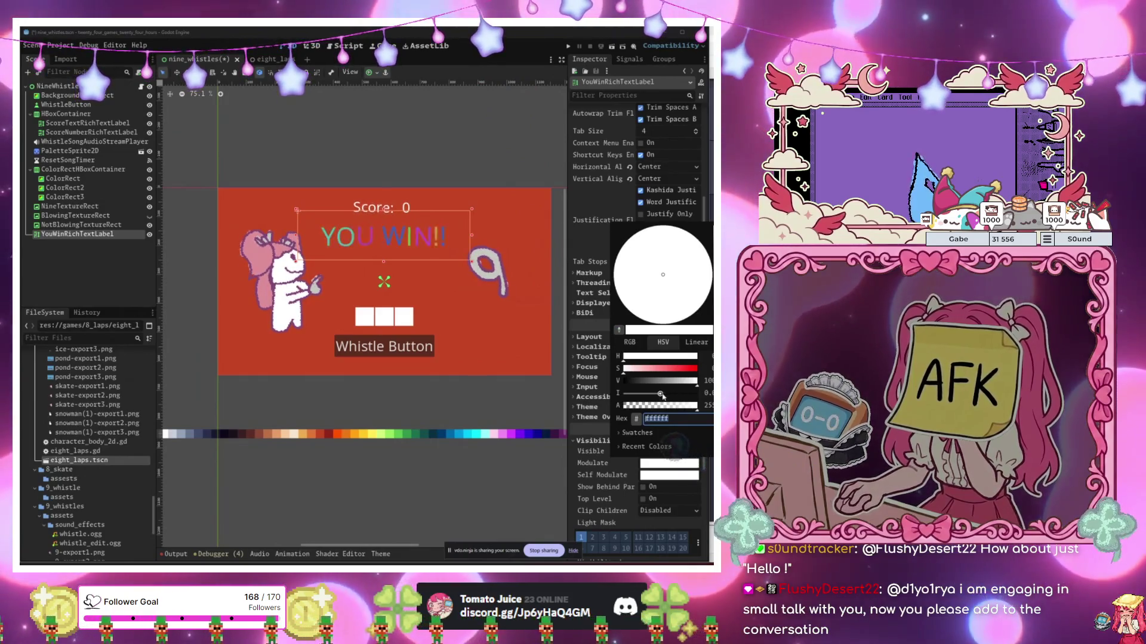
click(678, 467)
click(88, 243)
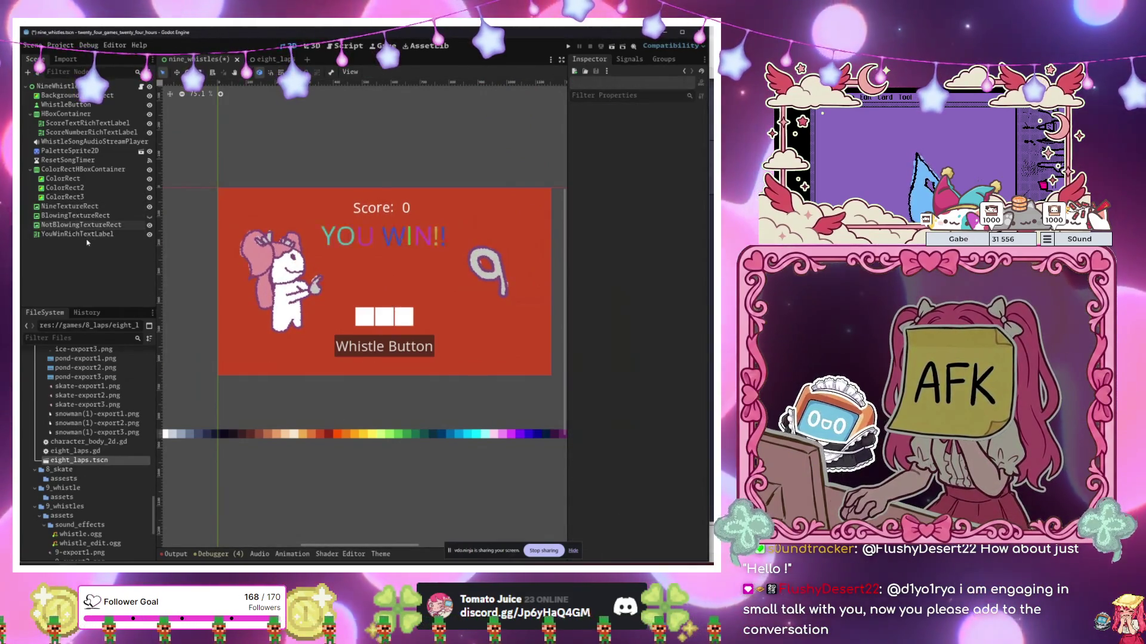
click(89, 234)
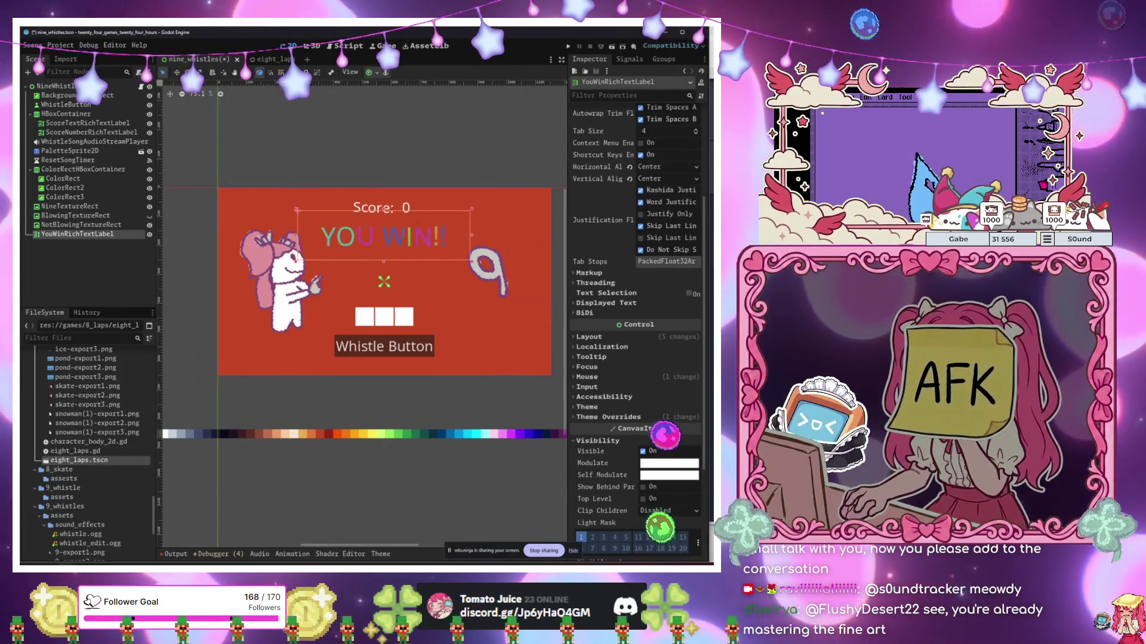
click(119, 104)
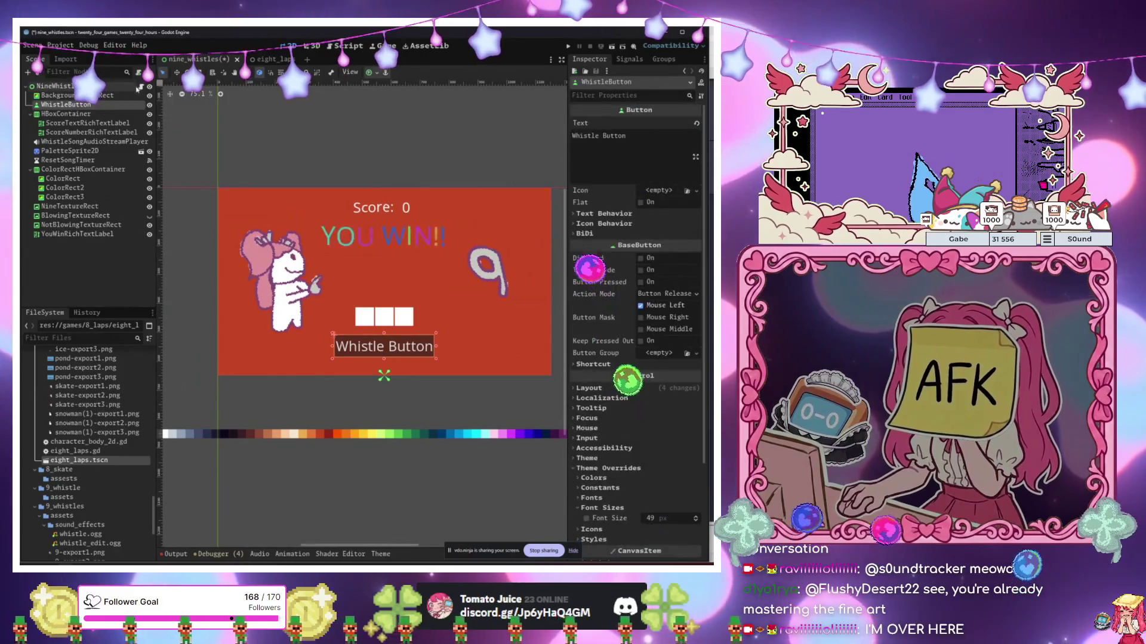
- Drag YouWinRichTextLabel into nine_whistles.gd as an exported reference
click(140, 87)
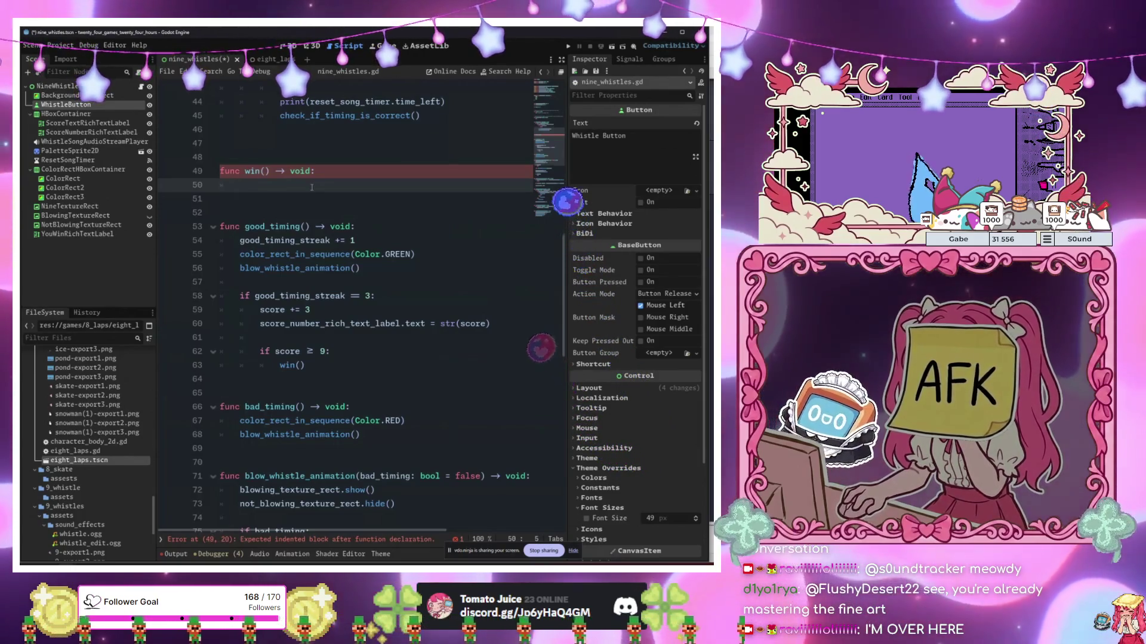
scroll(312, 187, up, 3)
scroll(337, 238, up, 10)
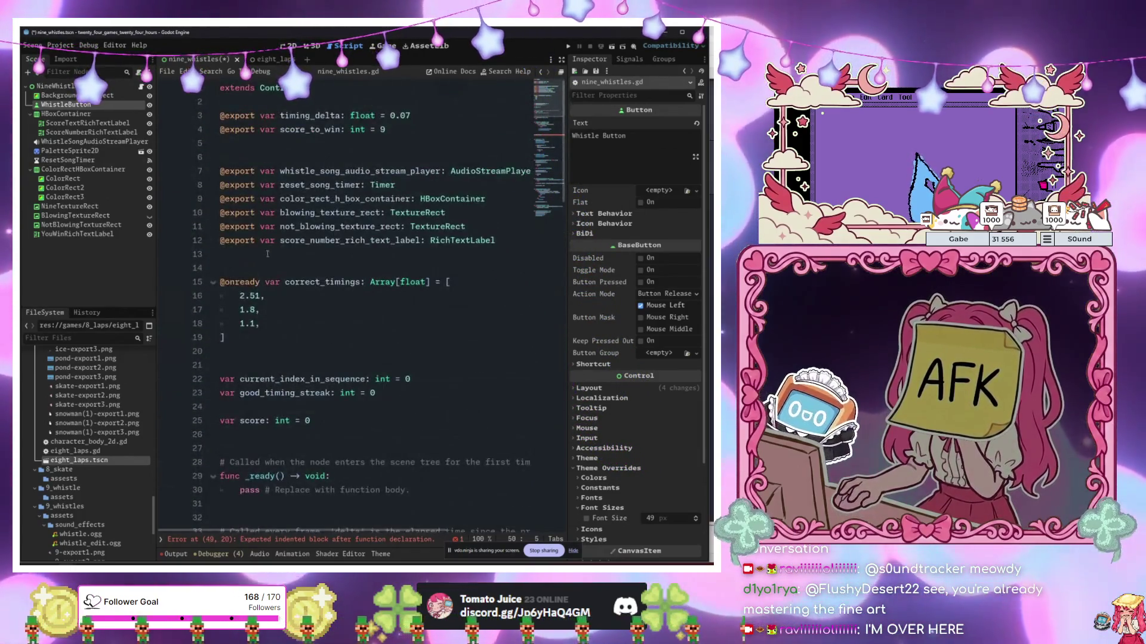
drag(104, 236, 320, 256)
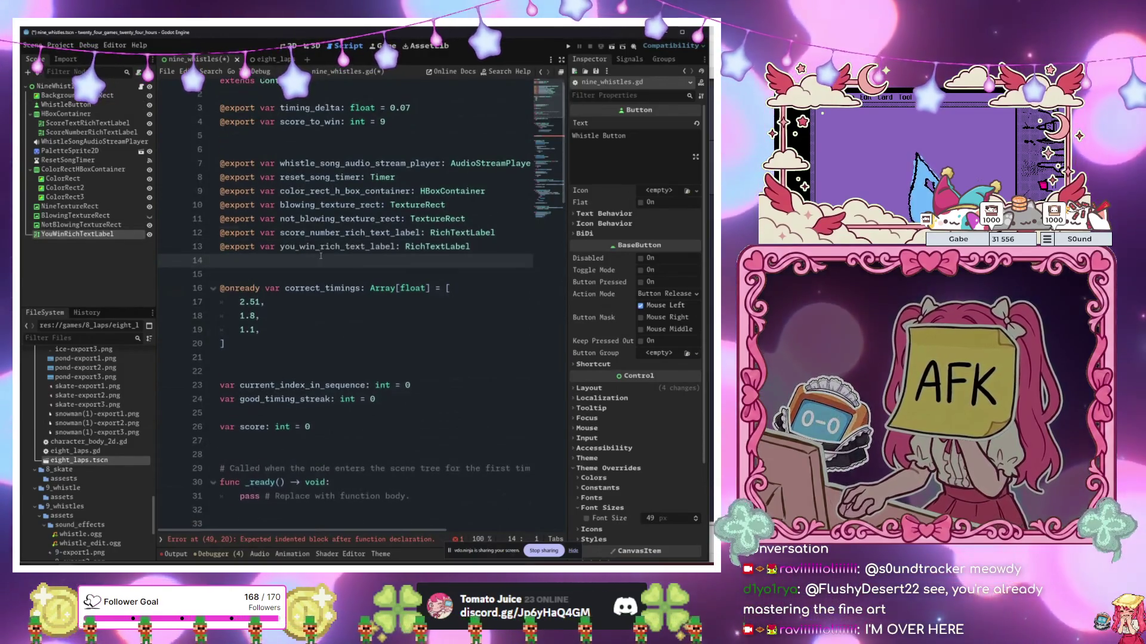
scroll(320, 256, down, 7)
scroll(322, 255, down, 3)
- Make win() call you_win_rich_text_label.show(), then run the scene with F6
click(283, 362)
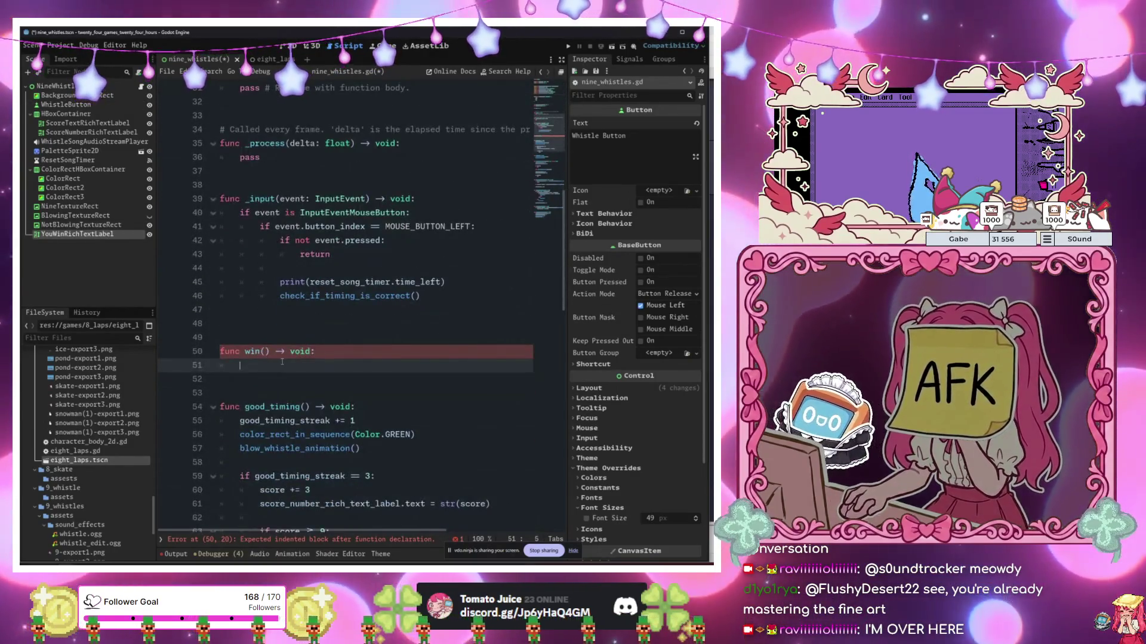
text(you_win_rich_text_label.sh)
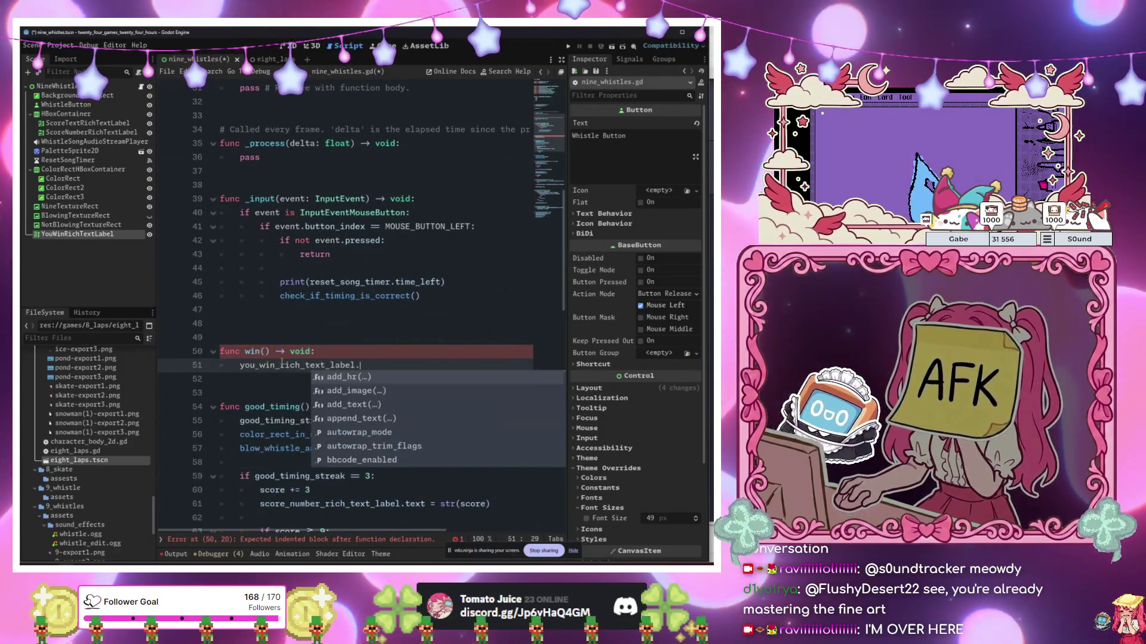
key(Down)
key(Down)
key(Return)
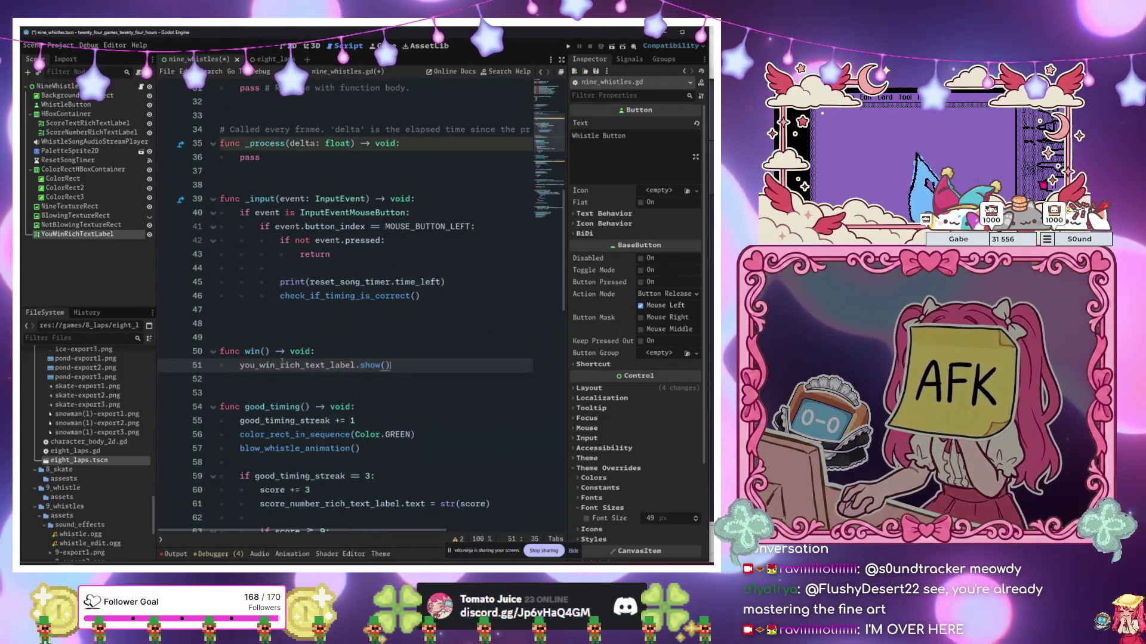
key(F6)
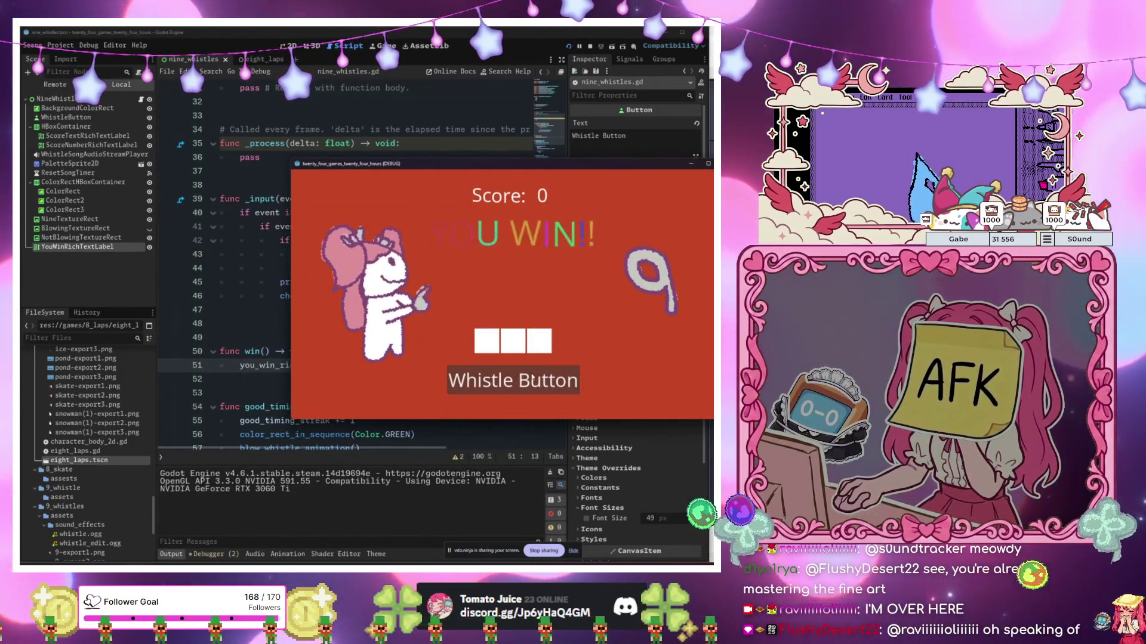
- Whistle along with the first two three-beat streaks in the running game
click(527, 380)
click(525, 380)
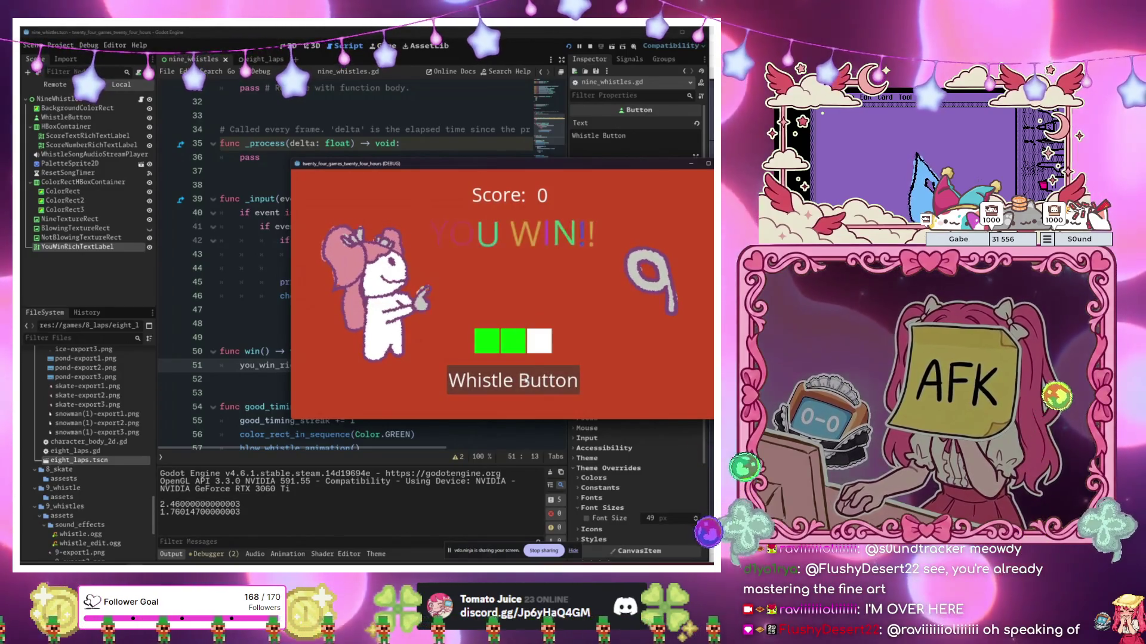
click(522, 382)
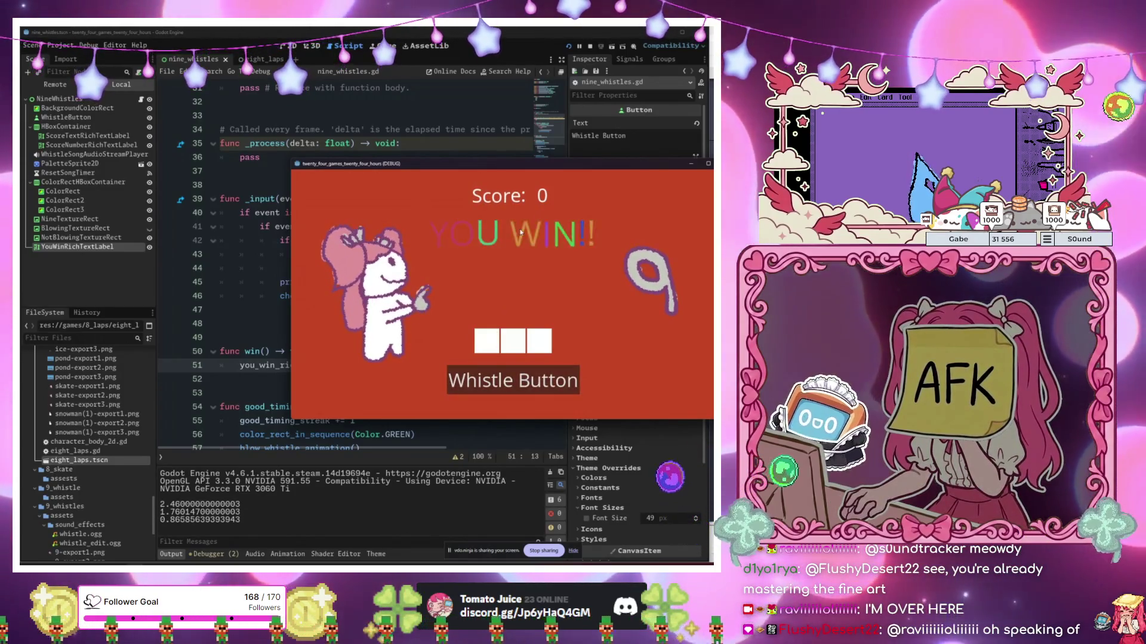
click(523, 382)
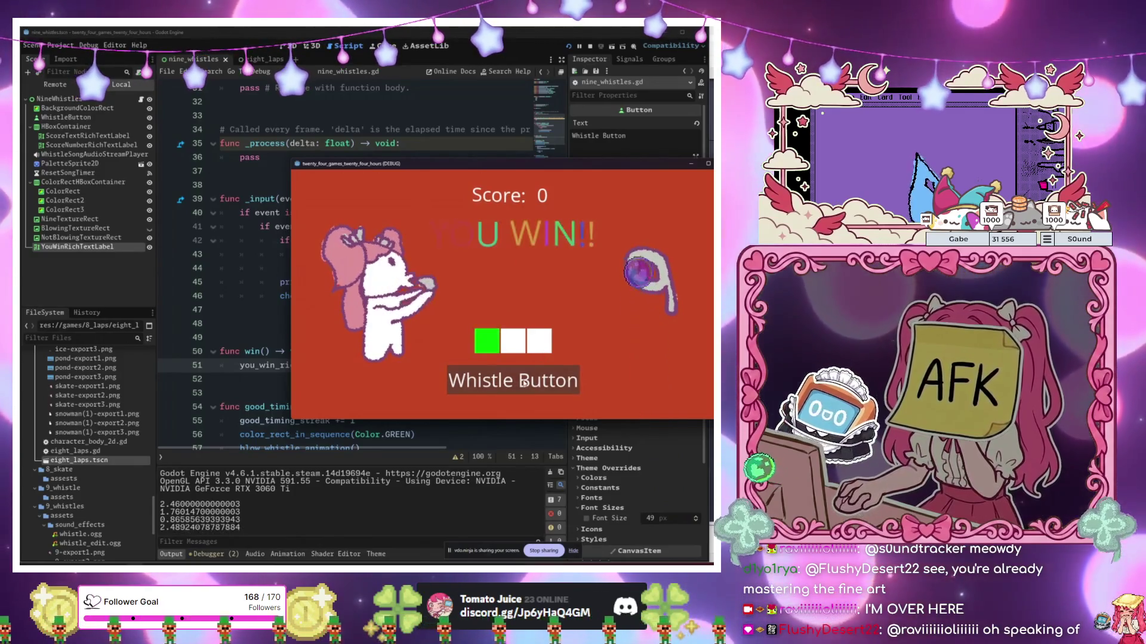
click(524, 383)
click(524, 382)
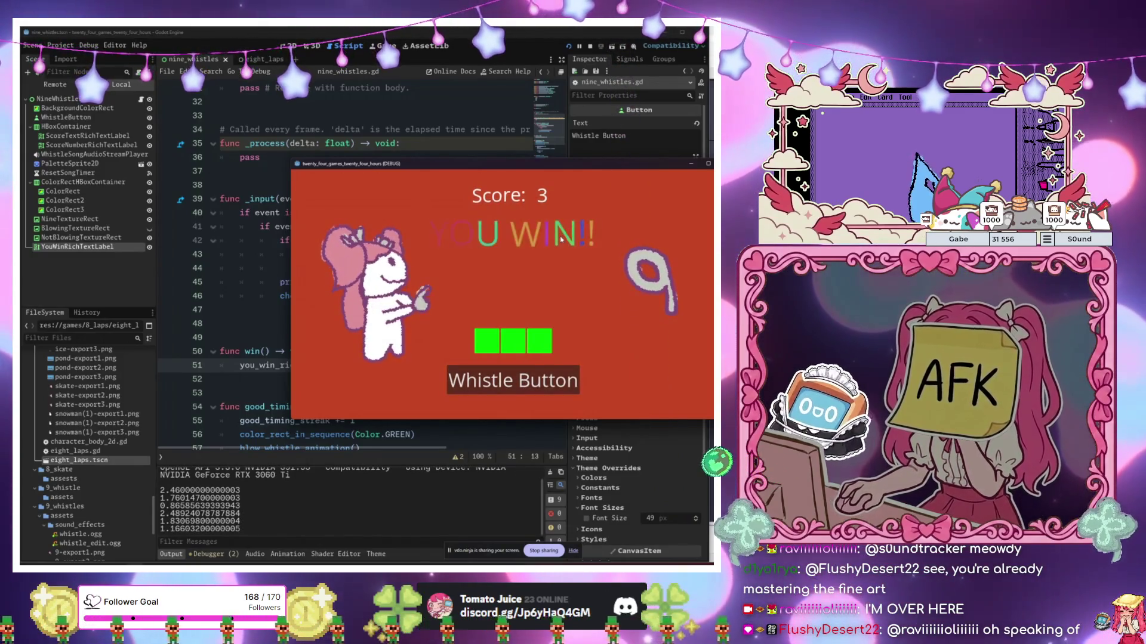
- Hide the YOU WIN label and keep whistling on the beat
click(150, 247)
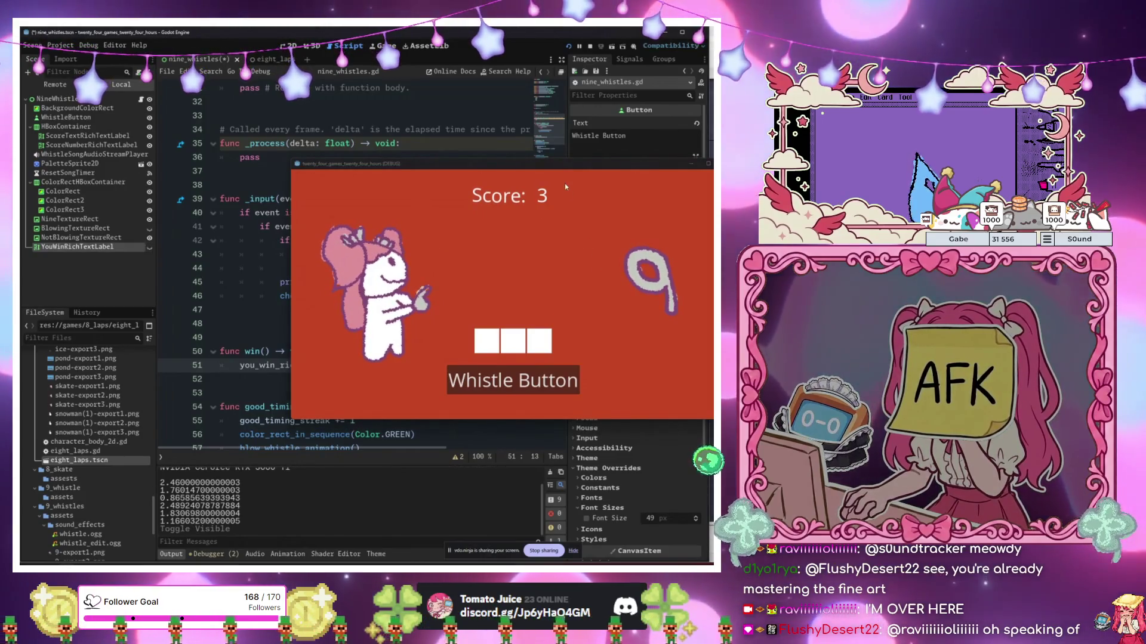
click(533, 382)
click(533, 383)
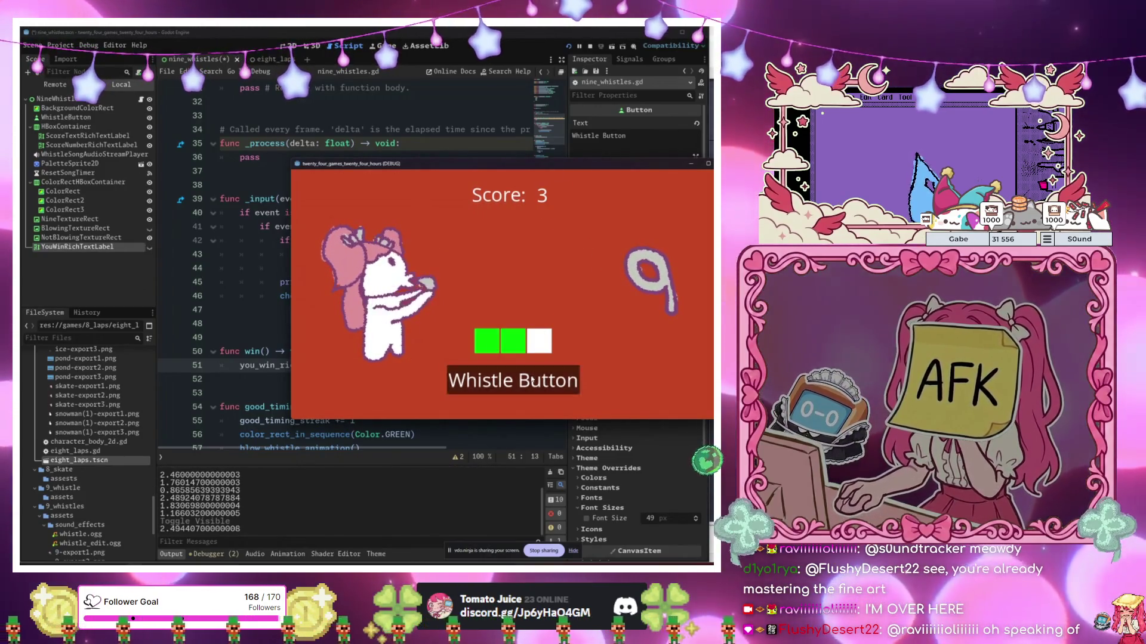
click(533, 383)
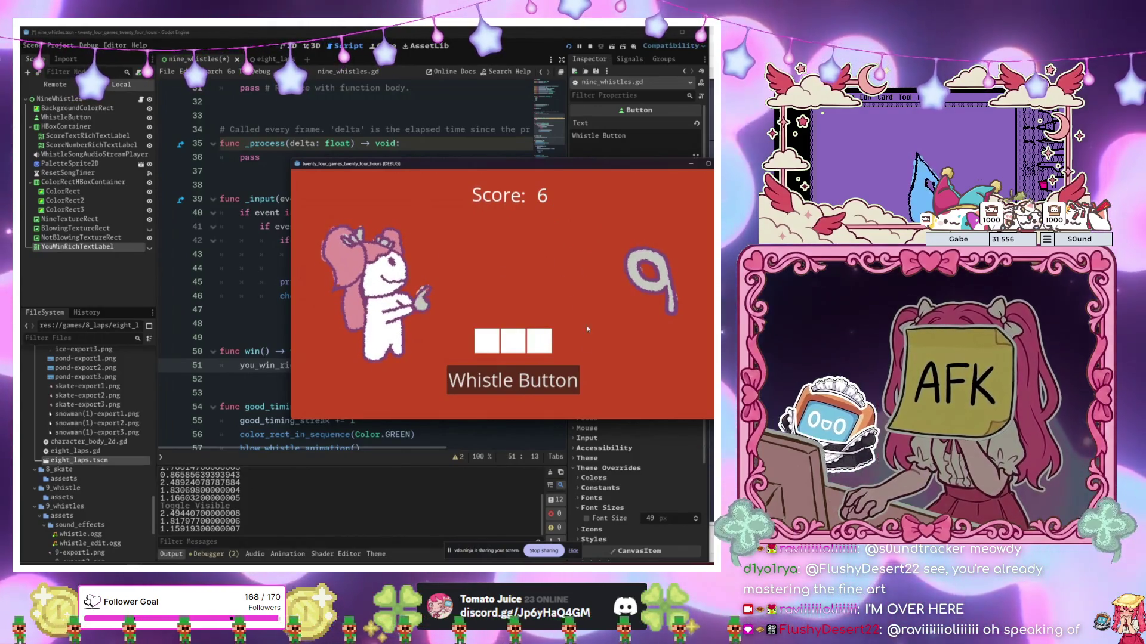
click(519, 385)
click(519, 384)
click(519, 384)
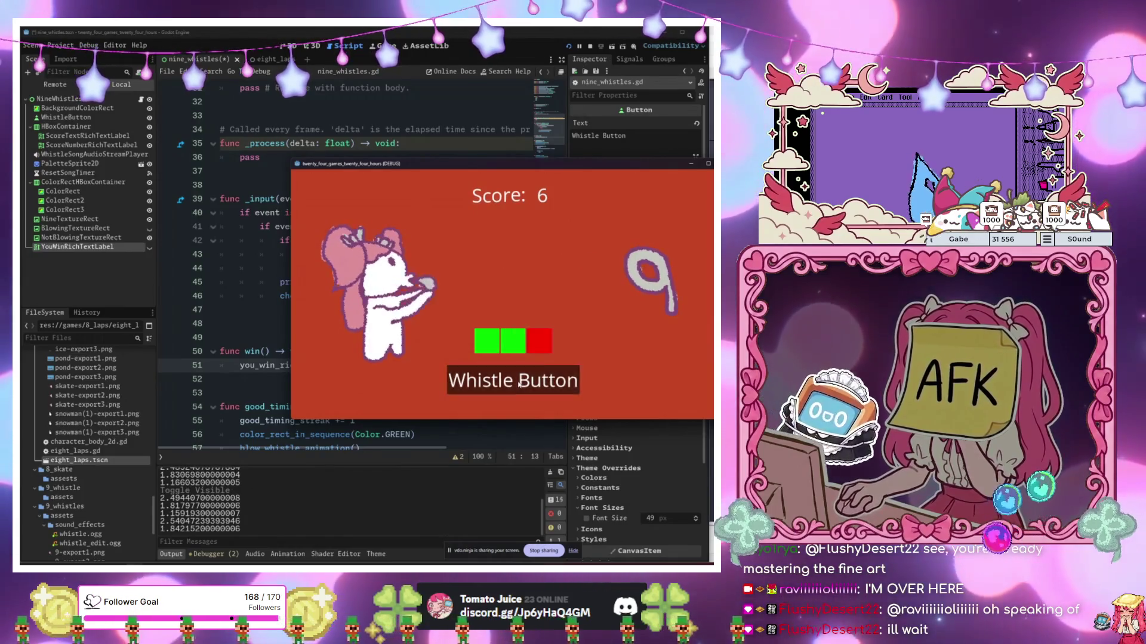
click(519, 384)
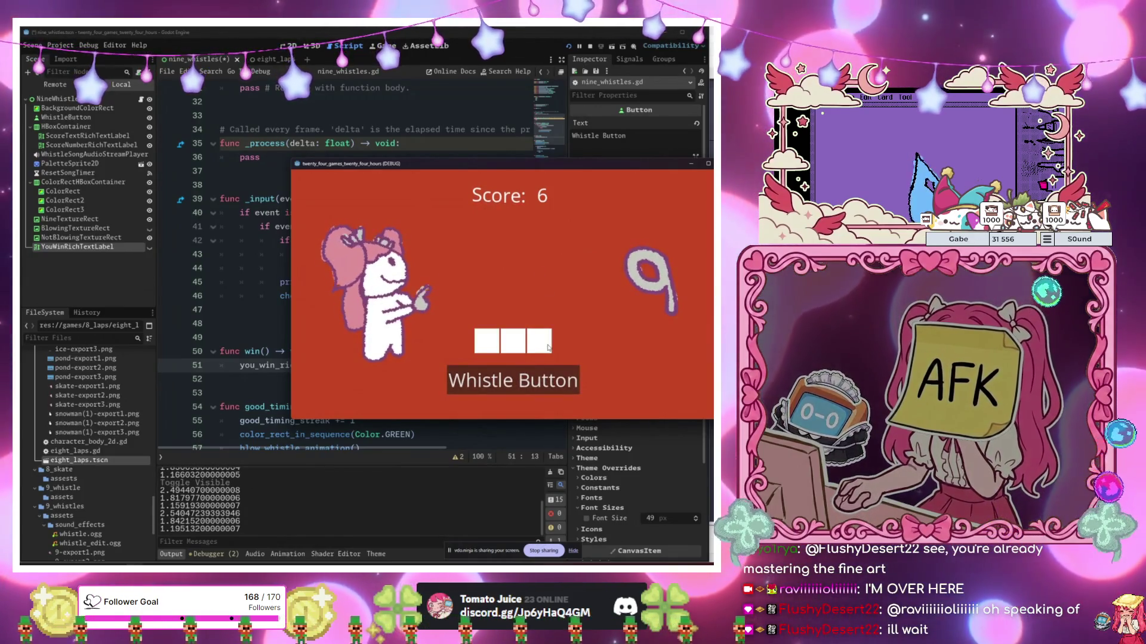
- Hit the final beats to reach Score 9 and YOU WIN!!, then stop the game with F8
click(517, 384)
click(517, 383)
click(517, 383)
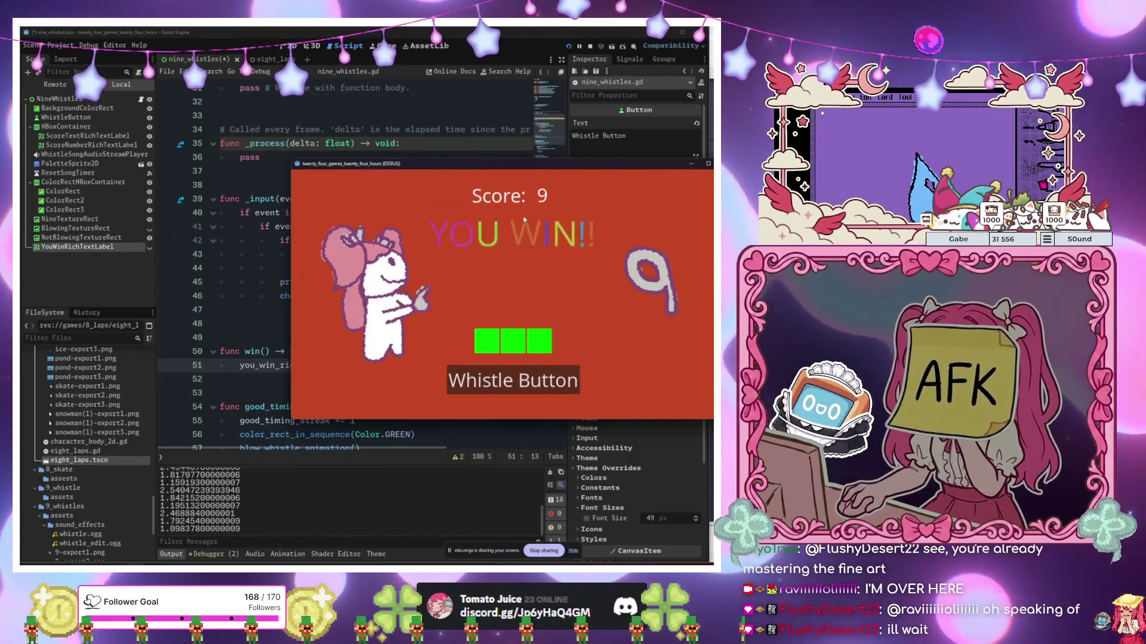
key(F8)
click(400, 268)
scroll(399, 265, down, 3)
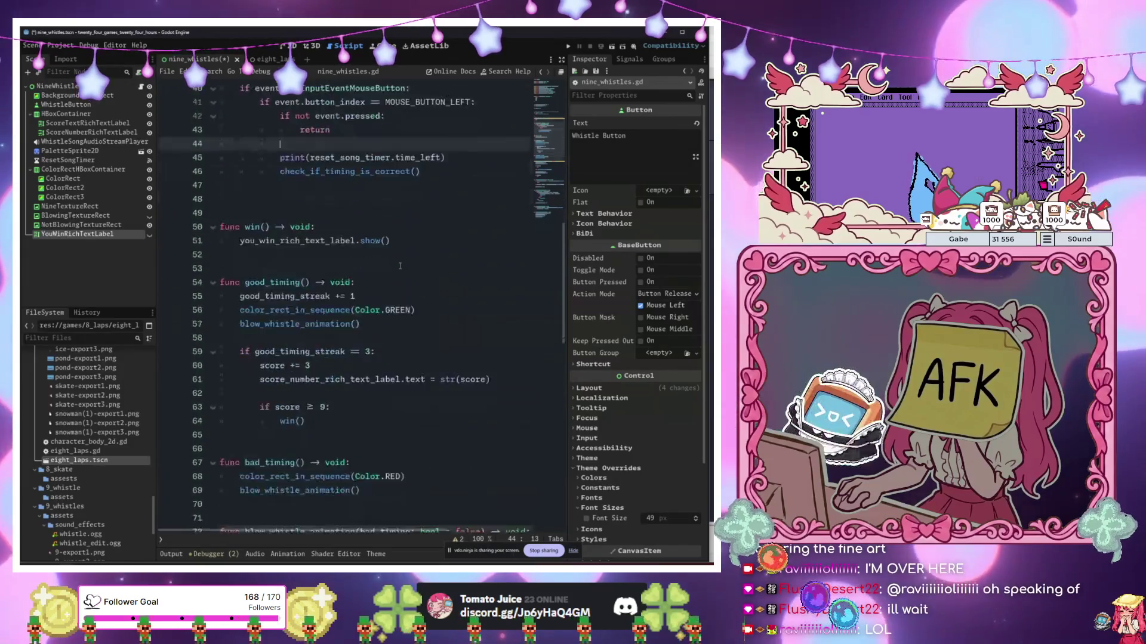
- Add reset_song_timer.stop() on a new line under show() in win()
scroll(400, 266, down, 2)
click(433, 158)
key(Return)
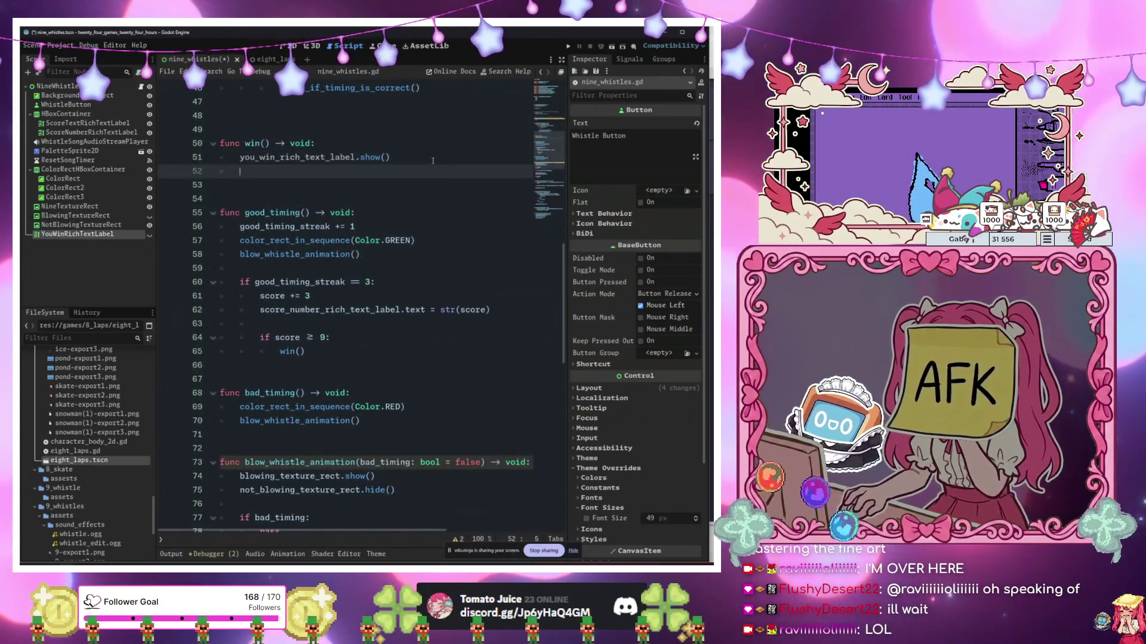
text(timer)
key(Down)
key(Return)
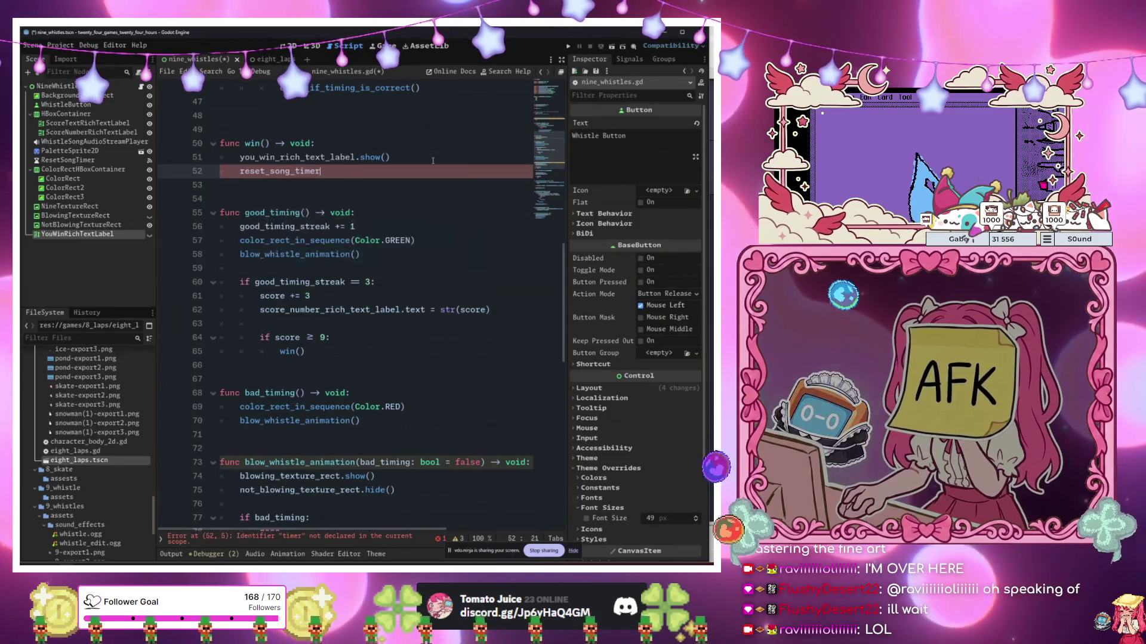
text(.sto)
key(Return)
key(Return)
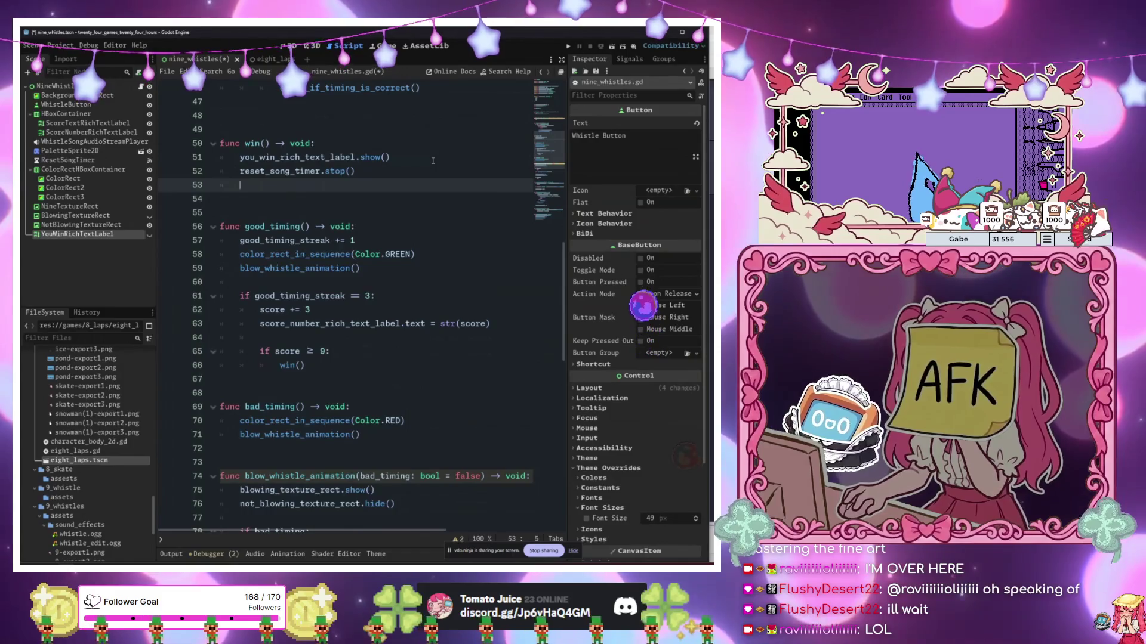
- Add whistle_song_audio_stream_player.stop() below it and run the game again
text(whi)
key(Return)
text(.sto)
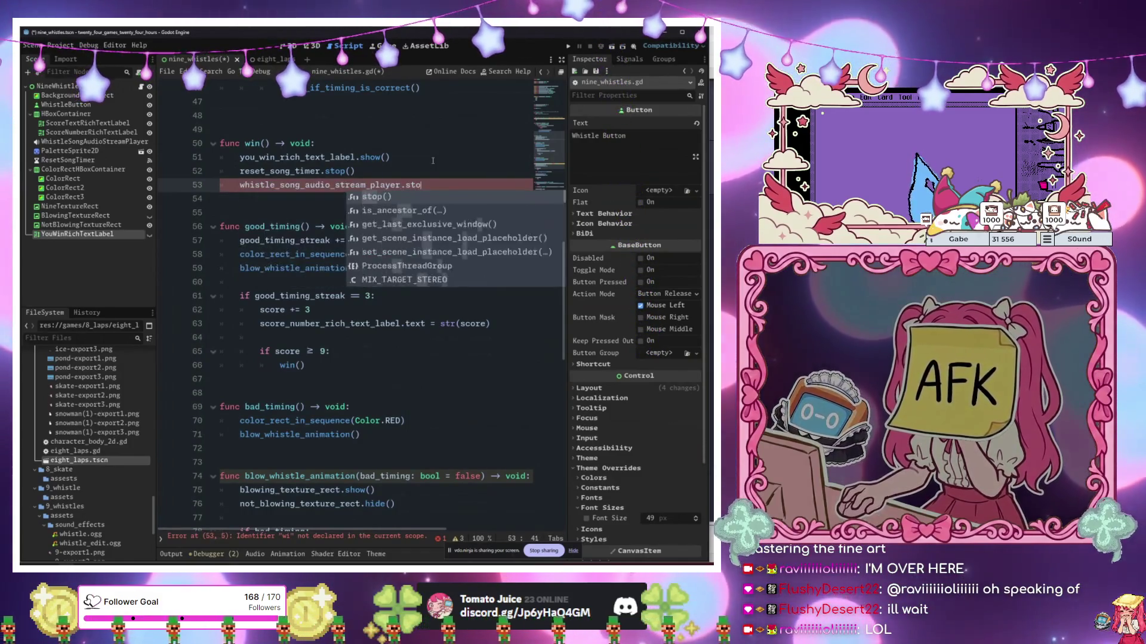
key(Return)
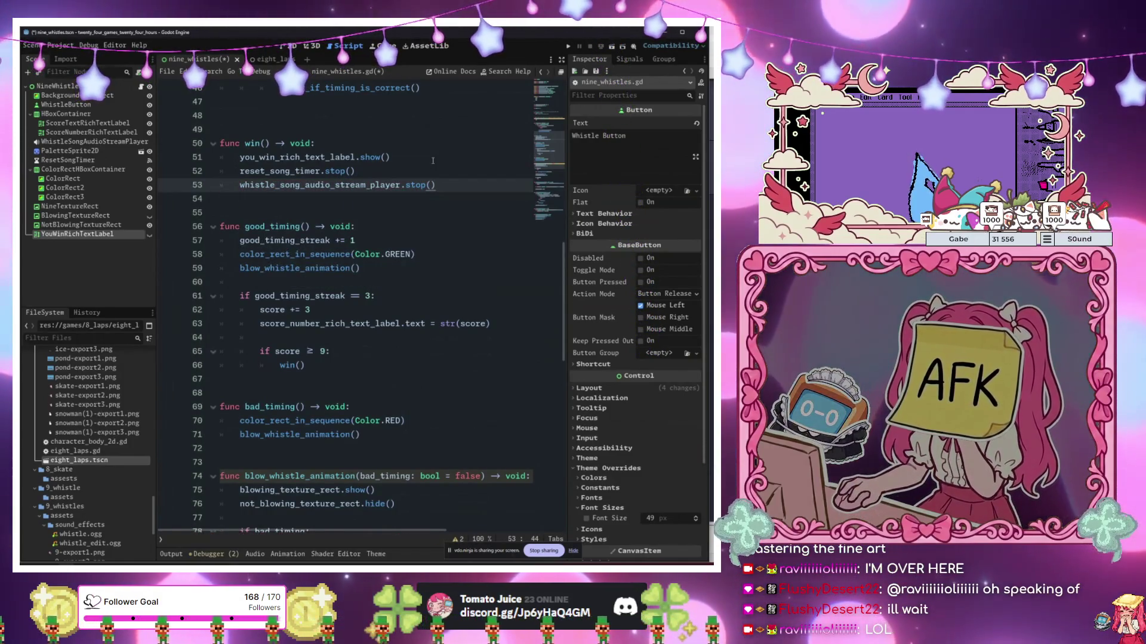
click(417, 177)
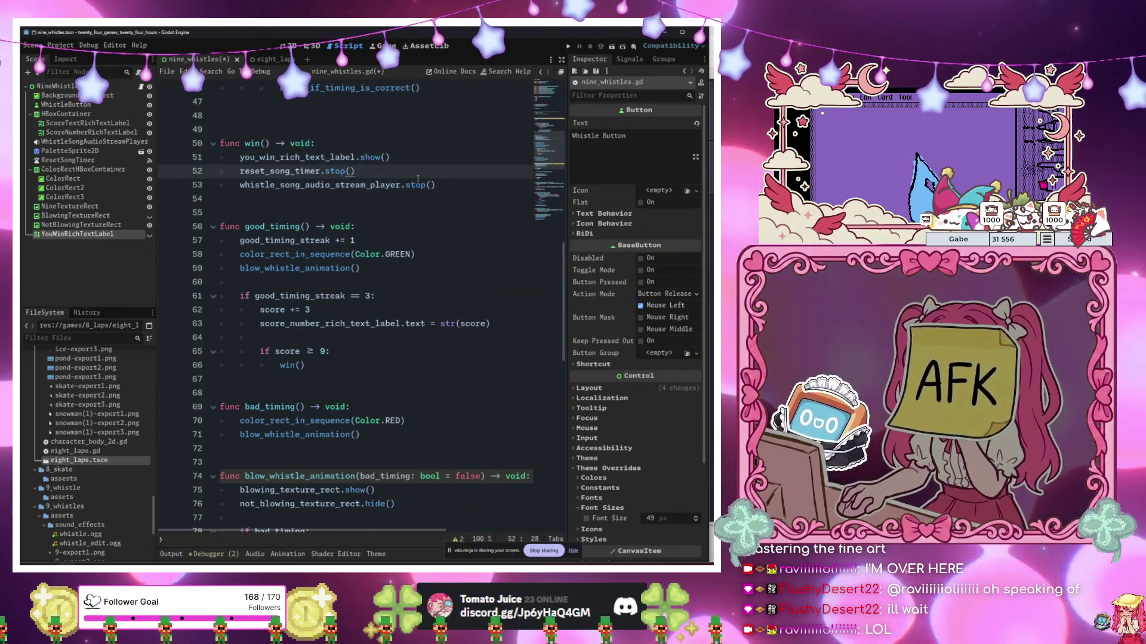
key(F6)
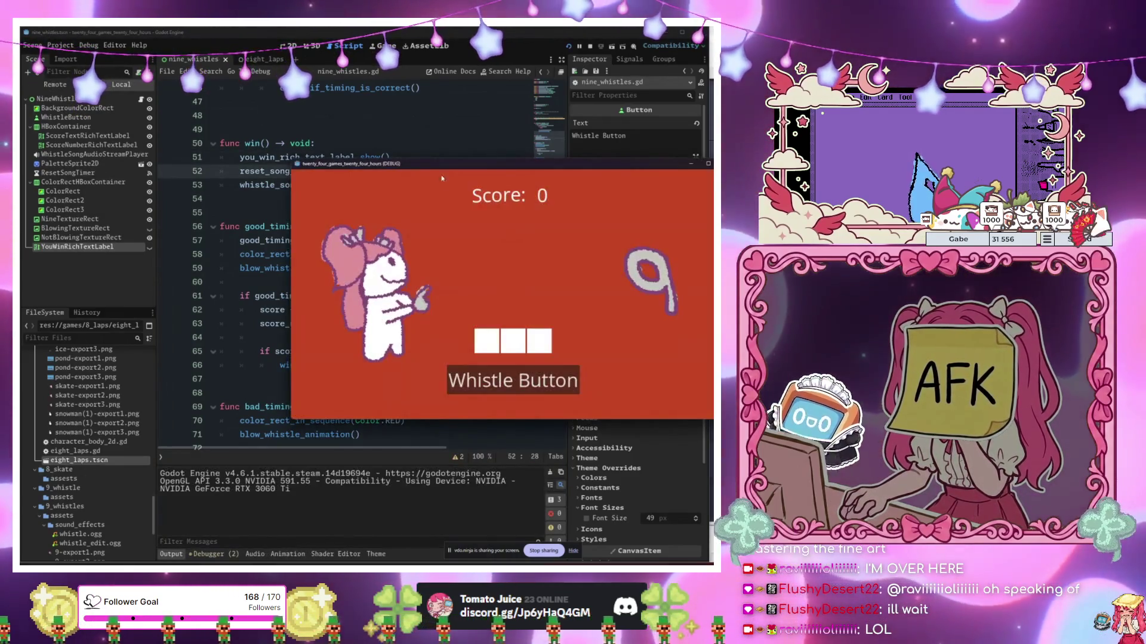
- Whistle along with the song in the running game up to the final beat
click(497, 387)
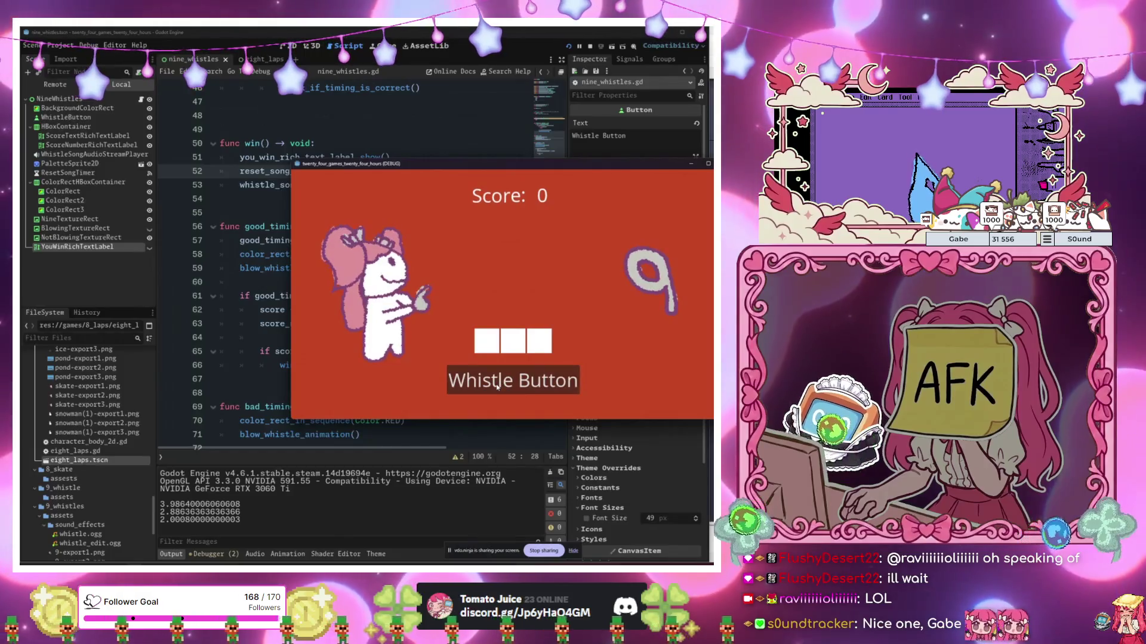
click(513, 386)
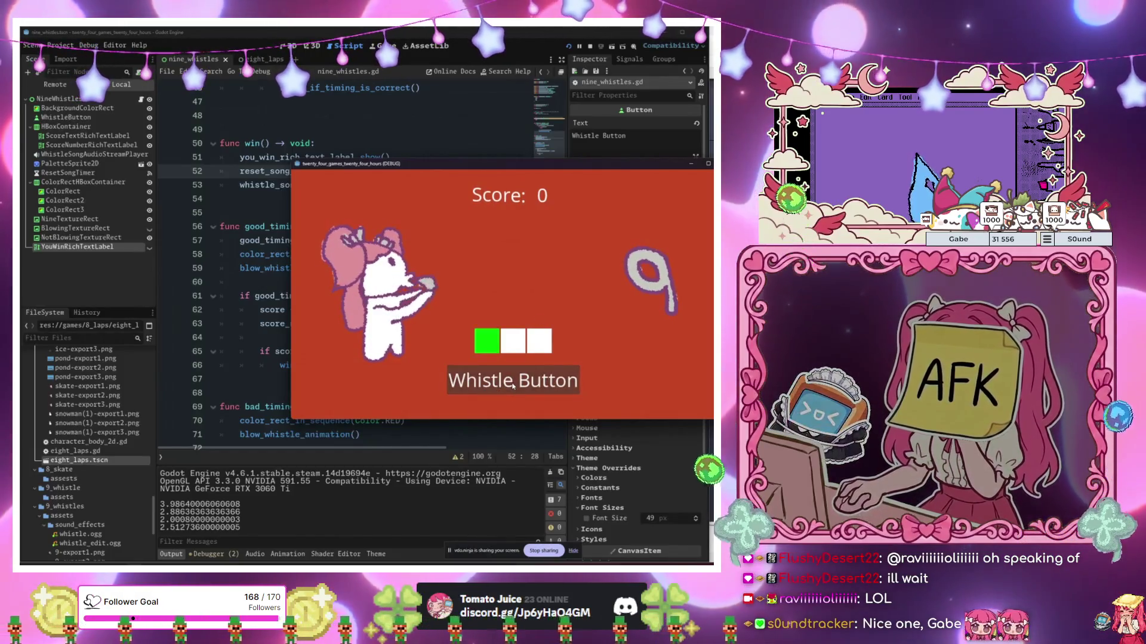
click(513, 386)
click(514, 386)
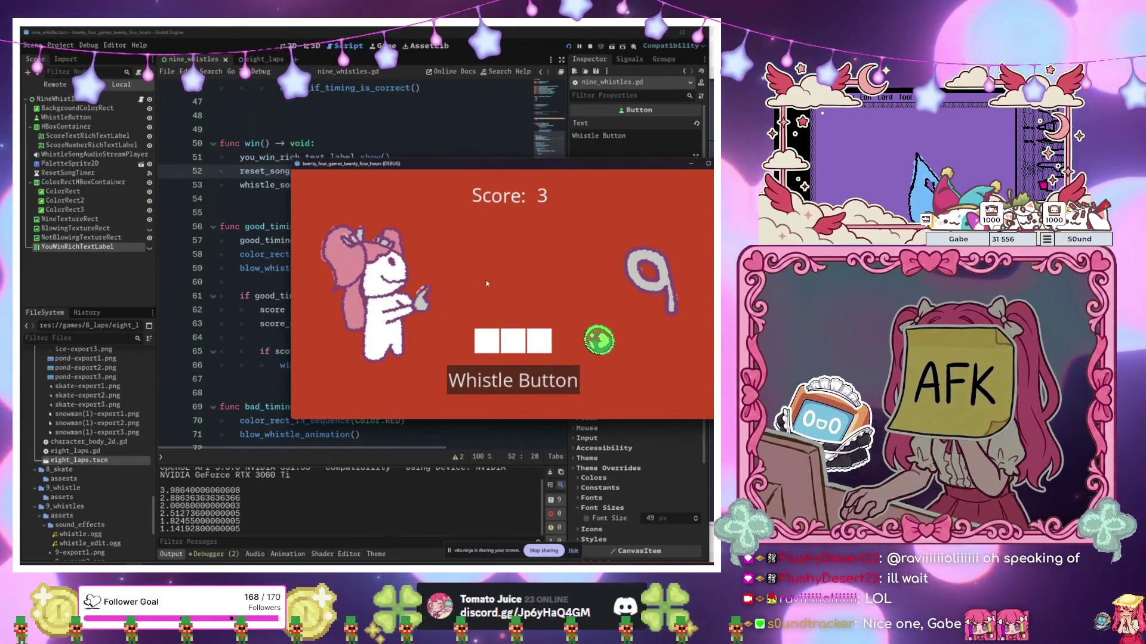
key(space)
key(space)
key(space)
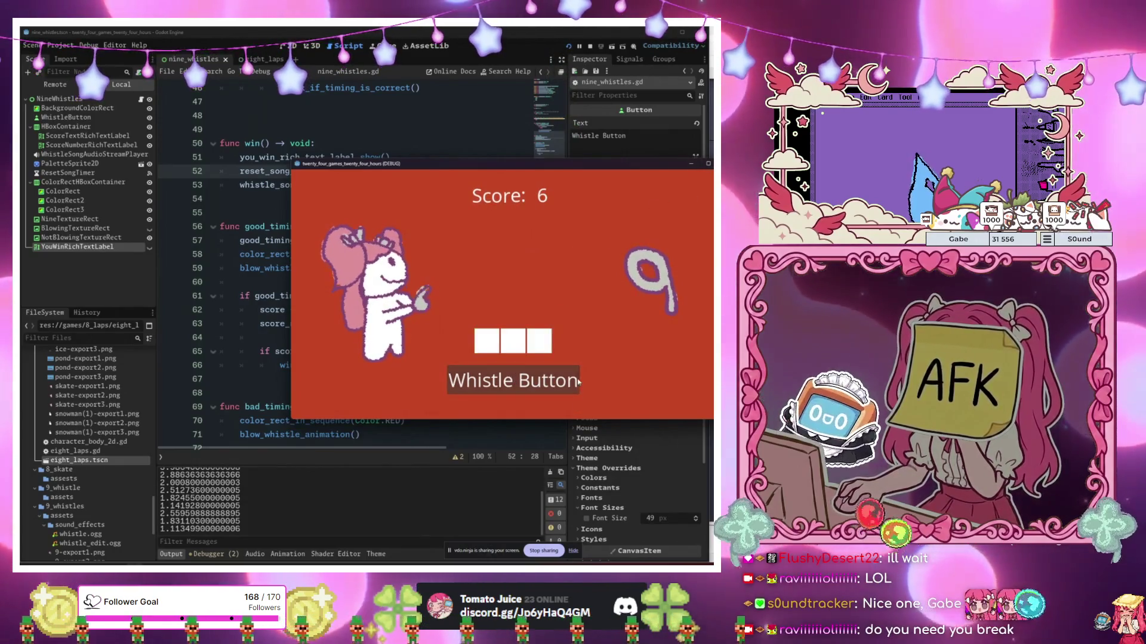
click(522, 379)
click(523, 379)
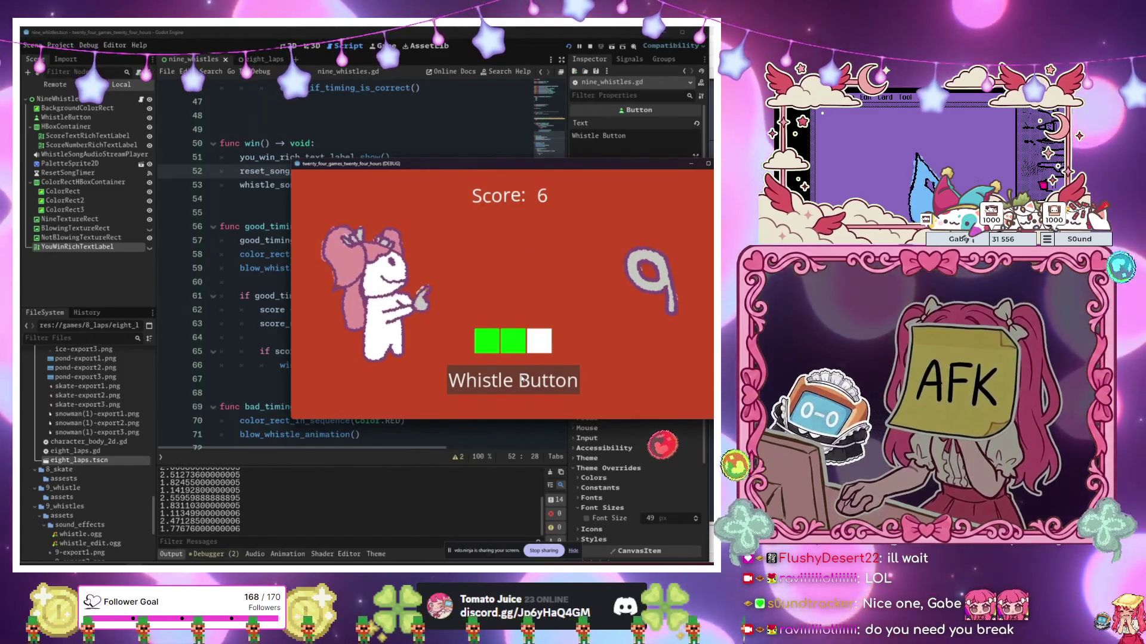
click(525, 376)
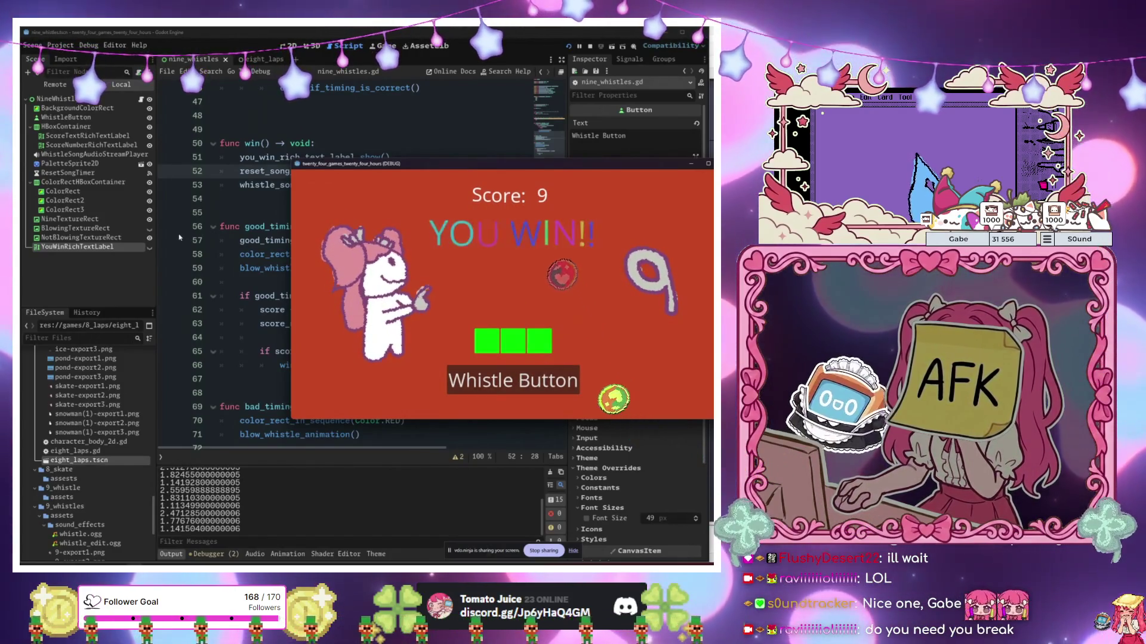
- Delete the whistle_song_audio_stream_player.stop() line from win() and relaunch with F5
drag(342, 163, 336, 253)
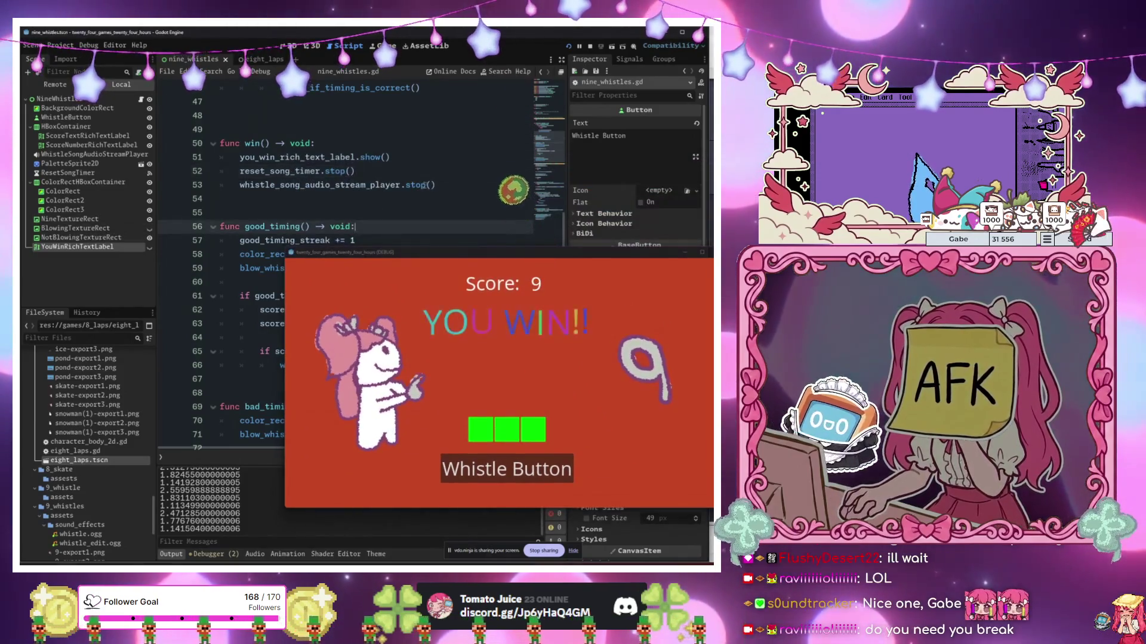
drag(417, 185, 227, 188)
key(BackSpace)
key(Delete)
key(F5)
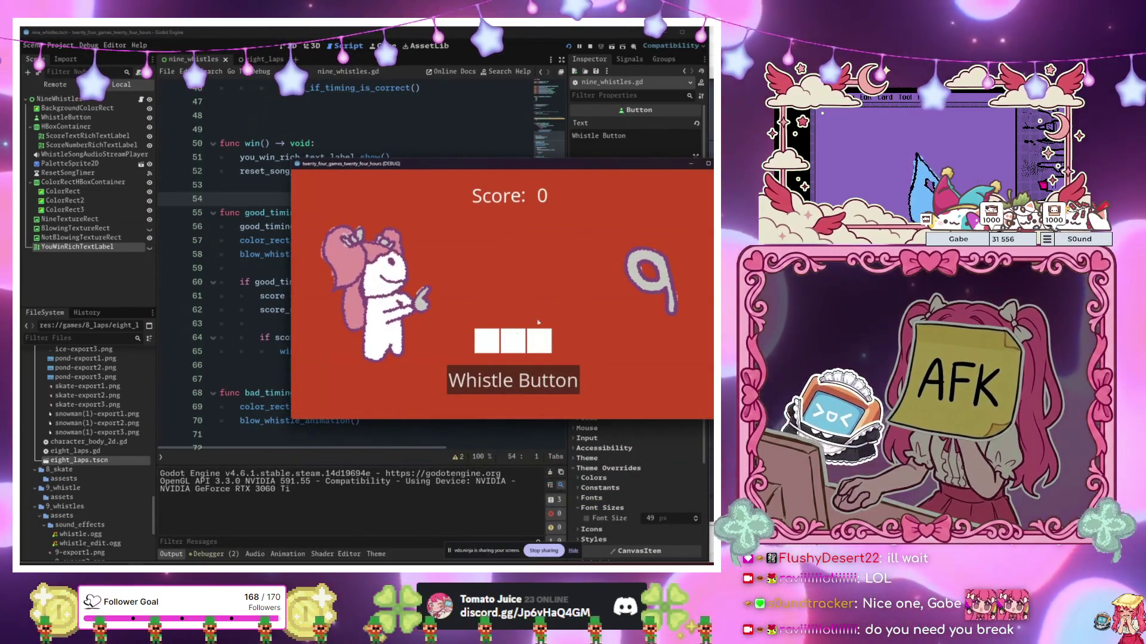
- Whistle three streaks to reach scores 3, 6 and 9 with YOU WIN!!, then stop the game
click(505, 376)
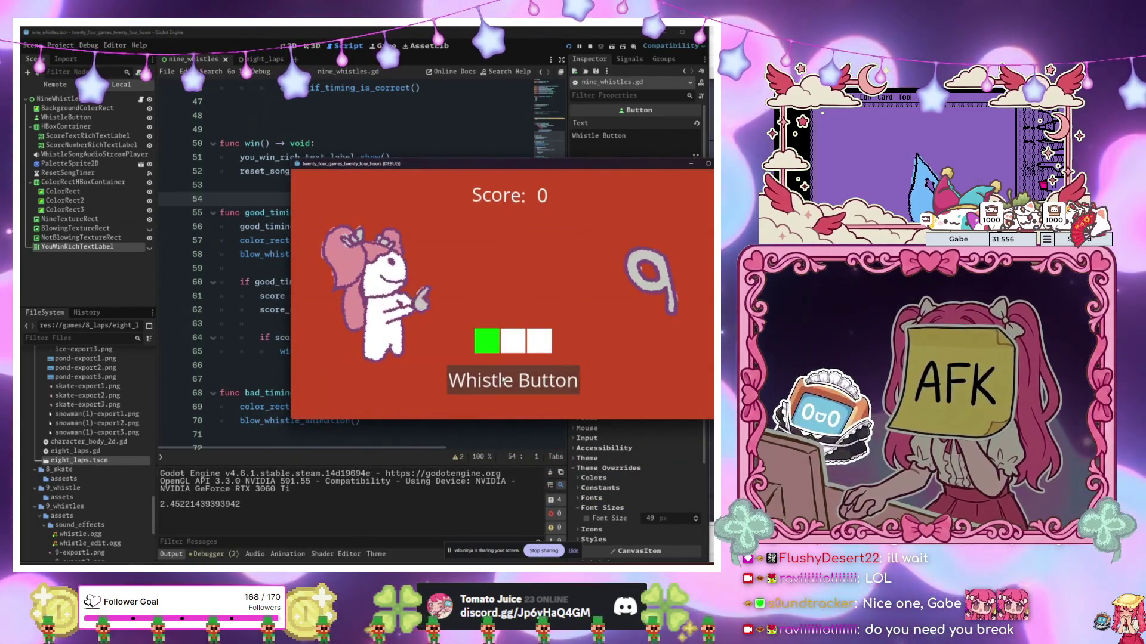
click(503, 382)
click(502, 383)
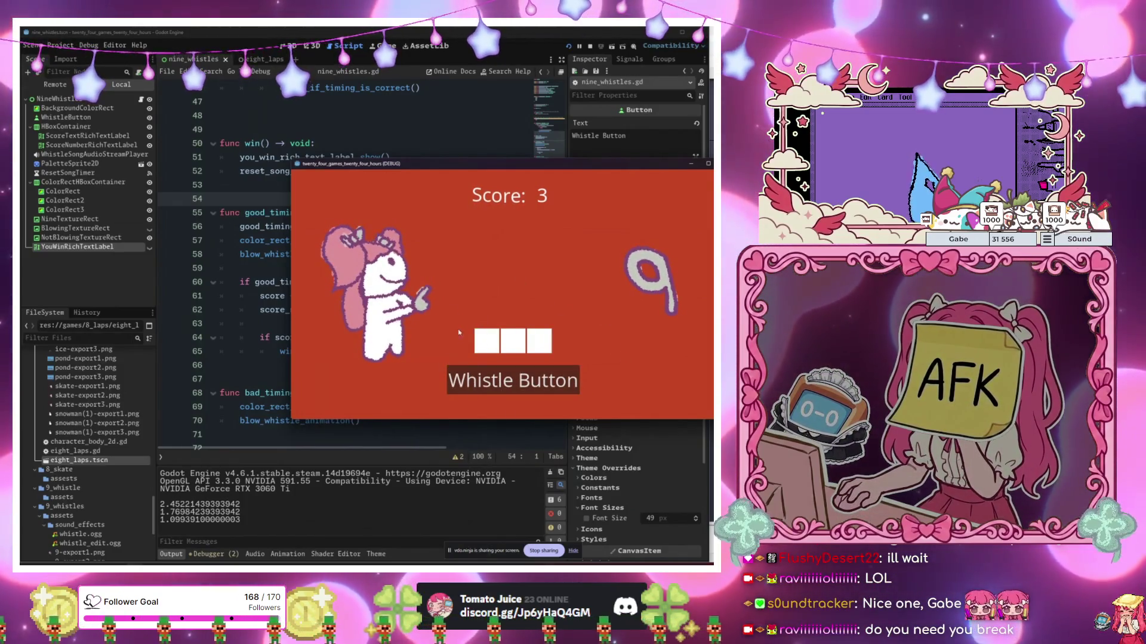
click(503, 380)
click(503, 380)
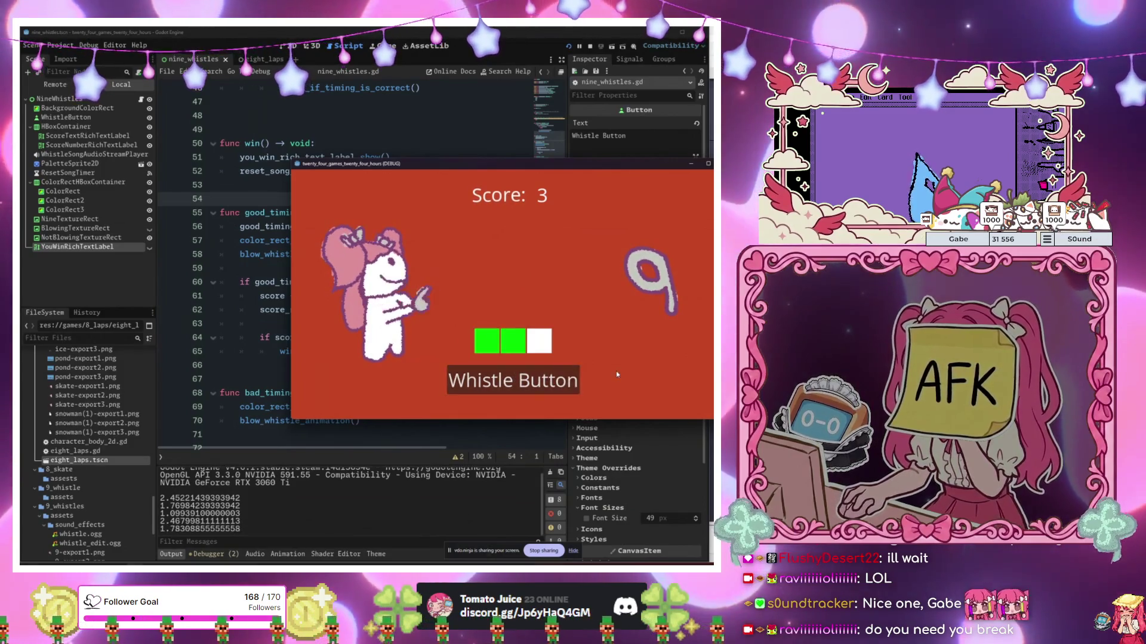
click(503, 380)
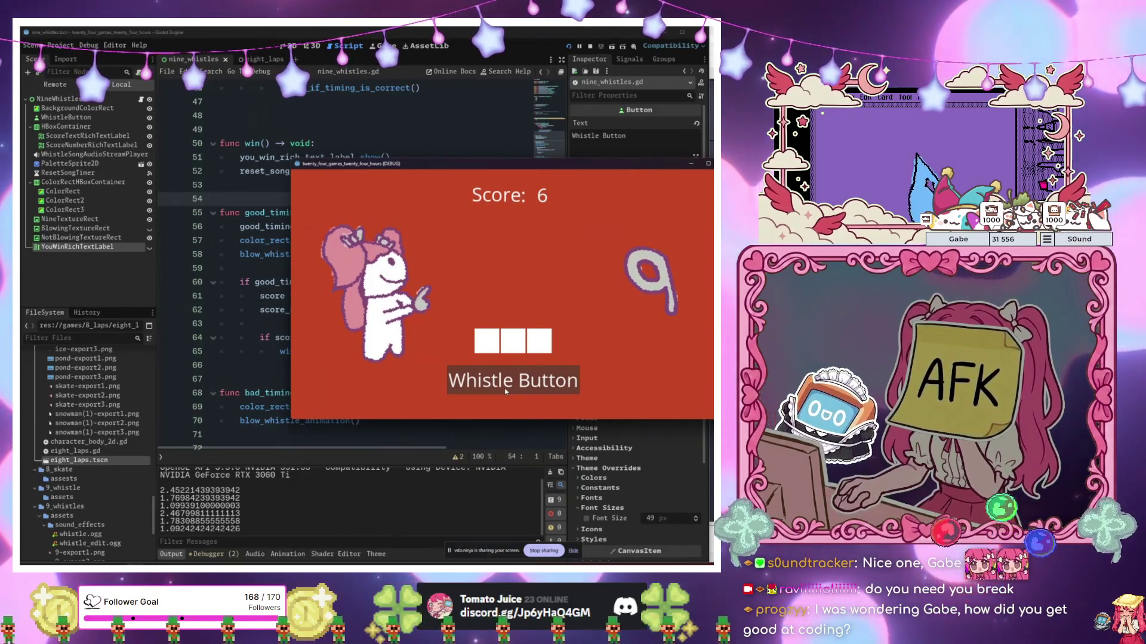
click(504, 391)
click(503, 392)
click(503, 392)
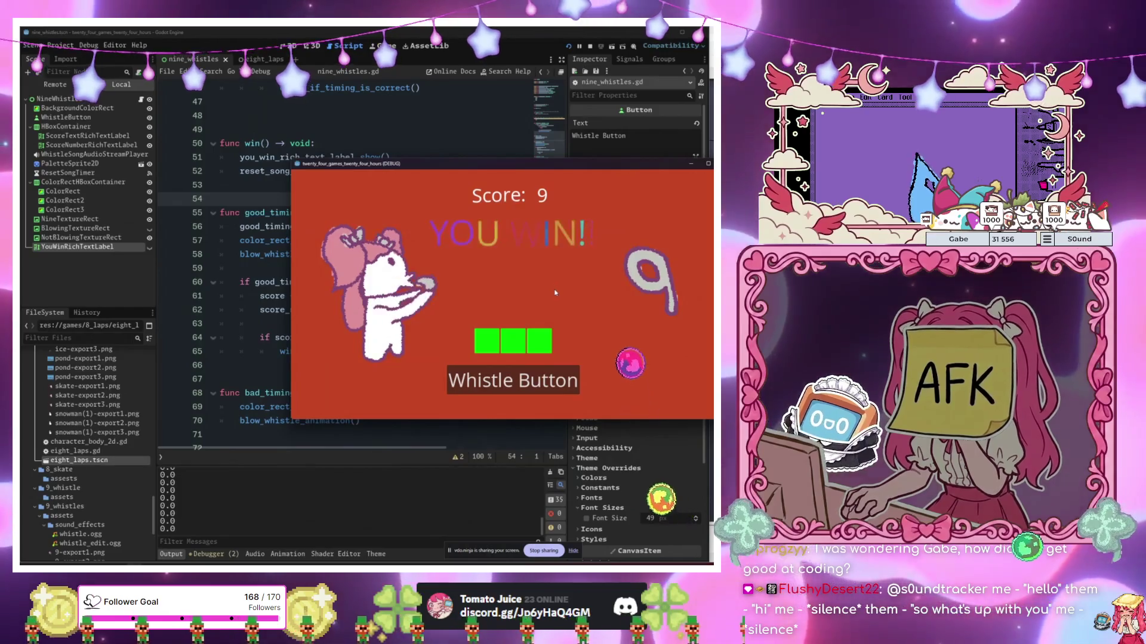
key(F8)
click(358, 296)
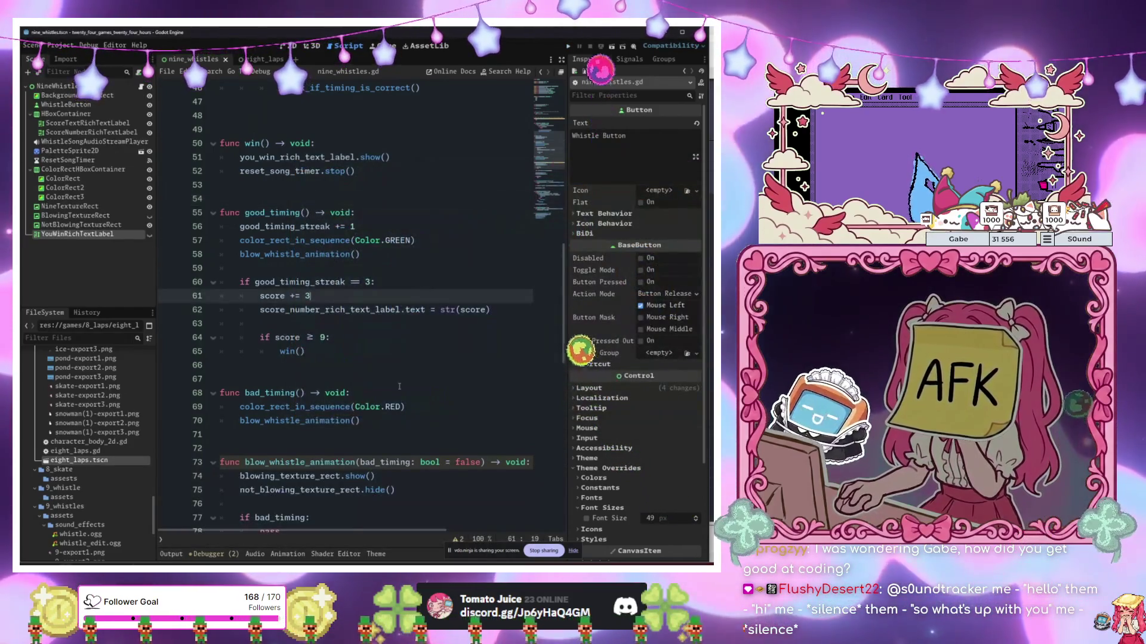
- Look up the Color.RED constant's documentation on line 69, then dismiss it
scroll(400, 387, down, 8)
scroll(399, 385, up, 7)
click(398, 382)
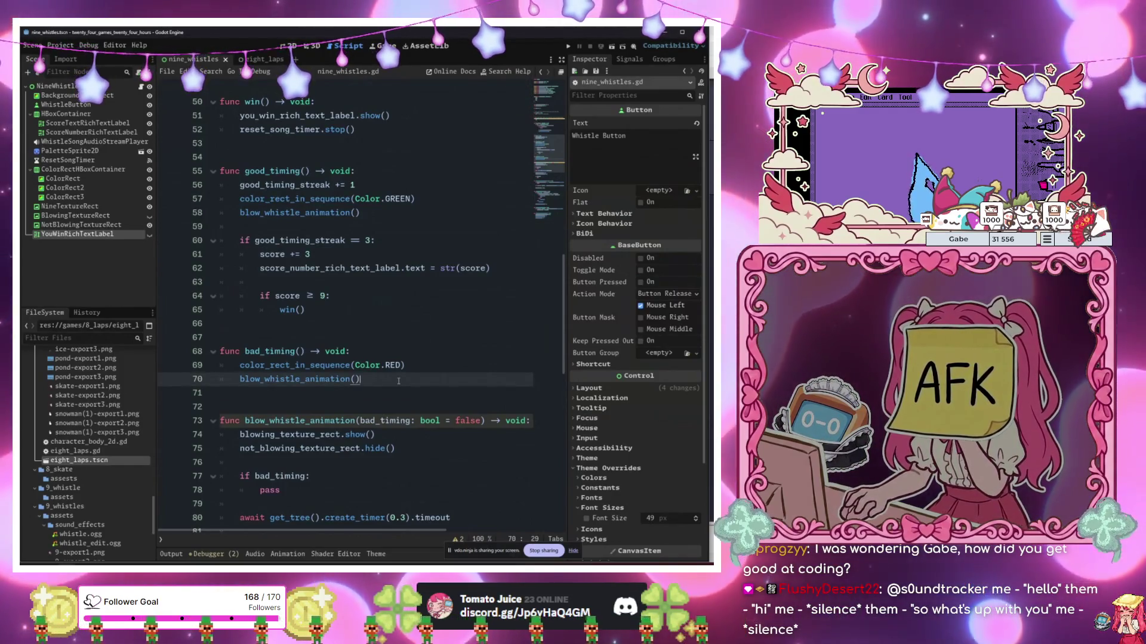
click(380, 365)
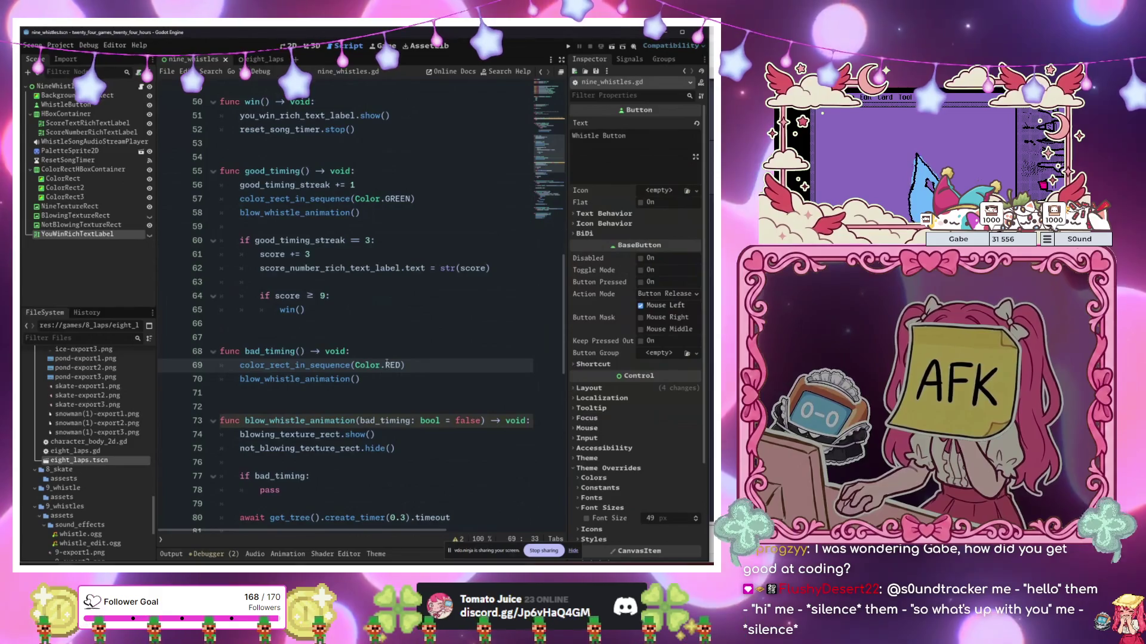
mouse_move(387, 363)
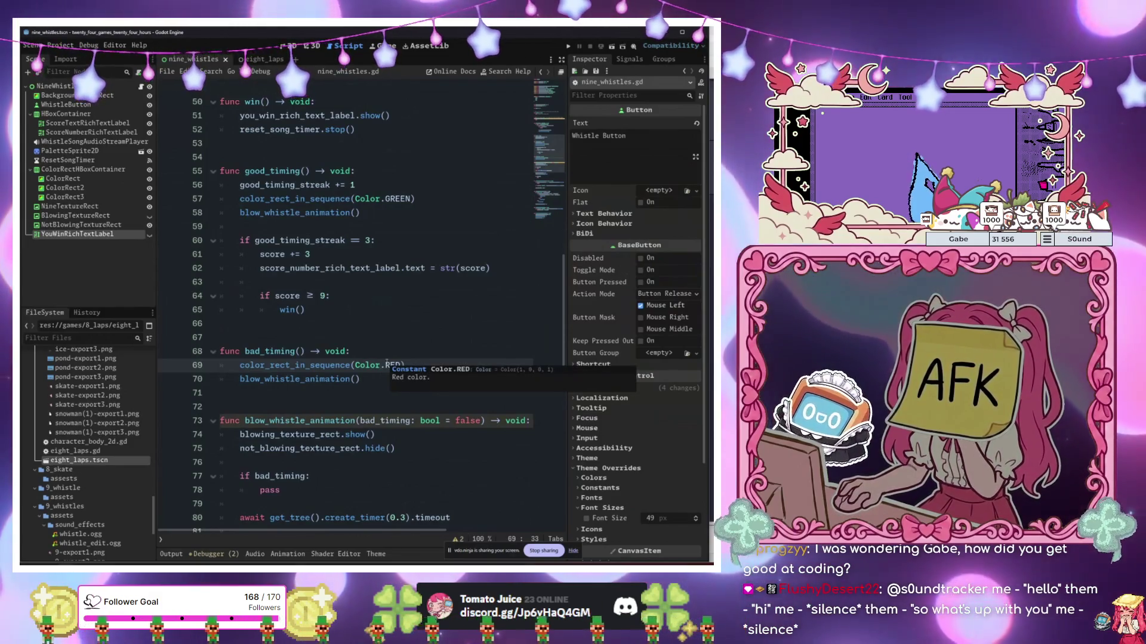
click(386, 364)
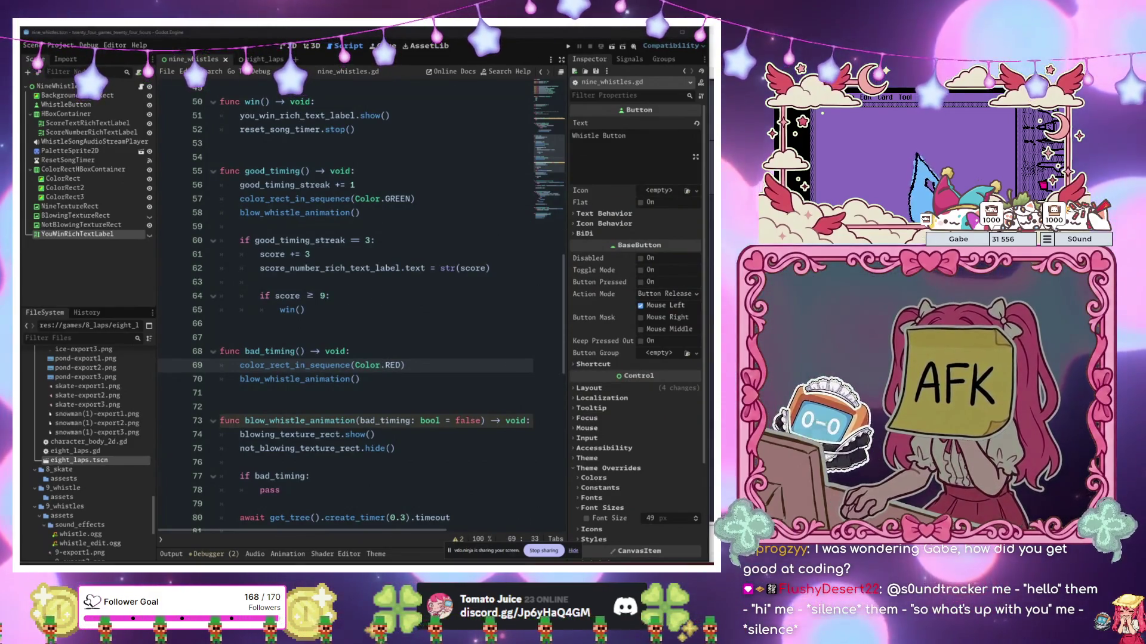
click(332, 324)
scroll(334, 316, up, 15)
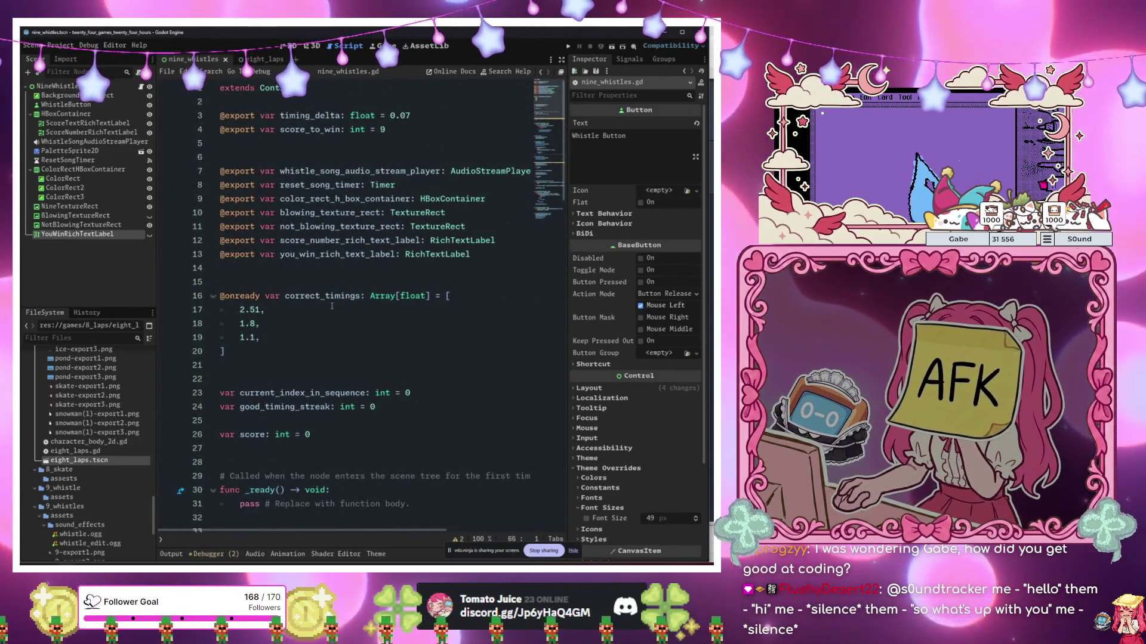
- Delete the '# Called when the node enters…' comment line above _ready() with Ctrl+Shift+K
click(289, 476)
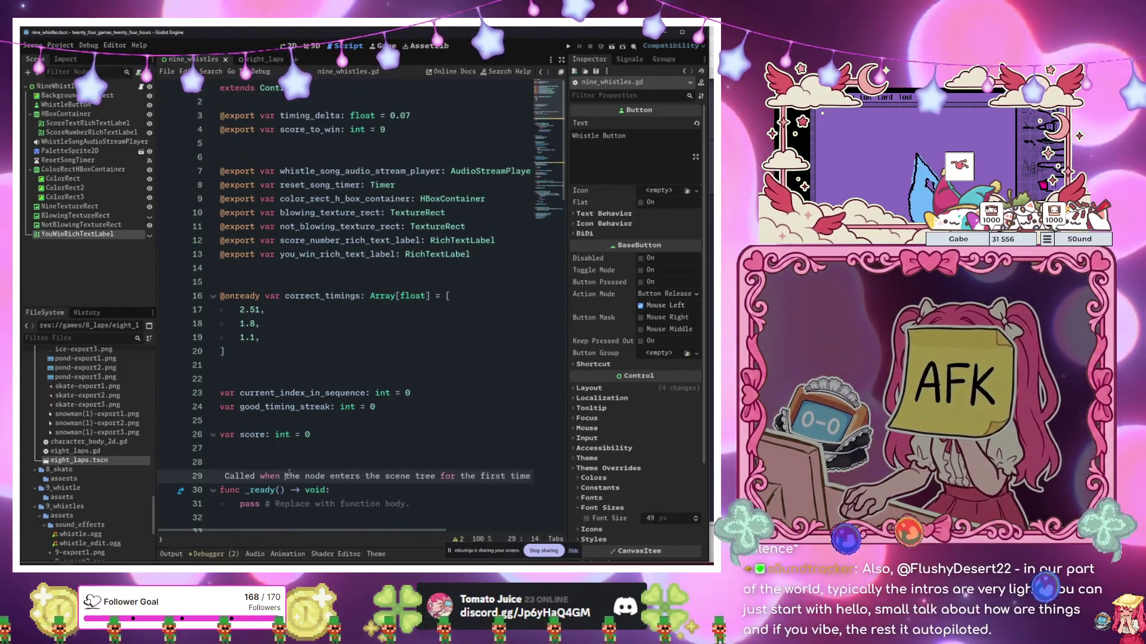
key(ctrl+shift+k)
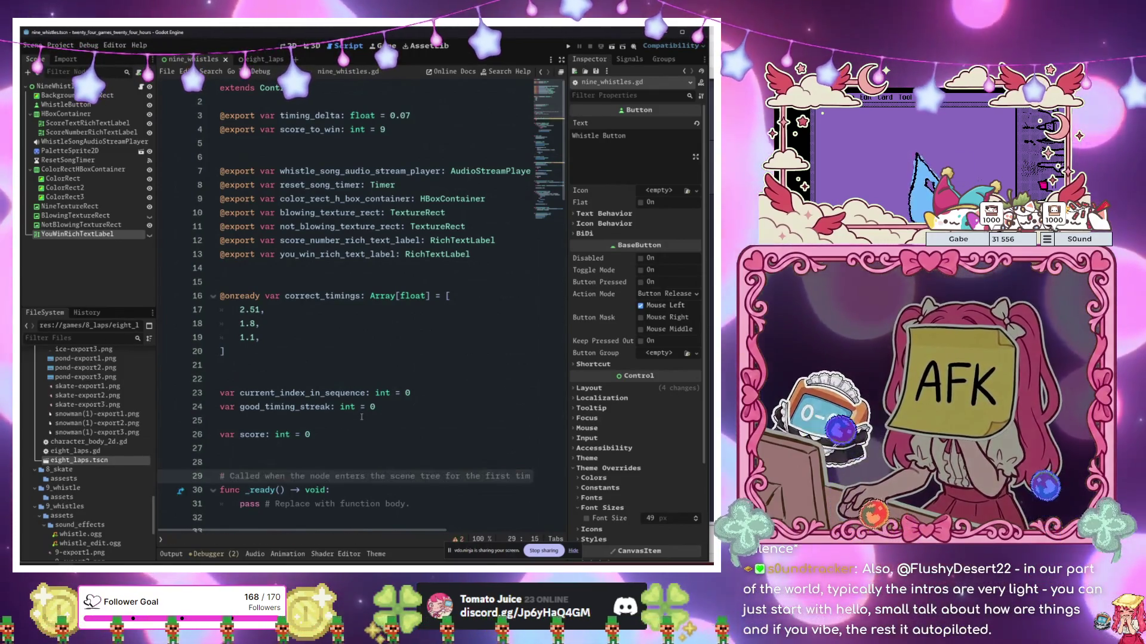
click(330, 405)
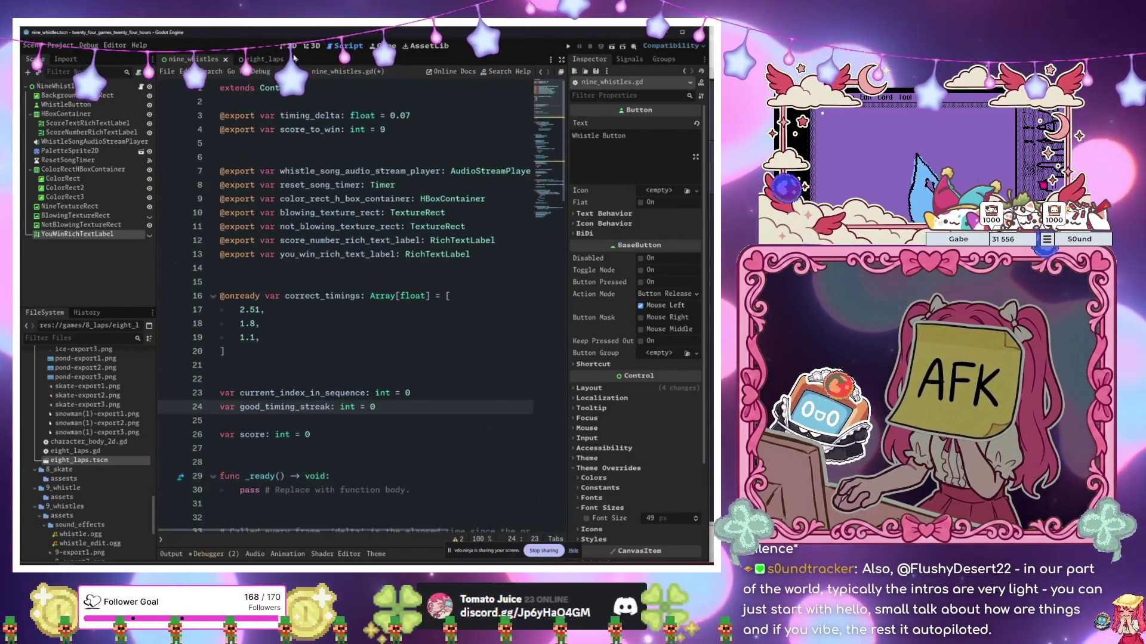
click(355, 171)
click(341, 270)
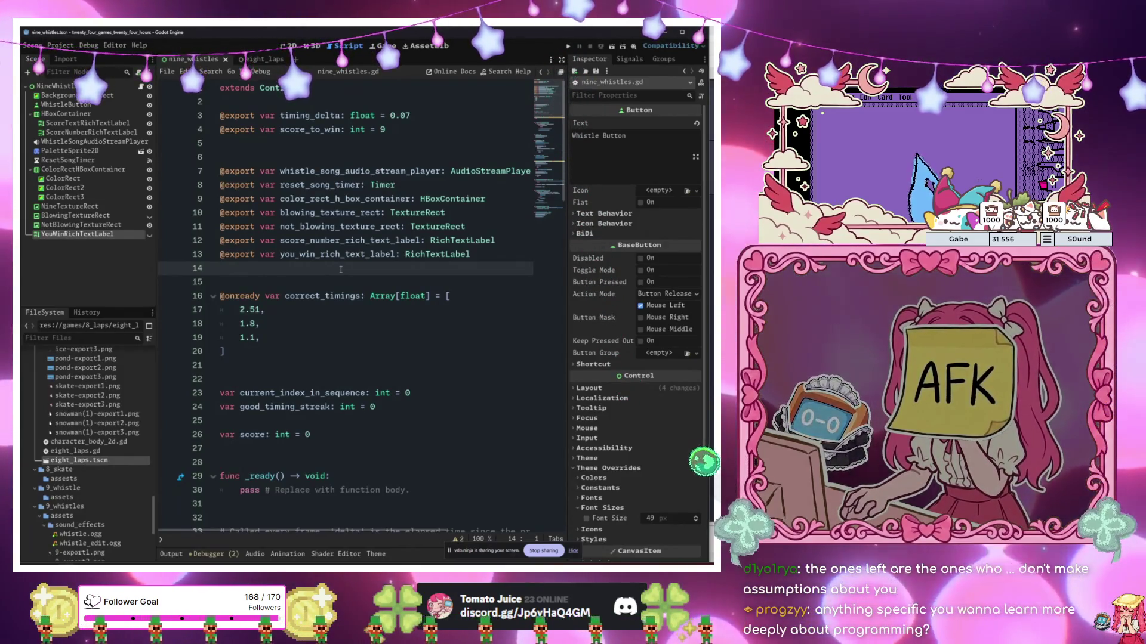
- Insert a blank line under the extends line in nine_whistles.gd
click(417, 130)
key(ctrl+n)
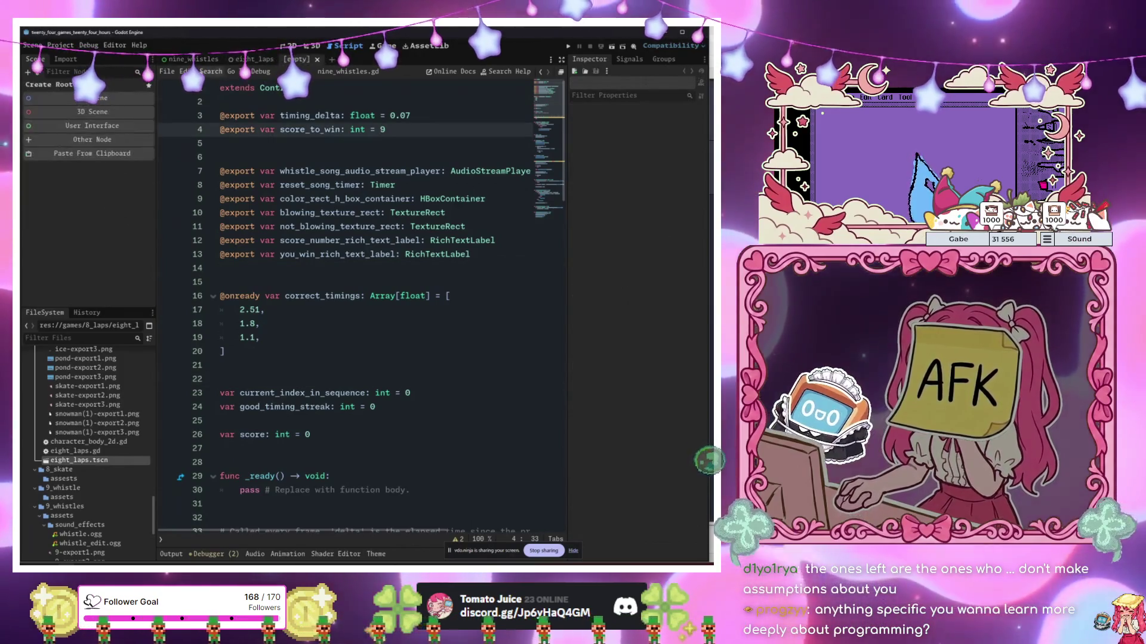
click(373, 161)
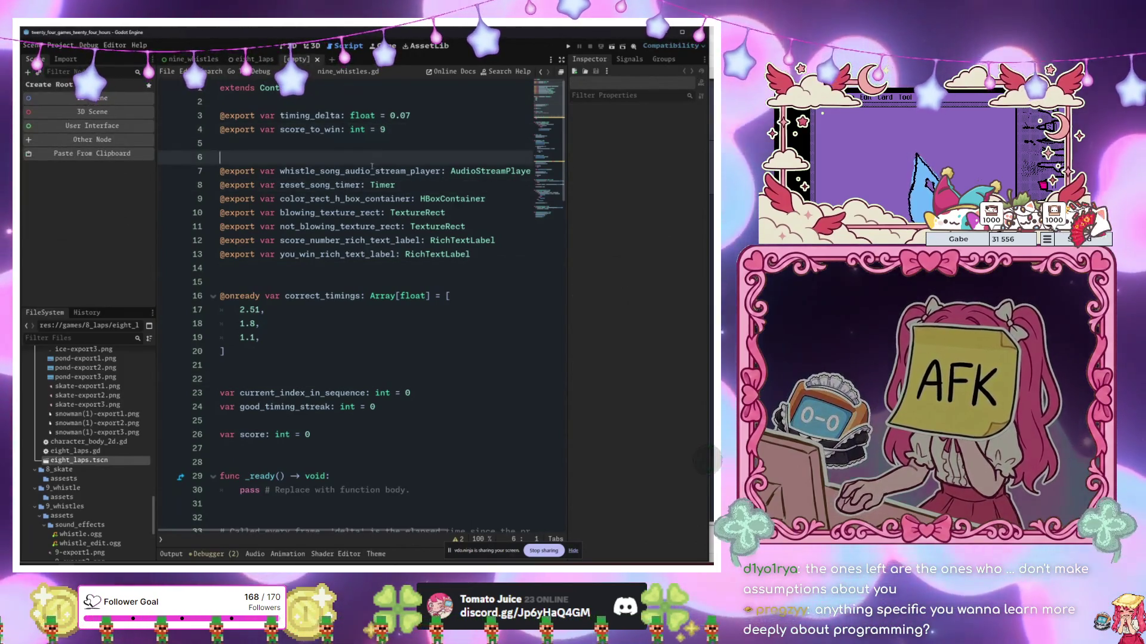
click(282, 104)
key(Return)
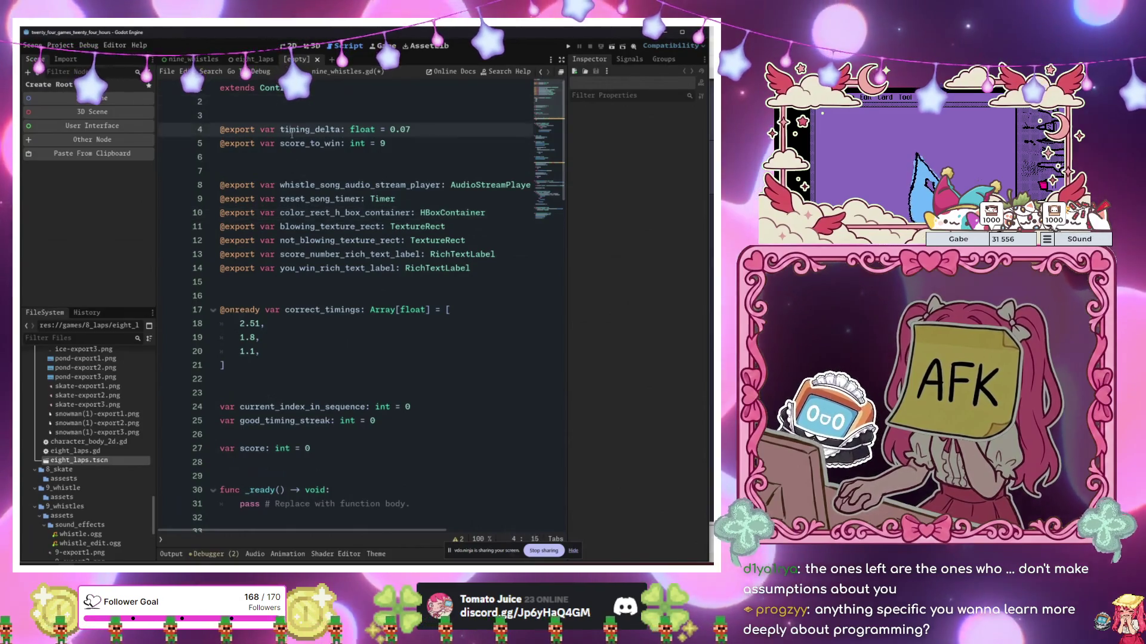
- Save nine_whistles.gd with Ctrl+S
click(331, 167)
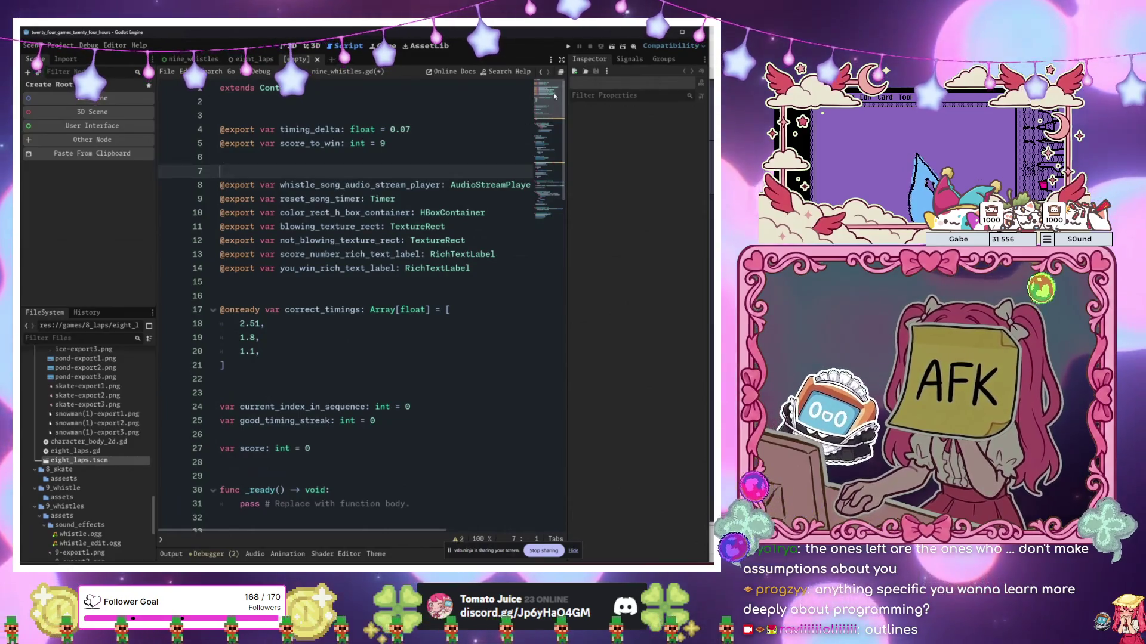
scroll(552, 90, down, 2)
scroll(552, 91, up, 2)
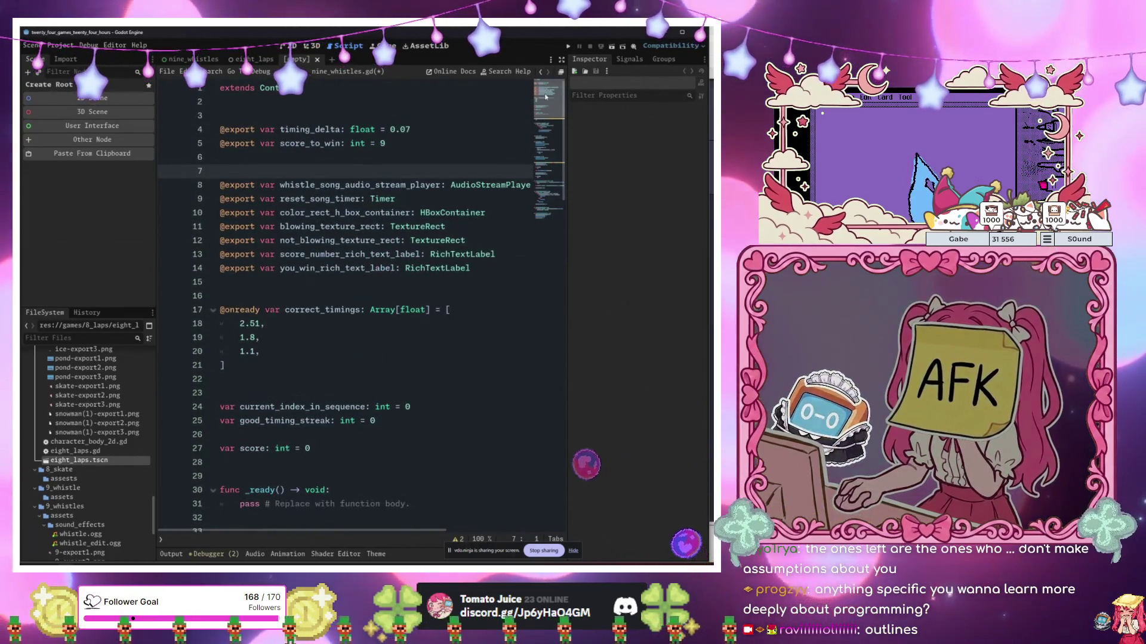
click(418, 144)
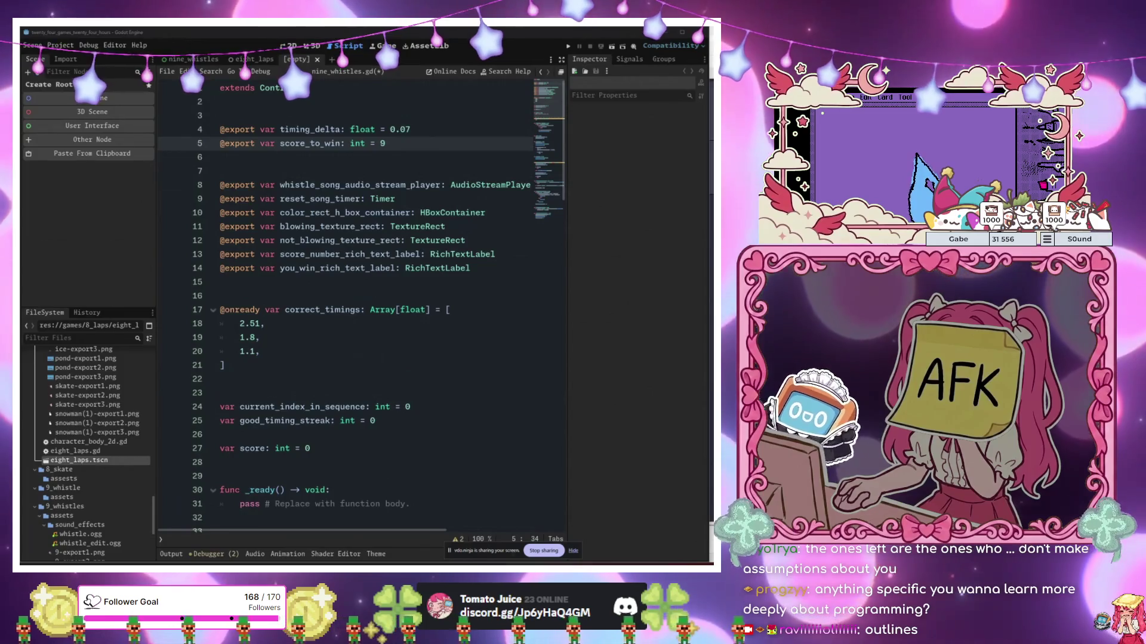
key(ctrl+s)
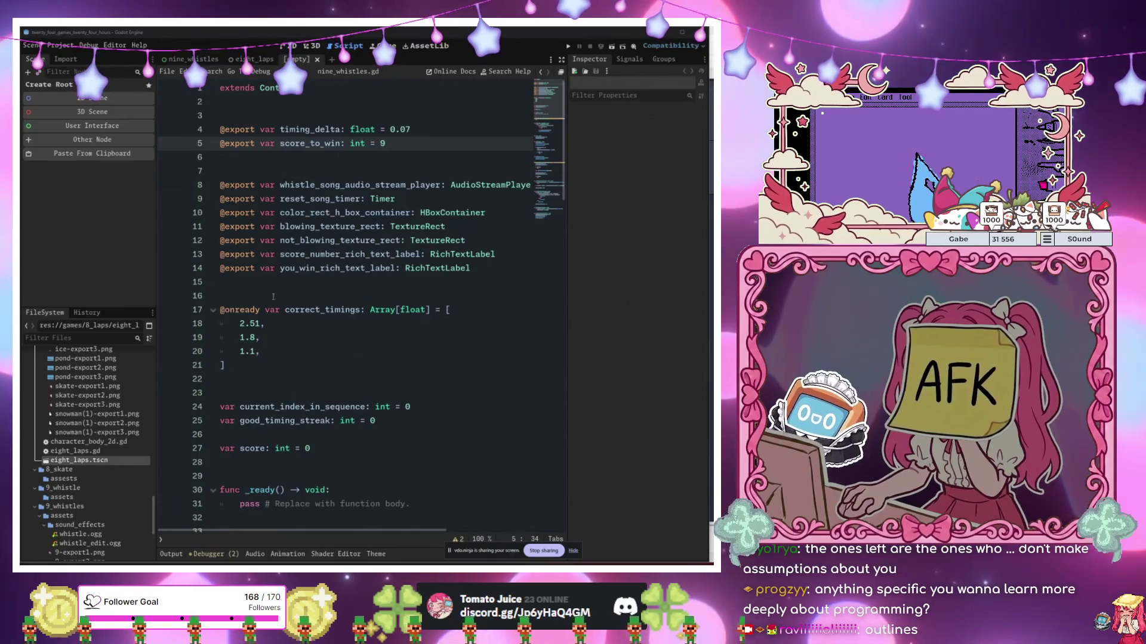
- Check the eight_laps scene's YOU WIN label, then switch to the new empty scene
click(251, 281)
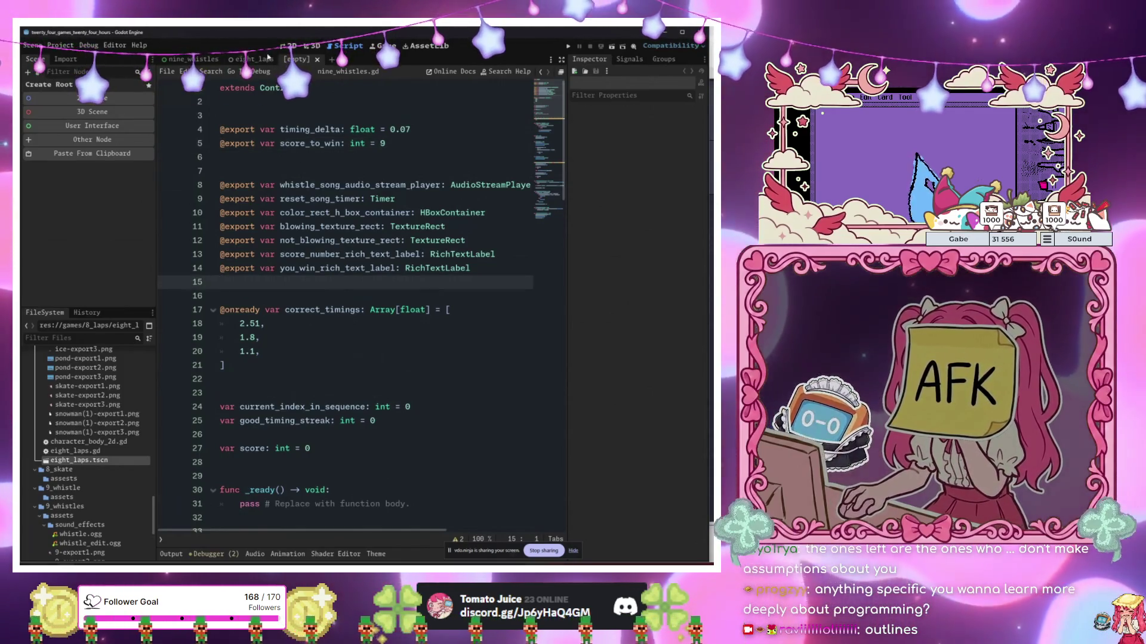
click(333, 171)
click(254, 59)
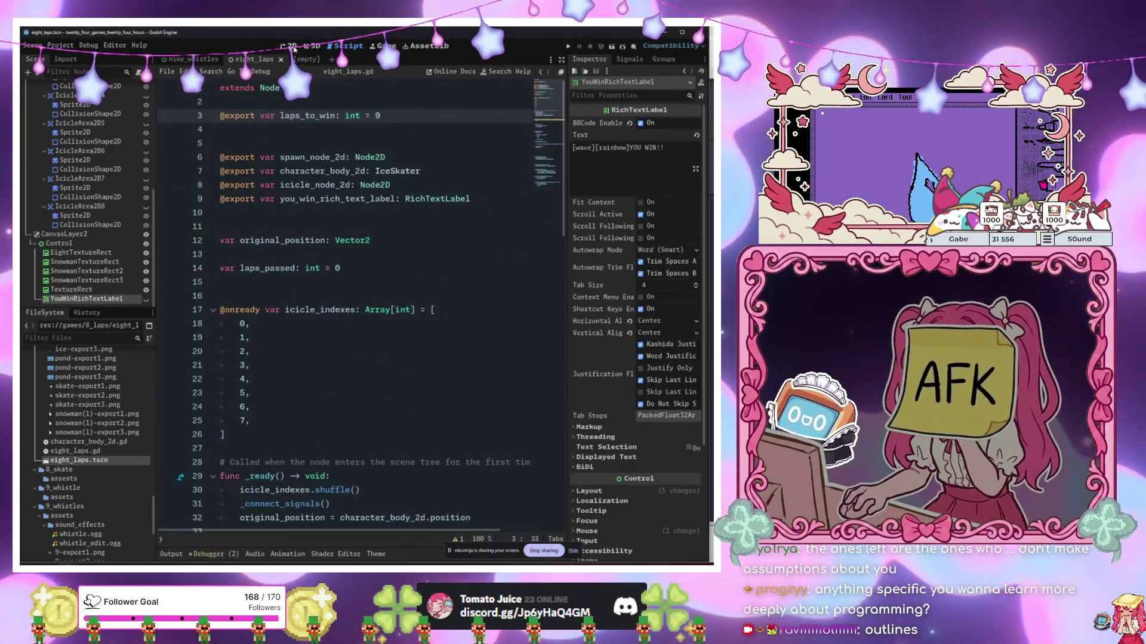
click(289, 45)
click(301, 59)
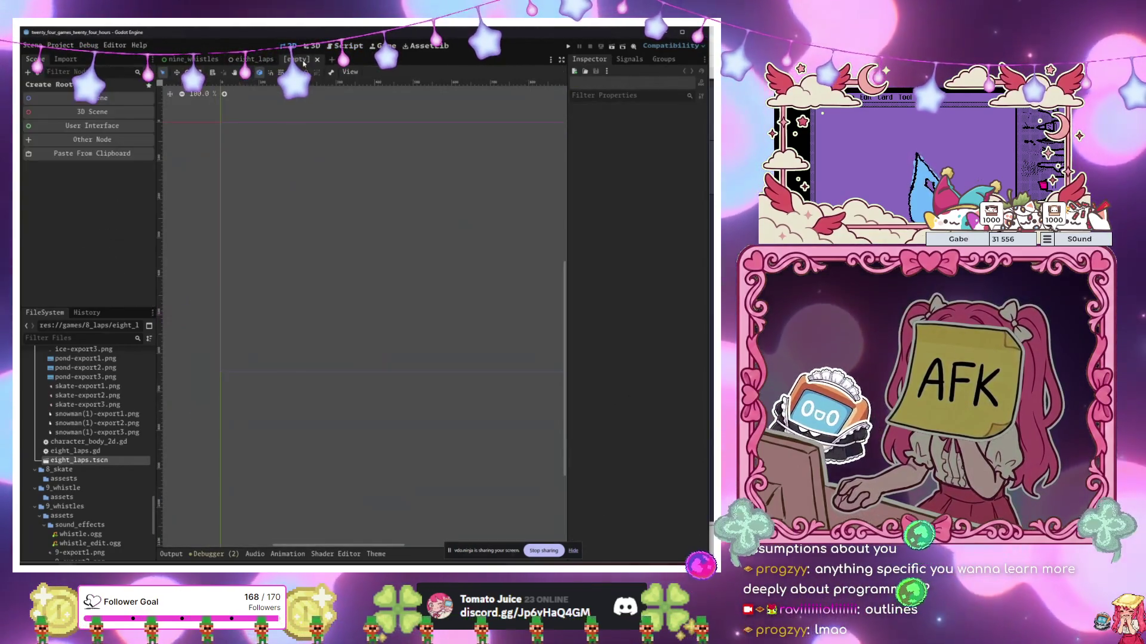
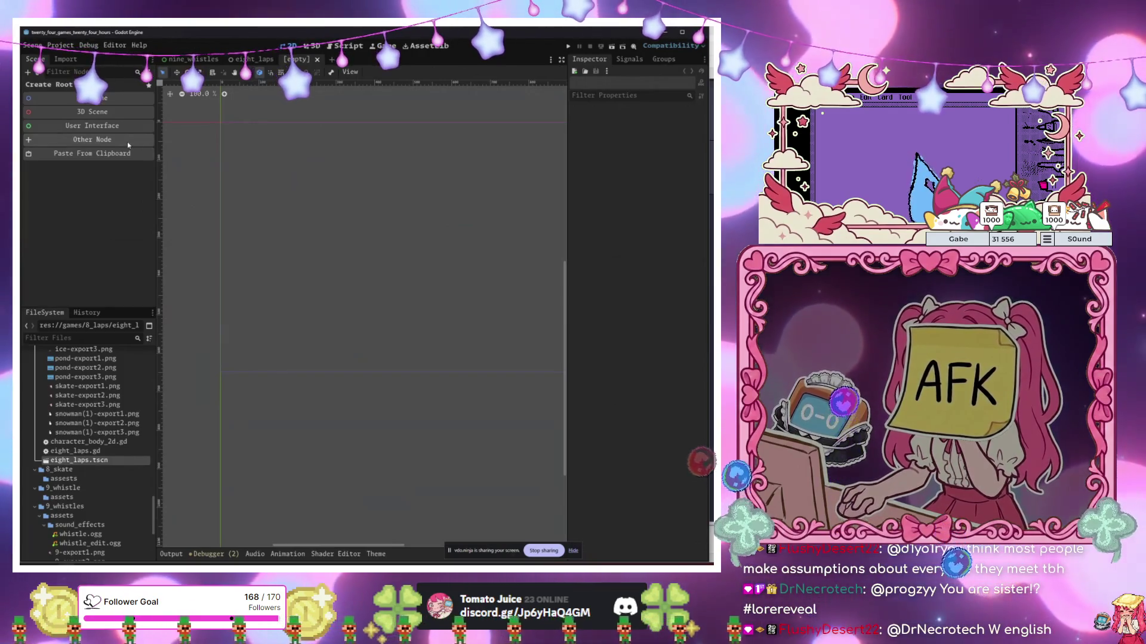
- Create the scene root as a plain Node from the Other Node picker, then select it
click(127, 142)
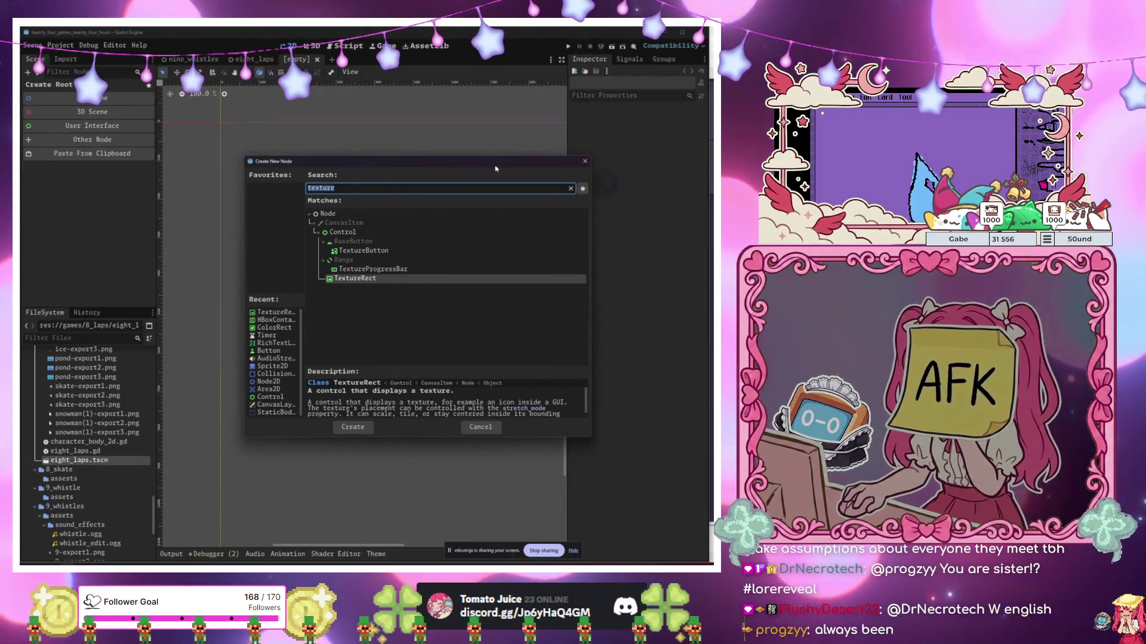
click(584, 165)
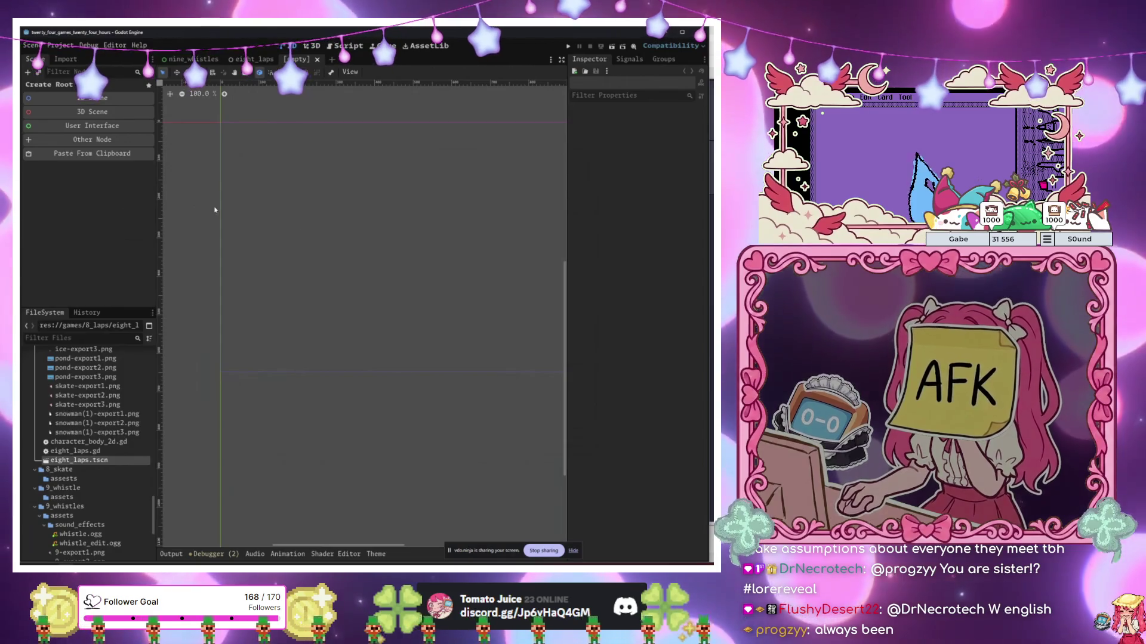
scroll(317, 370, down, 5)
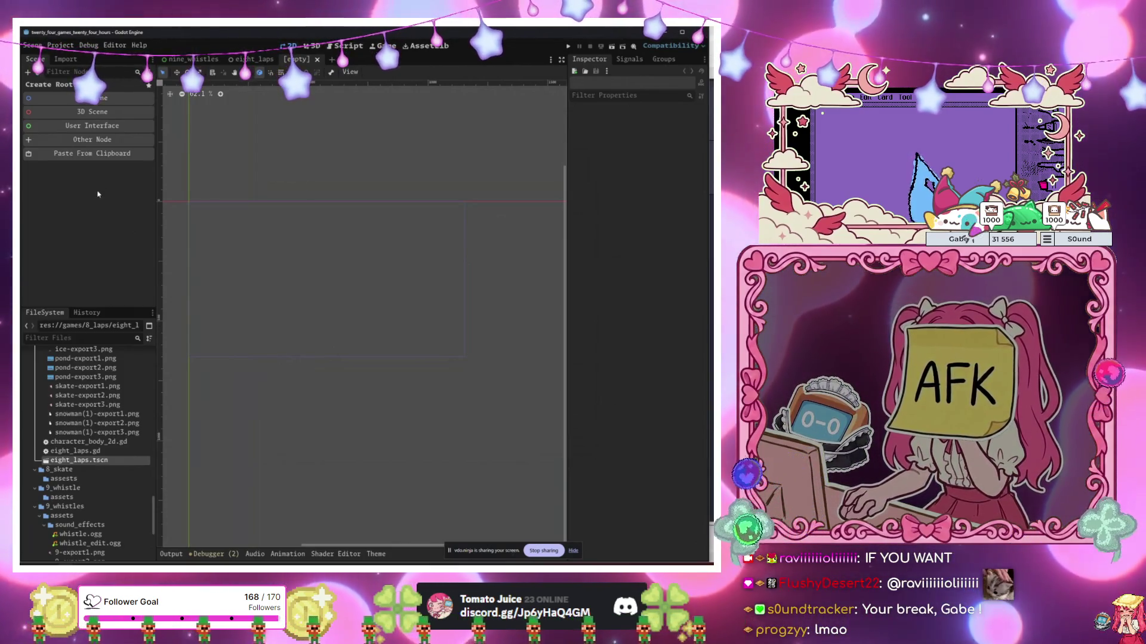
click(91, 139)
key(Escape)
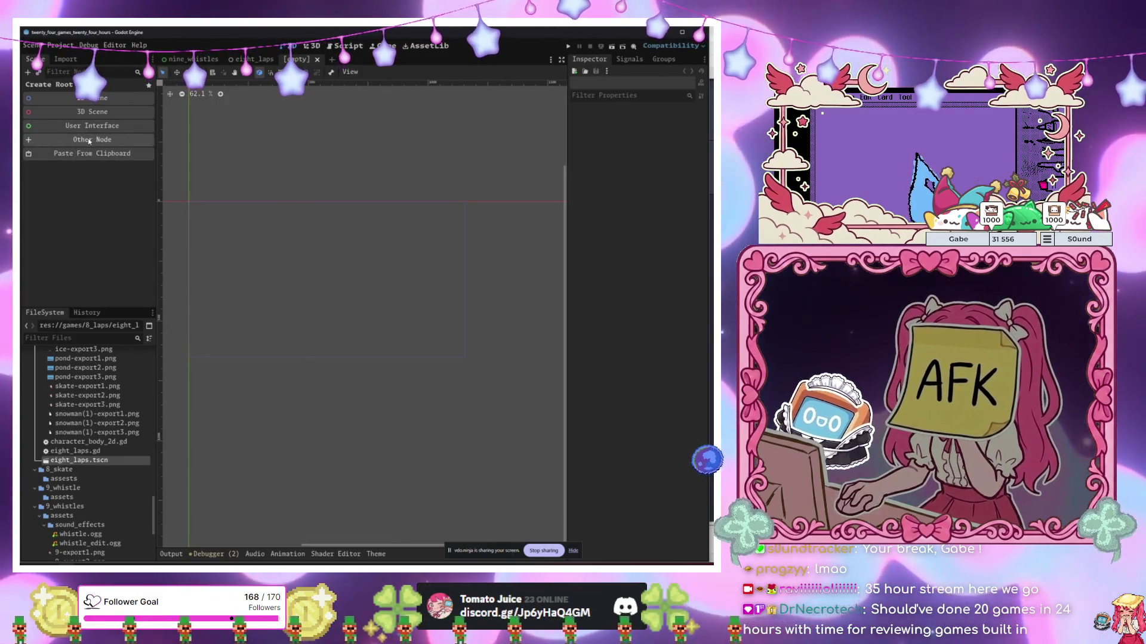
click(89, 141)
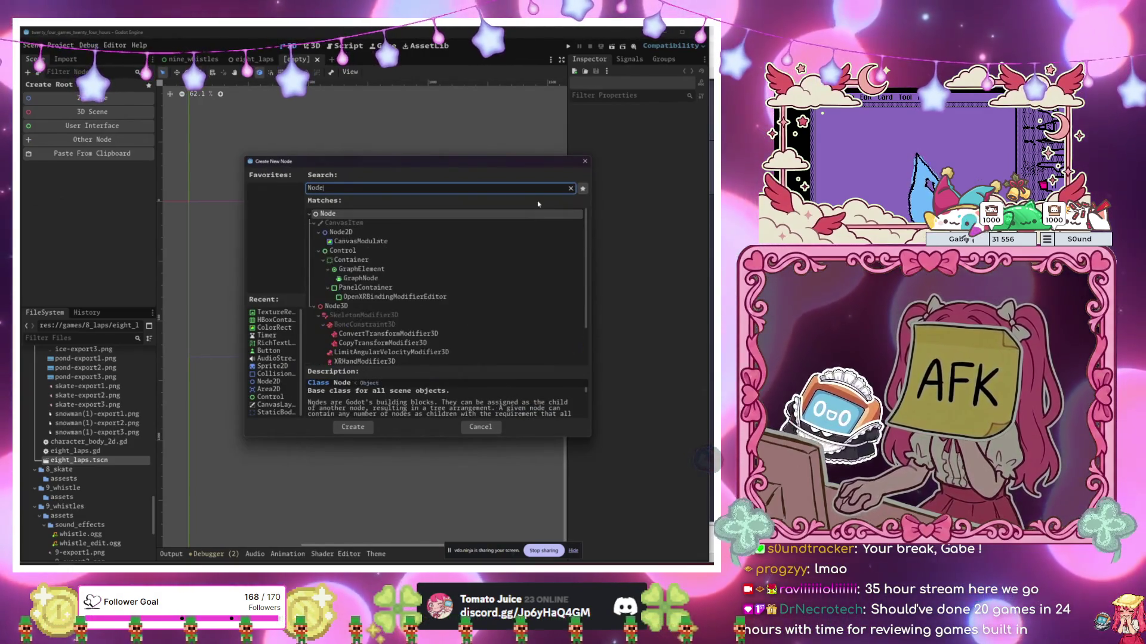
key(Return)
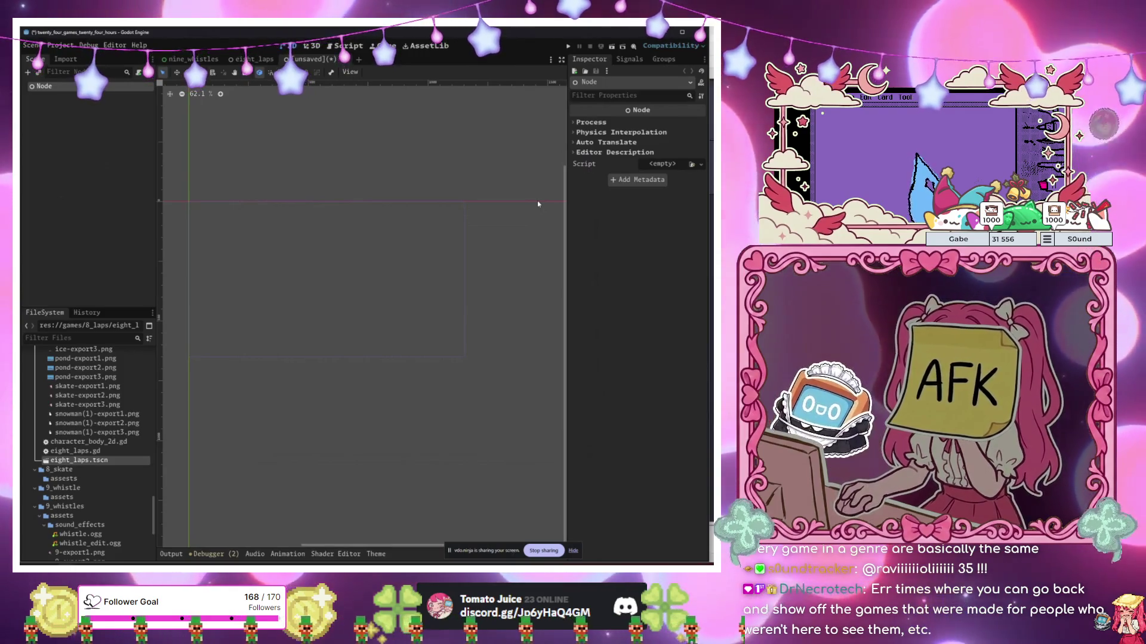
click(275, 295)
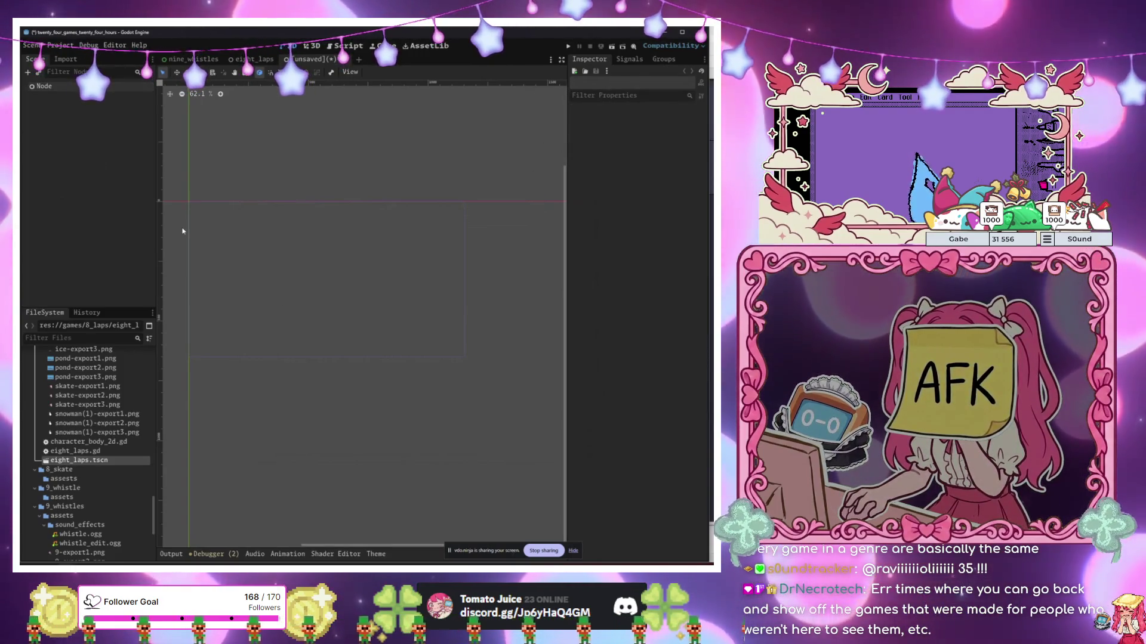
click(90, 87)
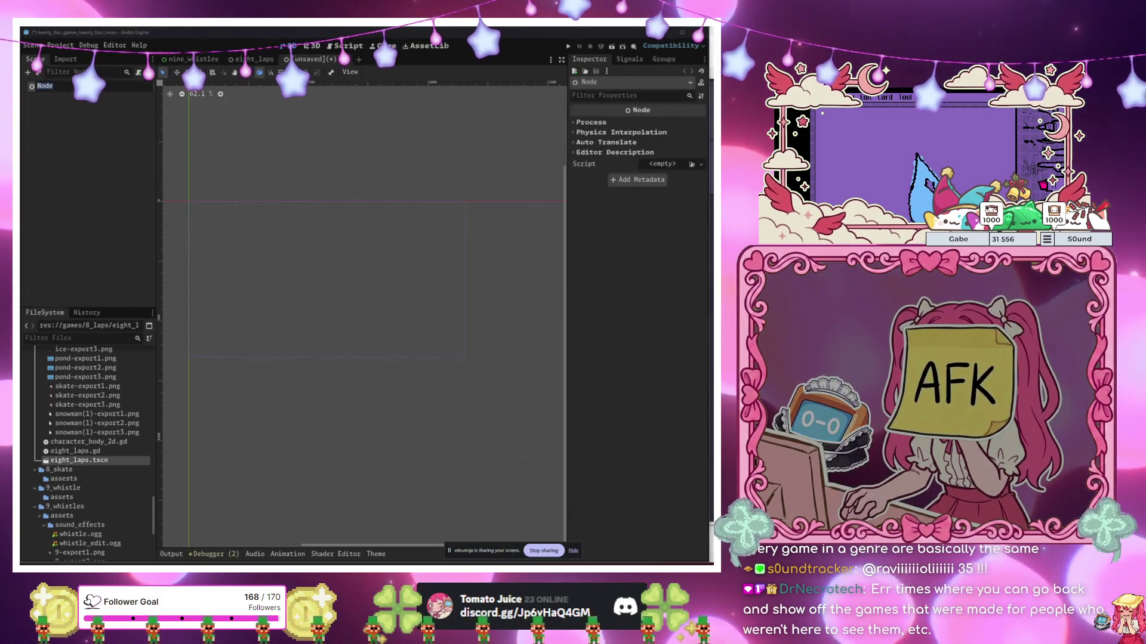
key(Escape)
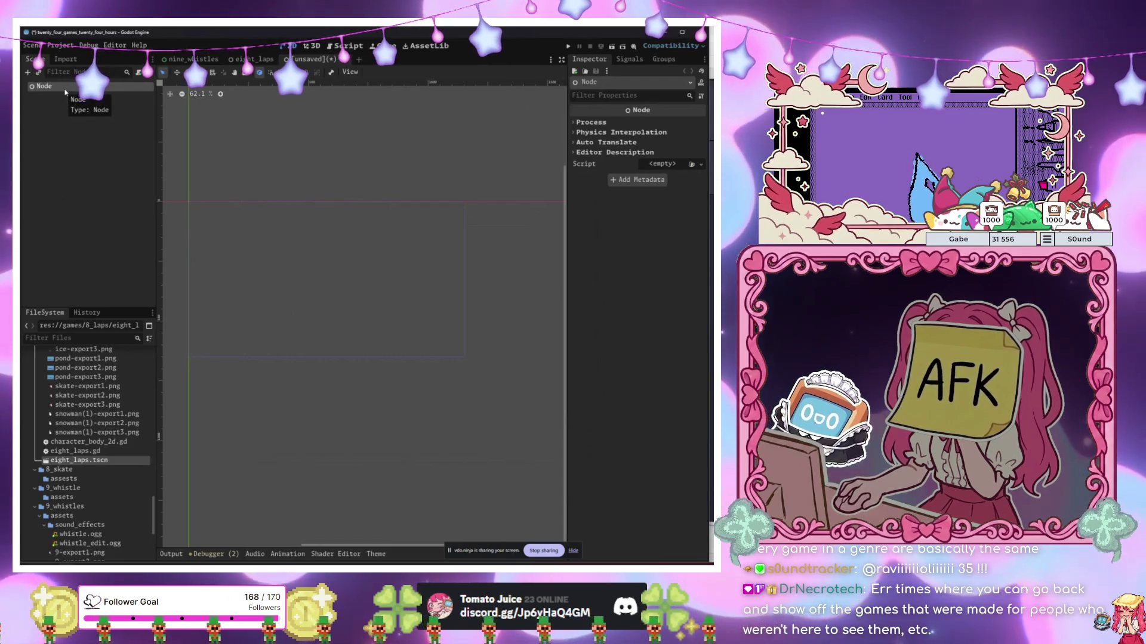
- Delete the plain root Node from the scene
right_click(67, 88)
click(96, 176)
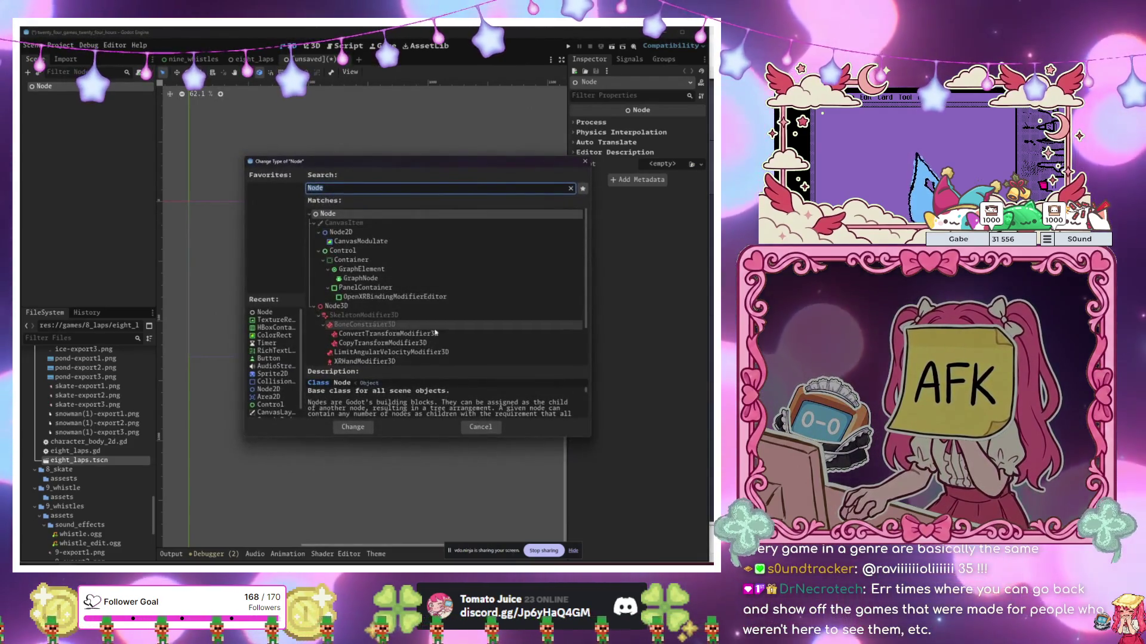
click(584, 162)
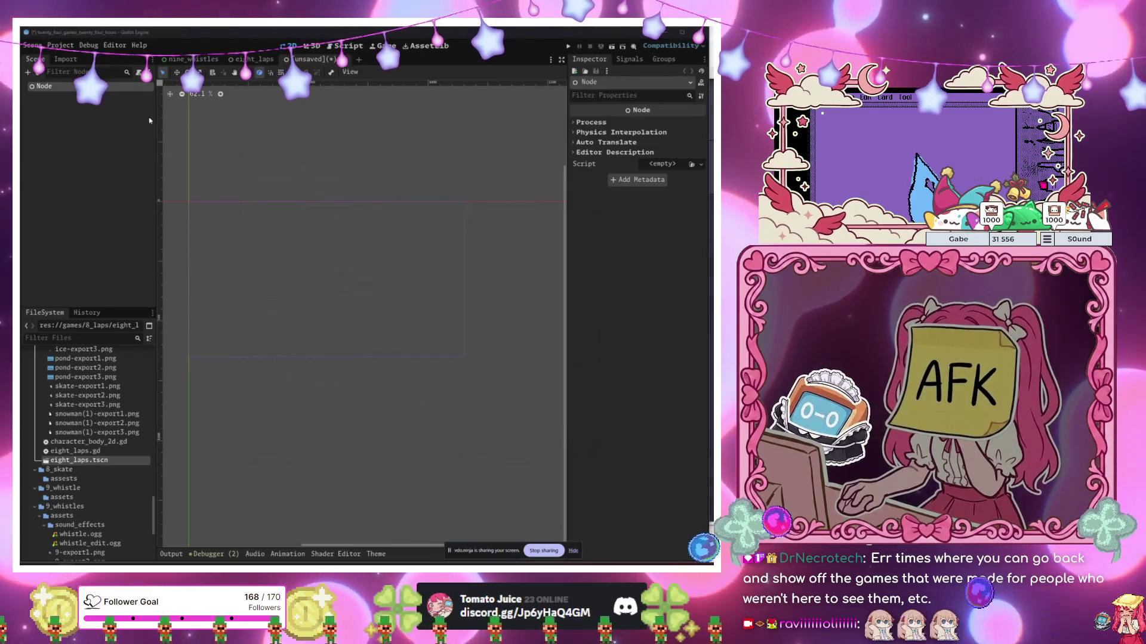
key(Delete)
key(Return)
- Create a User Interface Control root and rename it toward TenDamage
click(90, 126)
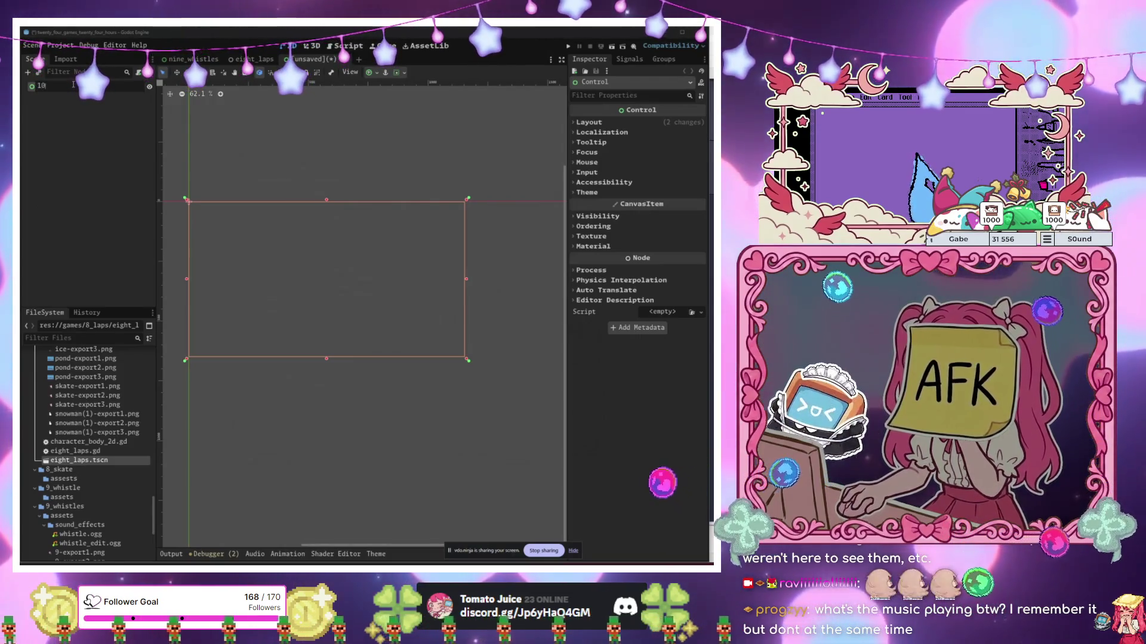
text(10)
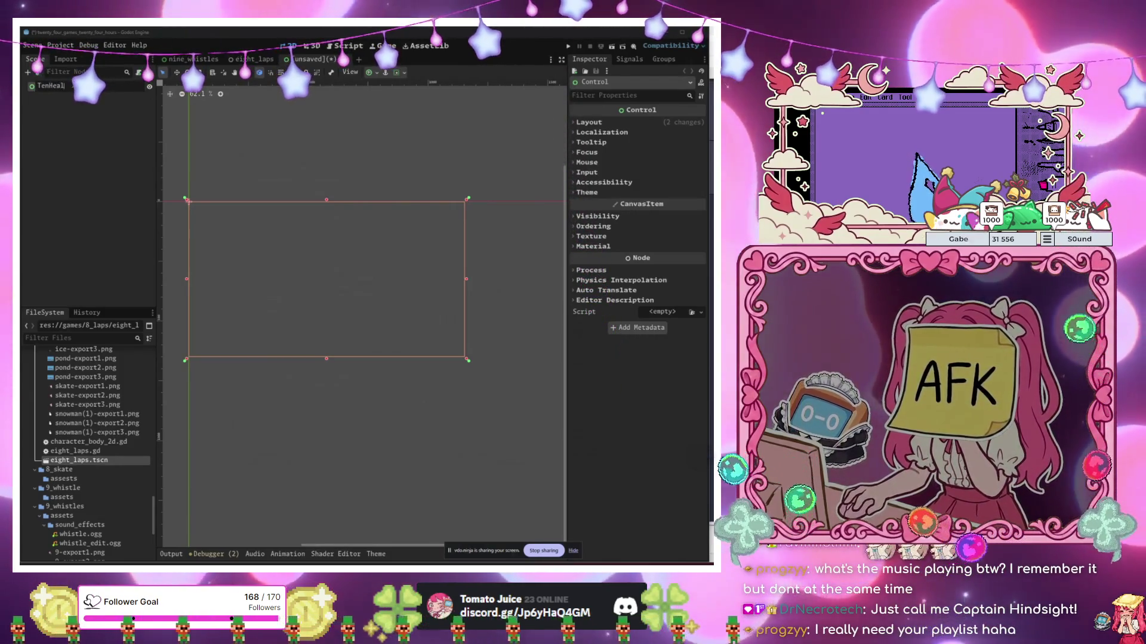
key(BackSpace)
key(BackSpace)
key(BackSpace)
text(Dama)
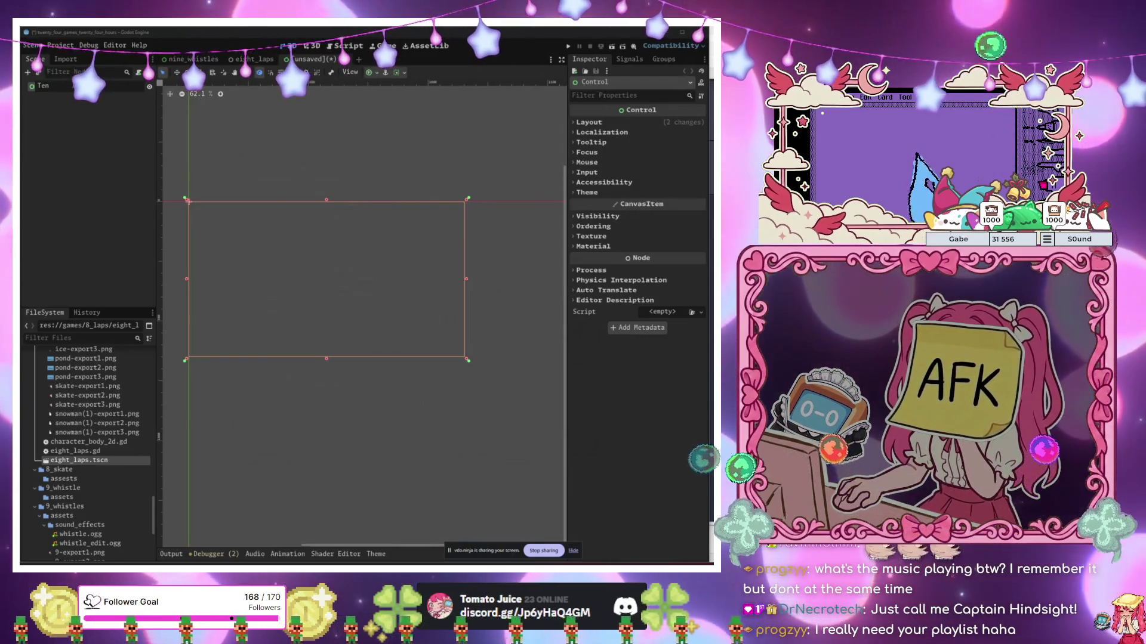
text(ge)
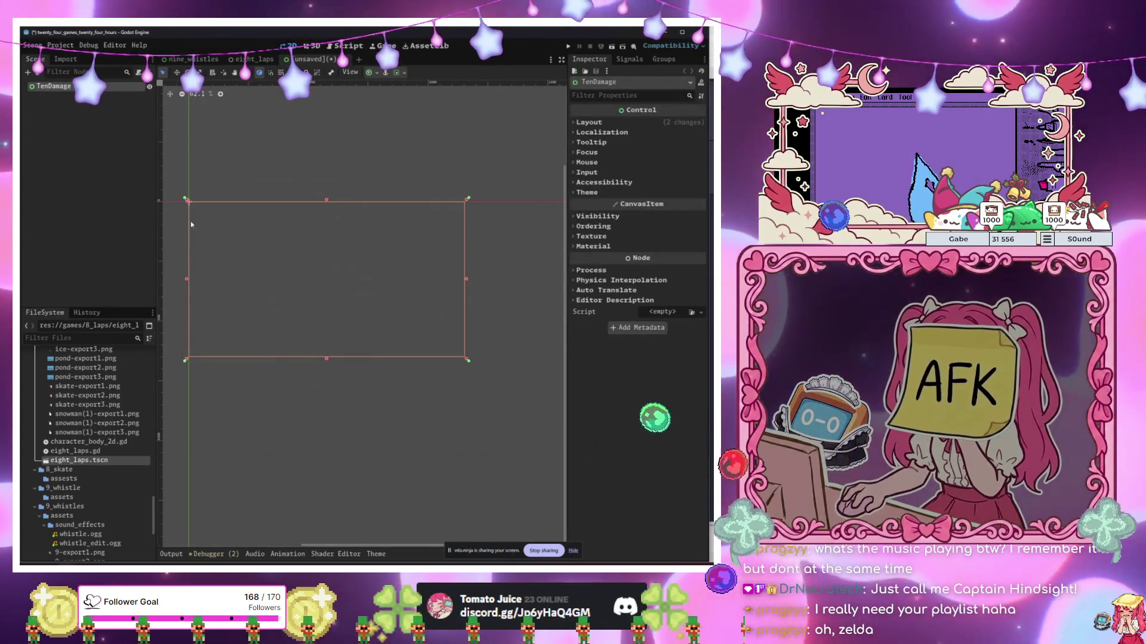
- Add a MarginContainer, a VBoxContainer inside it, then a Control and an HBoxContainer under the VBox
key(ctrl+a)
text(margin)
key(Return)
key(ctrl+a)
text(vbox)
key(Return)
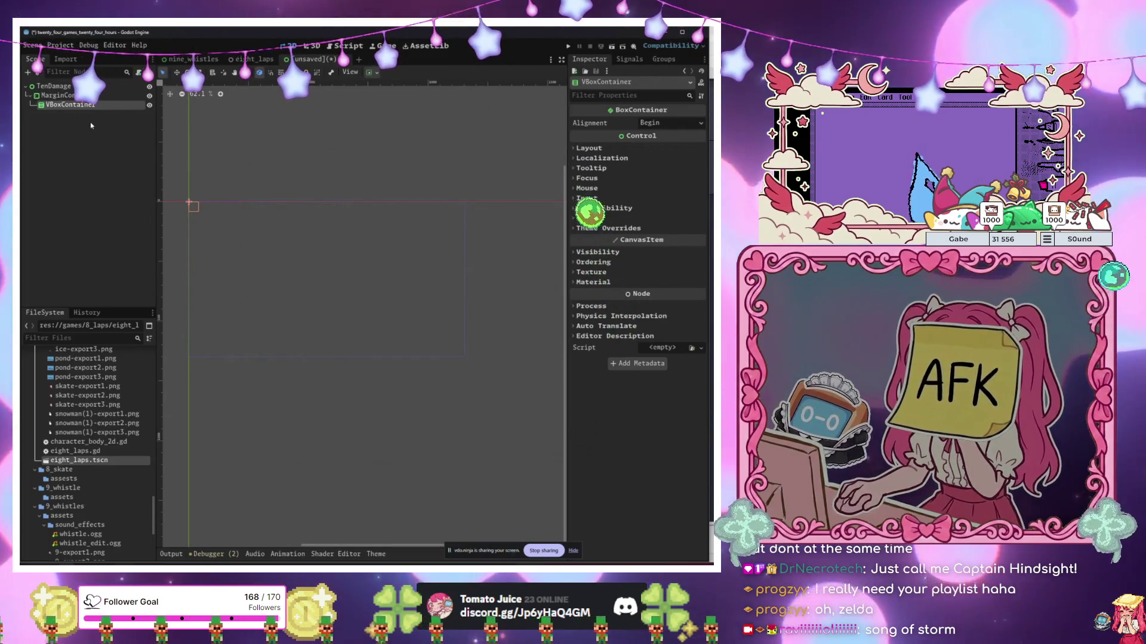
key(ctrl+a)
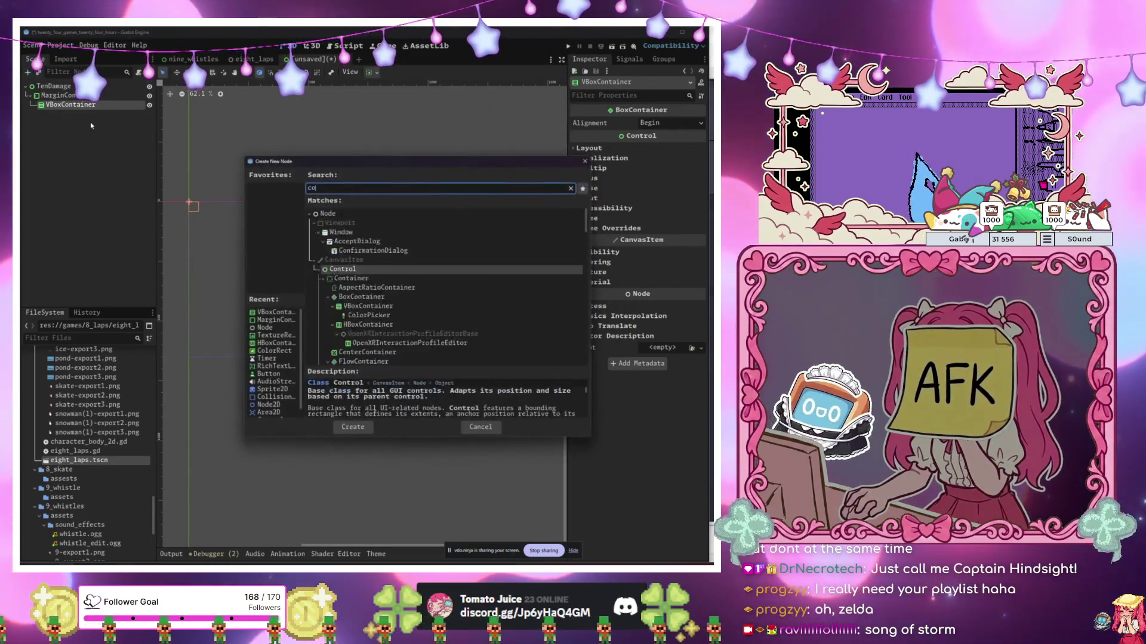
key(Return)
key(Up)
key(ctrl+a)
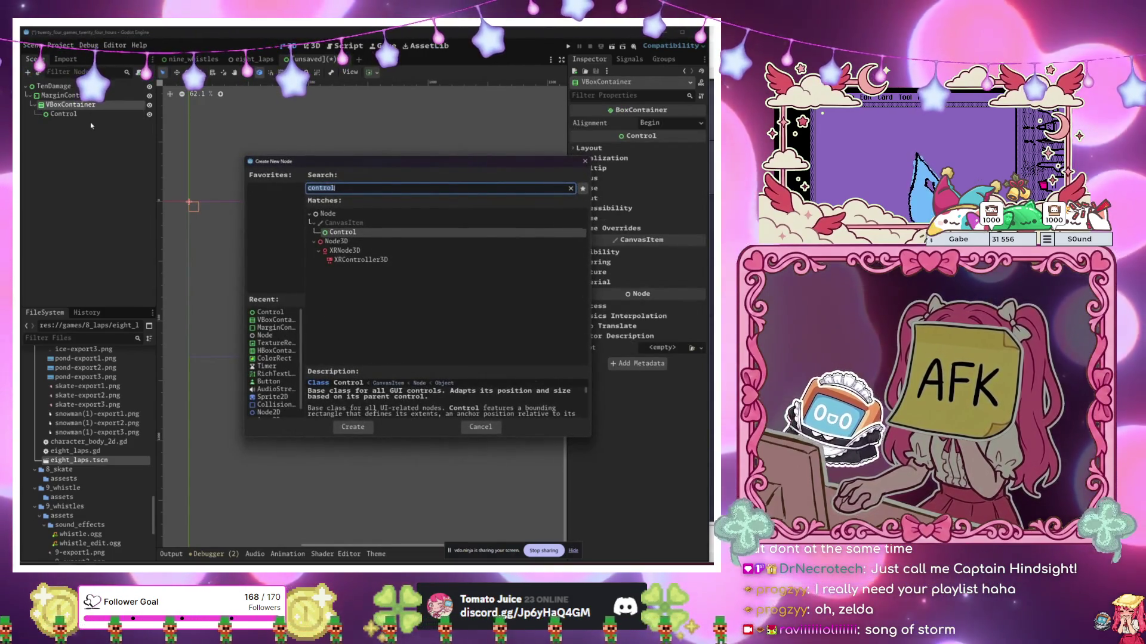
text(hbox)
key(Return)
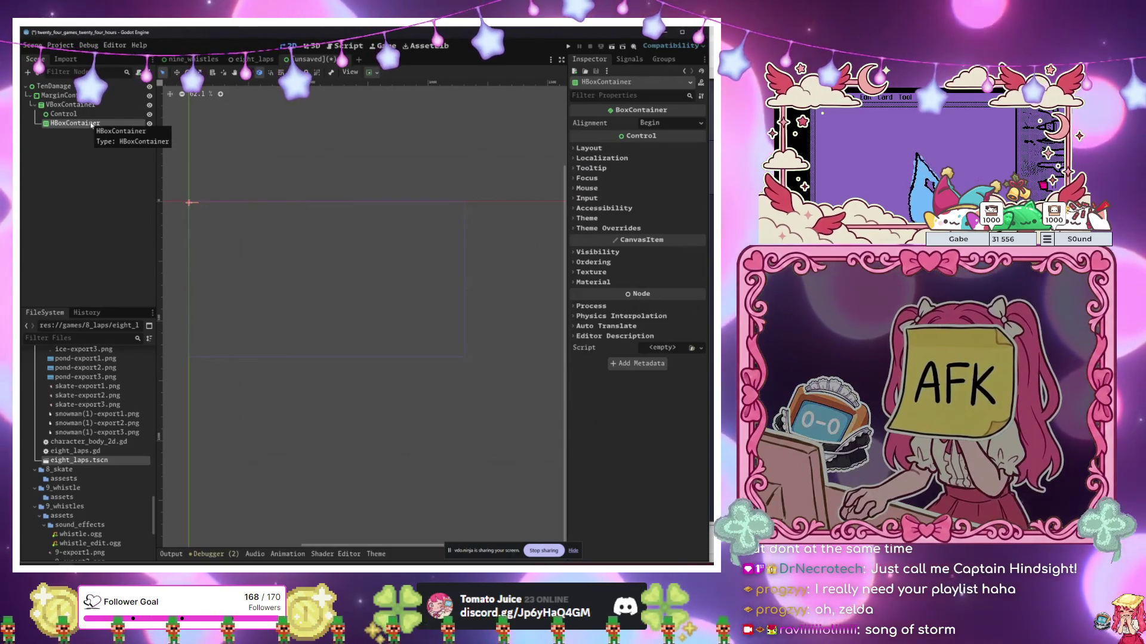
- Make the MarginContainer Full Rect with left, top, right and bottom margins of 20
click(60, 95)
click(372, 72)
click(411, 140)
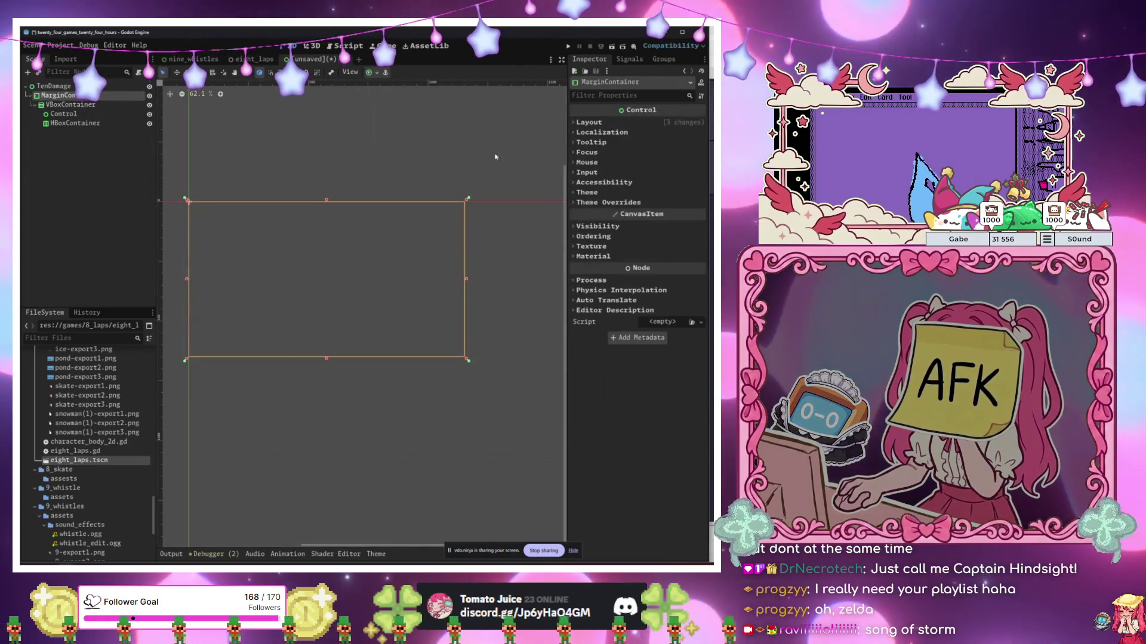
click(608, 202)
click(599, 212)
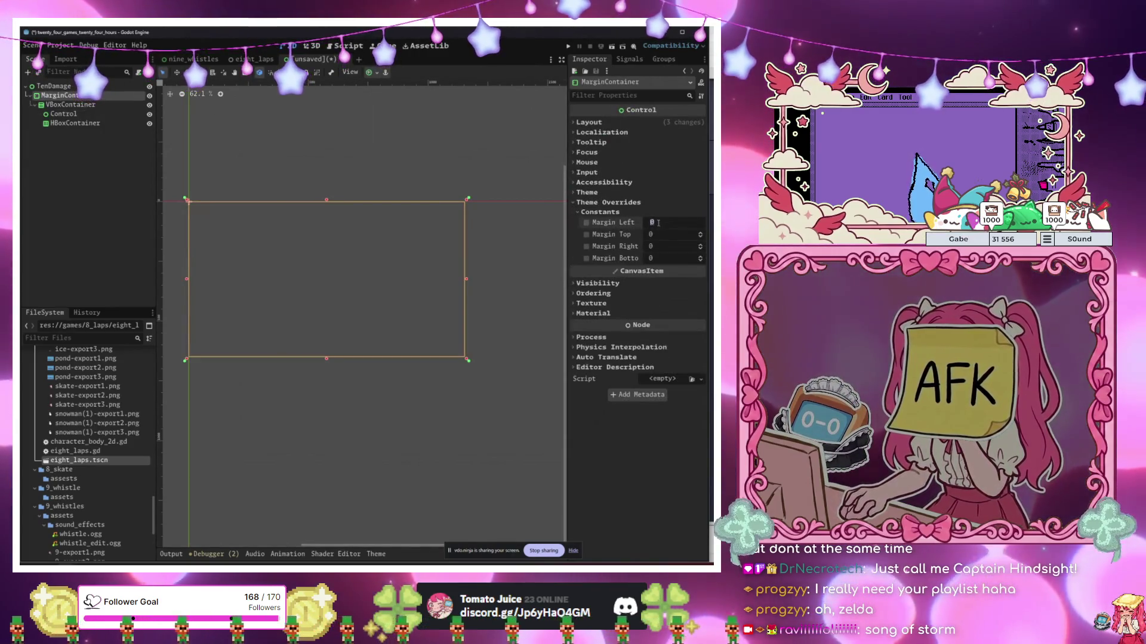
text(20)
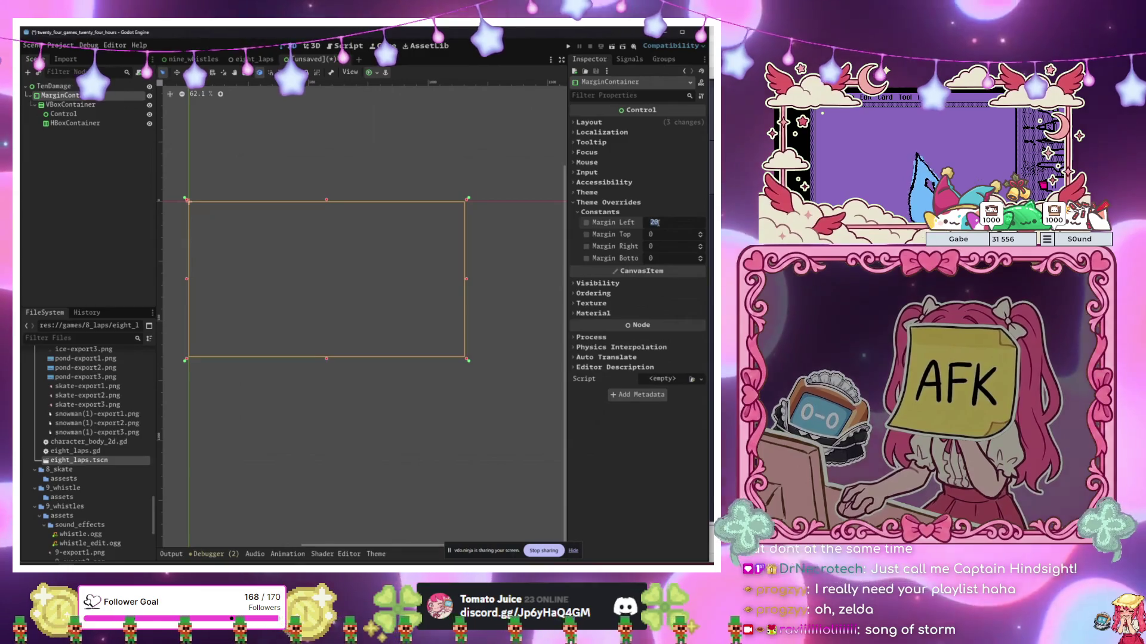
click(660, 235)
text(20)
click(656, 246)
text(20)
click(656, 258)
text(20)
key(Return)
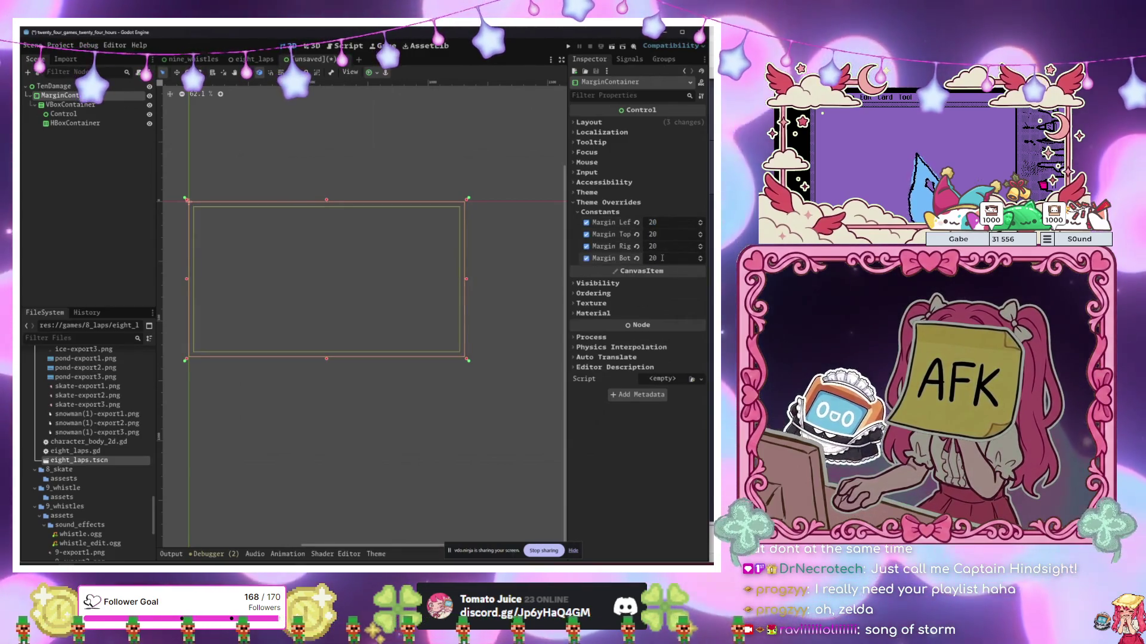
- Rename the HBoxContainer to ButtonsHBoxContainer and start saving the scene
click(336, 389)
click(63, 123)
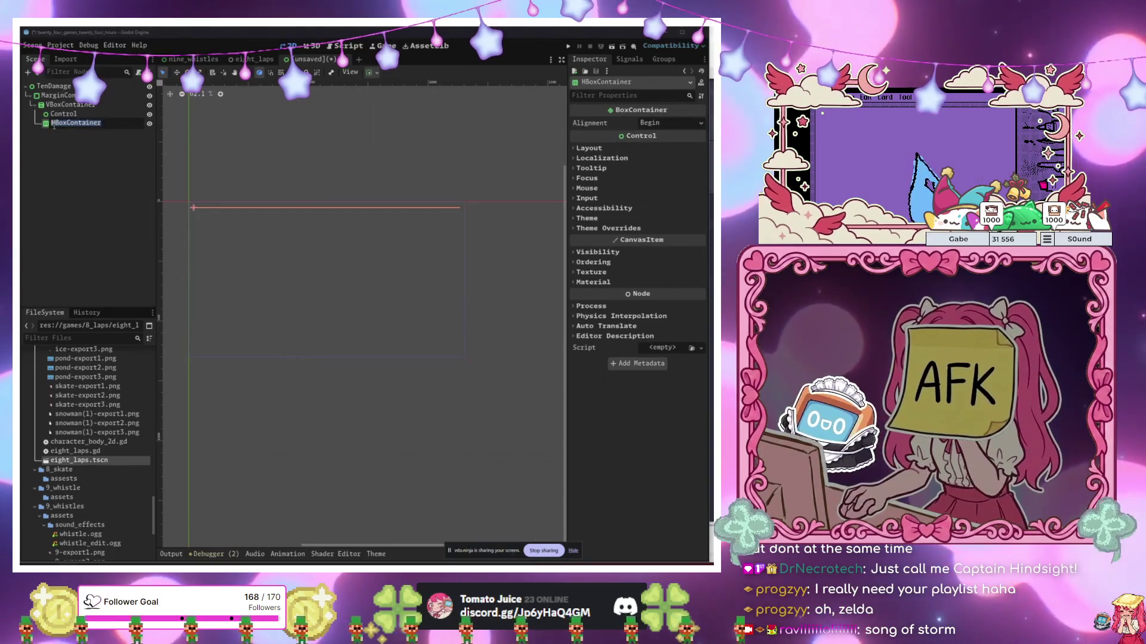
text(ttons)
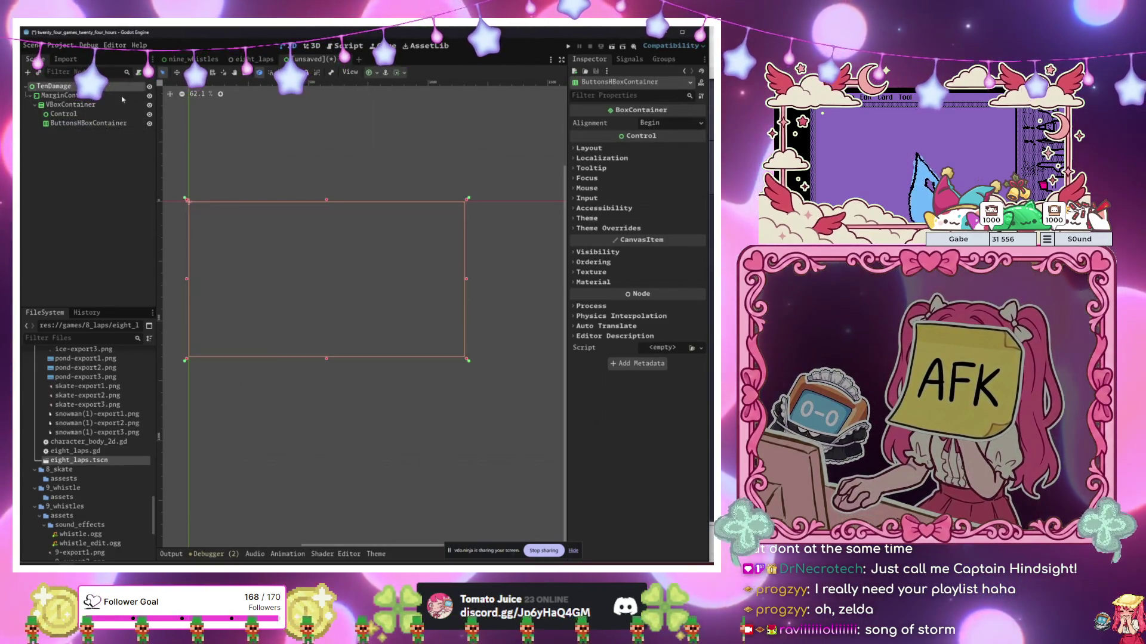
key(ctrl+s)
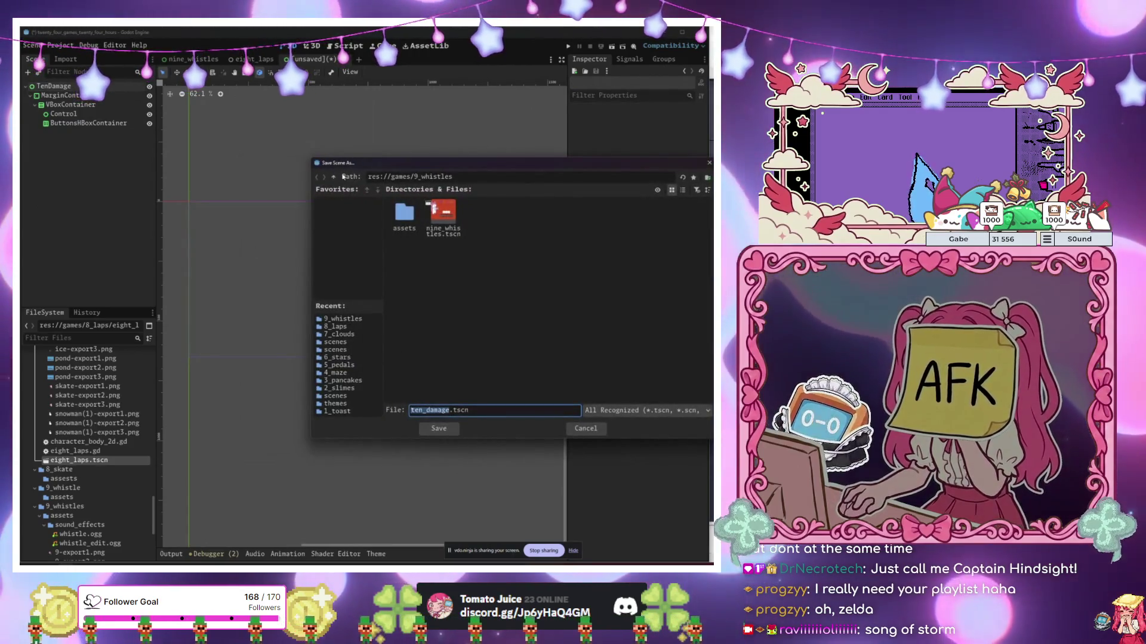
- Create a 10_Damage folder under games and save the scene there as ten_damage.tscn
click(333, 177)
right_click(463, 339)
click(476, 345)
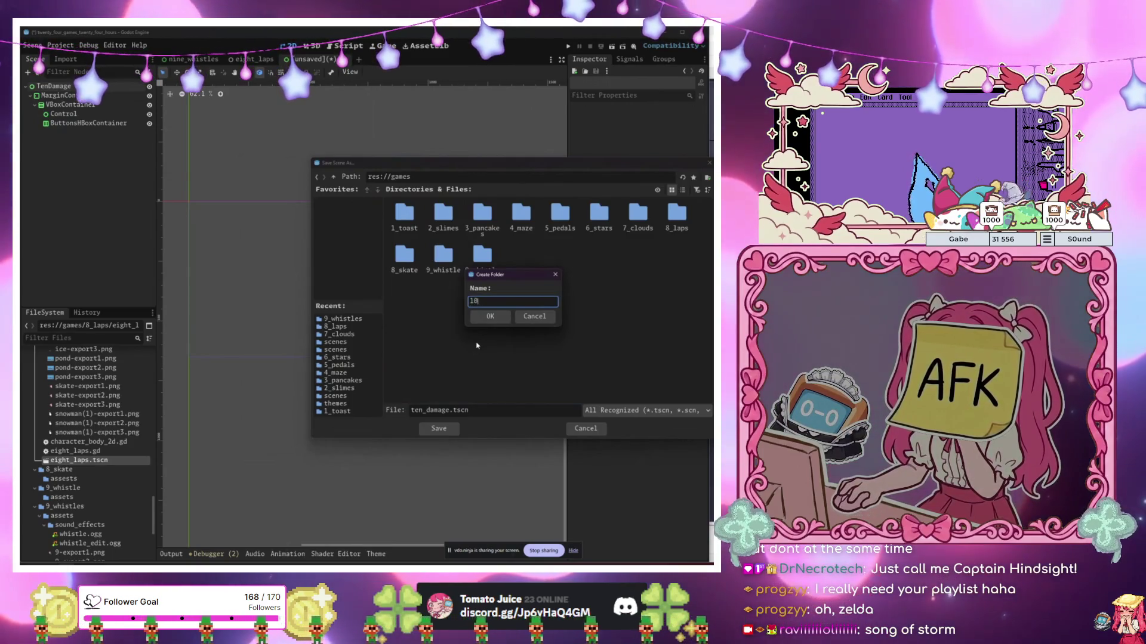
text(_Damage)
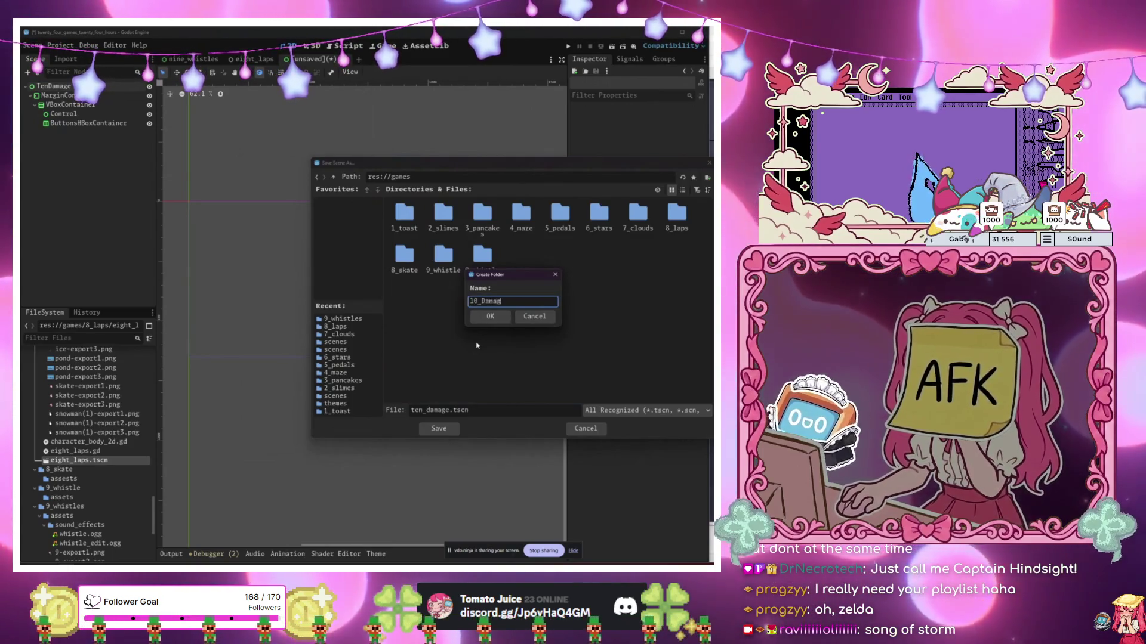
key(Return)
click(438, 428)
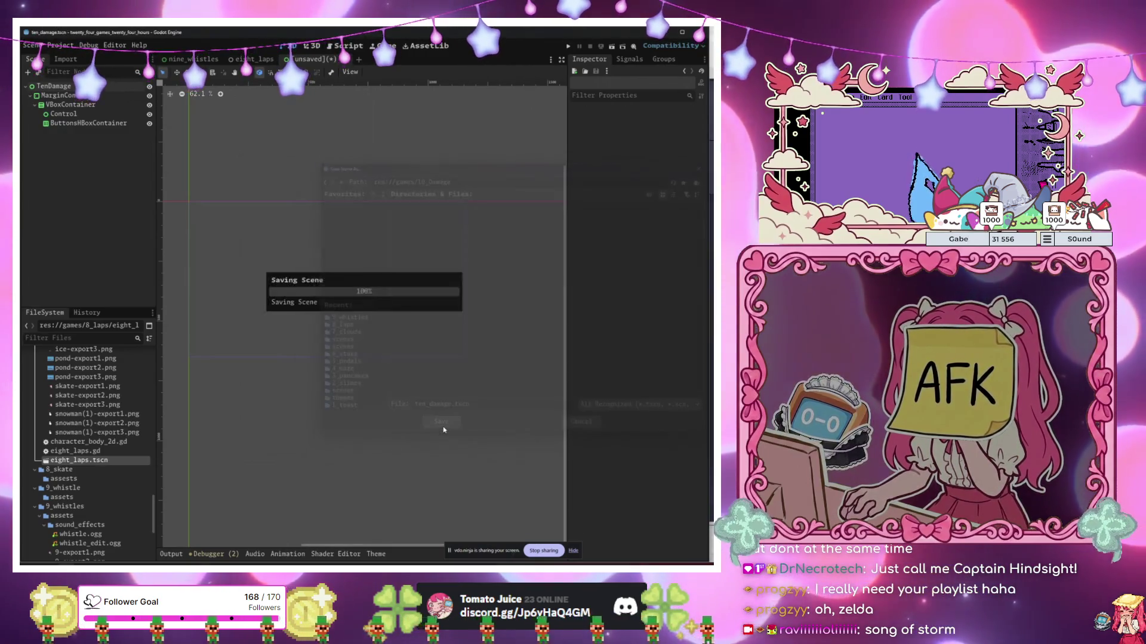
scroll(80, 489, down, 4)
click(80, 488)
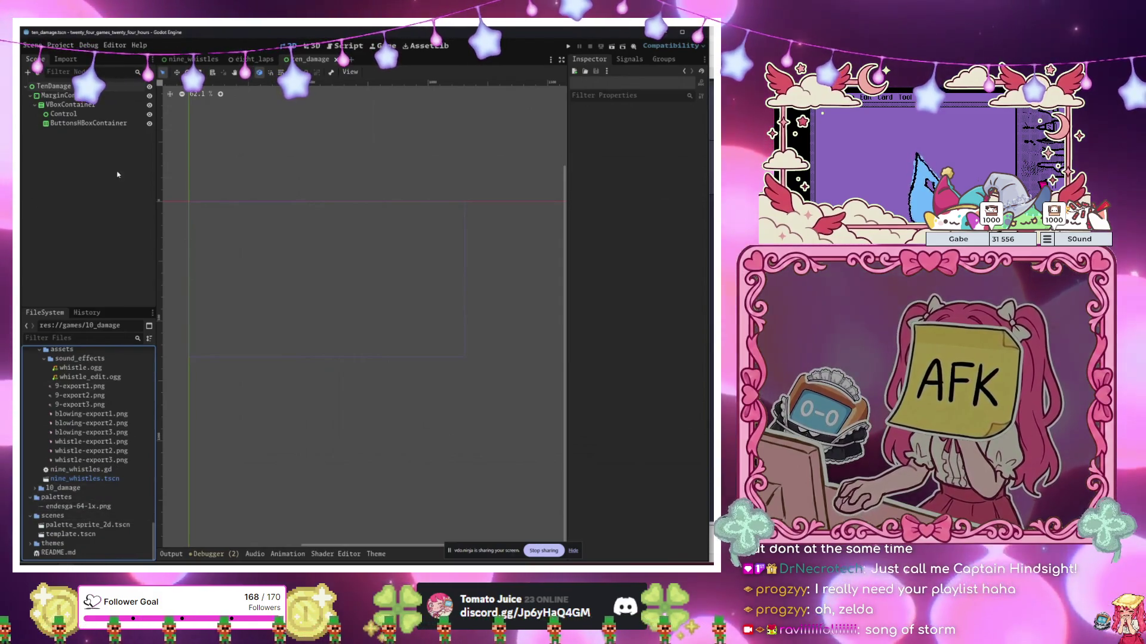
click(54, 85)
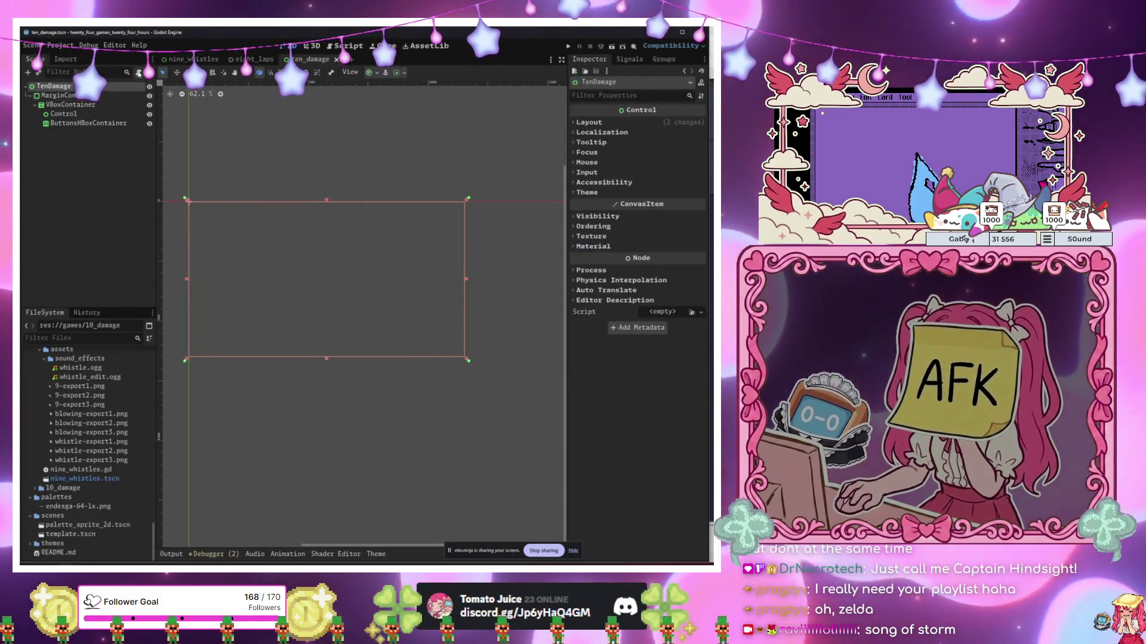
- Attach a new ten_damage.gd script to TenDamage and Ctrl-drag in an export for ButtonsHBoxContainer
click(138, 72)
click(468, 394)
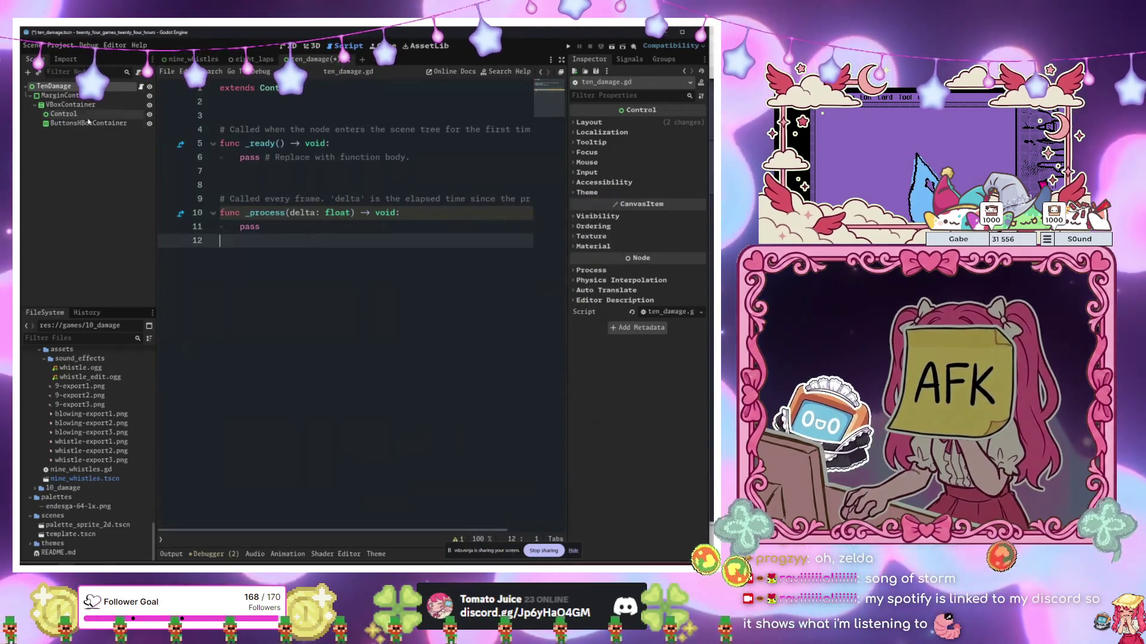
drag(88, 123, 301, 116)
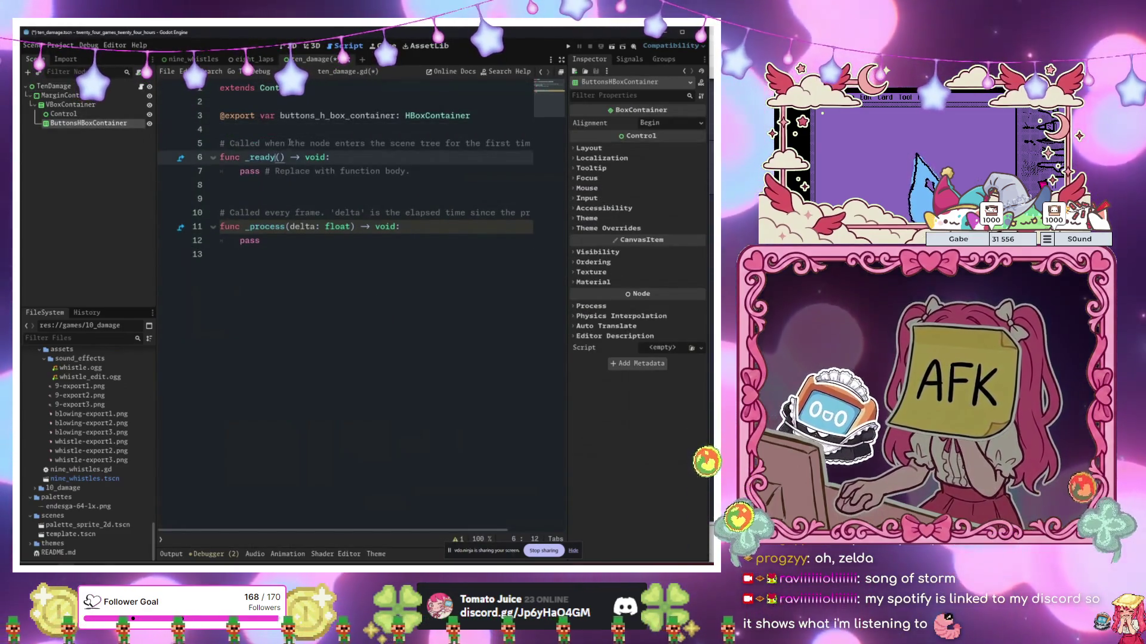
click(317, 292)
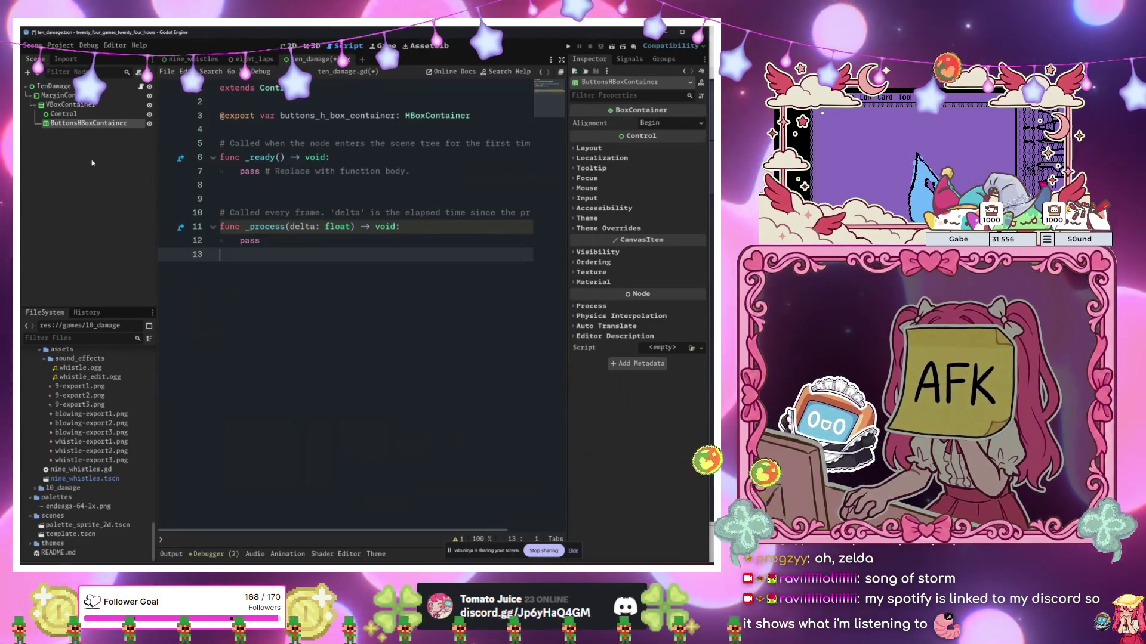
- Return to the 2D view and step through the VBoxContainer and MarginContainer nodes
click(88, 105)
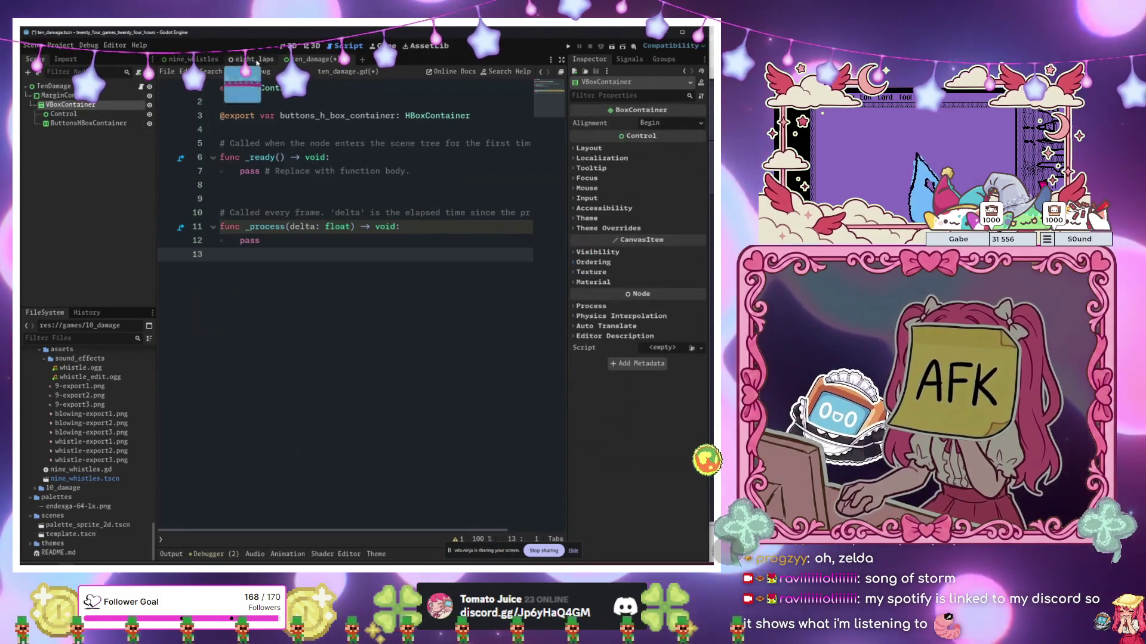
key(ctrl+F1)
click(64, 113)
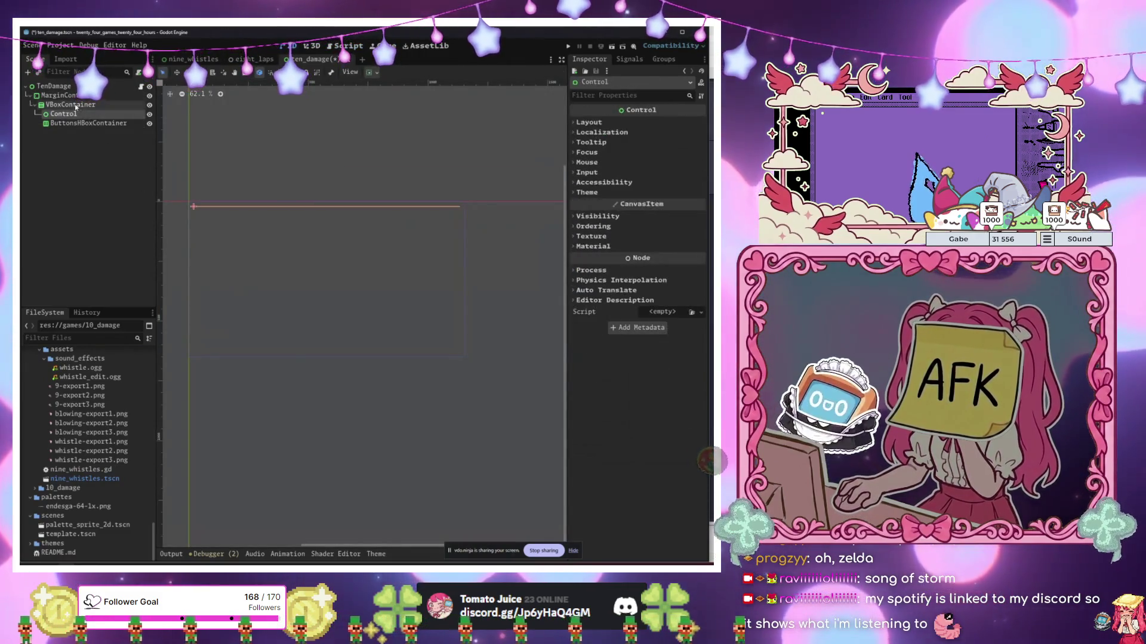
click(60, 95)
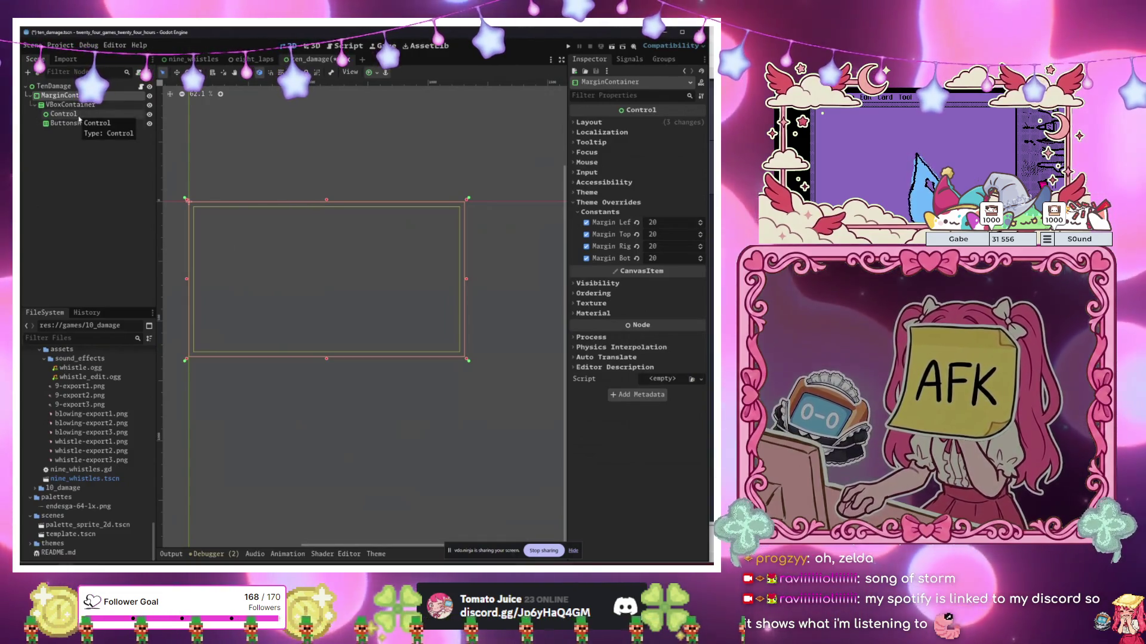
key(Down)
key(Up)
key(Up)
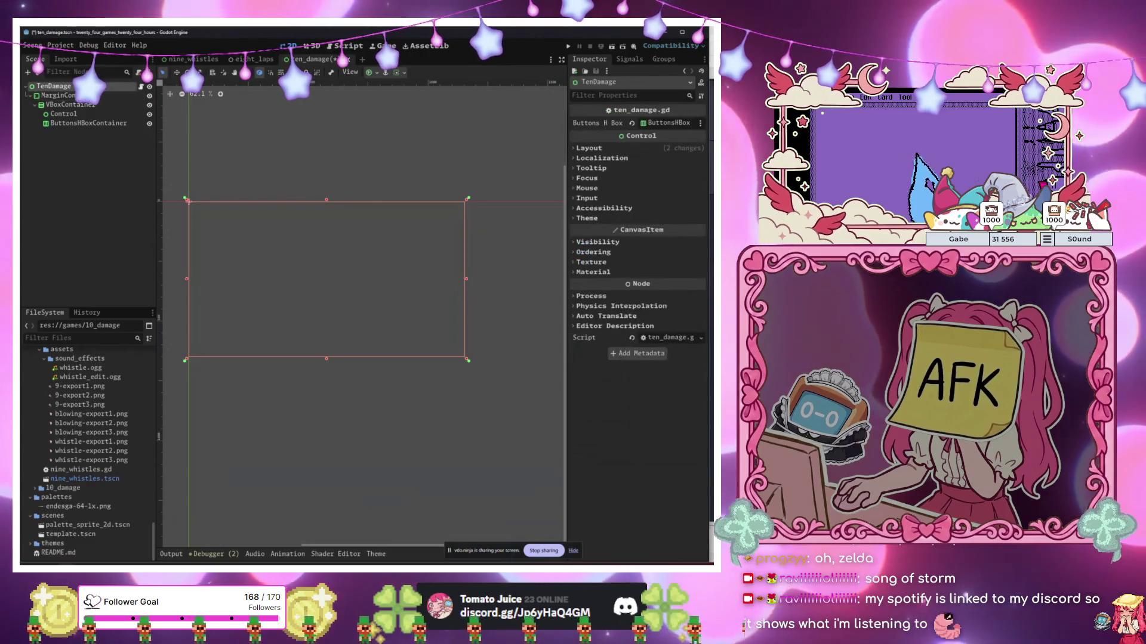
key(Down)
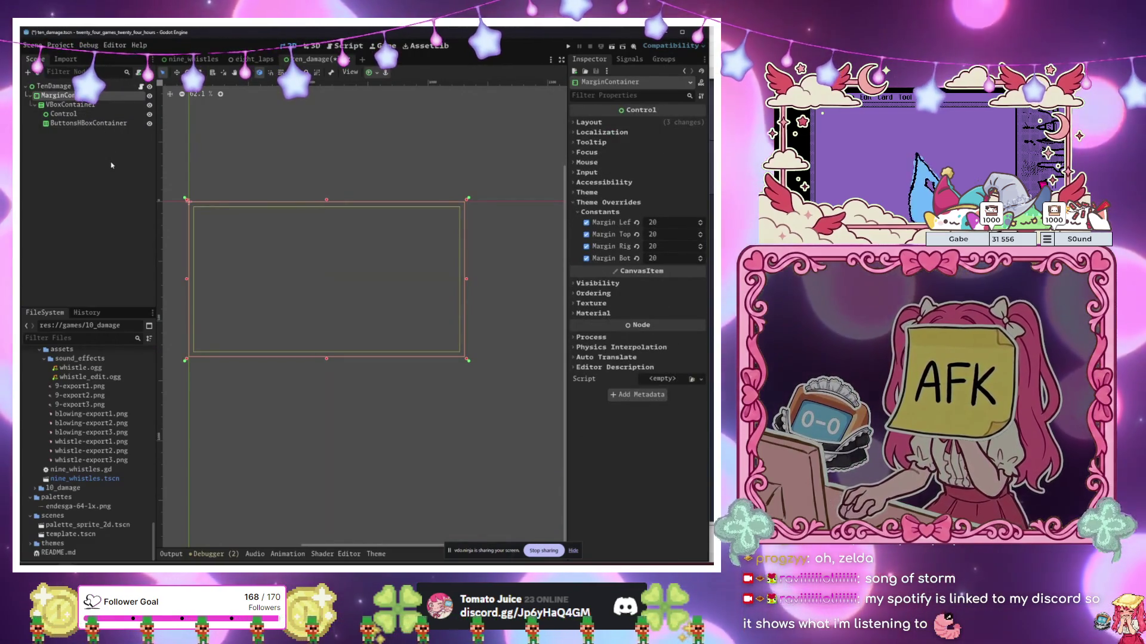
- Add a RichTextLabel named EnemyHealthRichTextLabel
key(ctrl+a)
text(richte)
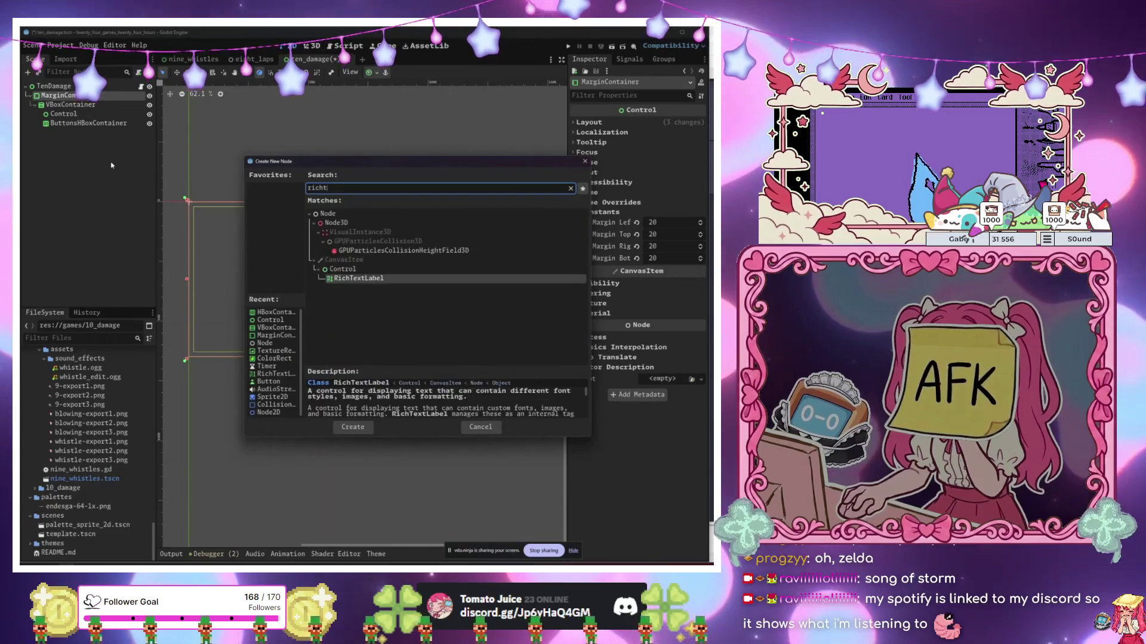
key(Return)
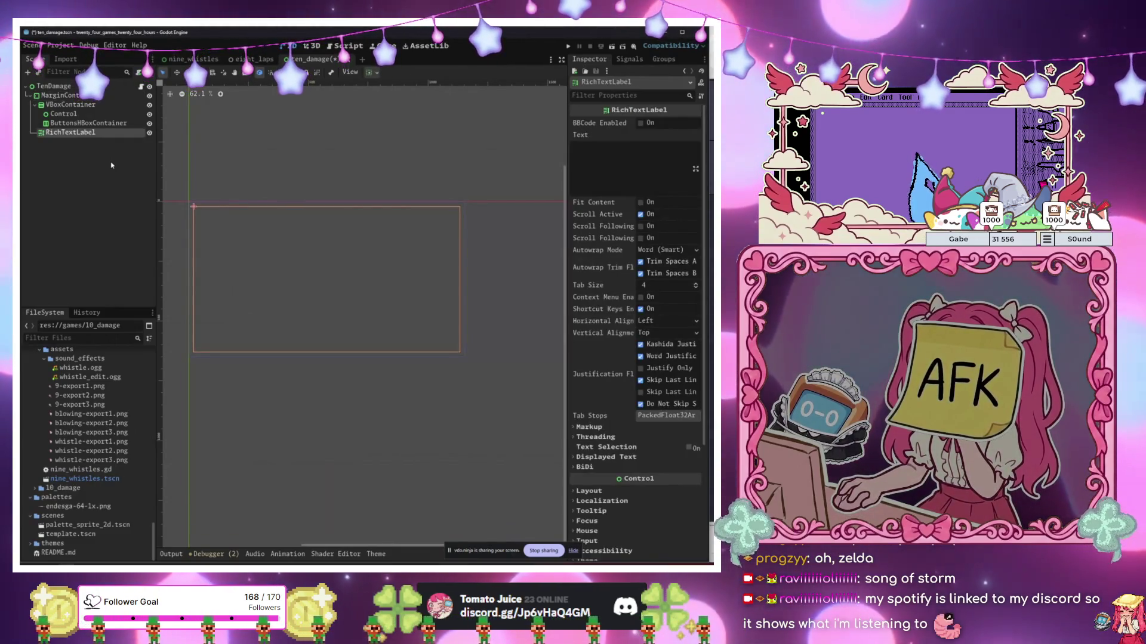
key(Return)
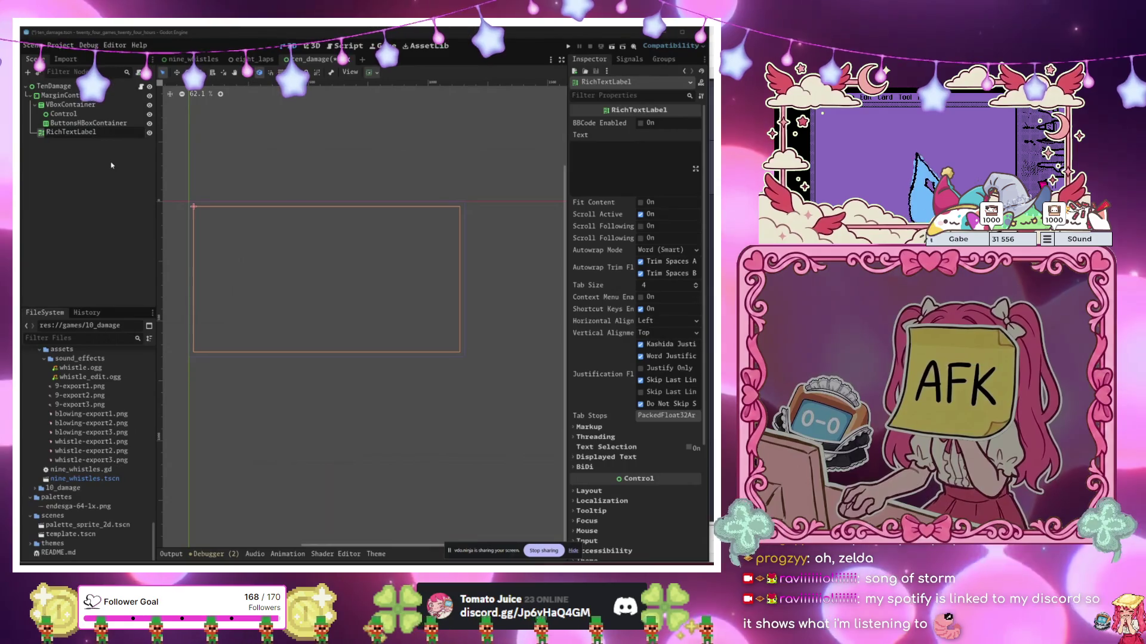
text(nemy)
text(Heal)
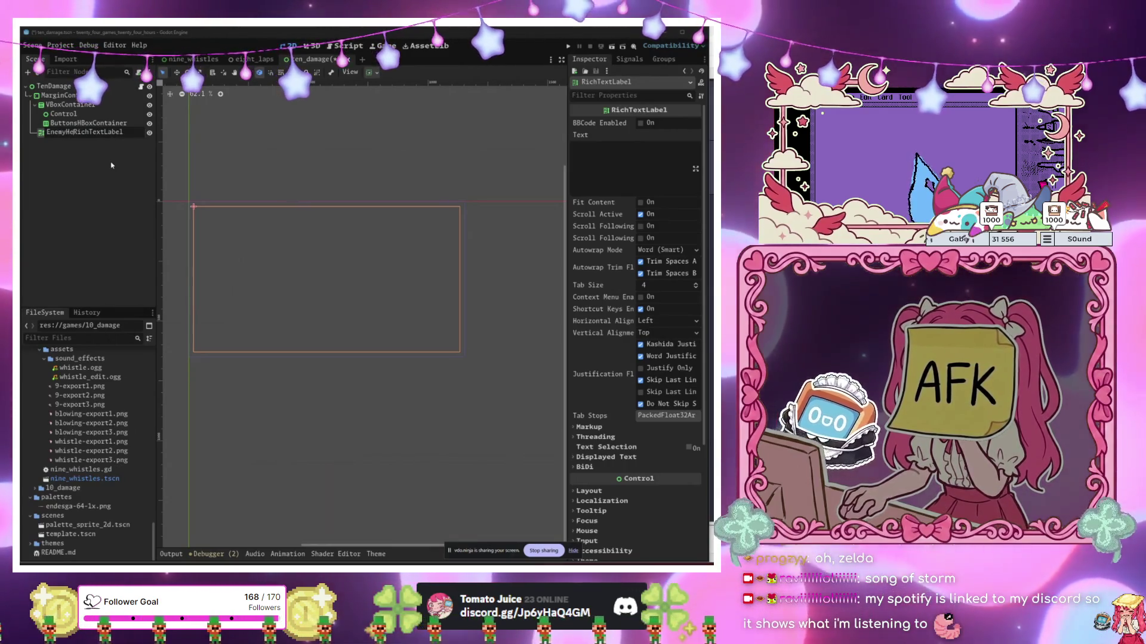
text(th)
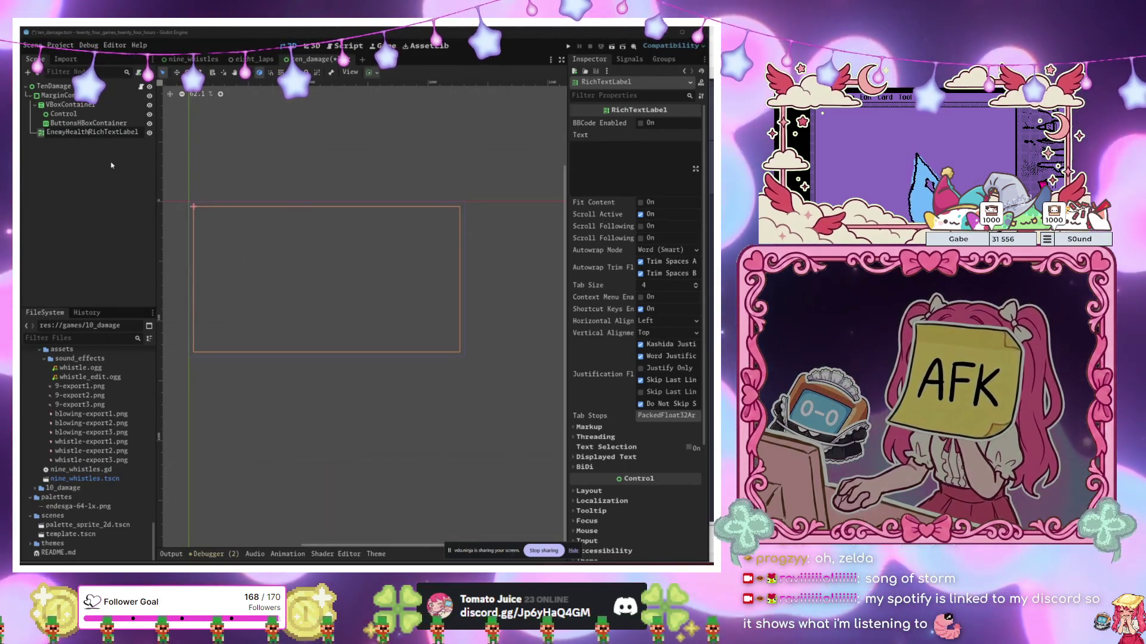
key(Return)
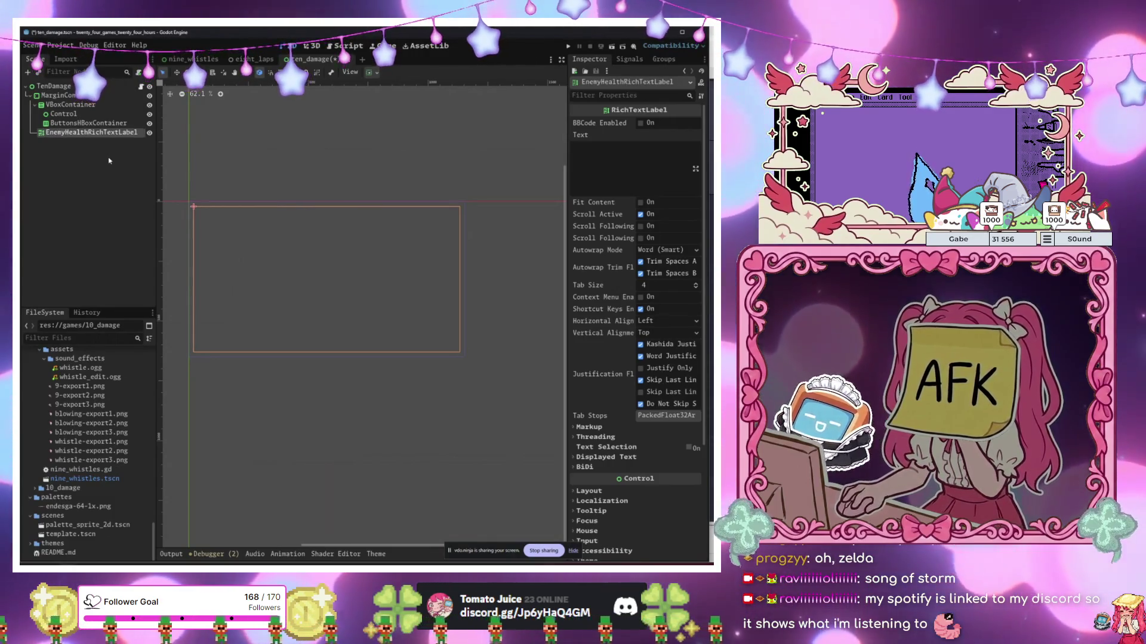
click(632, 176)
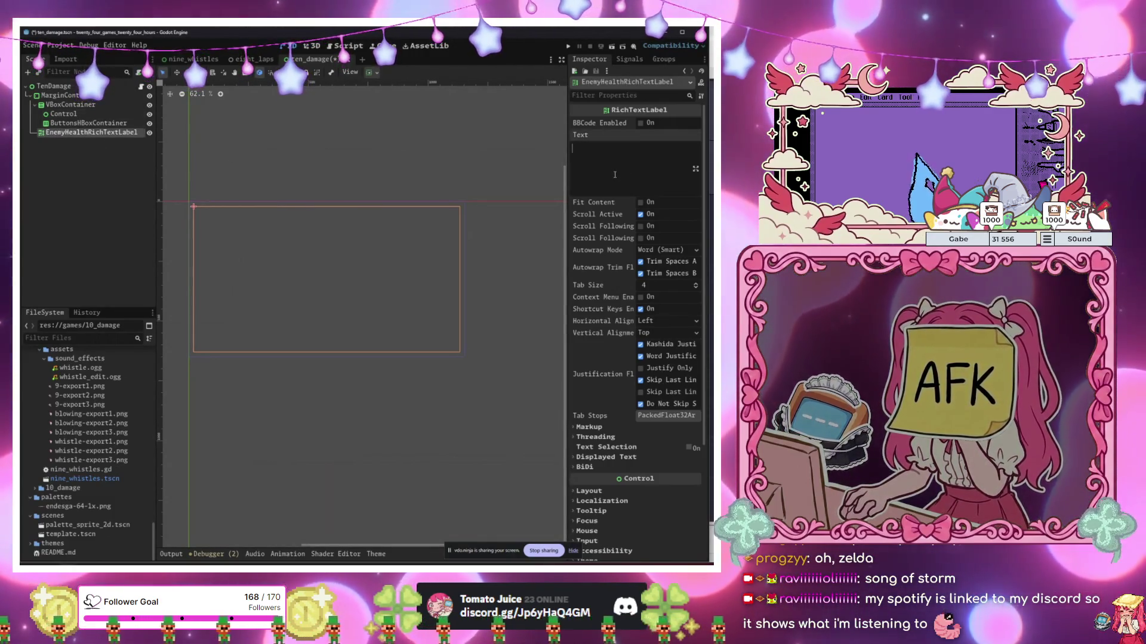
- Add an HBoxContainer under TenDamage and move EnemyHealthRichTextLabel into it
click(54, 86)
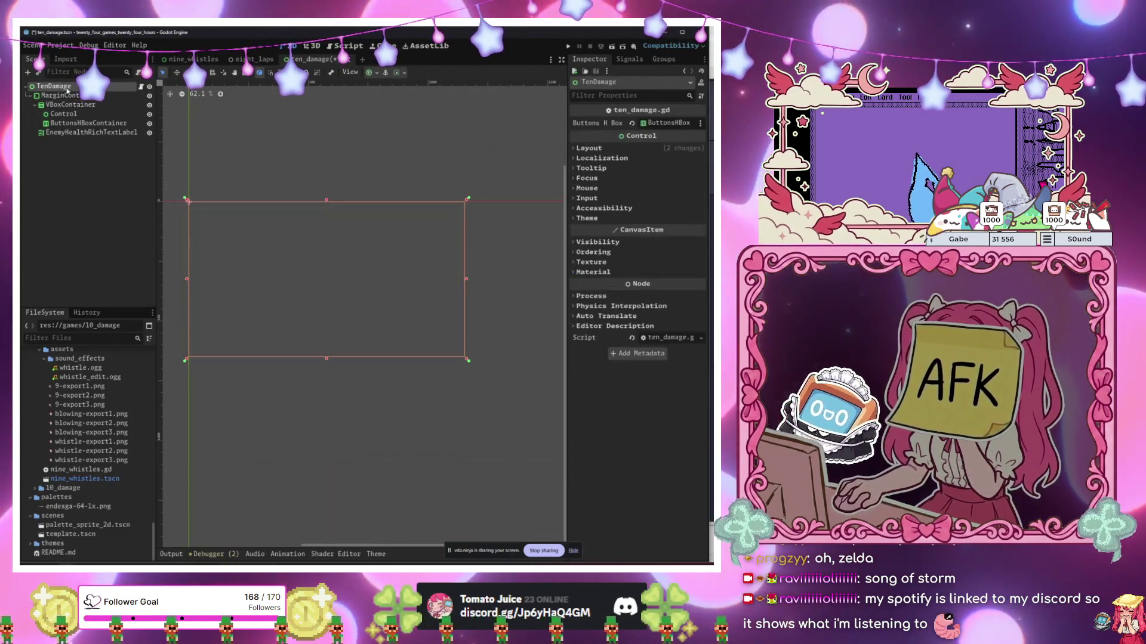
key(ctrl+a)
text(hbox)
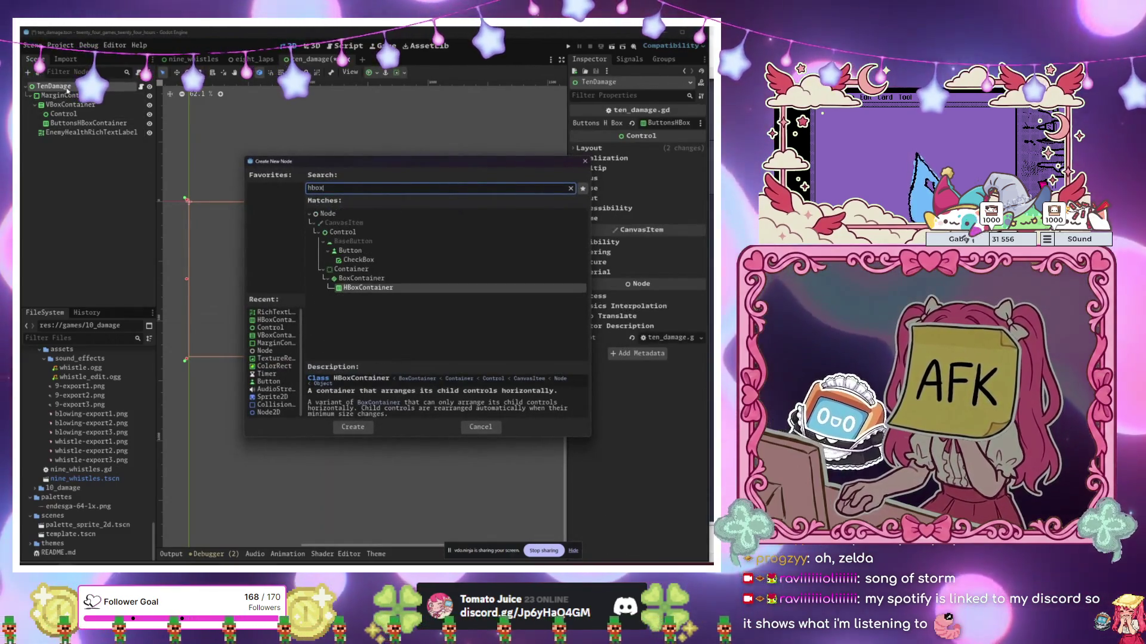
key(Return)
drag(83, 131, 81, 144)
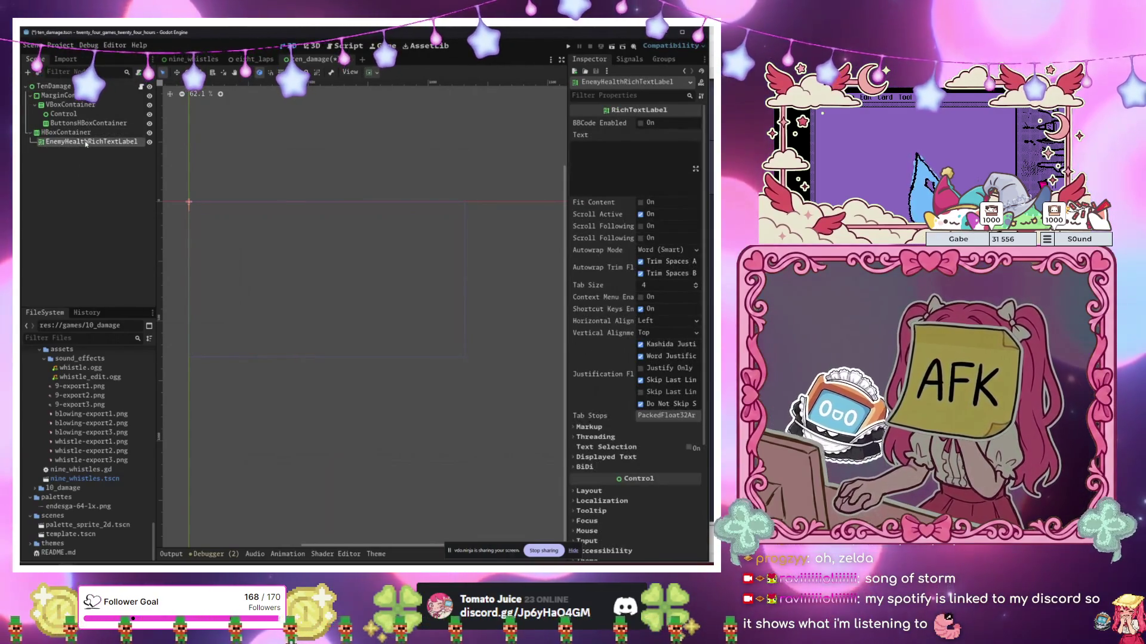
- Duplicate the label as EnemyHealthValueRichTextLabel and set both labels to Fit Content
key(ctrl+d)
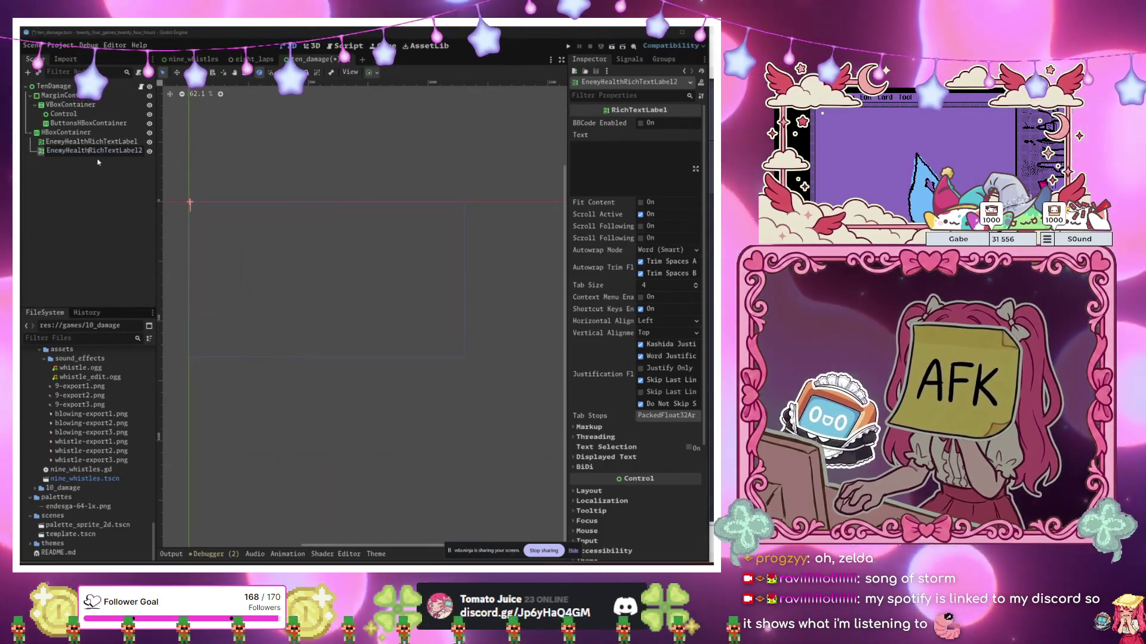
key(Return)
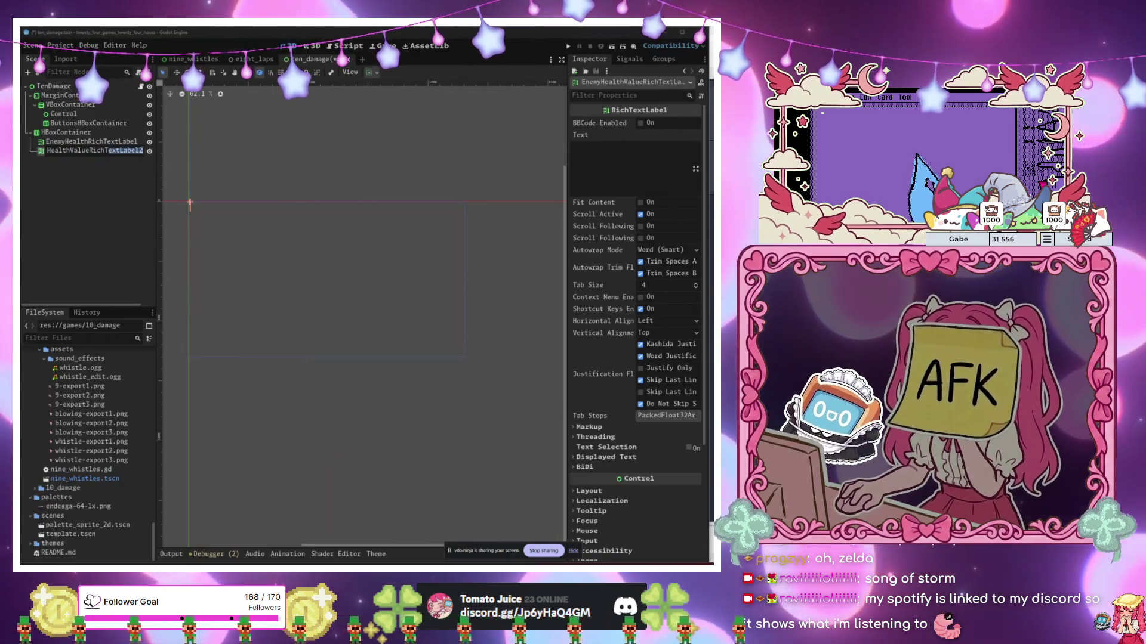
click(102, 151)
ctrl+click(105, 151)
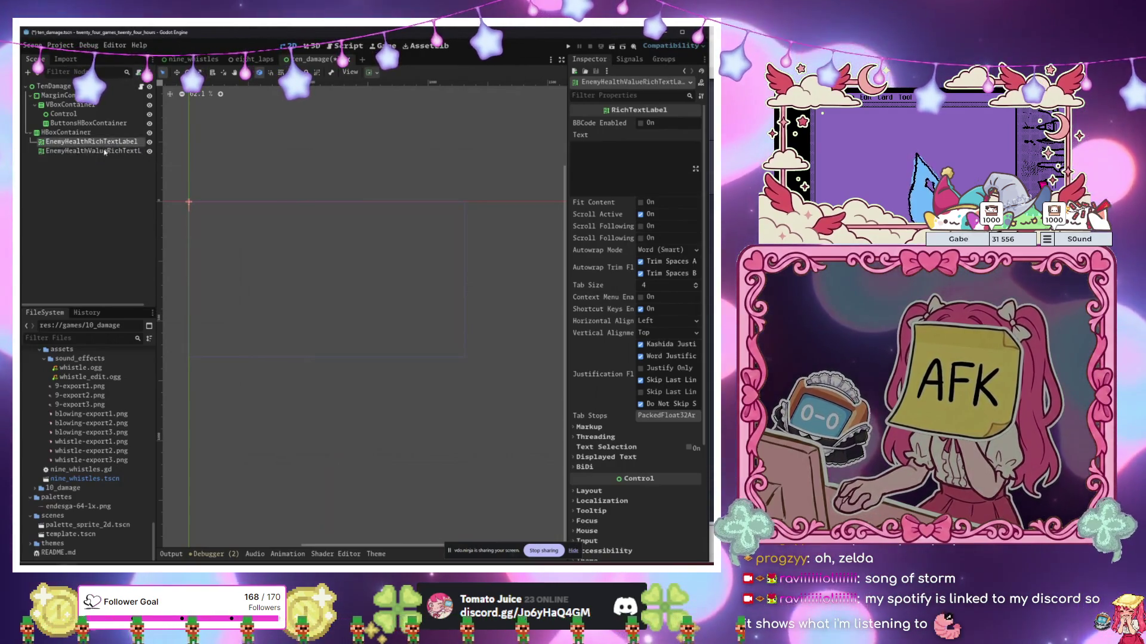
click(639, 203)
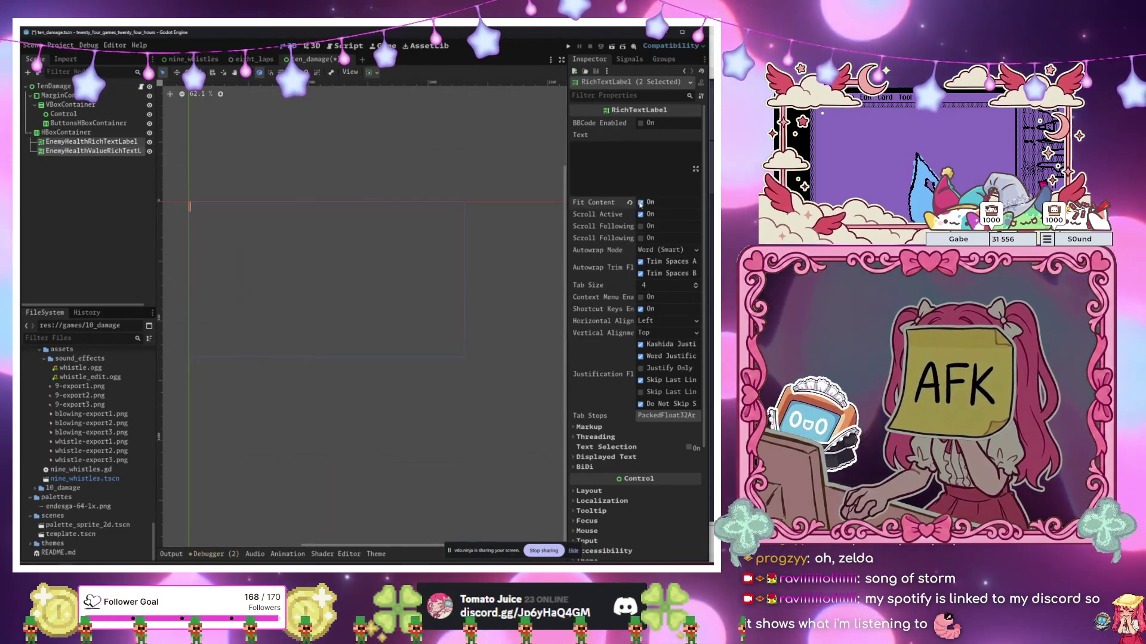
- Center both labels vertically and set their text to 'Enemy Health:'
click(659, 332)
click(656, 354)
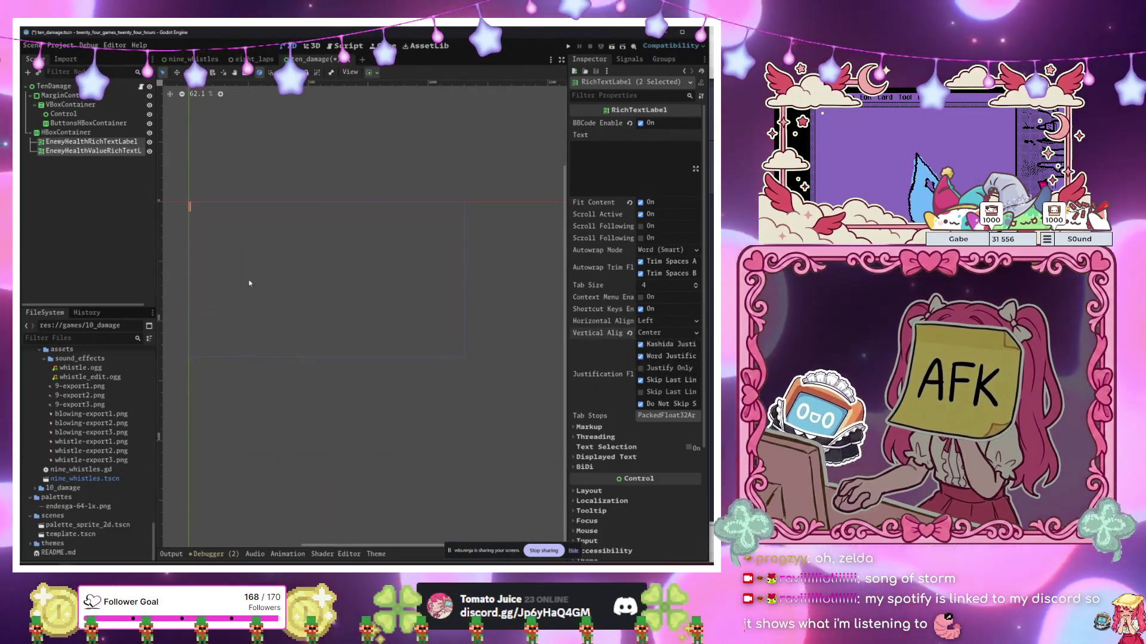
click(108, 134)
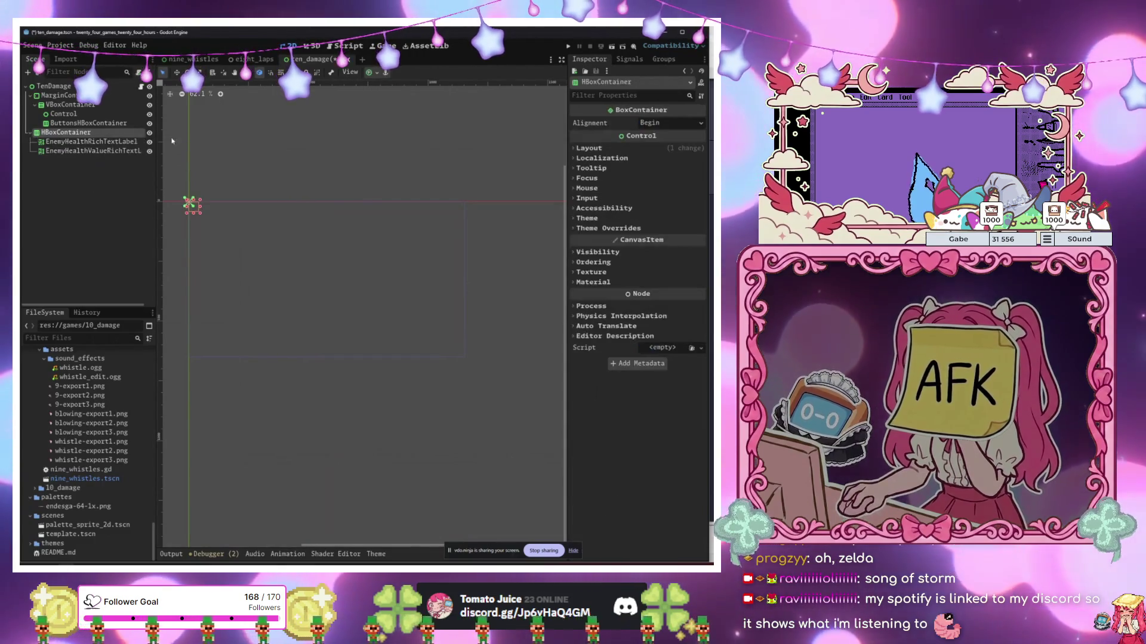
shift+click(84, 142)
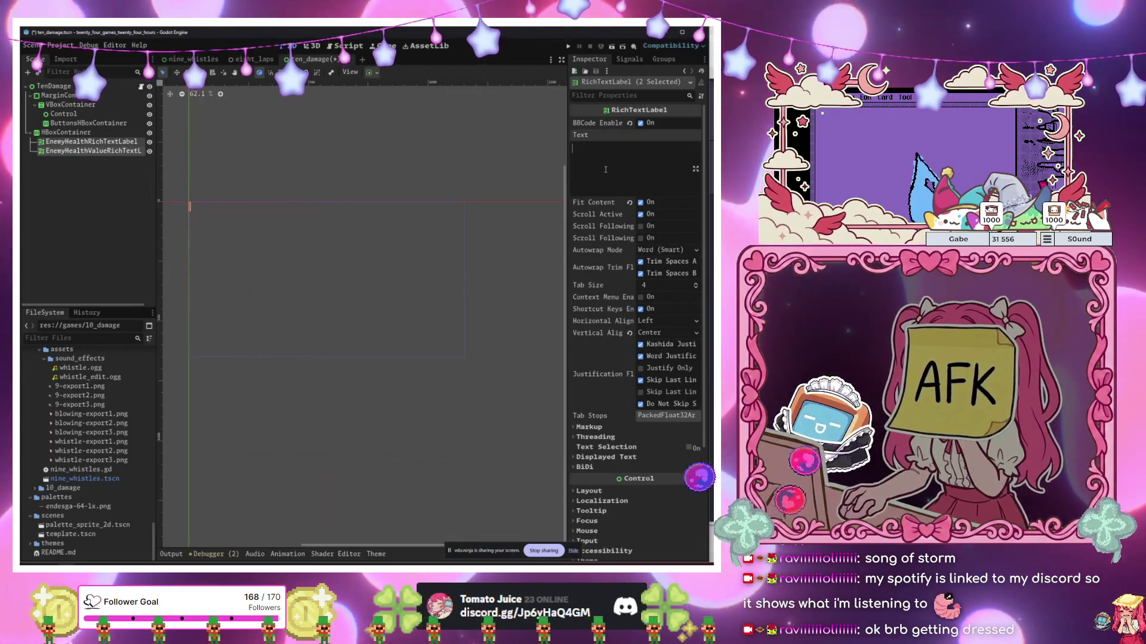
text(Enemy:)
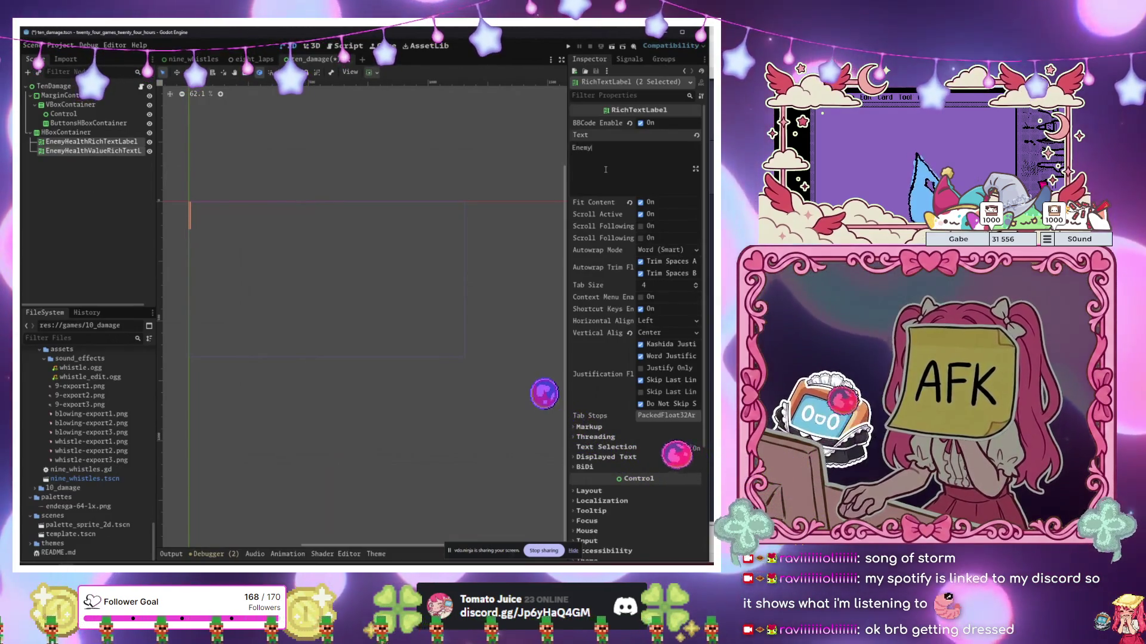
key(BackSpace)
text(Health:)
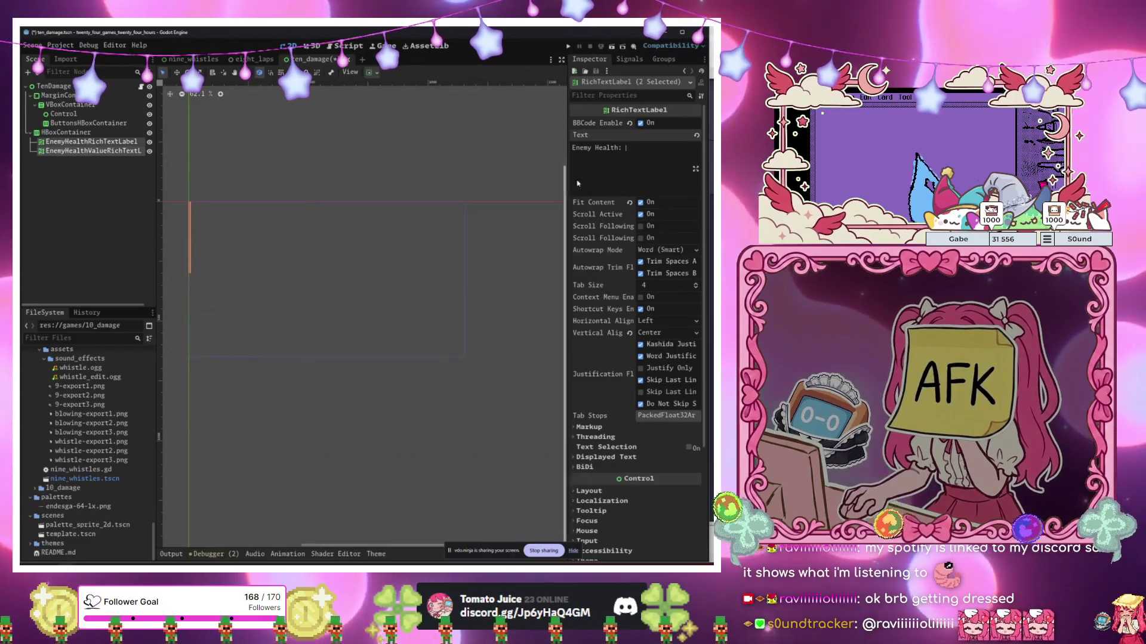
- Make both labels expand horizontally side by side, undoing a right-alignment on both
click(370, 72)
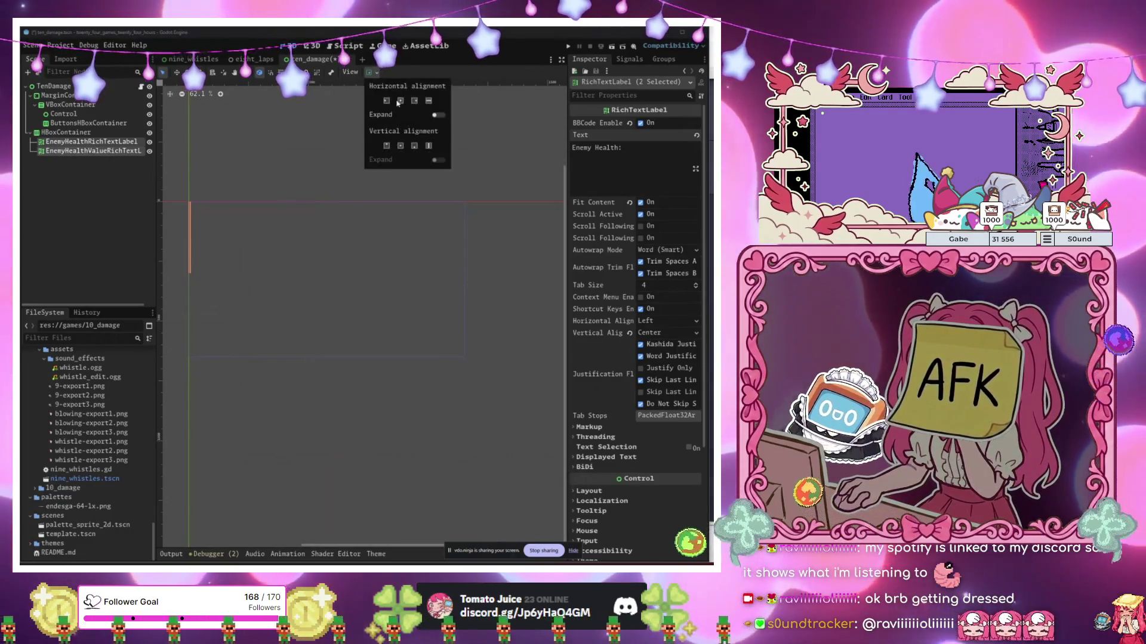
click(434, 114)
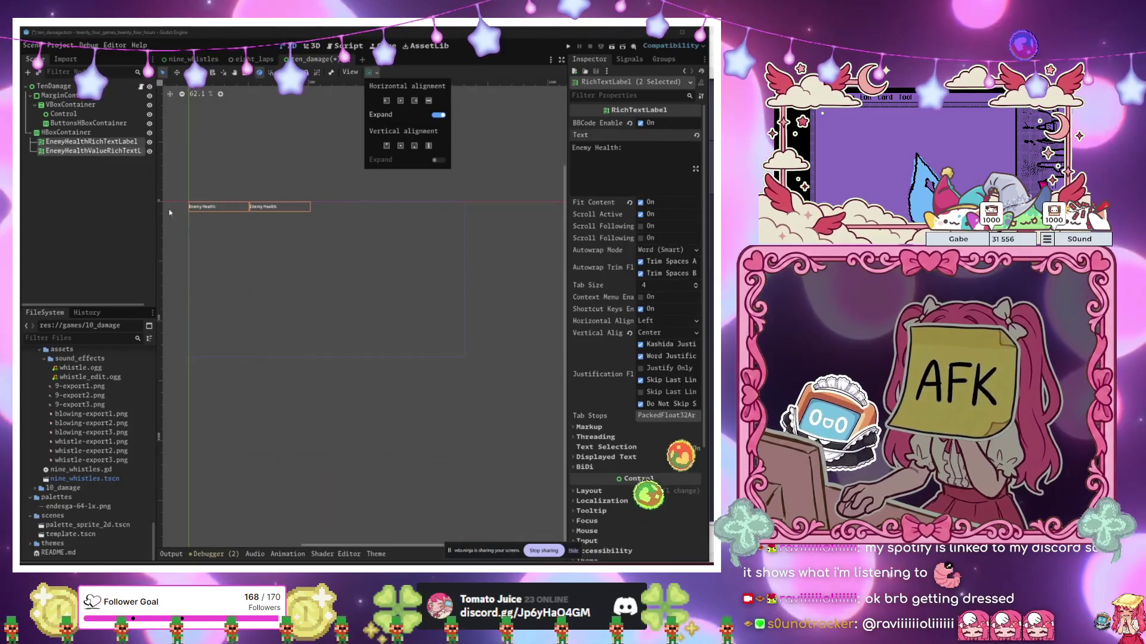
scroll(223, 217, up, 4)
click(340, 255)
click(666, 333)
click(658, 349)
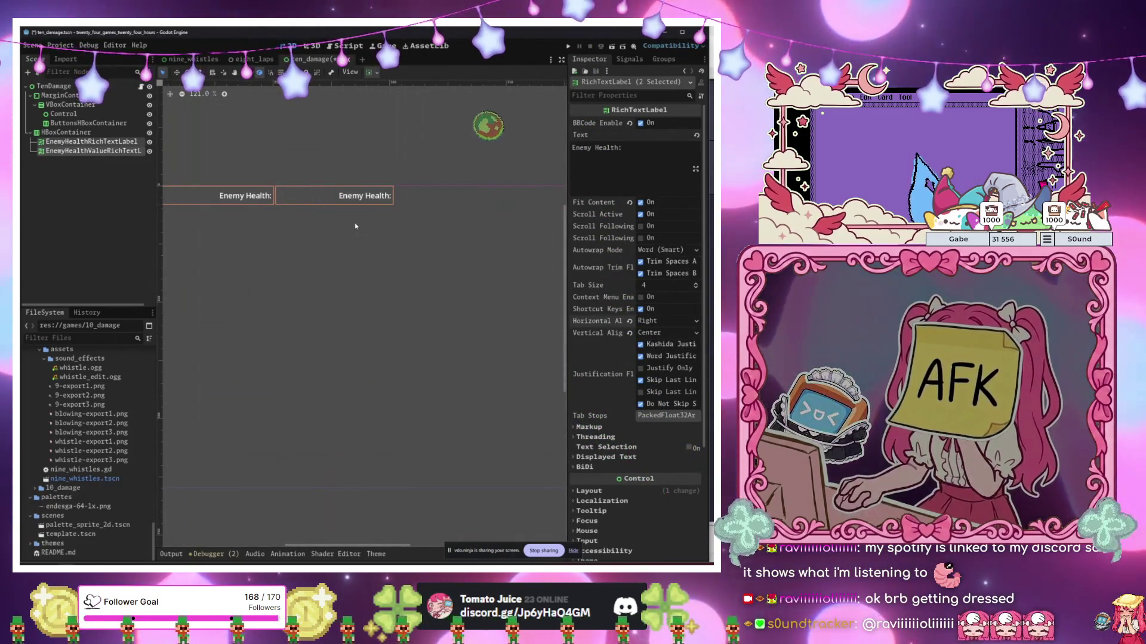
key(ctrl+z)
- Set only EnemyHealthRichTextLabel's Horizontal Alignment to Right
click(171, 232)
click(93, 151)
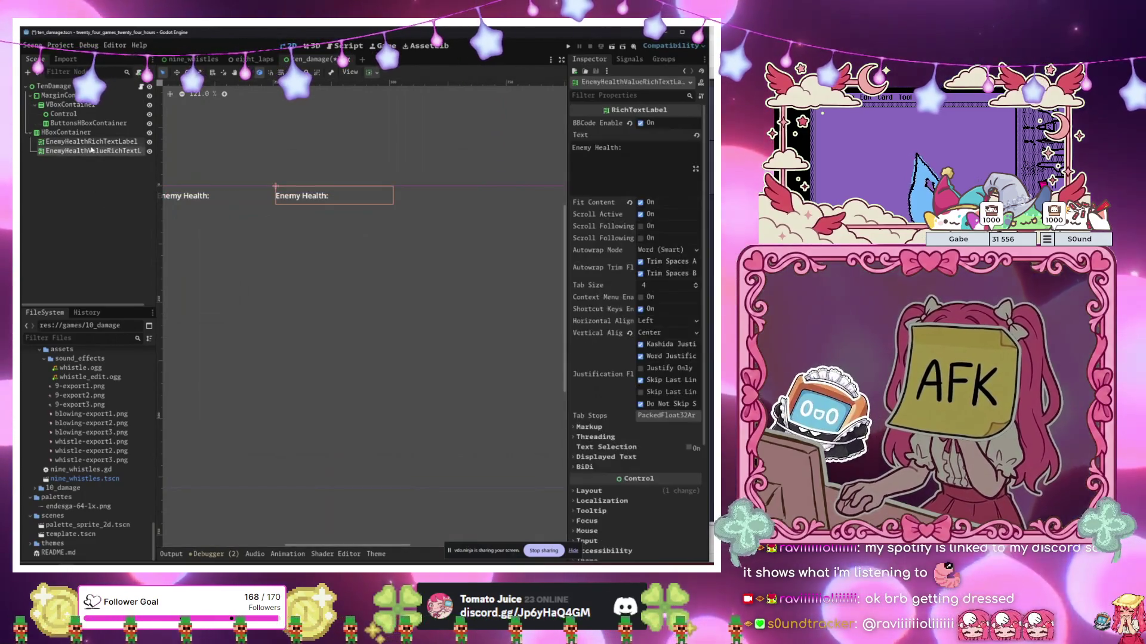
click(93, 143)
click(662, 321)
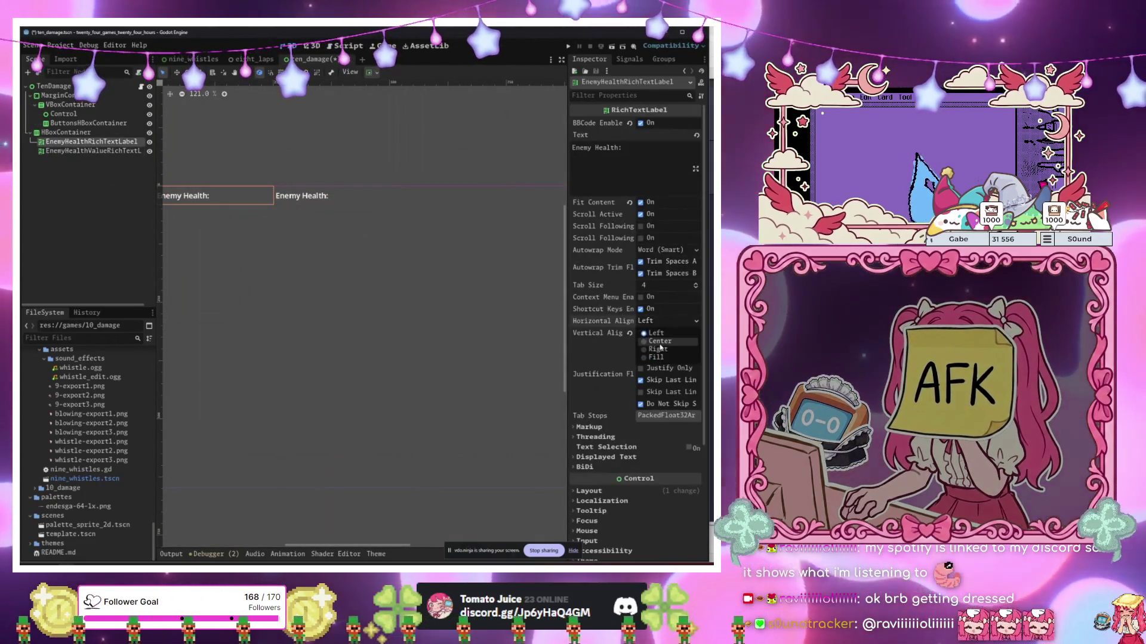
click(659, 339)
click(659, 349)
click(662, 321)
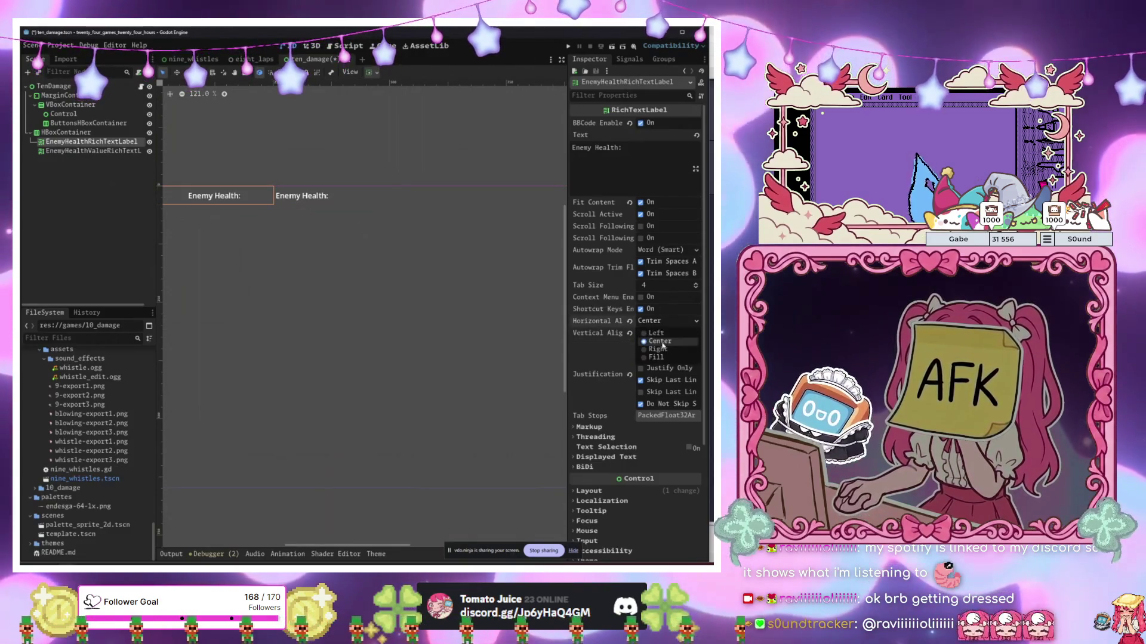
click(660, 349)
click(294, 215)
- Change EnemyHealthValueRichTextLabel's text to 10, then open the root's ten_damage.gd script
click(302, 197)
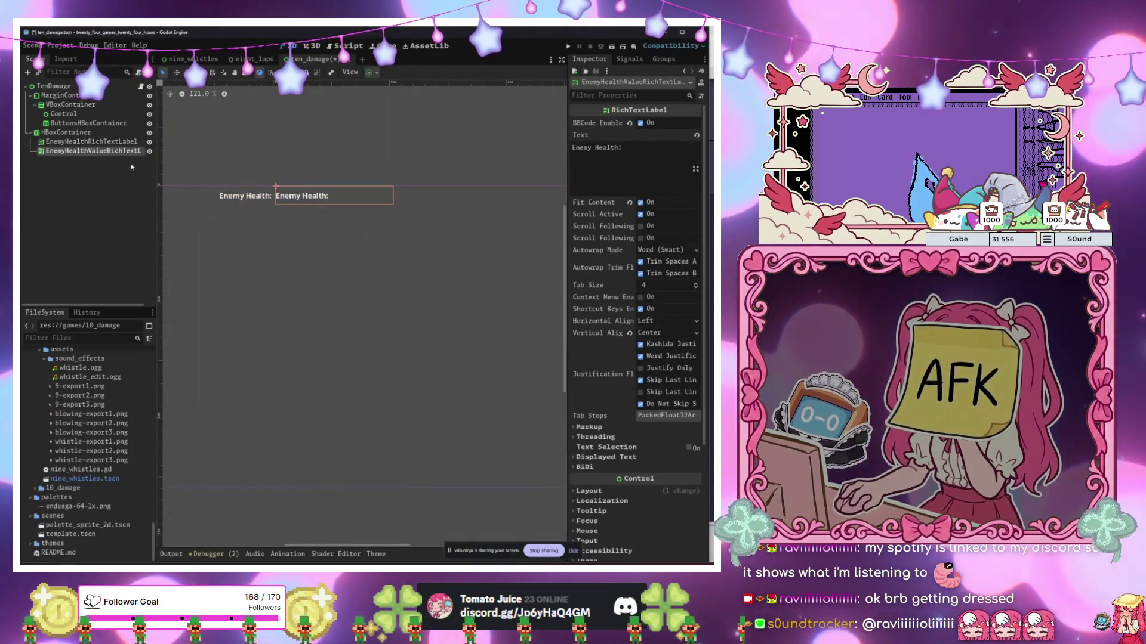
click(645, 189)
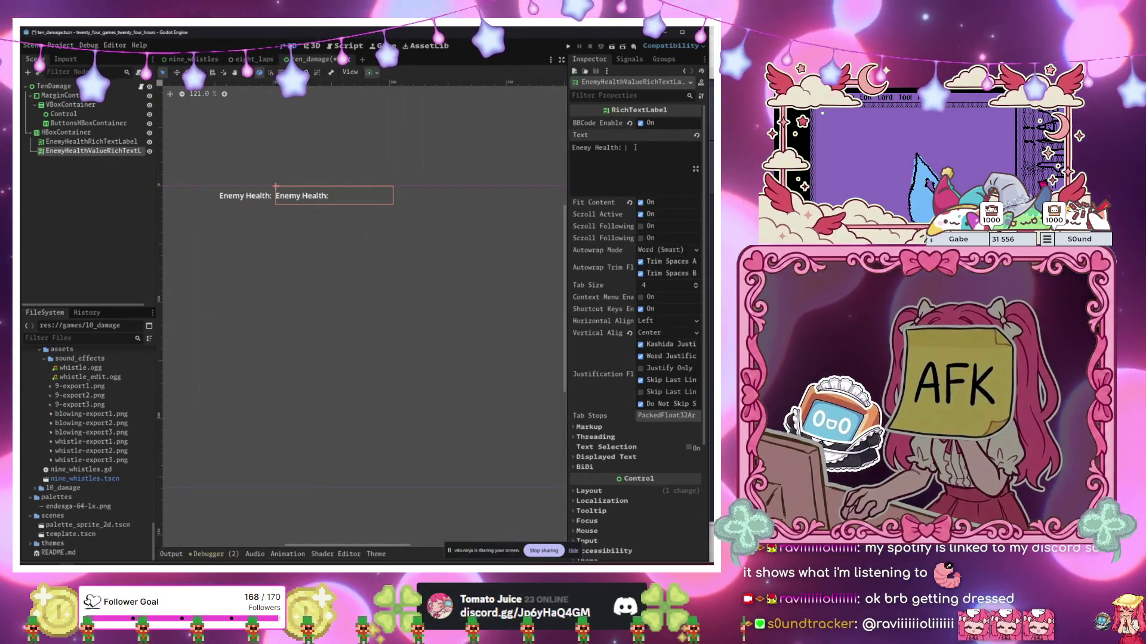
key(ctrl+a)
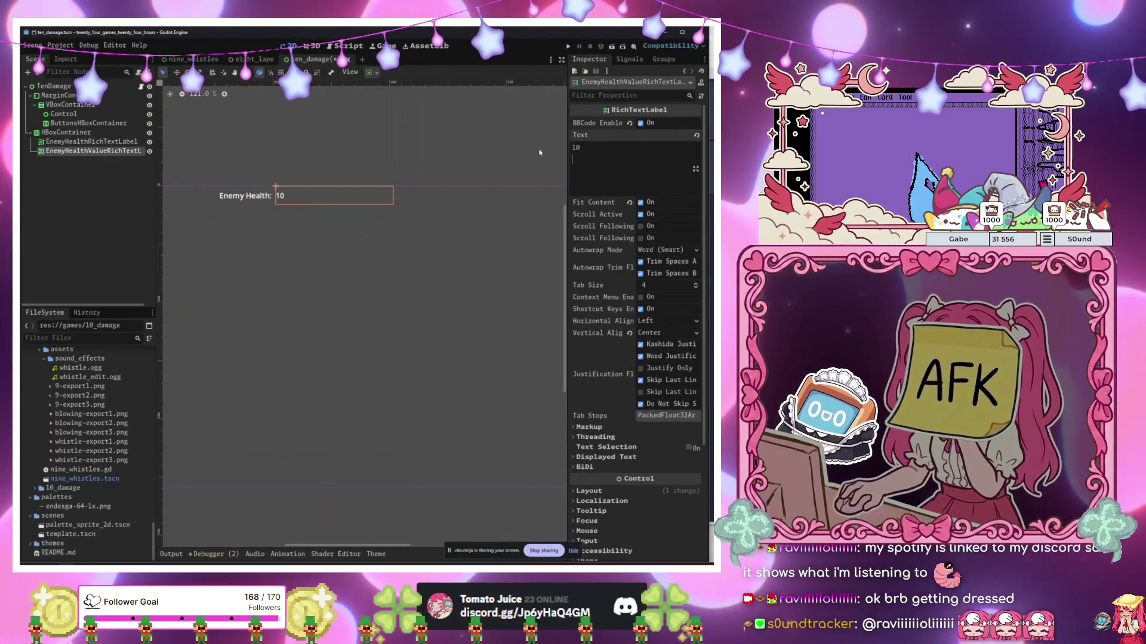
click(192, 127)
key(ctrl+F3)
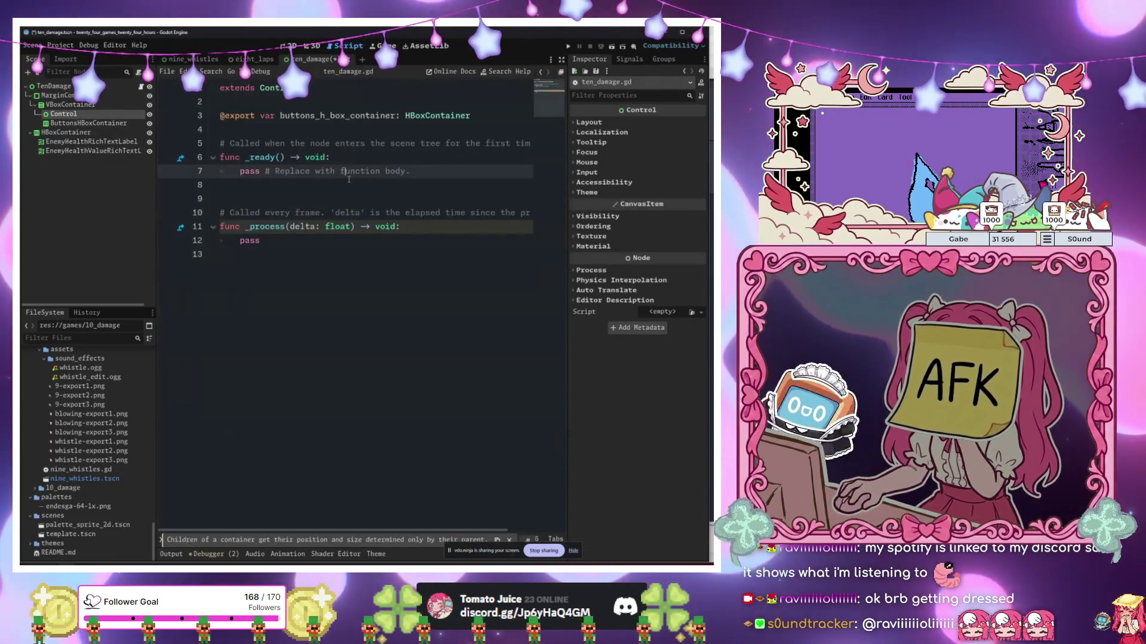
- Declare var enemy_health: int = 10 below the export line
key(Return)
key(Return)
key(Return)
key(Up)
key(Up)
key(Up)
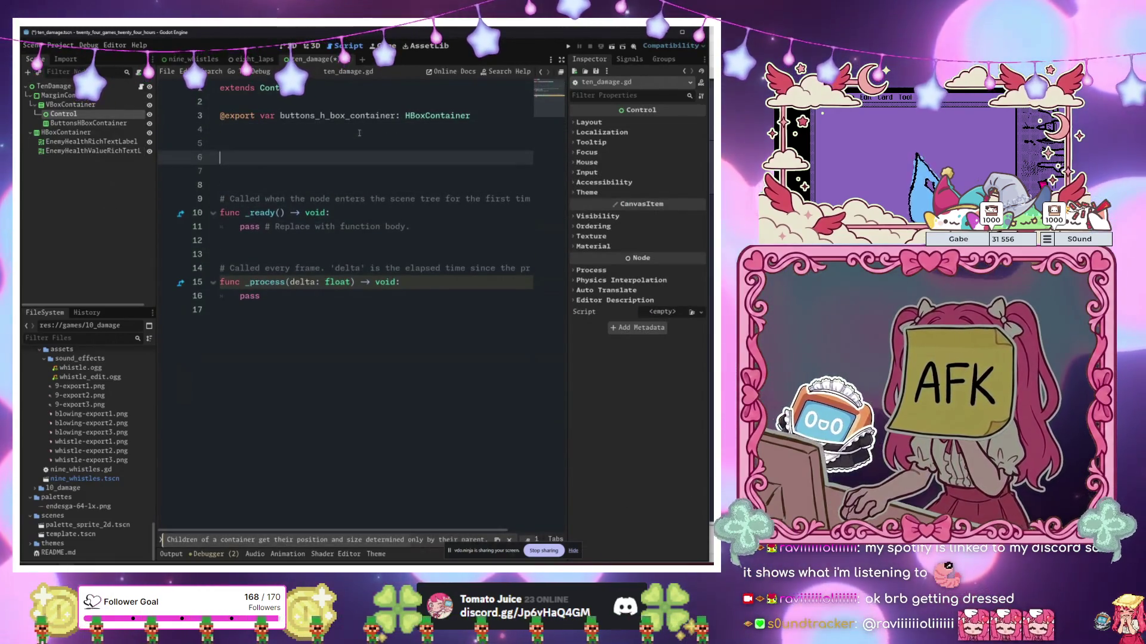
text(var )
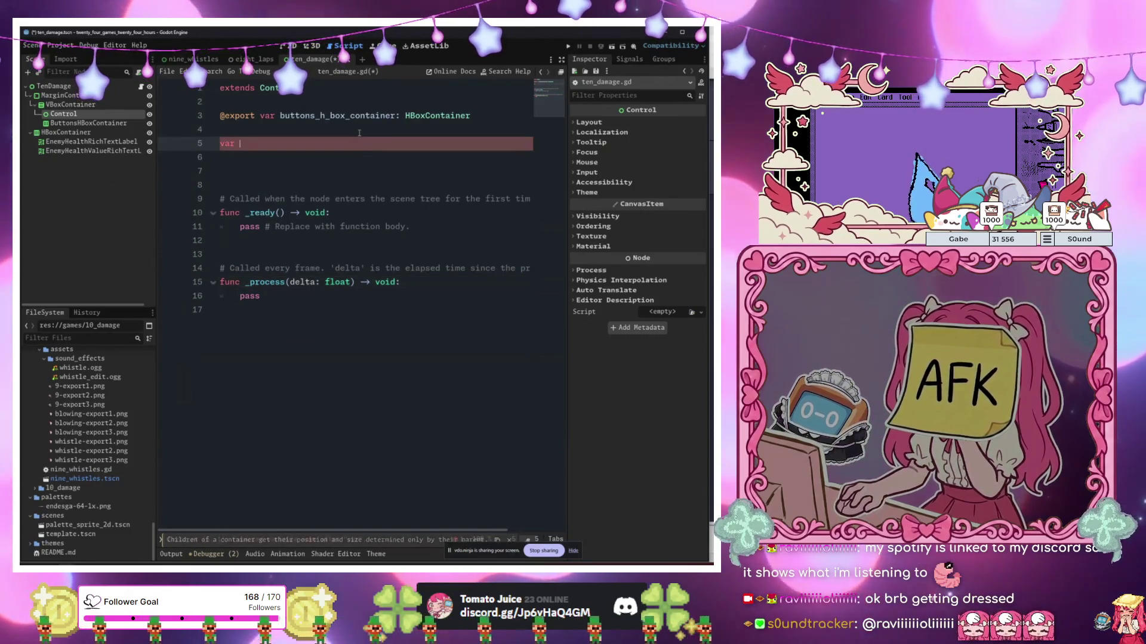
text(enemy_health_va)
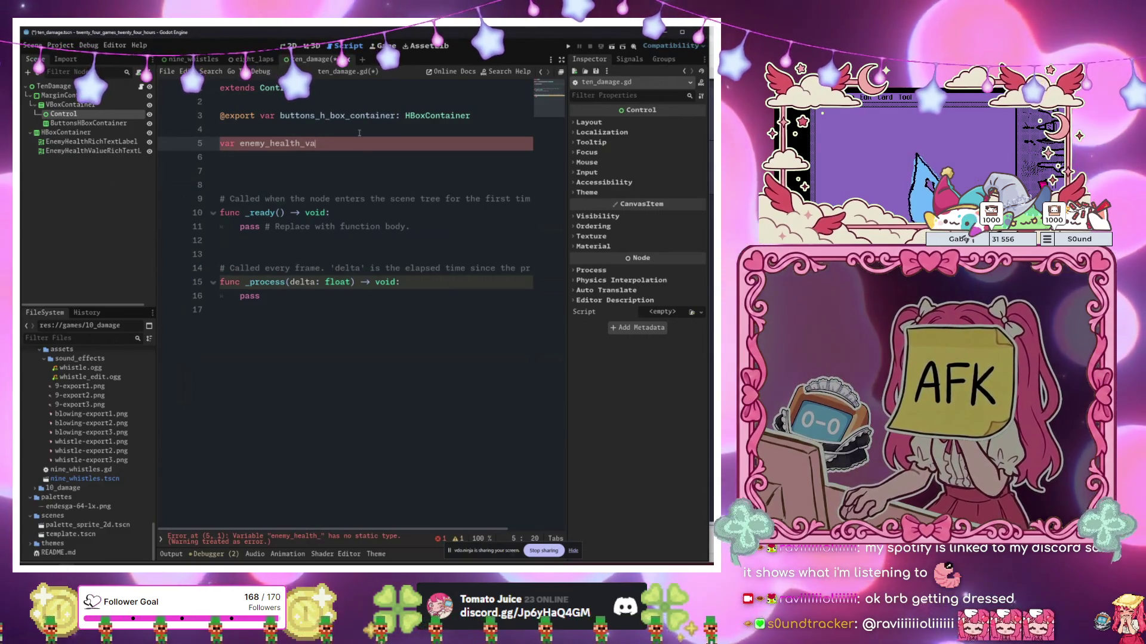
key(BackSpace)
key(BackSpace)
key(BackSpace)
text(: )
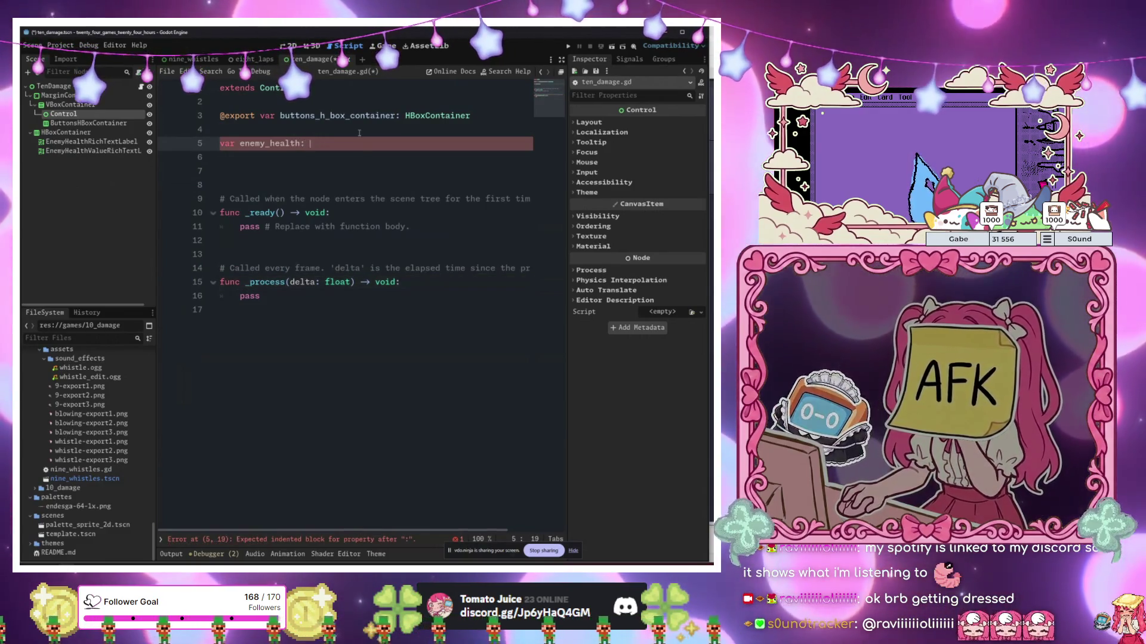
text(int = 10)
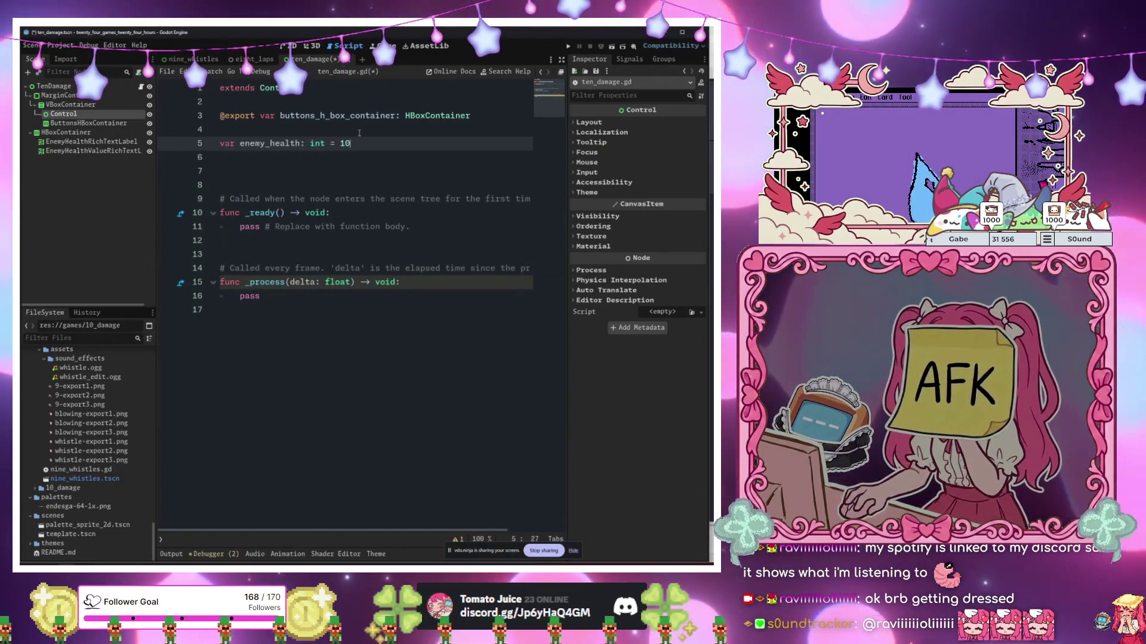
- Add var player_health: int = 10 above enemy_health and tidy the blank lines
key(Return)
text(var enemy_health: int = 10)
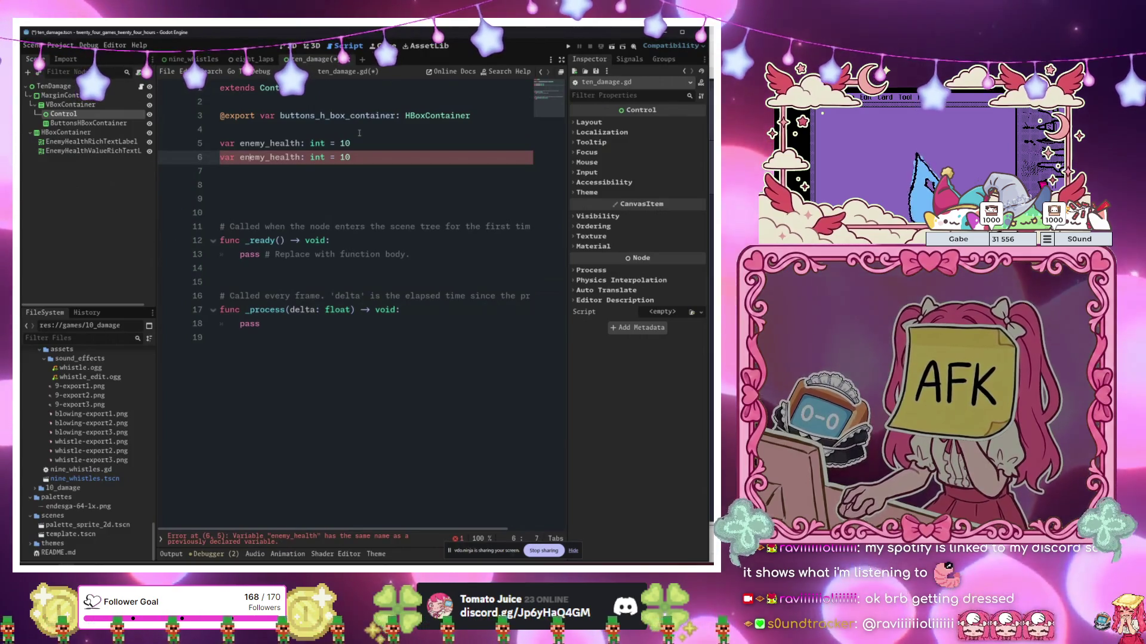
key(BackSpace)
key(BackSpace)
key(BackSpace)
text(player)
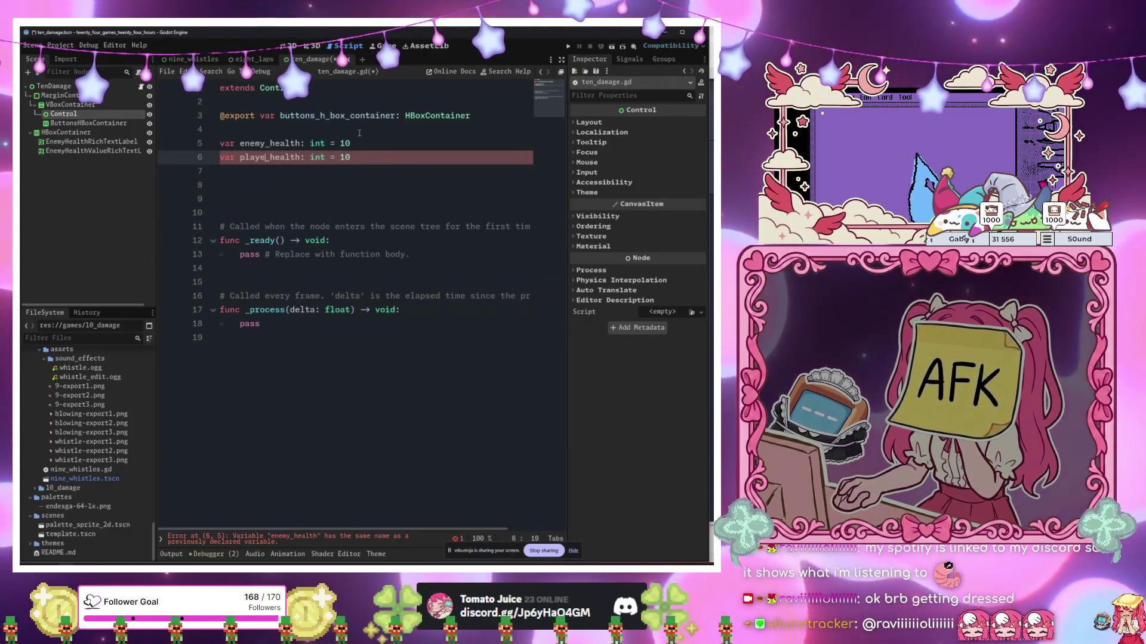
text(\)
key(alt+Up)
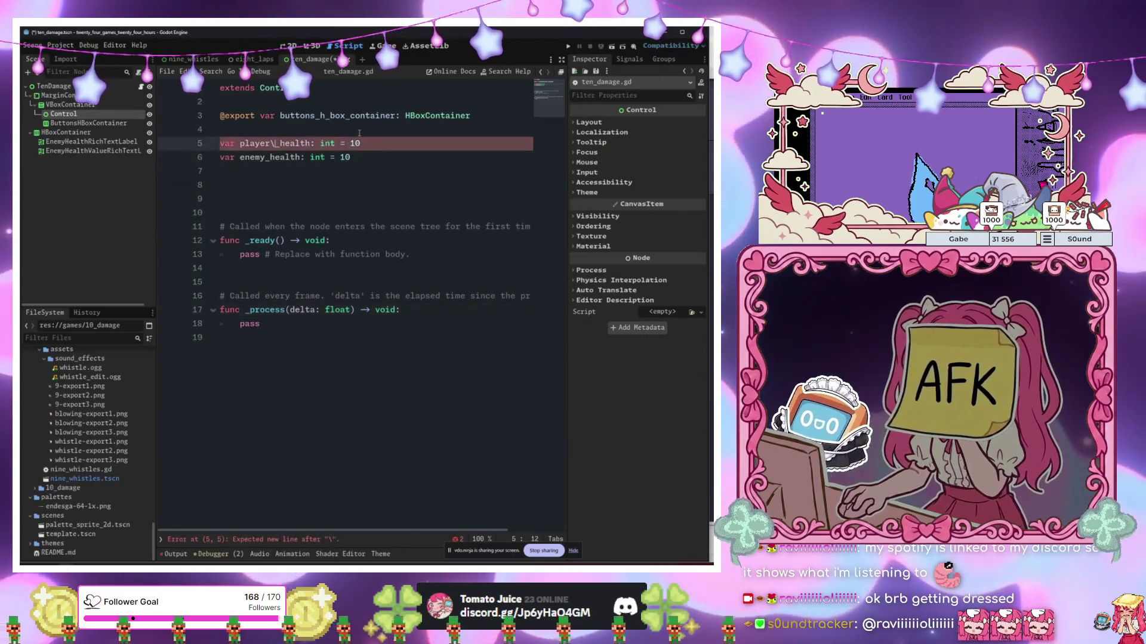
key(BackSpace)
key(Down)
key(Down)
key(Delete)
key(Delete)
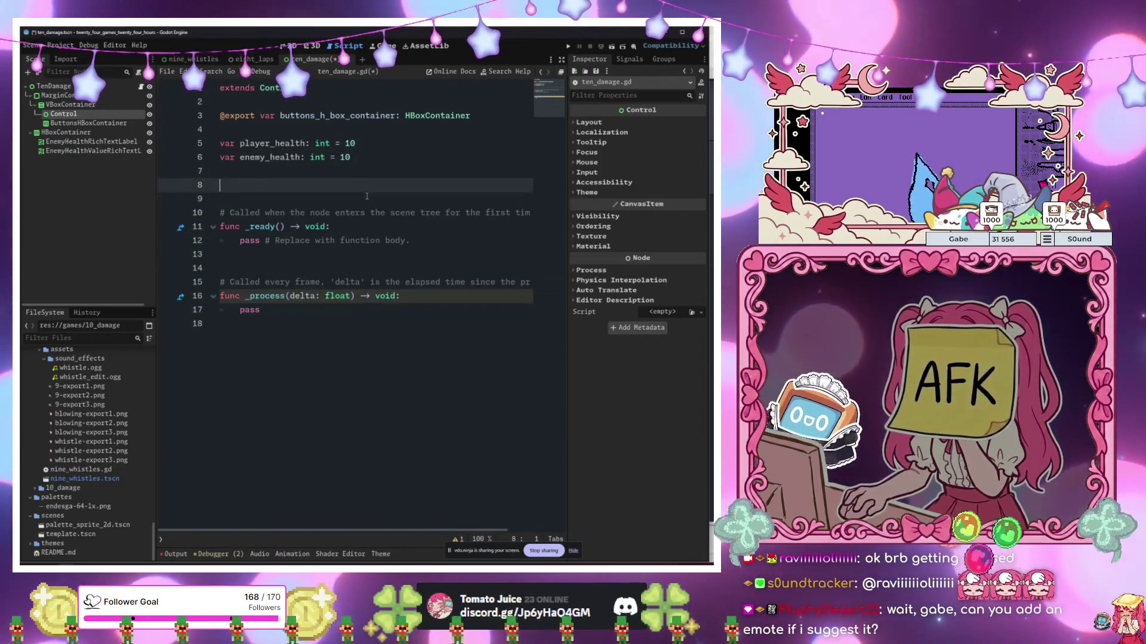
- Delete the comment line above func _ready
click(344, 241)
click(369, 355)
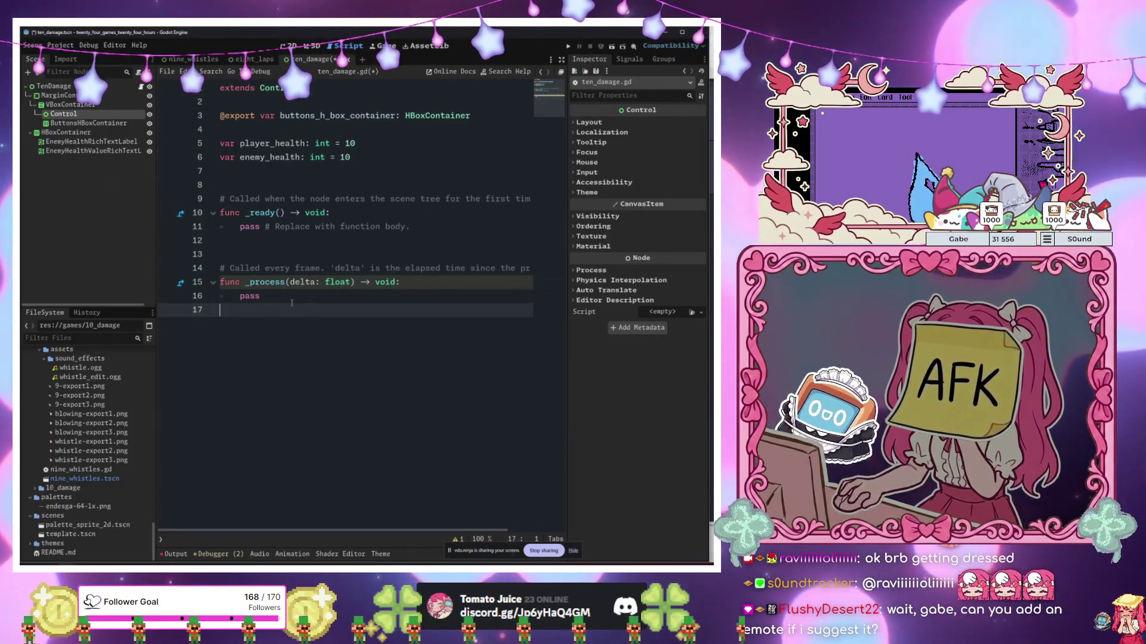
click(301, 179)
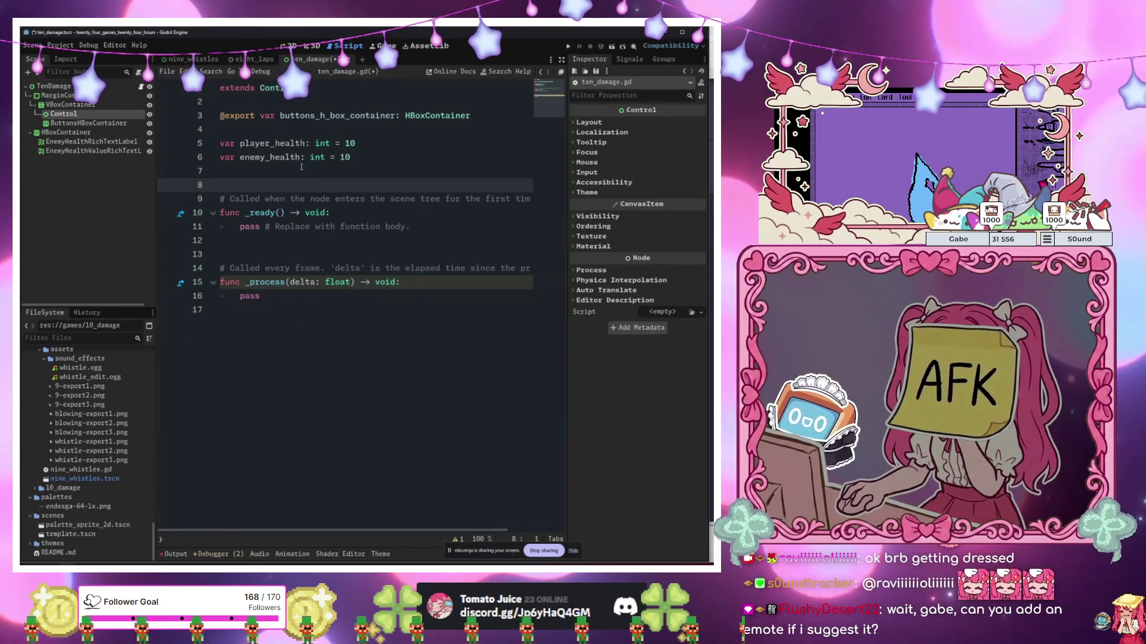
click(318, 310)
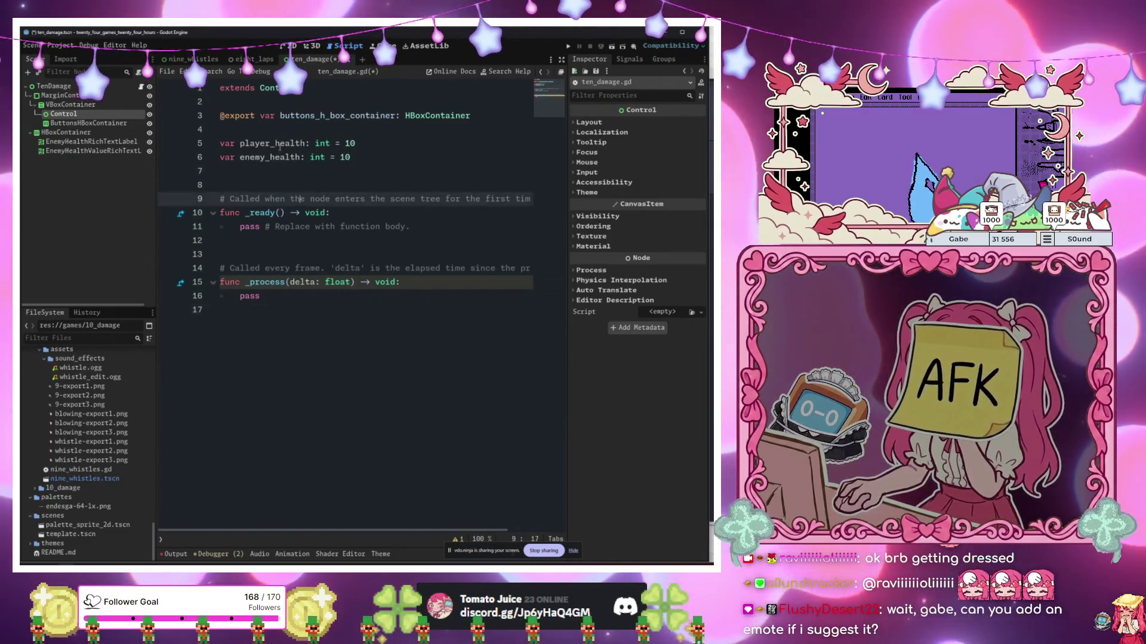
click(314, 213)
click(330, 202)
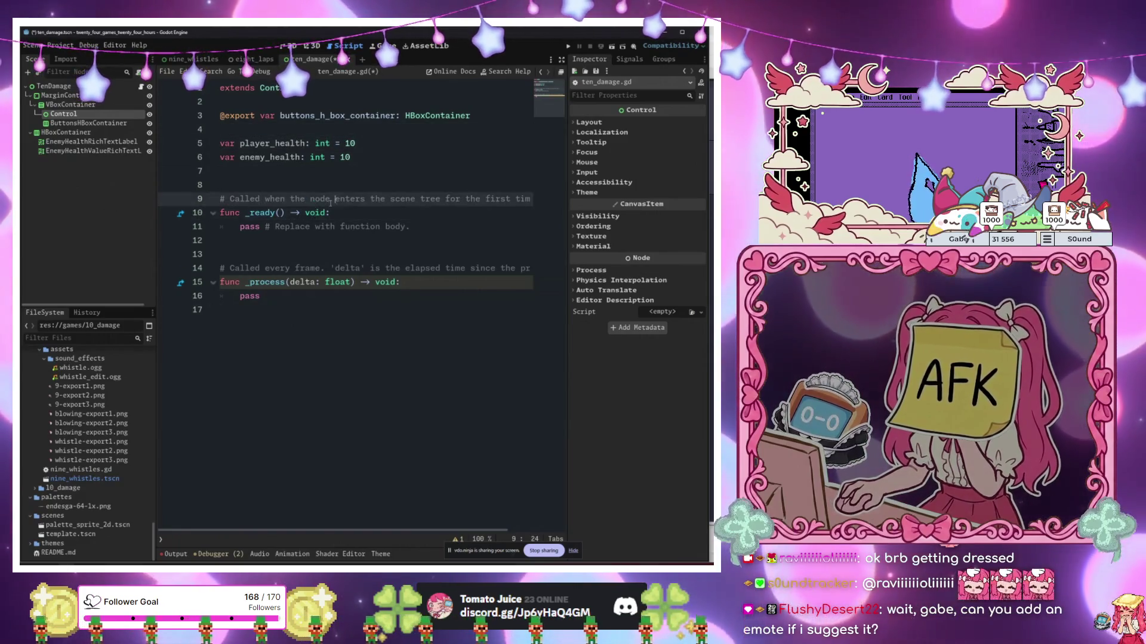
key(ctrl+shift+k)
click(367, 255)
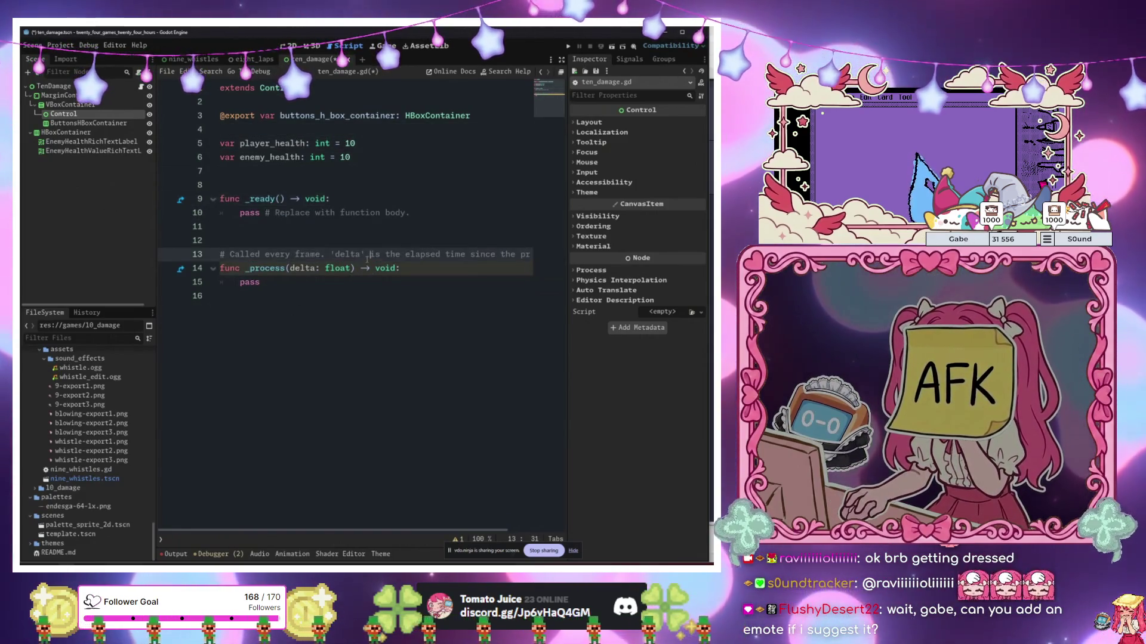
- Delete the '# Called every frame' comment above _process in ten_damage.gd
key(ctrl+shift+k)
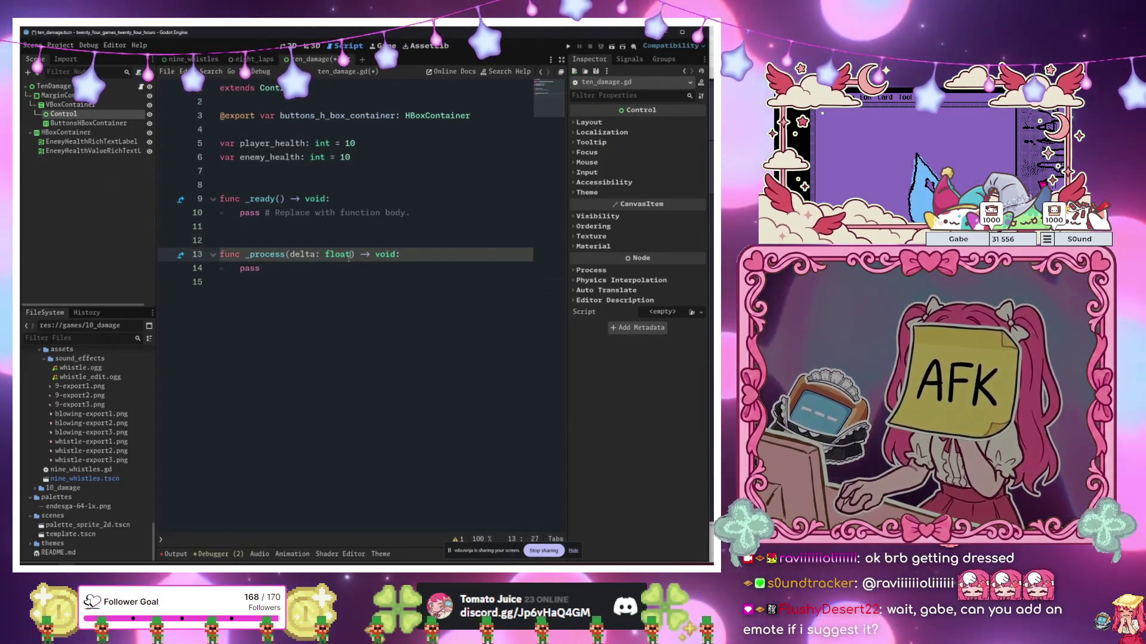
click(221, 282)
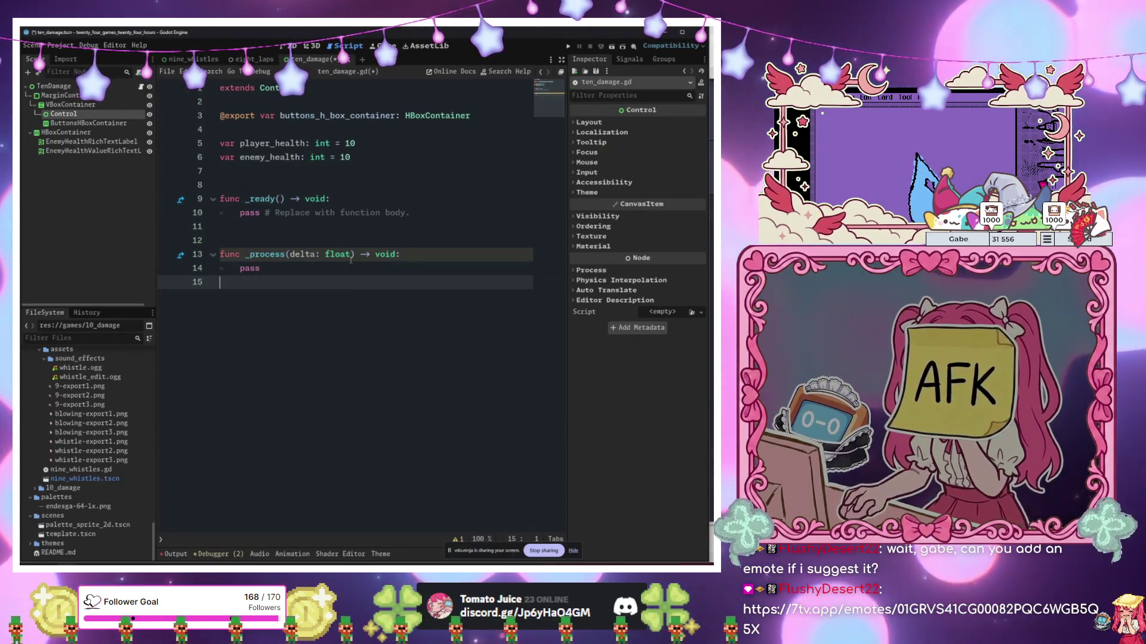
click(379, 227)
click(379, 180)
click(310, 282)
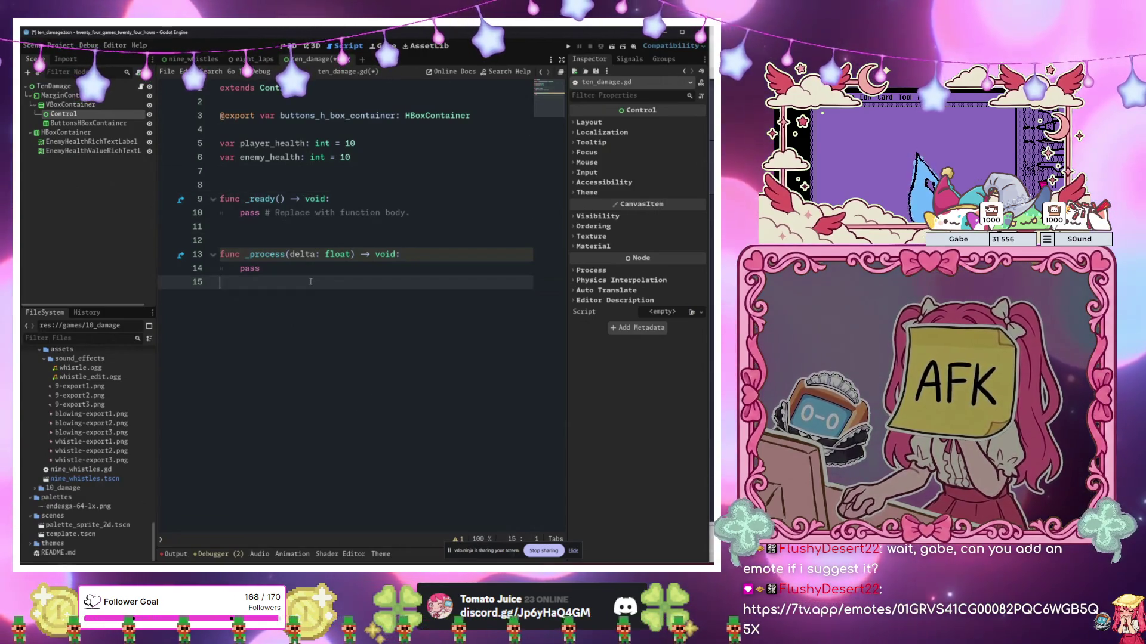
click(328, 199)
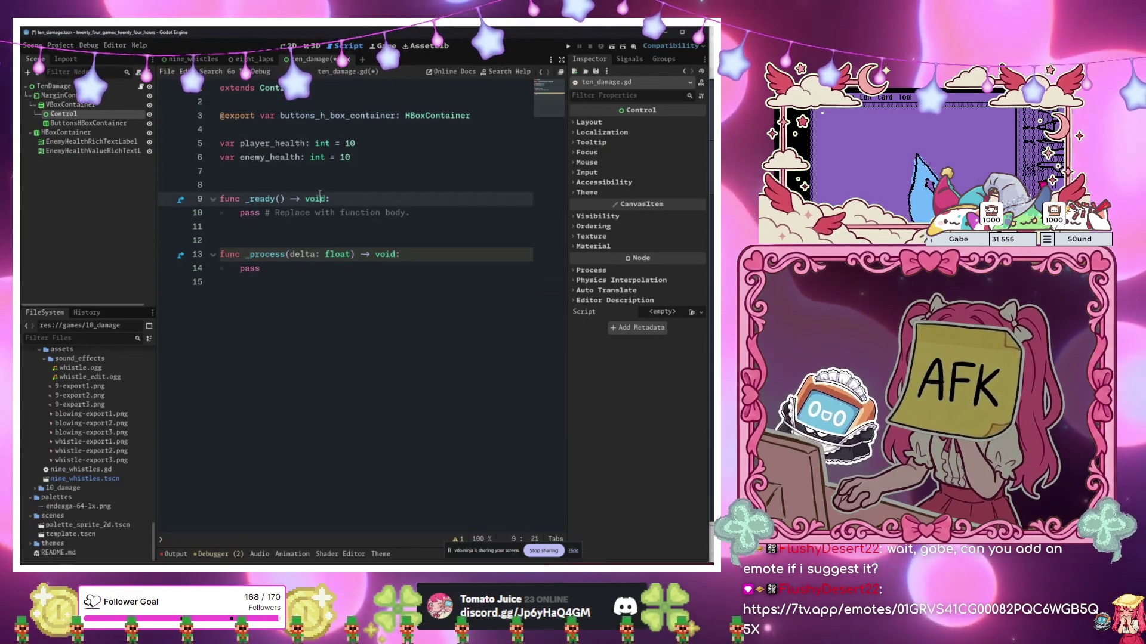
click(328, 175)
click(336, 289)
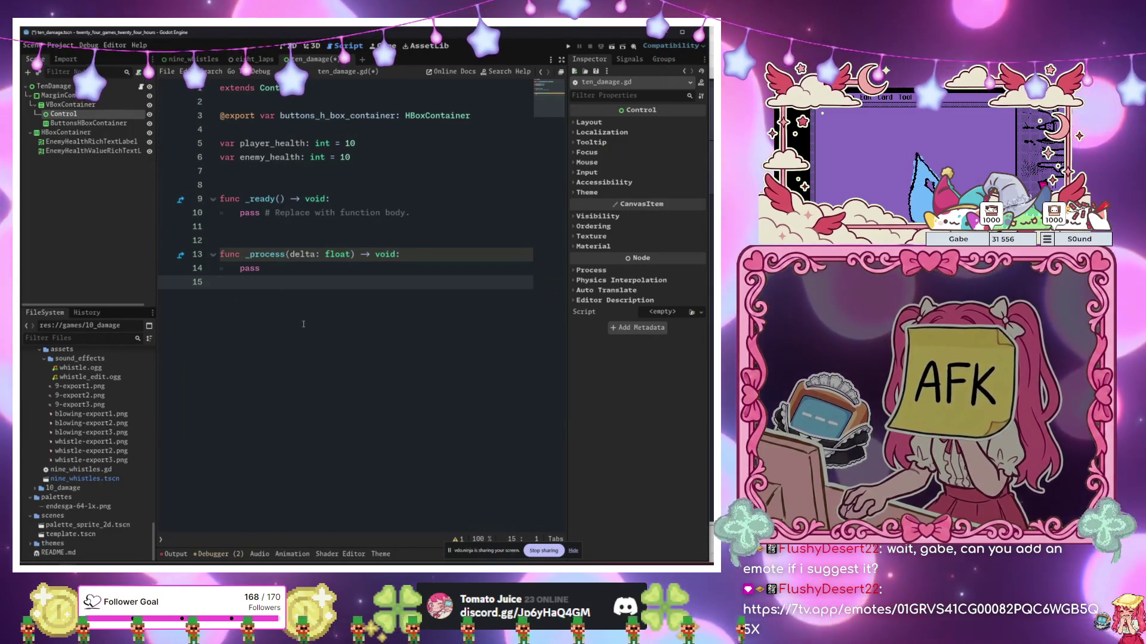
- Insert blank lines below extends and begin typing the Type enum there
click(294, 103)
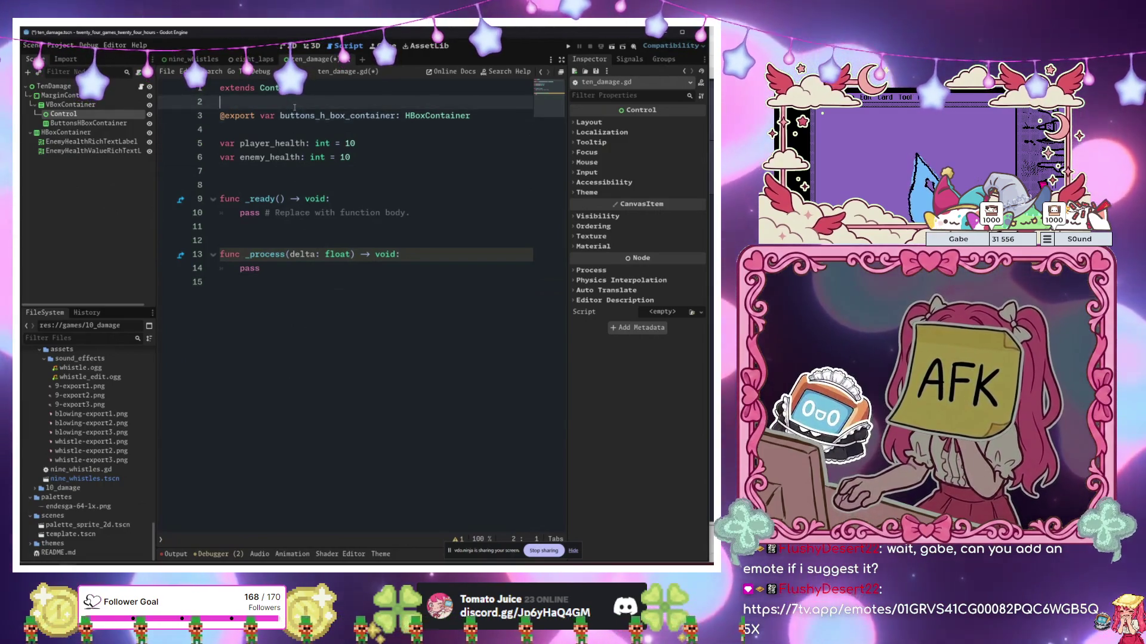
key(Return)
key(Return)
key(Return)
key(Up)
key(Up)
key(Return)
key(Up)
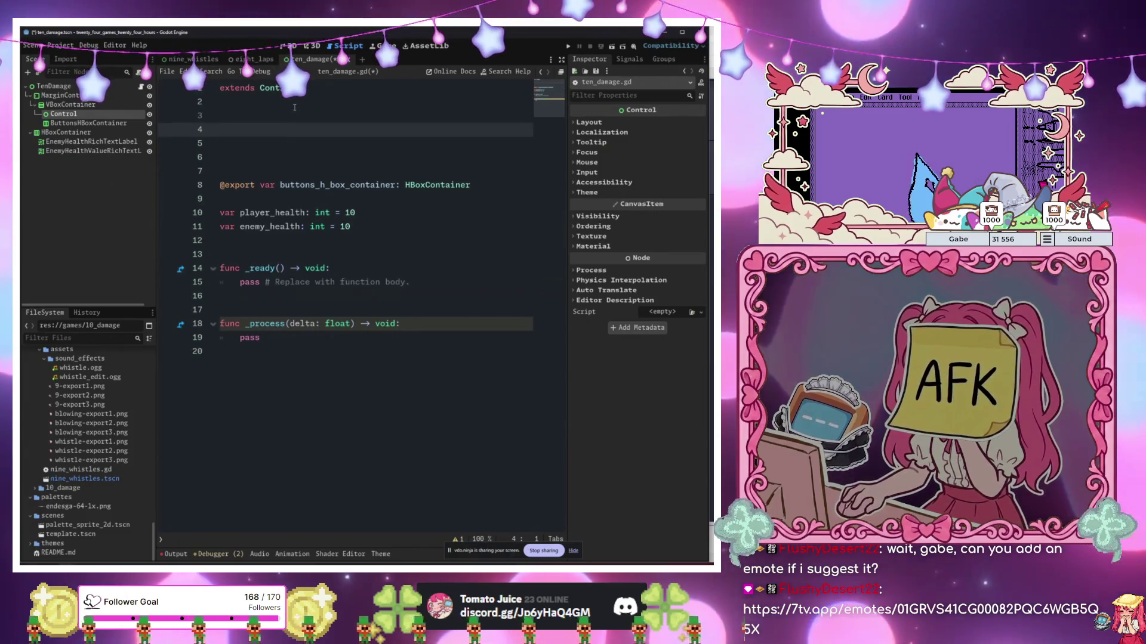
text(enum {)
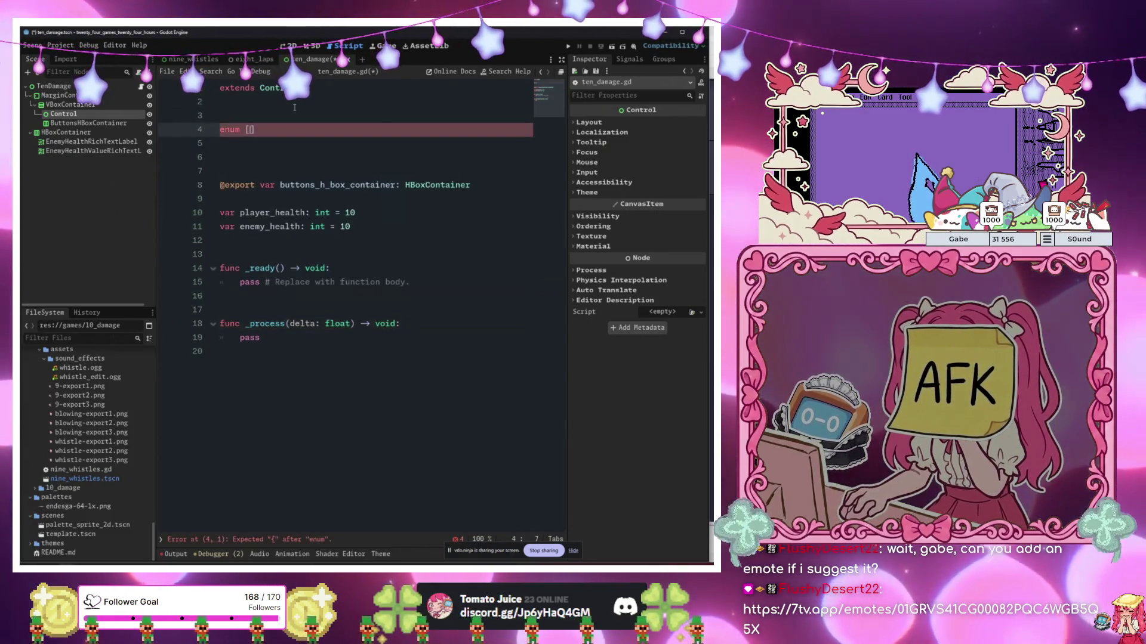
text(Type {)
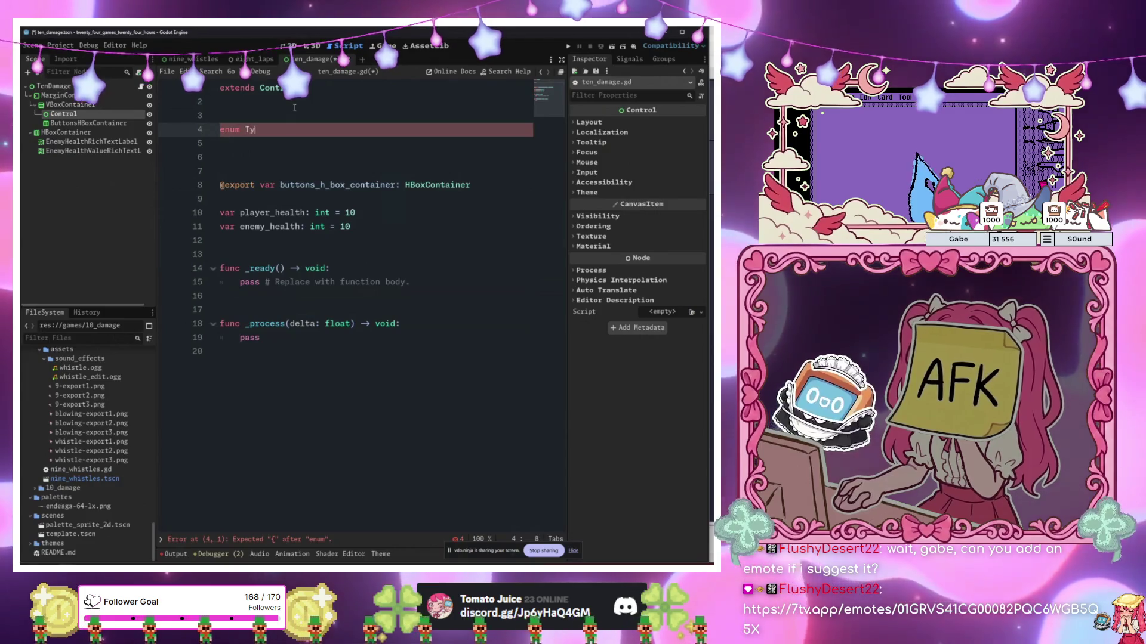
- Fill the Type enum with DAMAGE, HEALING and SHIELD, one value per line
key(Return)
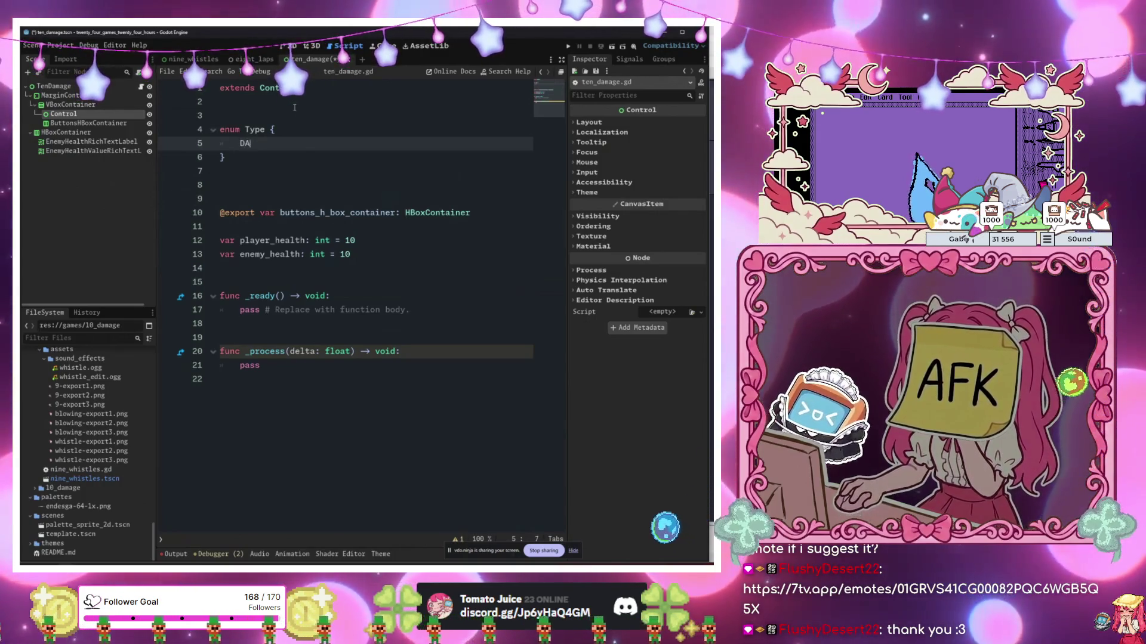
text(MAGE,)
key(Return)
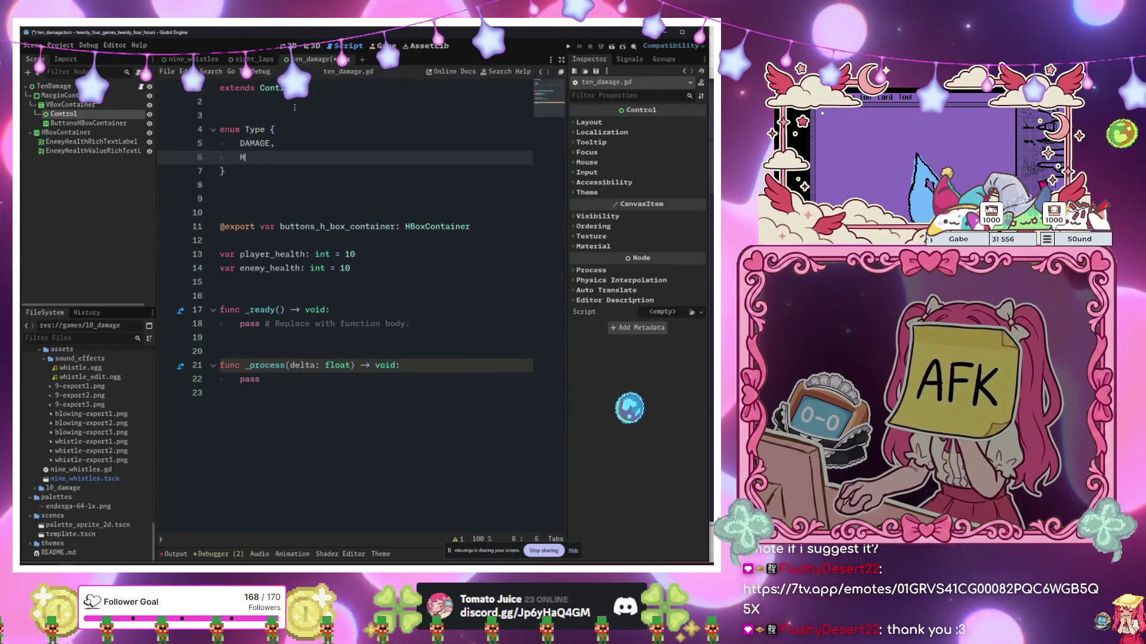
text(EALING,)
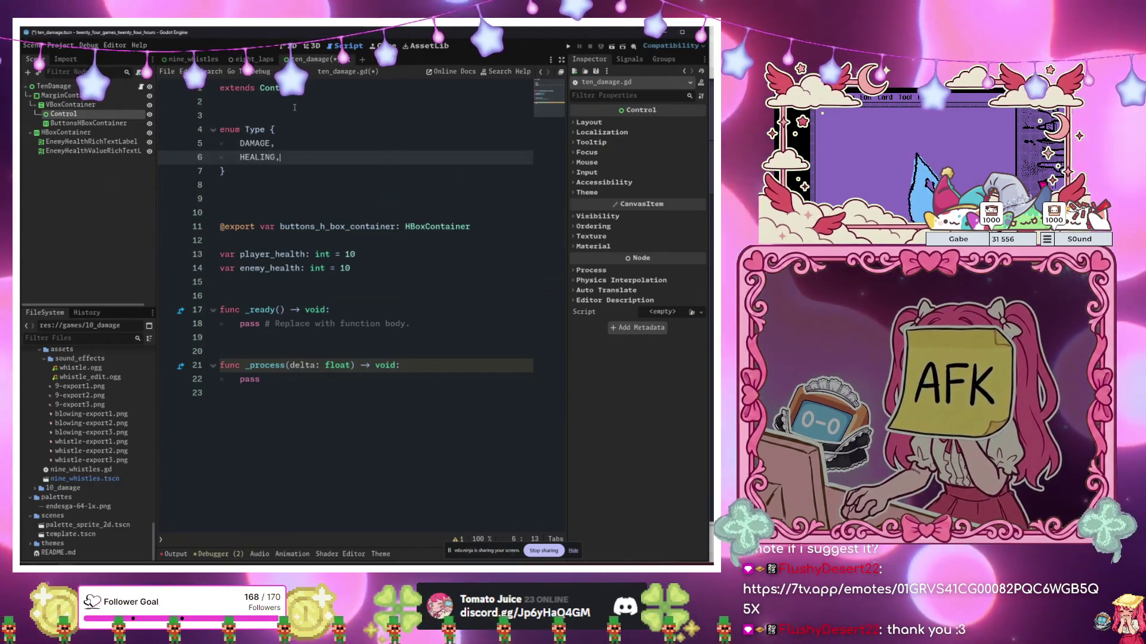
key(Return)
text(S)
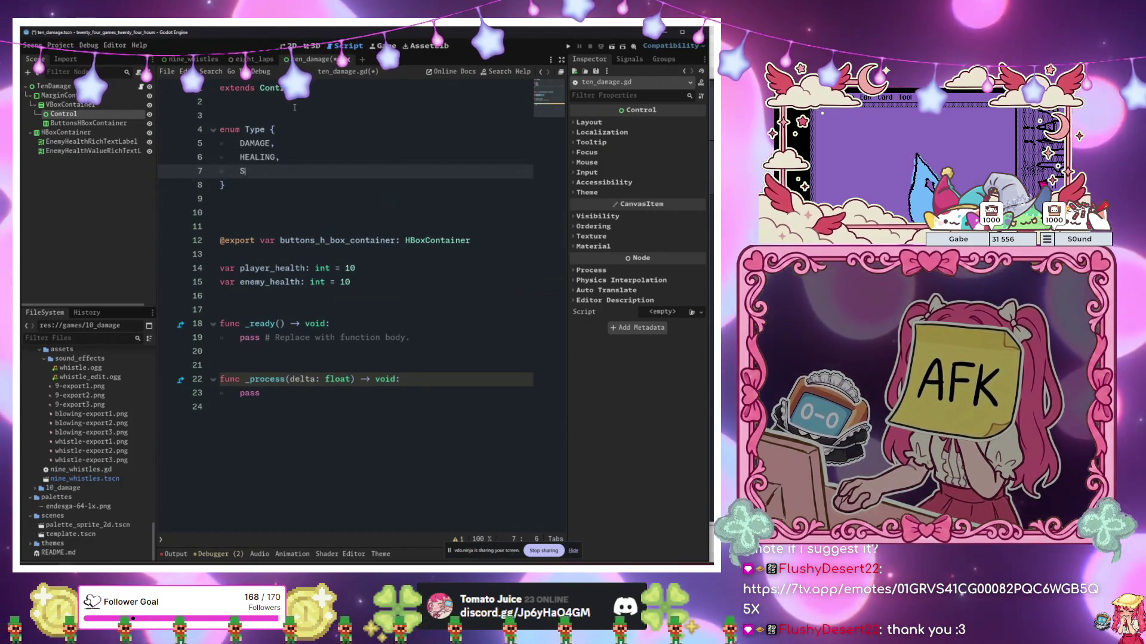
text(HIELD,)
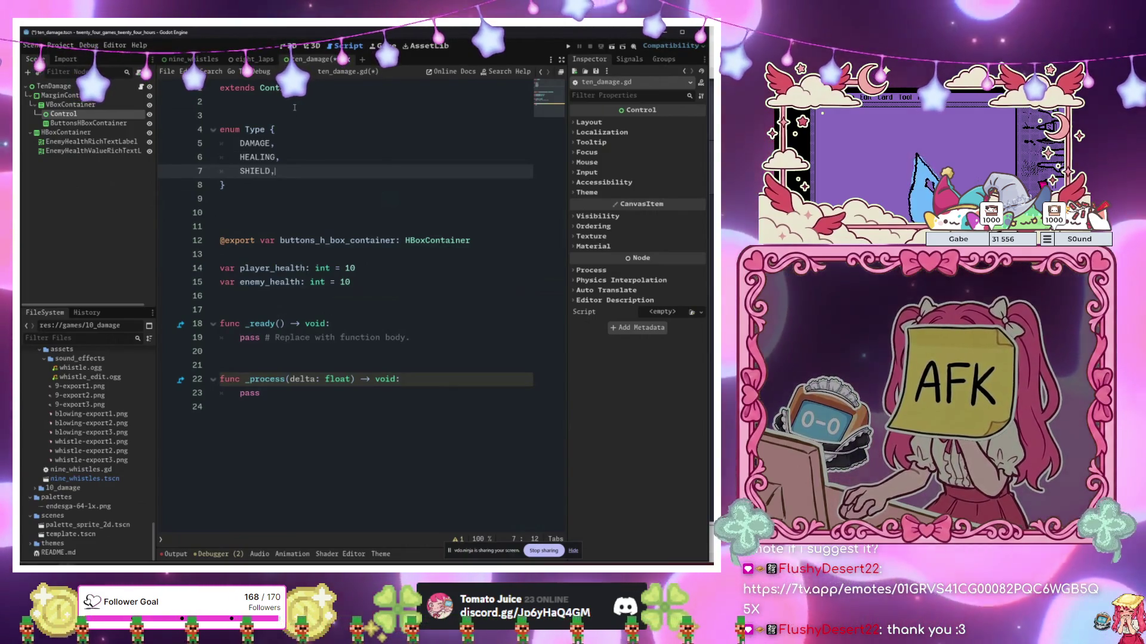
- Add a fourth POISON value, then delete that line from the enum
key(Return)
text(POISON)
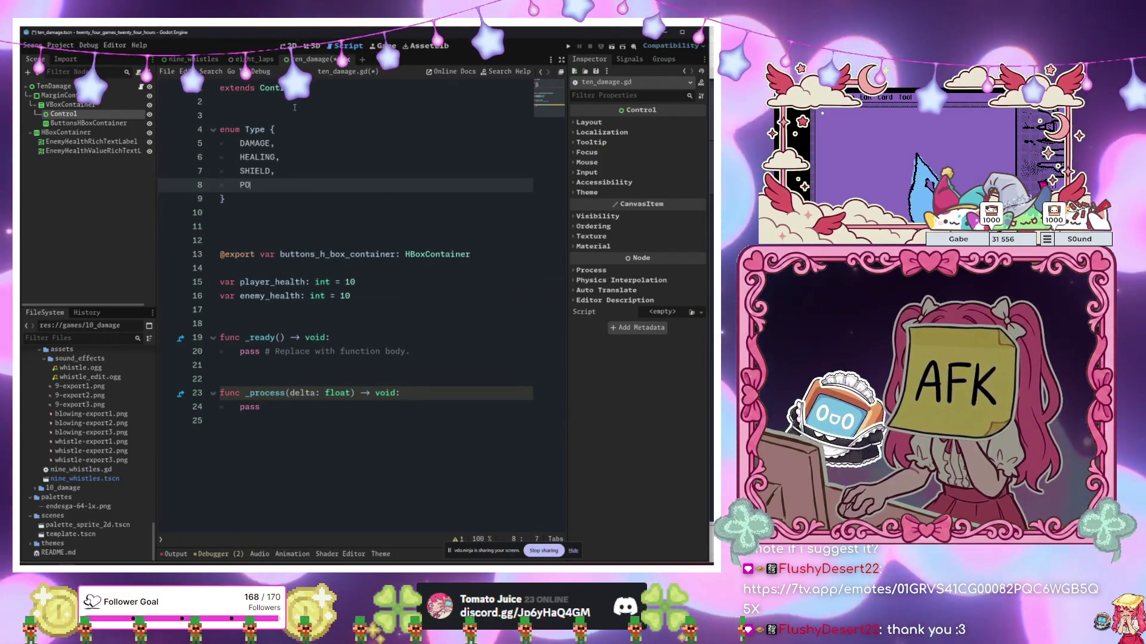
text(,)
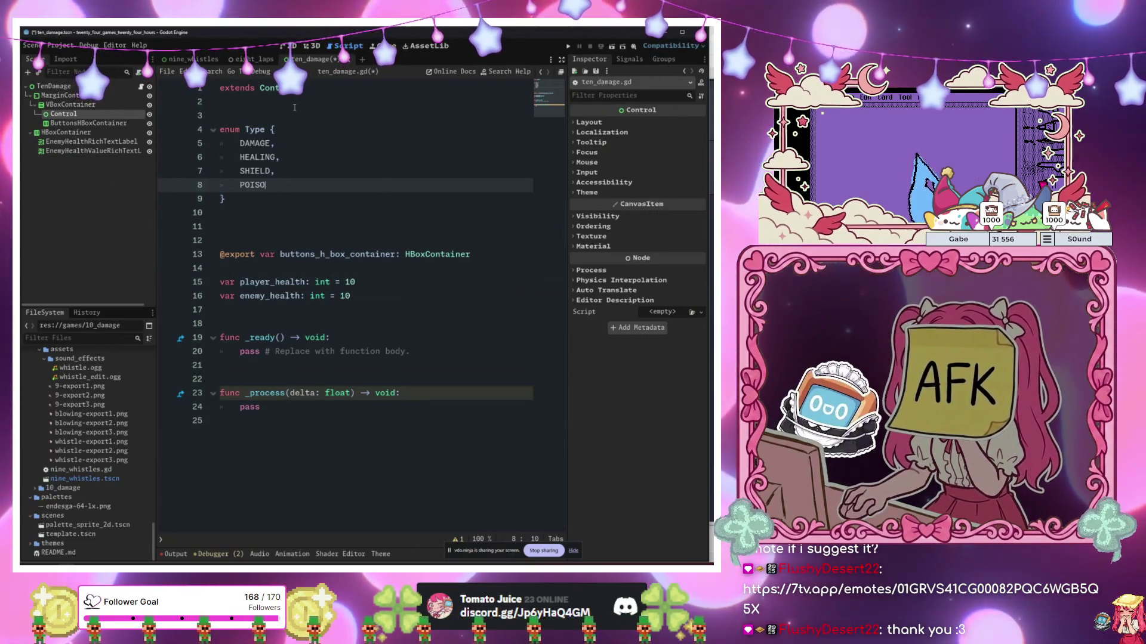
key(Return)
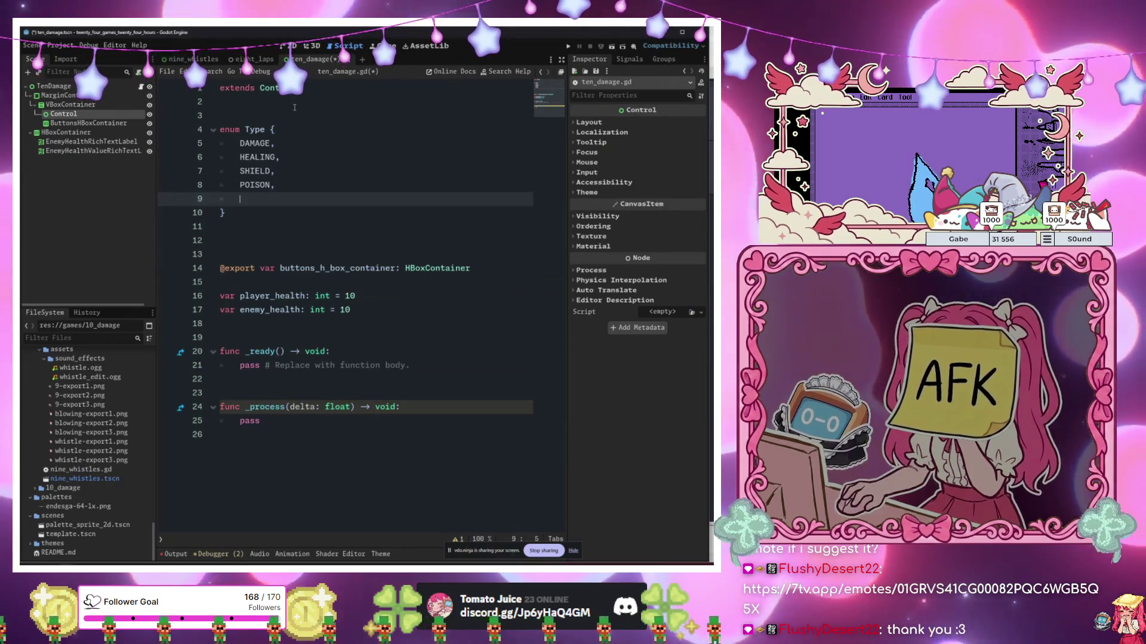
key(BackSpace)
key(BackSpace)
click(347, 414)
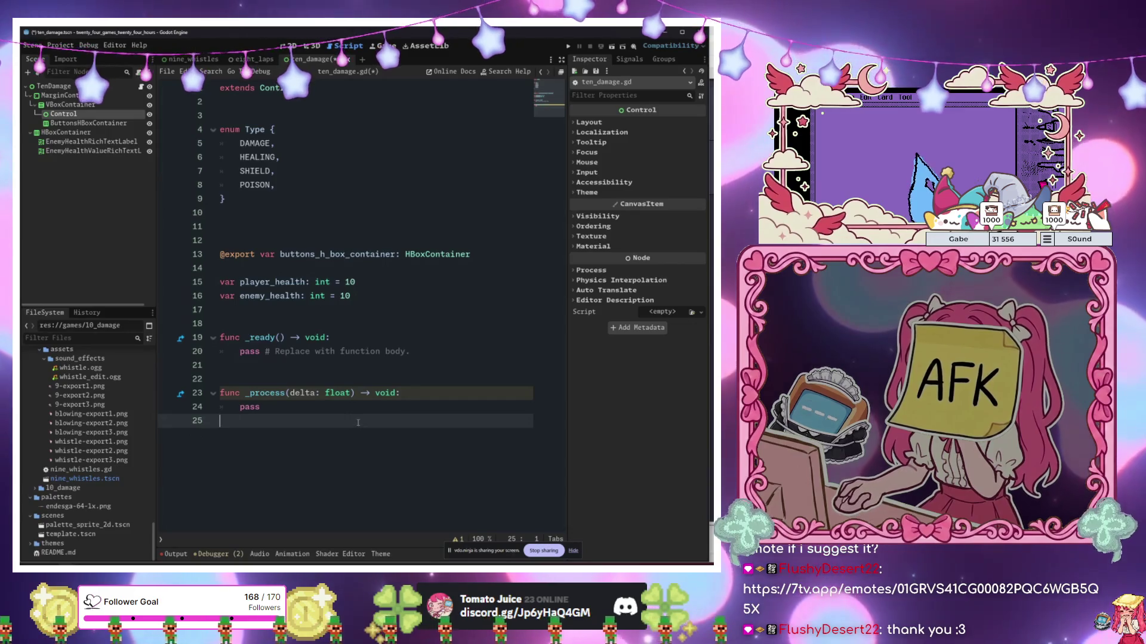
click(366, 405)
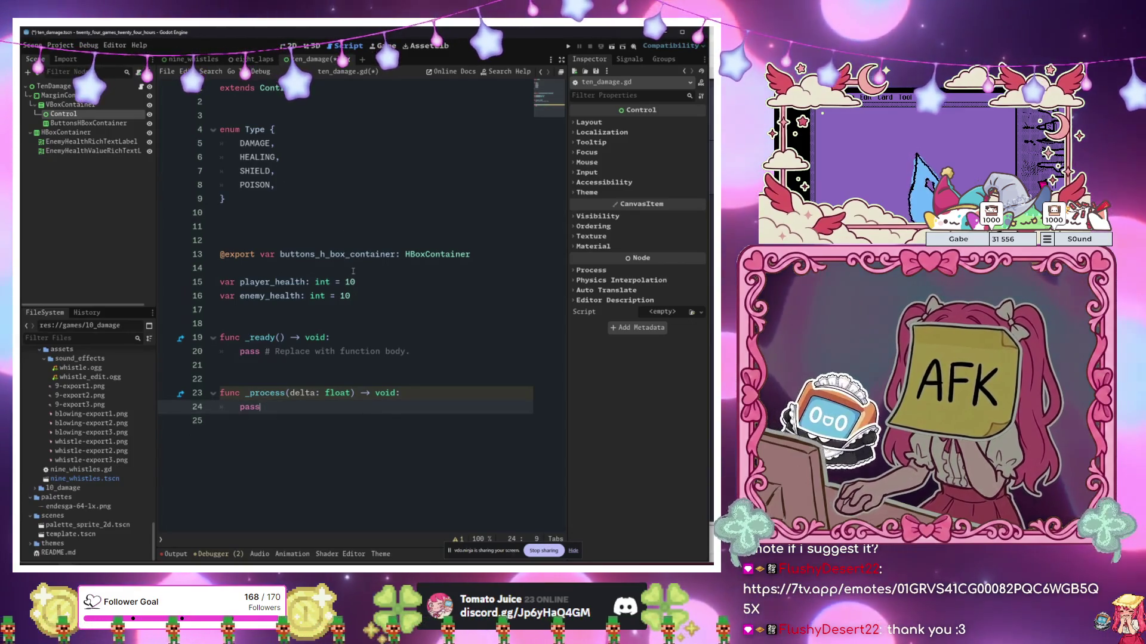
click(318, 425)
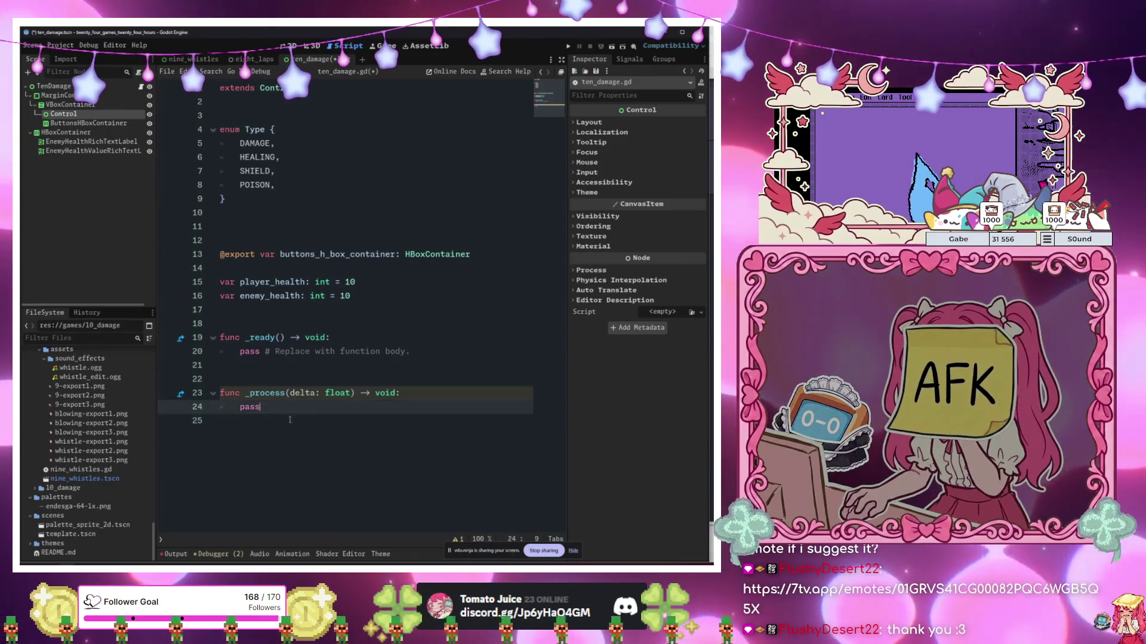
click(310, 185)
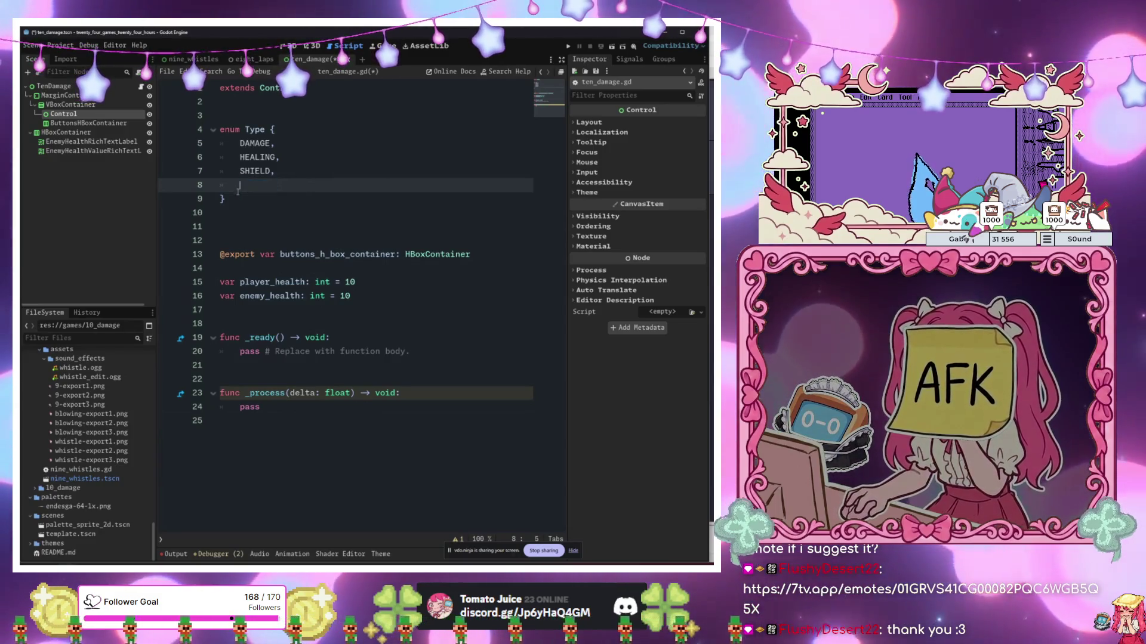
key(ctrl+shift+k)
click(385, 391)
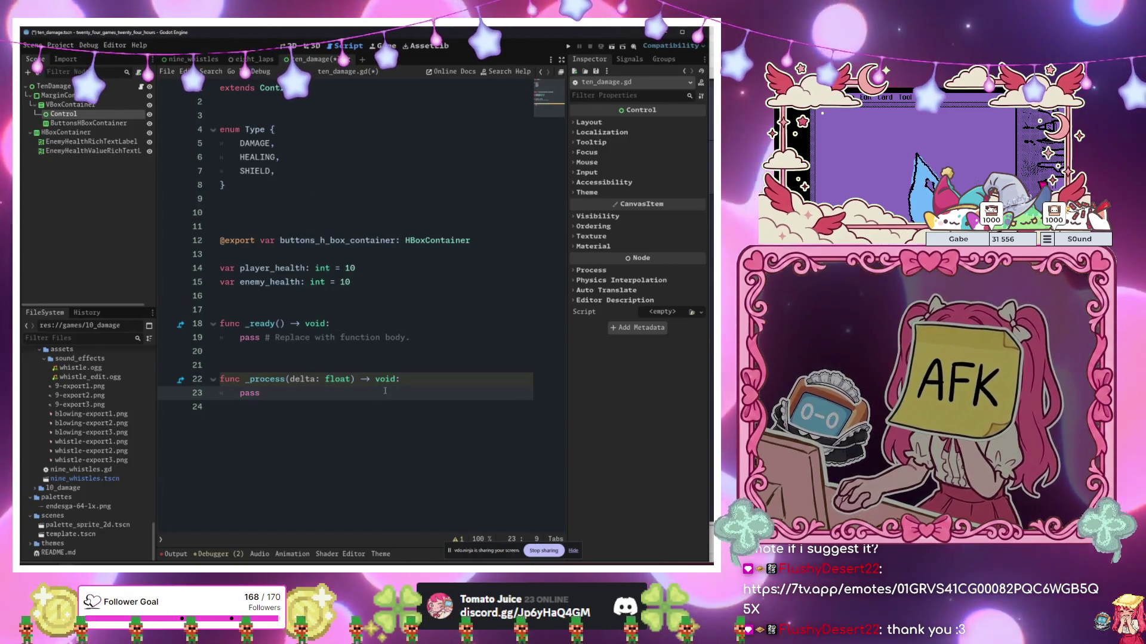
click(344, 412)
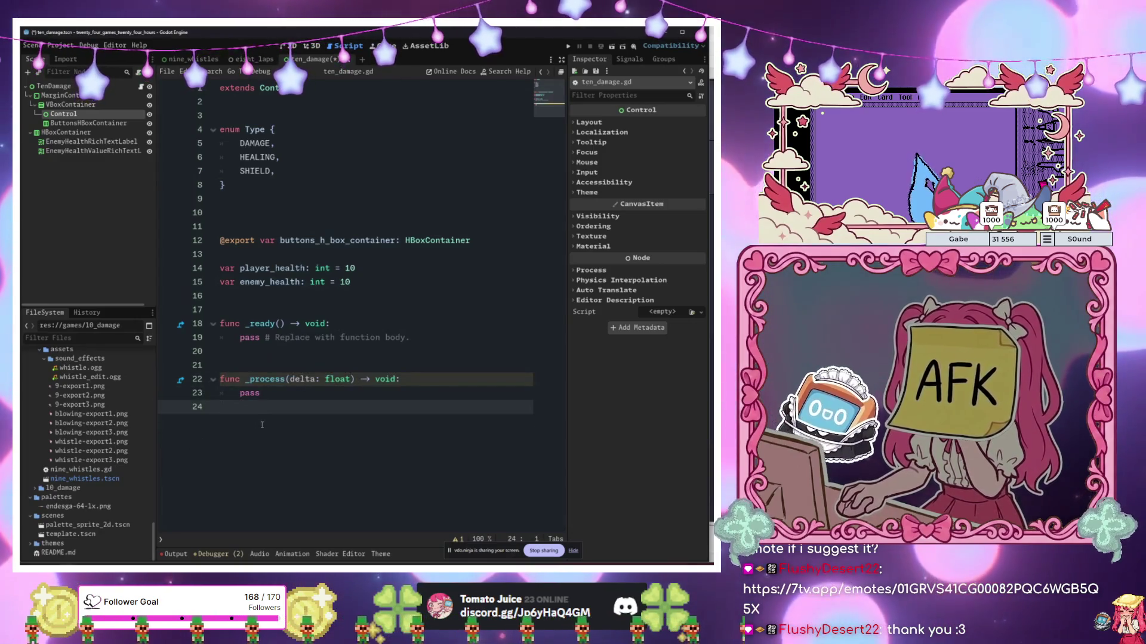
- Add a new generate_ability_button() -> void function below _process
key(Return)
key(Return)
key(Return)
text(func generato)
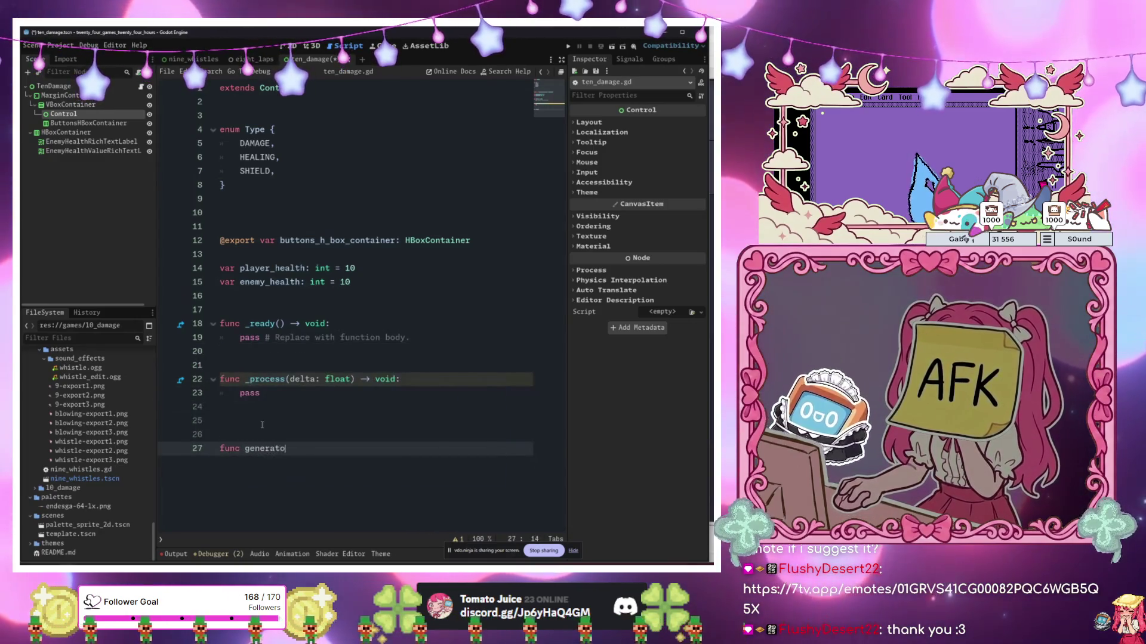
text(_rando)
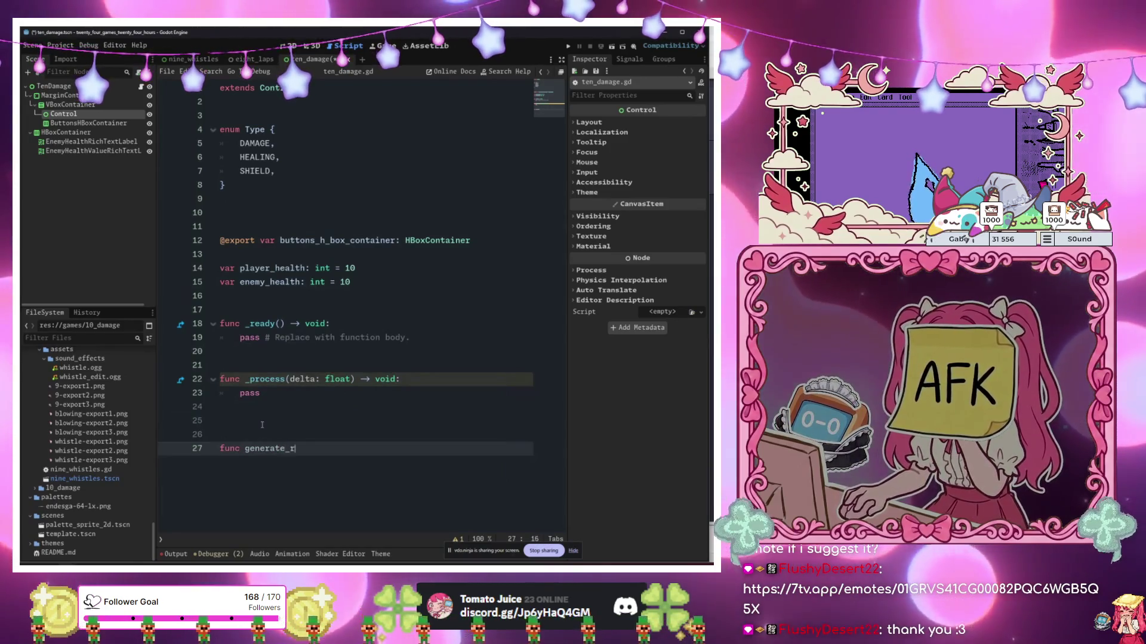
text(ability_button()y)
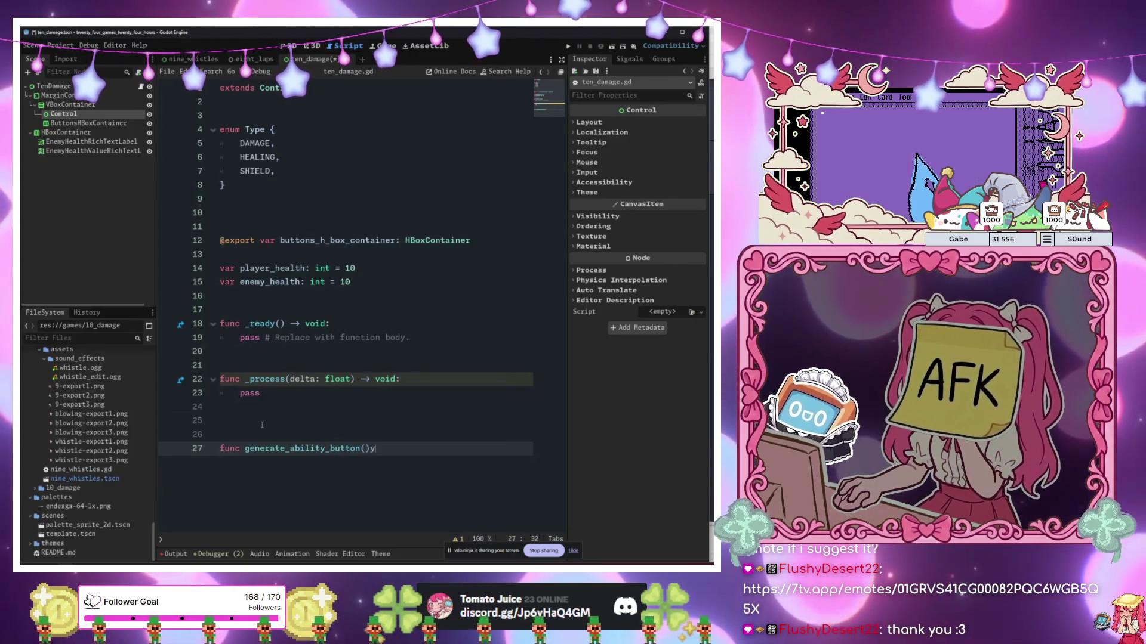
text(> void:)
key(Return)
text(pass)
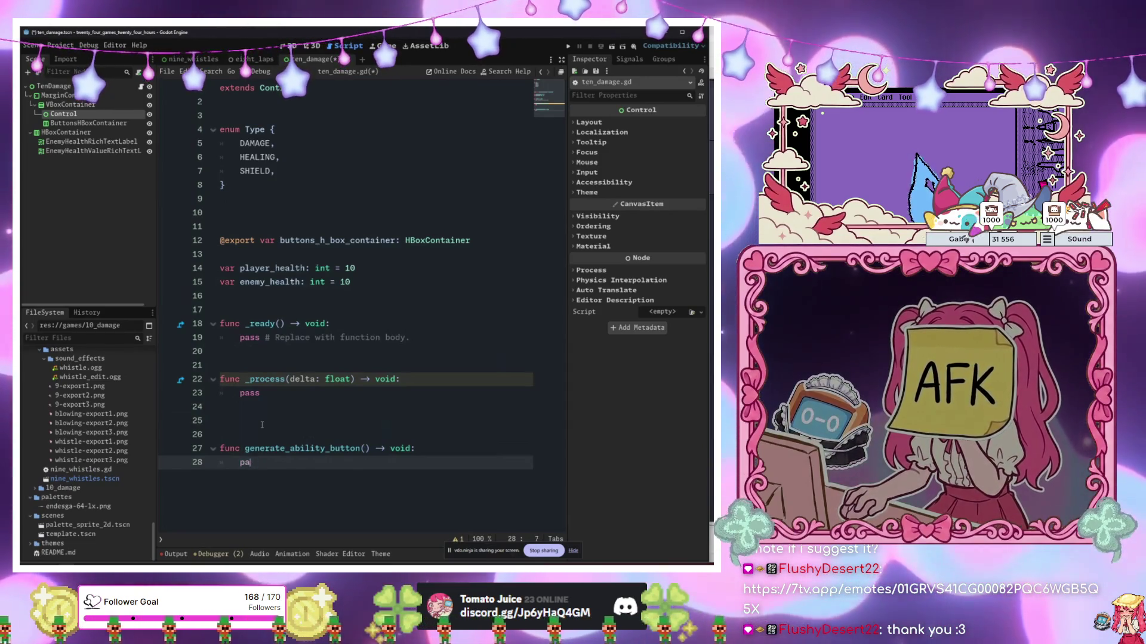
key(BackSpace)
key(BackSpace)
key(BackSpace)
- Declare var button := Button.new() in the new function's body
text(var button :)
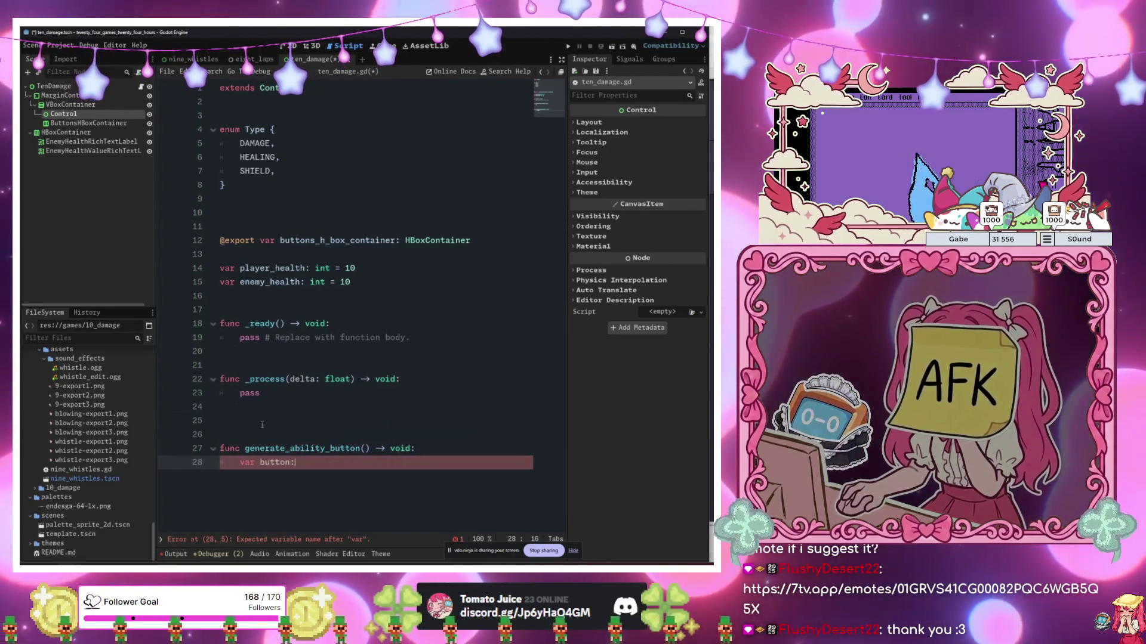
text(= Butt)
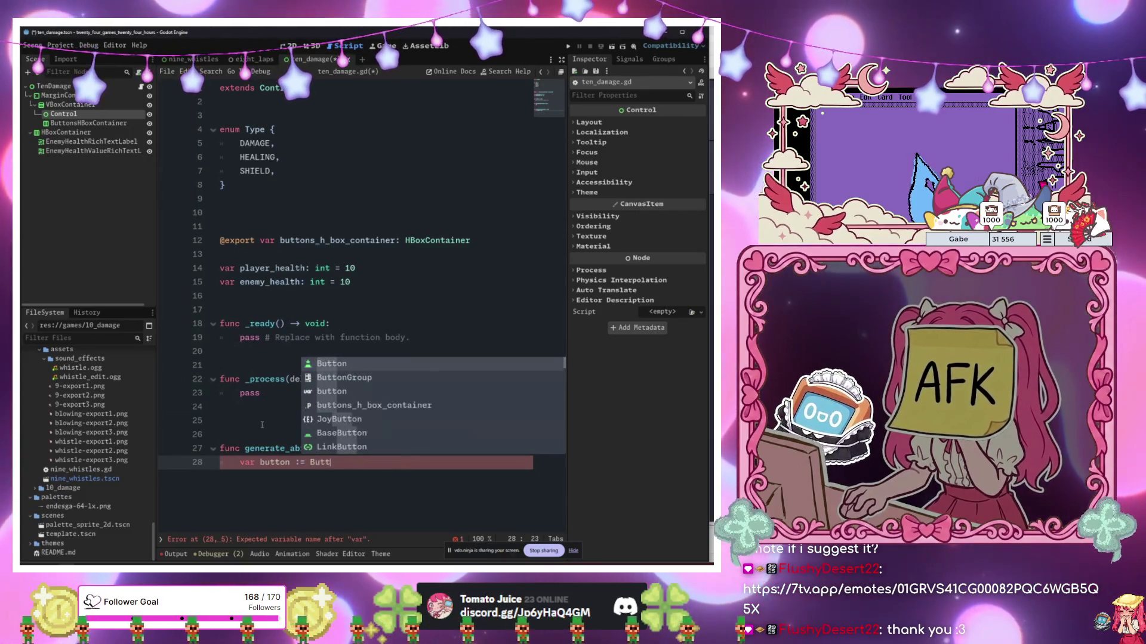
key(Return)
text(.new)
key(Return)
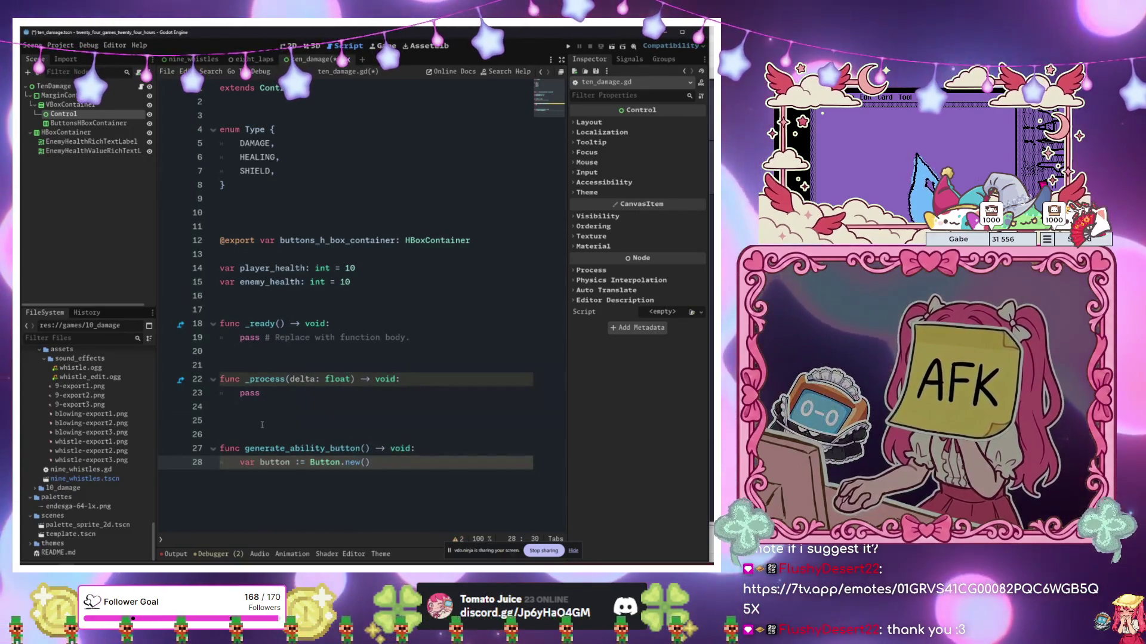
key(Right)
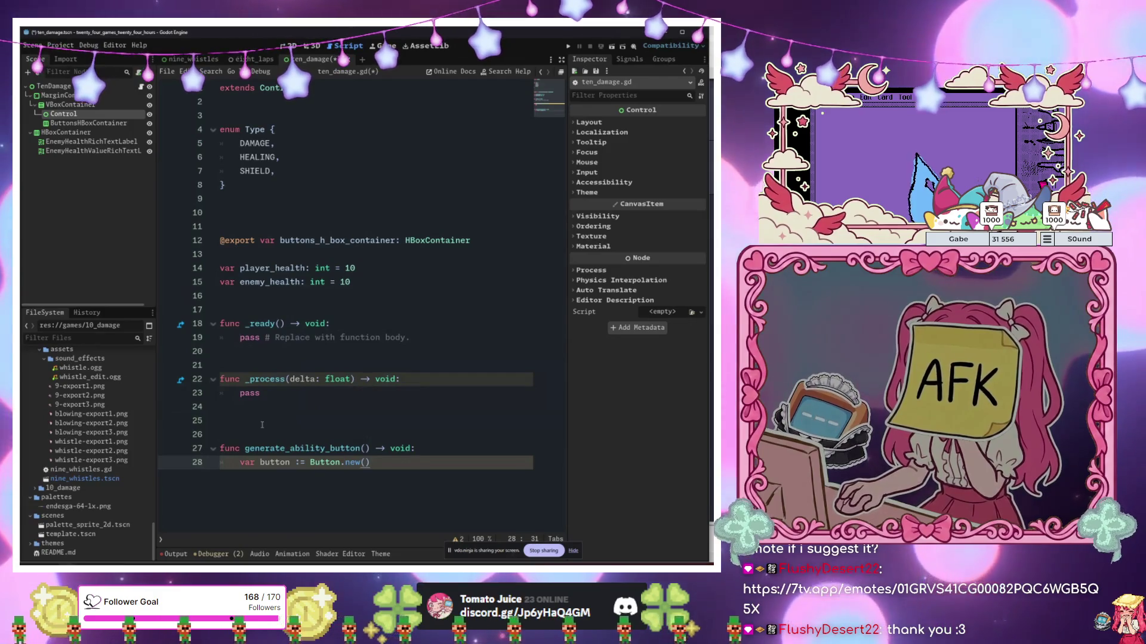
key(Return)
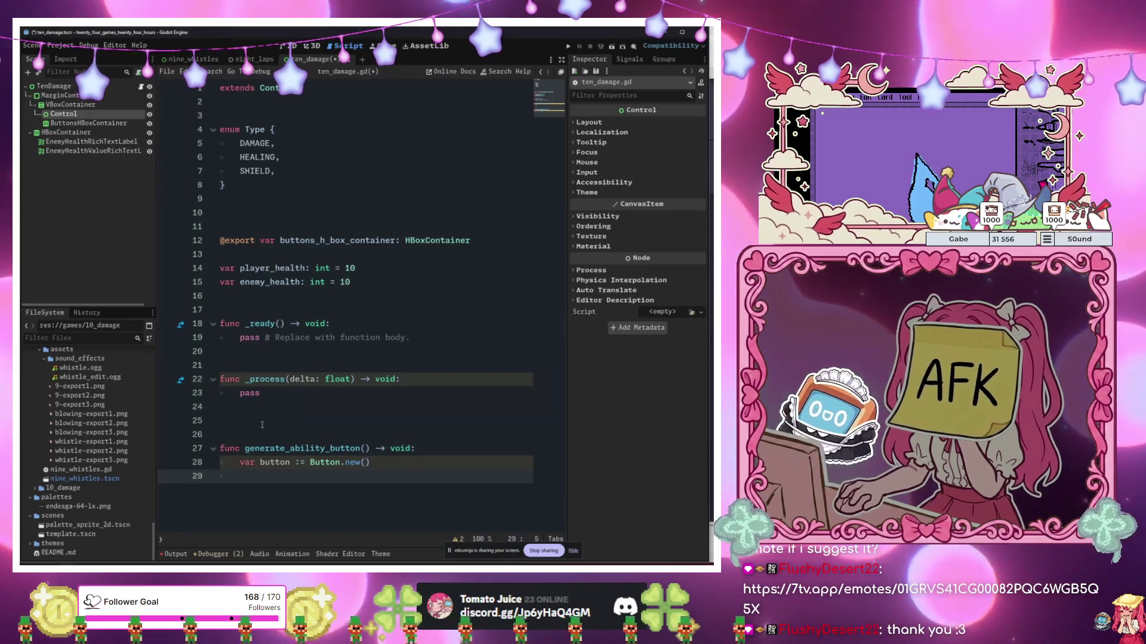
key(Return)
- Add the button to the container with buttons_h_box_container.add_child(button)
key(ctrl+space)
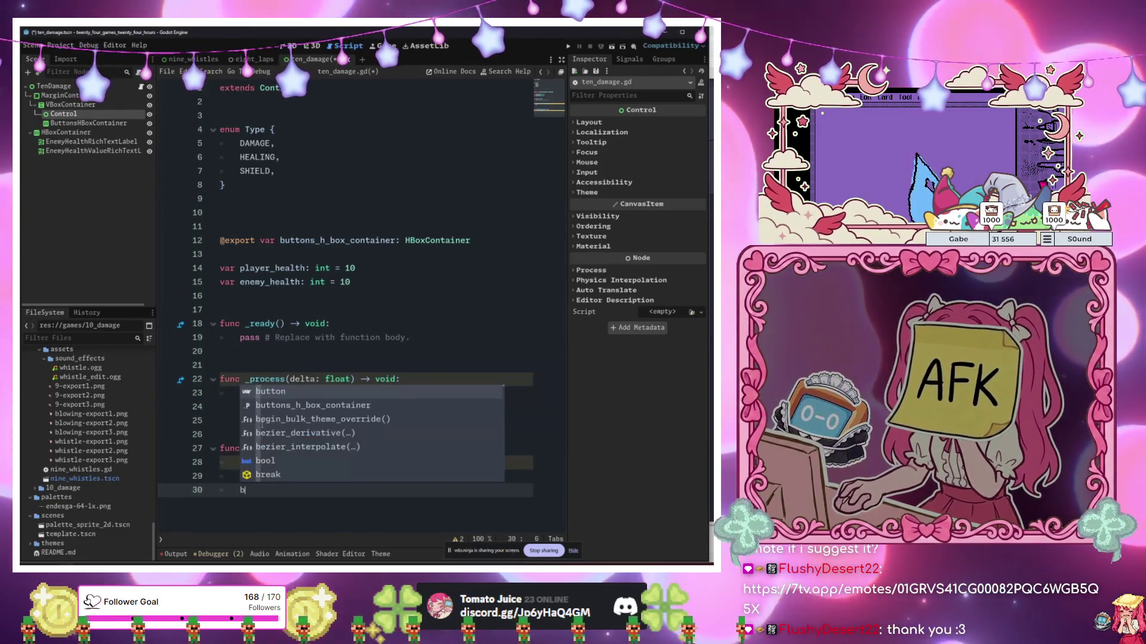
key(Escape)
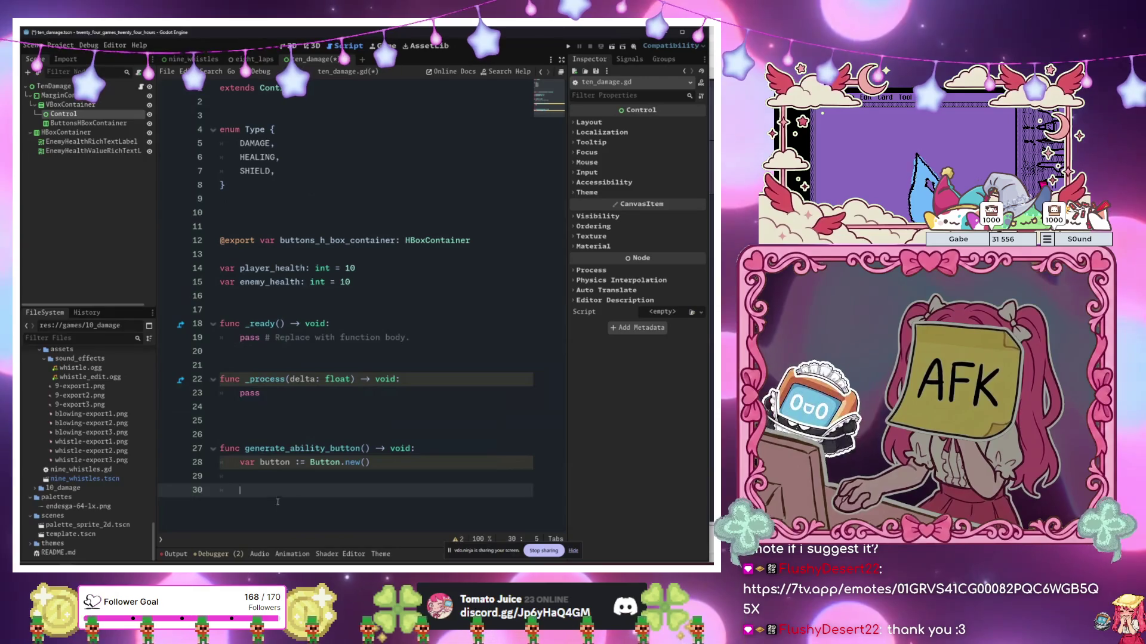
text(ut)
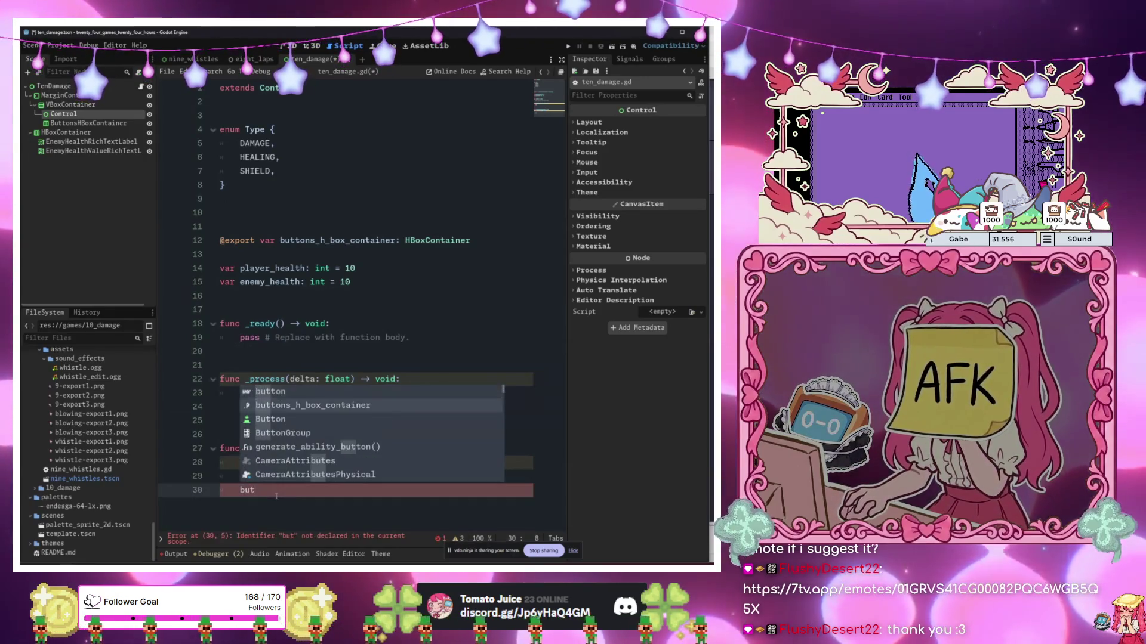
key(Return)
text(a.)
key(BackSpace)
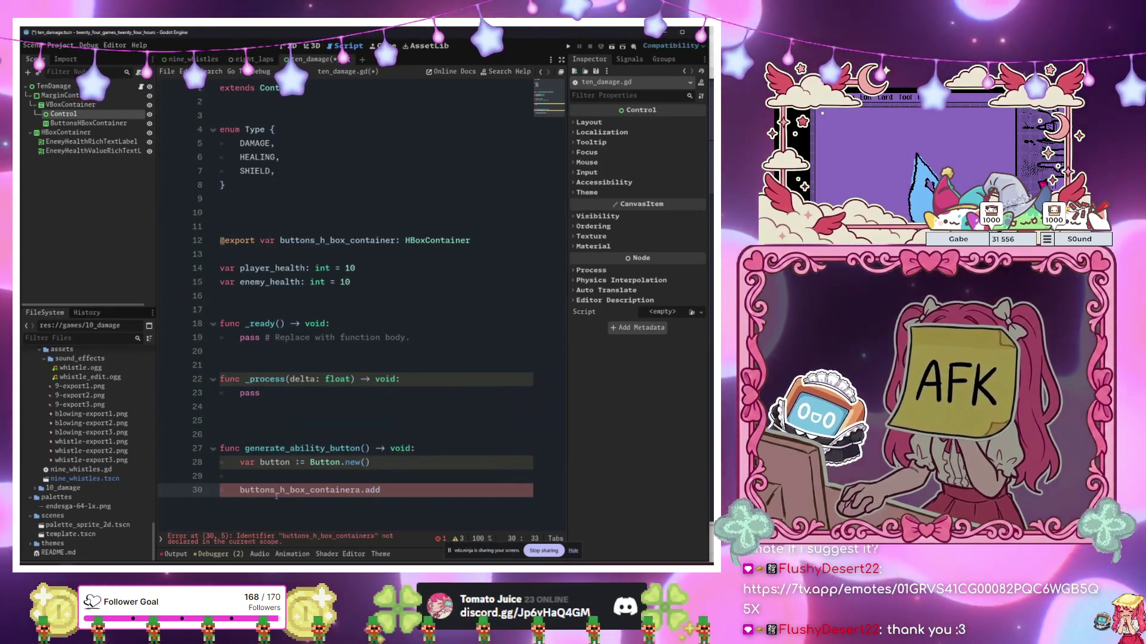
key(BackSpace)
key(BackSpace)
text(.add)
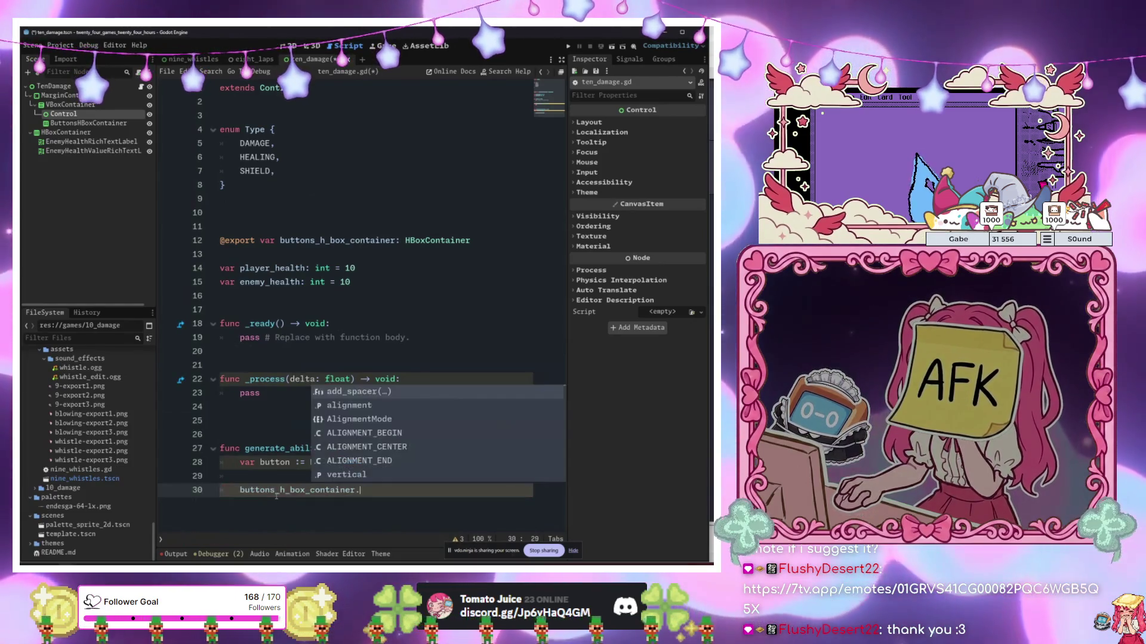
text(_child()
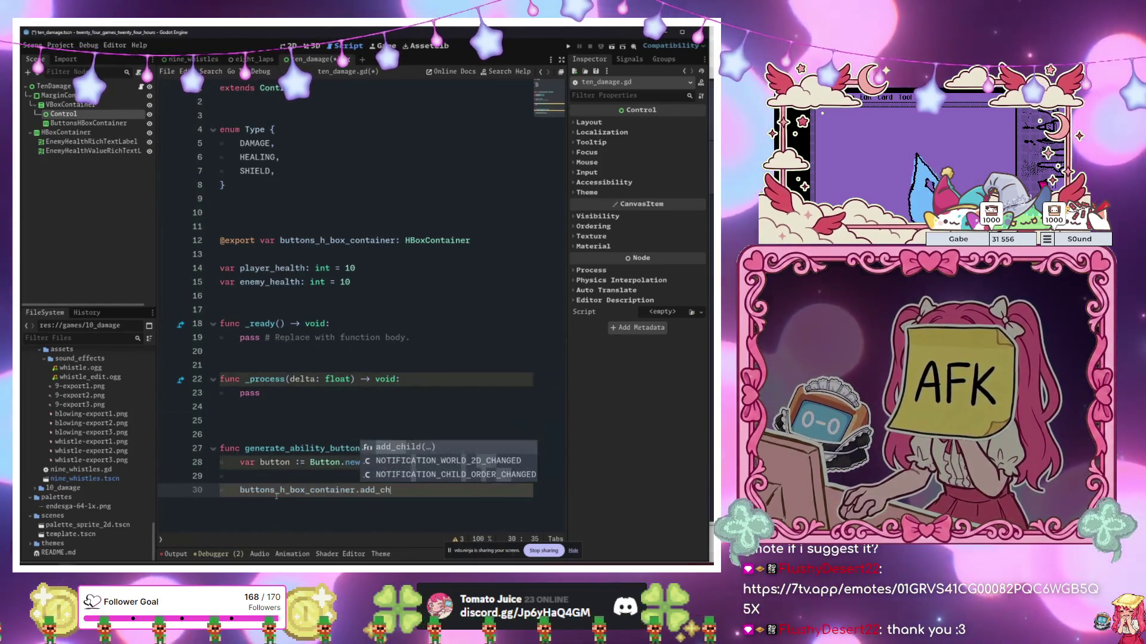
key(Return)
text(button)
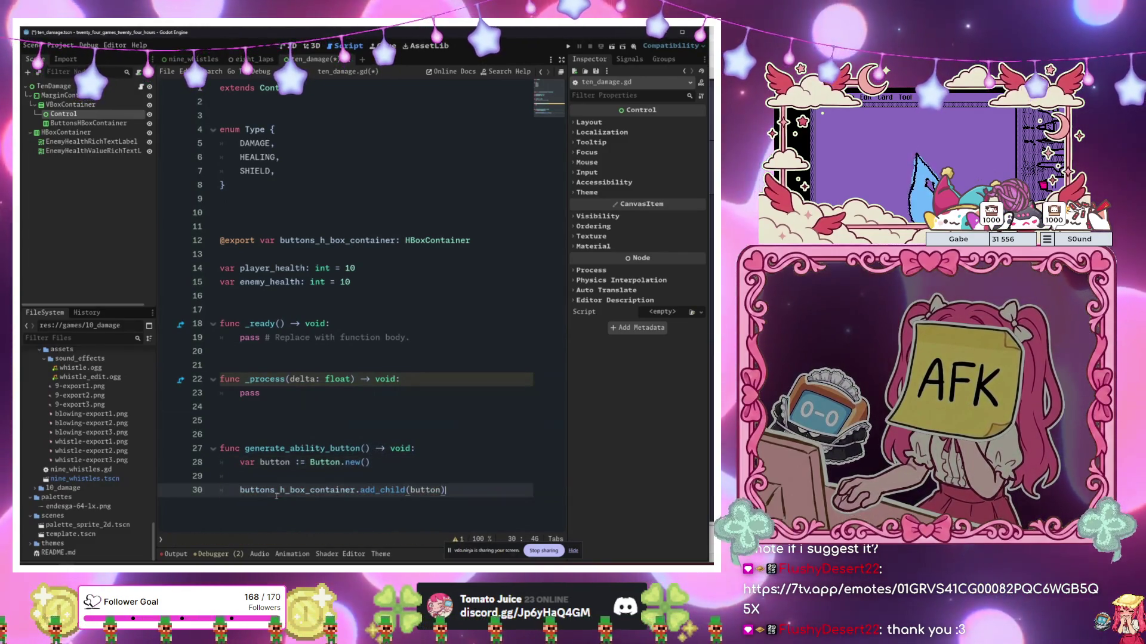
key(Return)
key(Return)
- Declare var type: Type = Type.values().pick_random() to choose a random type
text(button.tex)
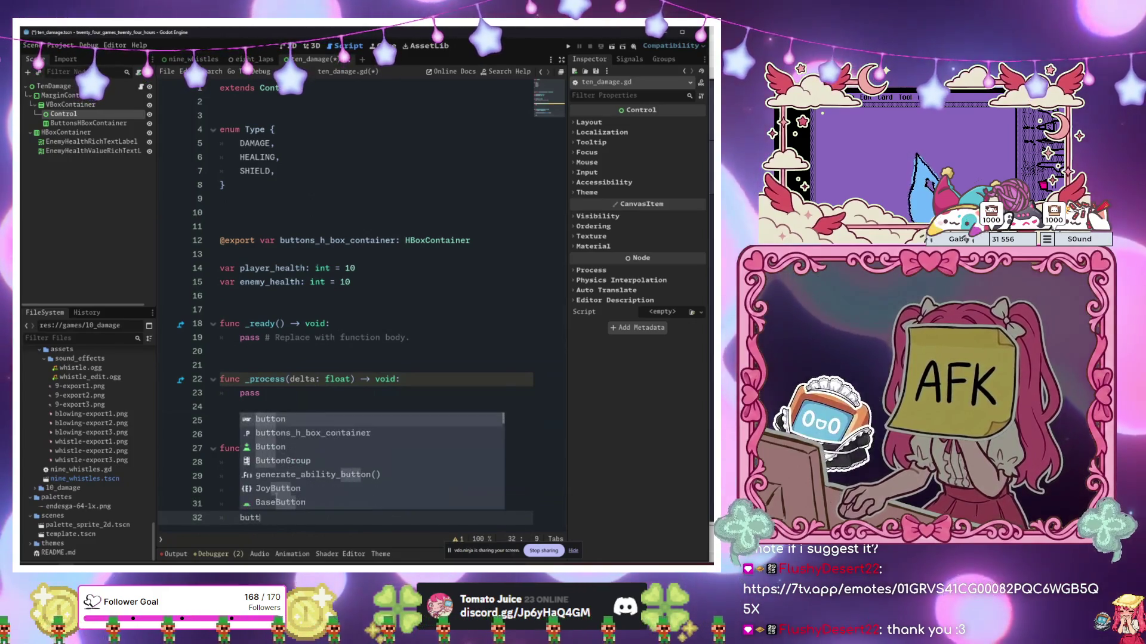
text(t =)
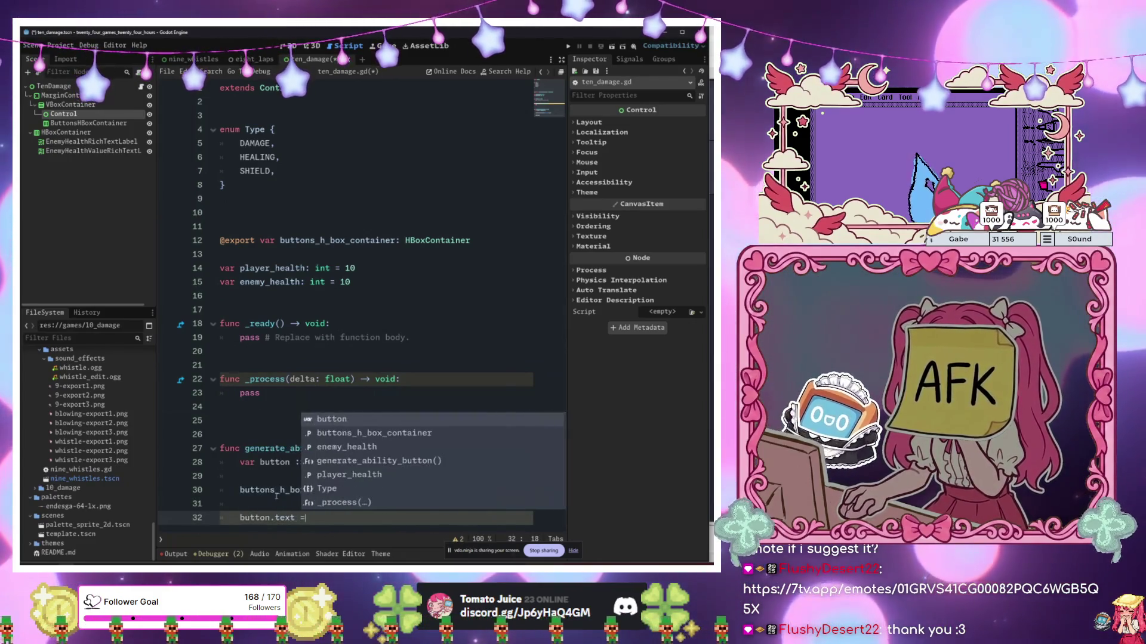
key(ctrl+z)
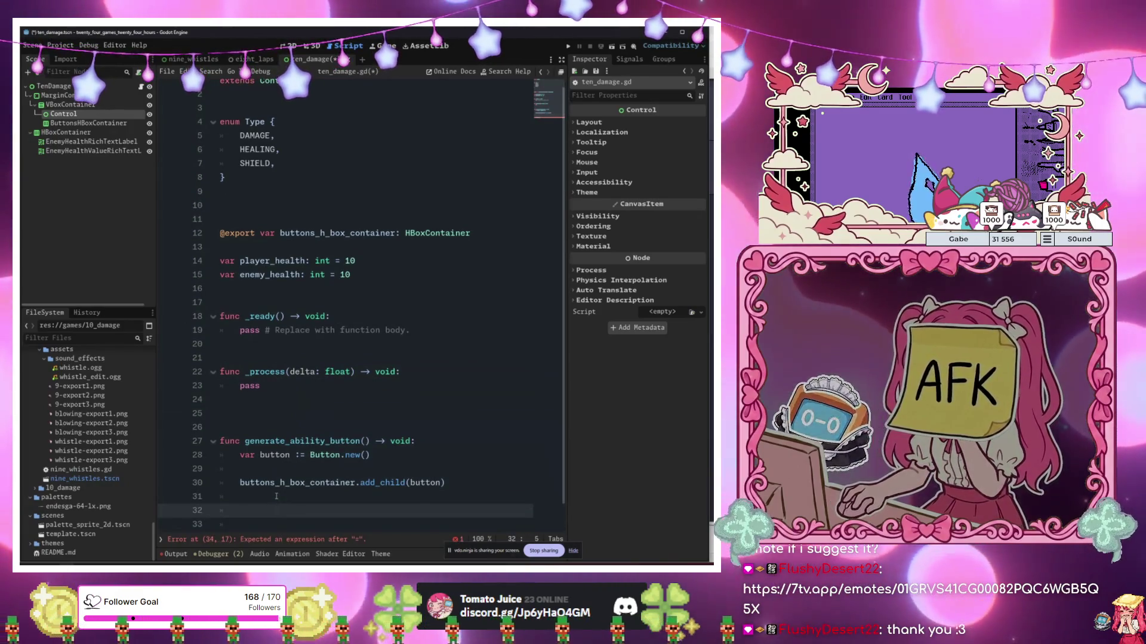
key(ctrl+y)
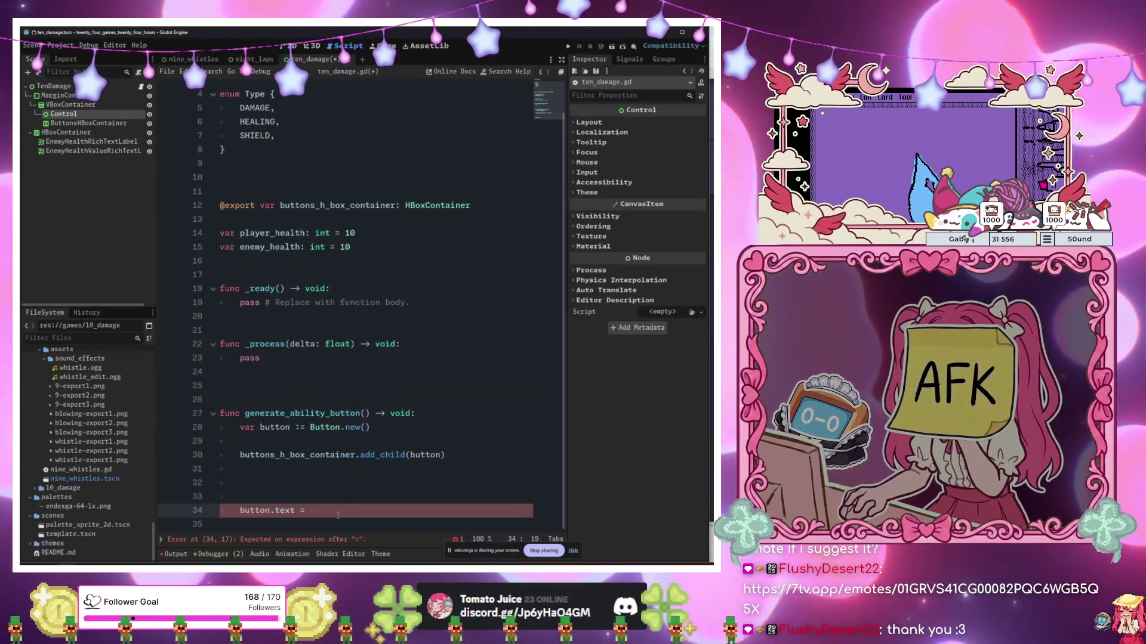
text(Type.)
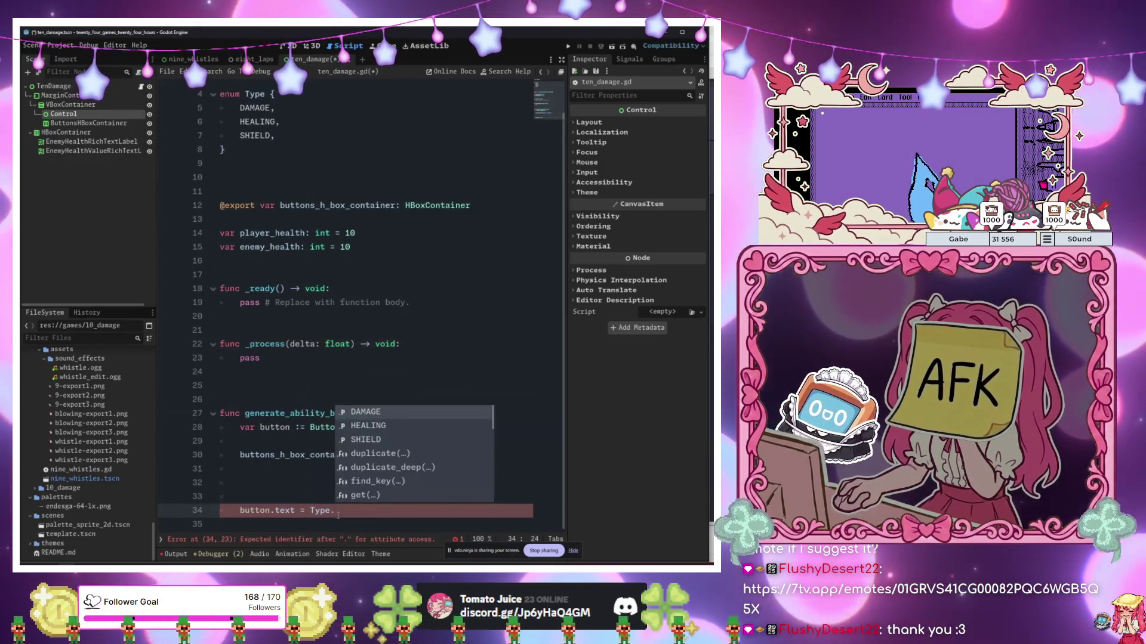
text(values().pic)
key(Return)
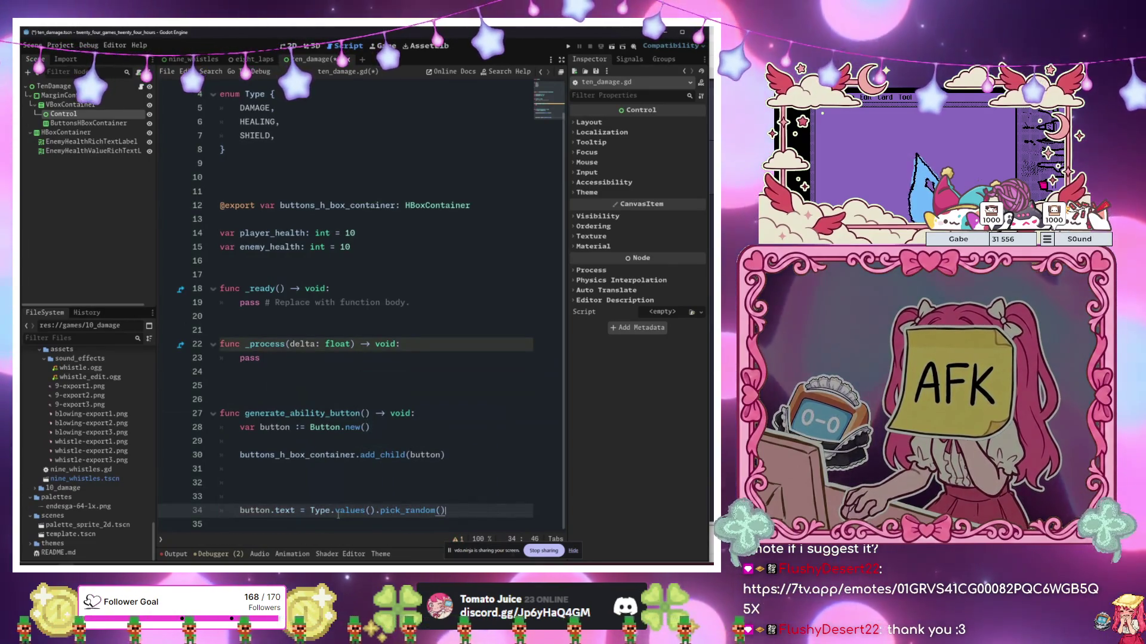
key(BackSpace)
key(BackSpace)
key(BackSpace)
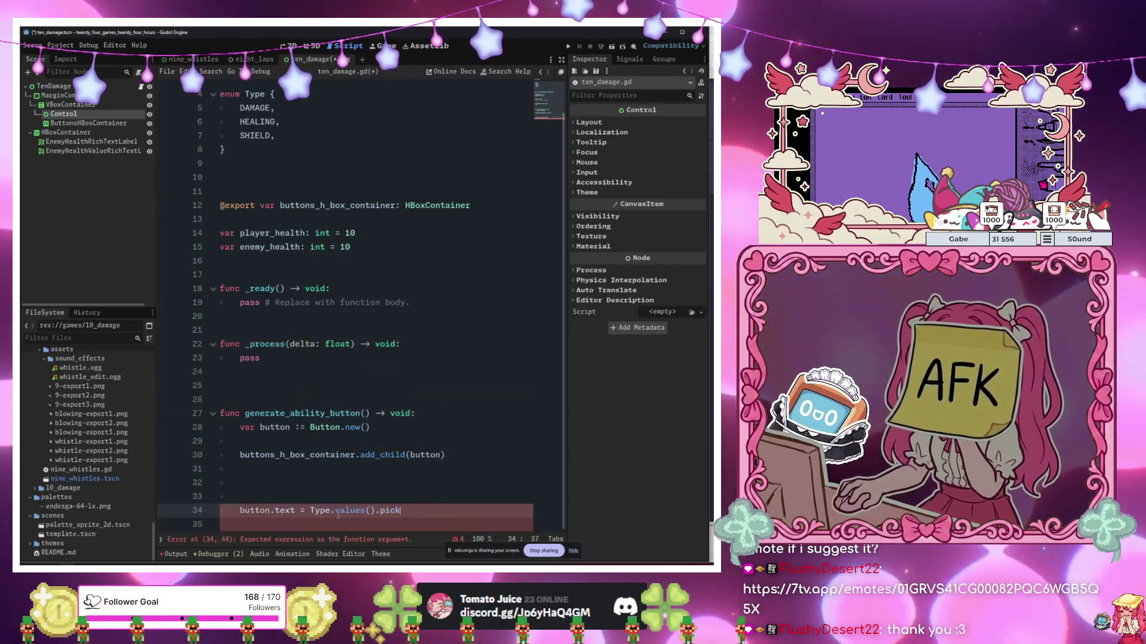
click(348, 485)
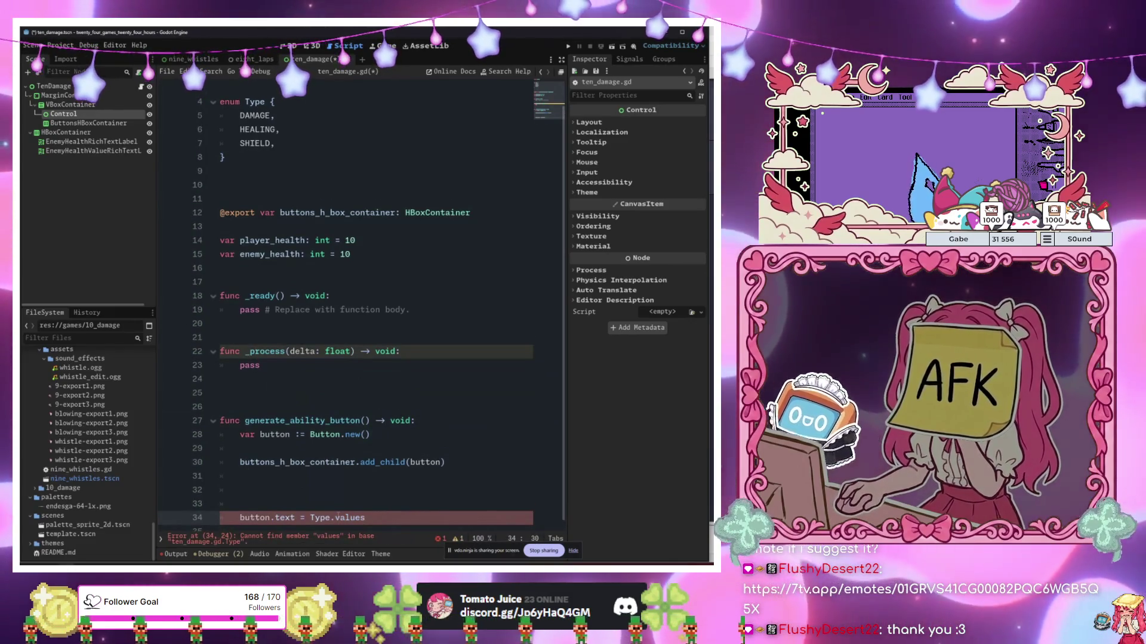
text(var type:)
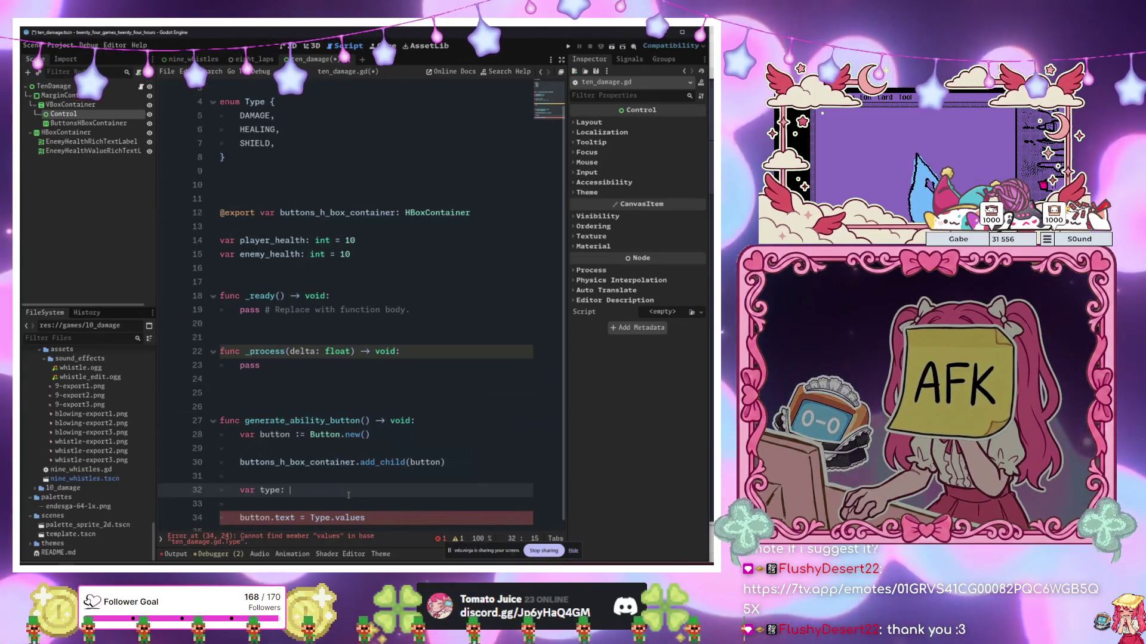
text( Type = )
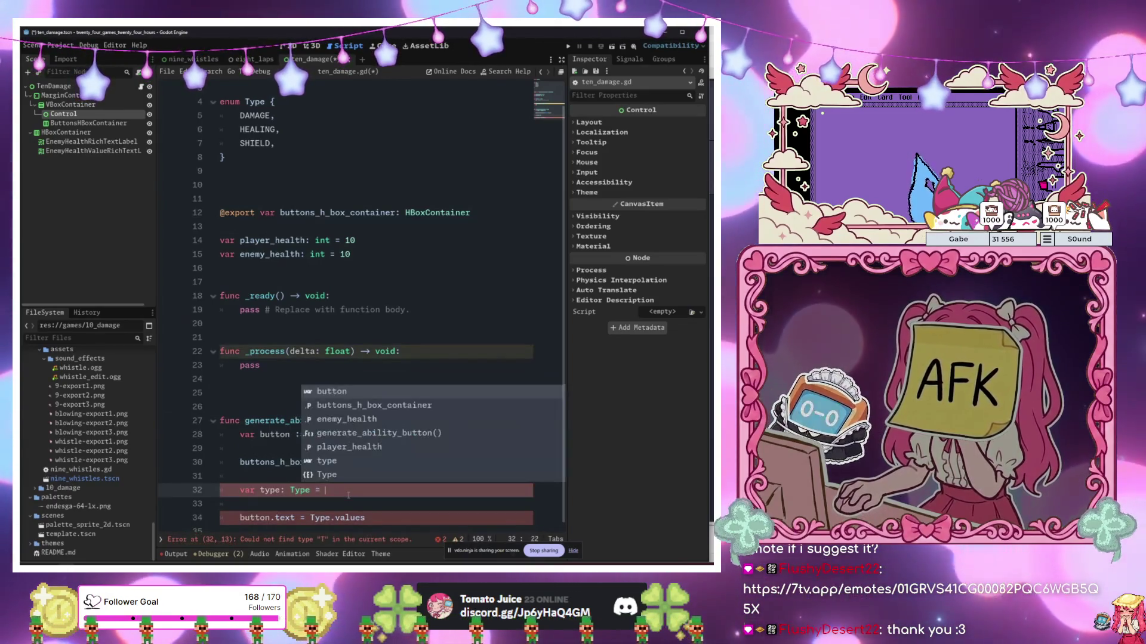
text(ty)
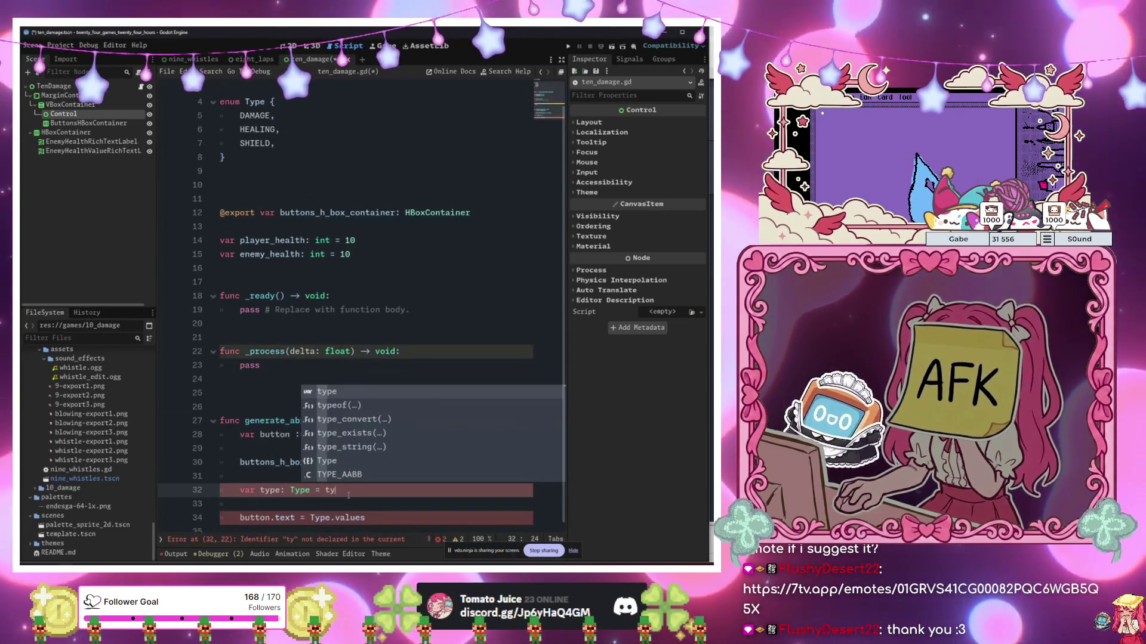
key(BackSpace)
key(BackSpace)
text(Type.va)
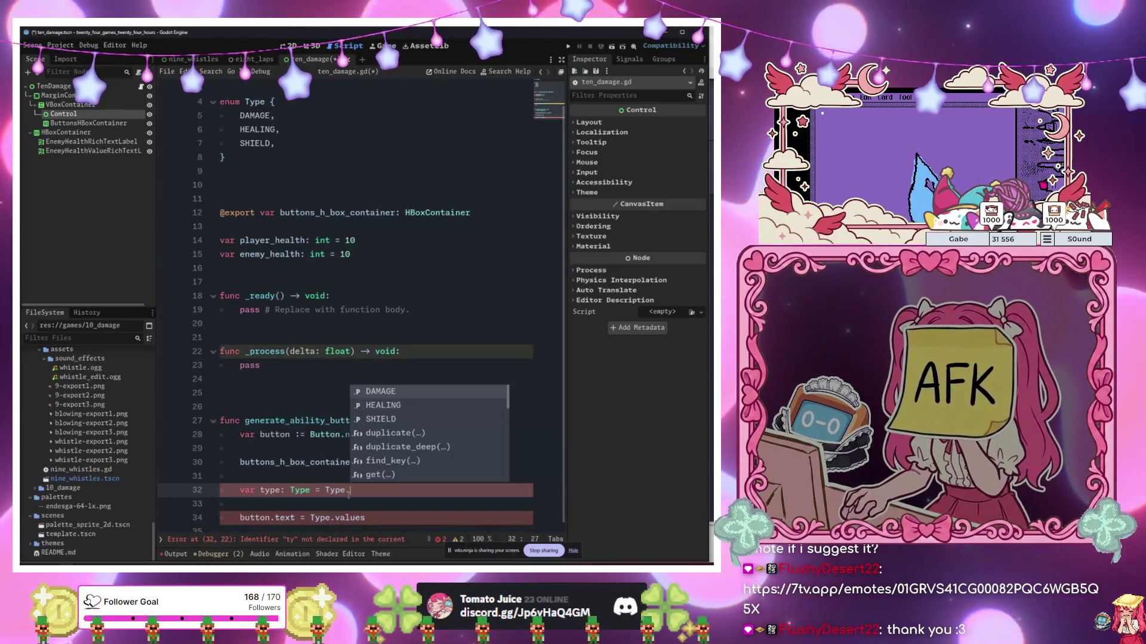
text(lues().pick_random())
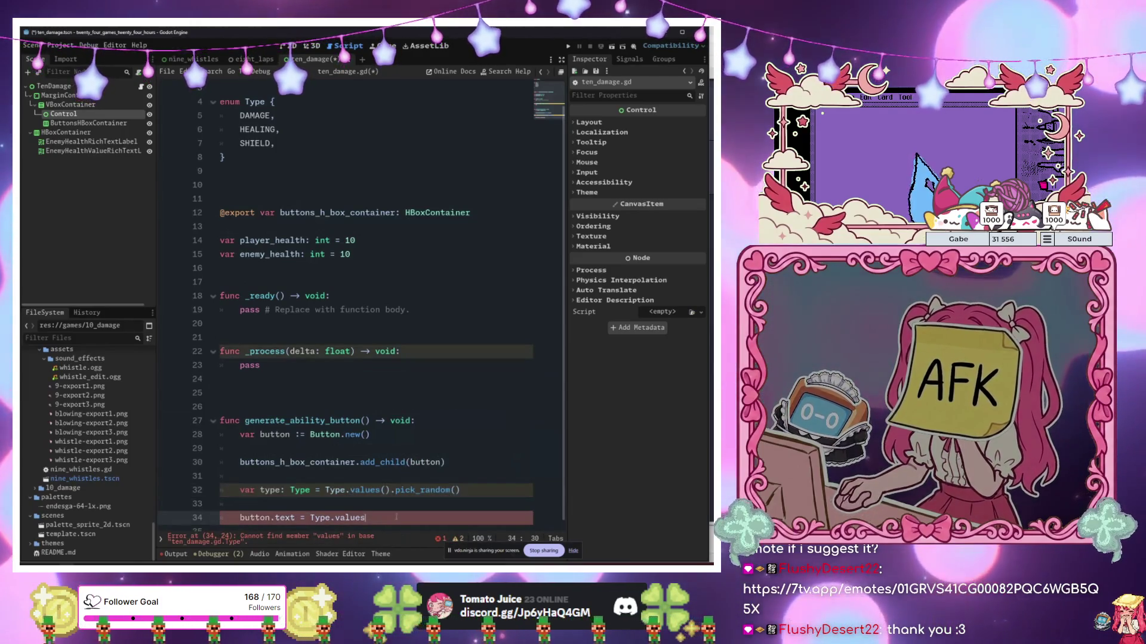
- Start the button.text = Type.keys()[type] + assignment to label the button with its type name
click(389, 498)
click(382, 507)
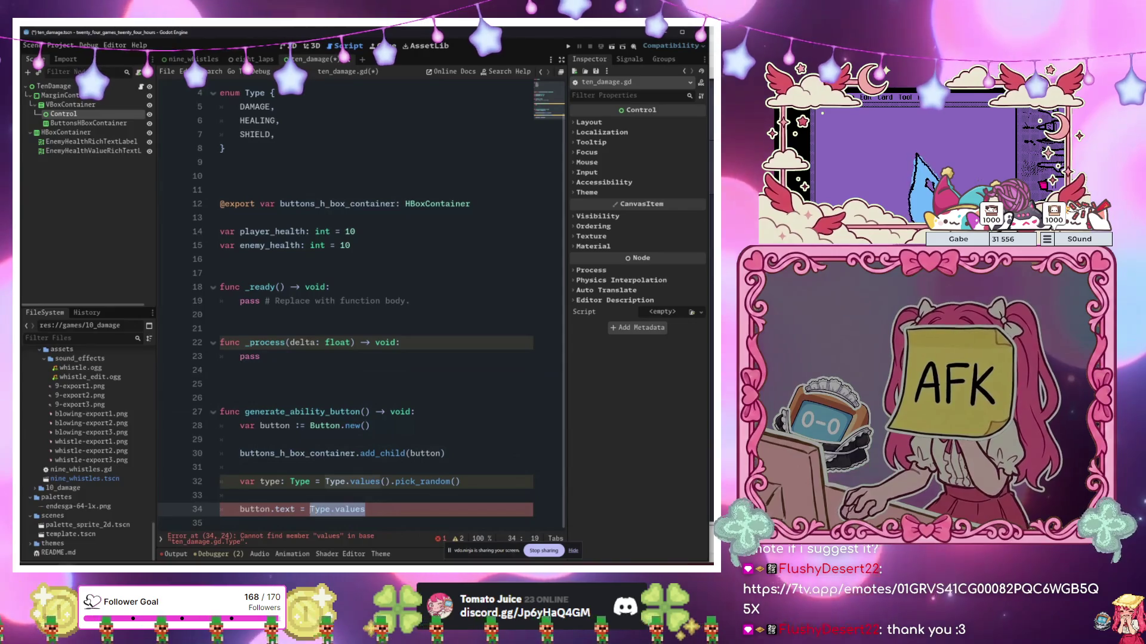
mouse_move(317, 509)
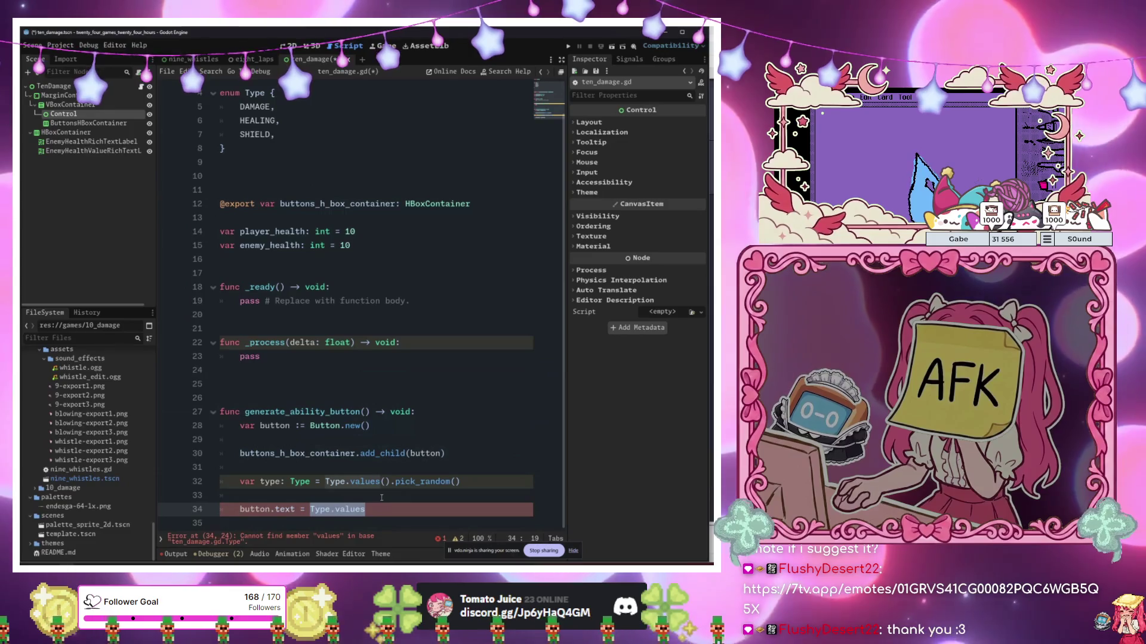
text(Type.key)
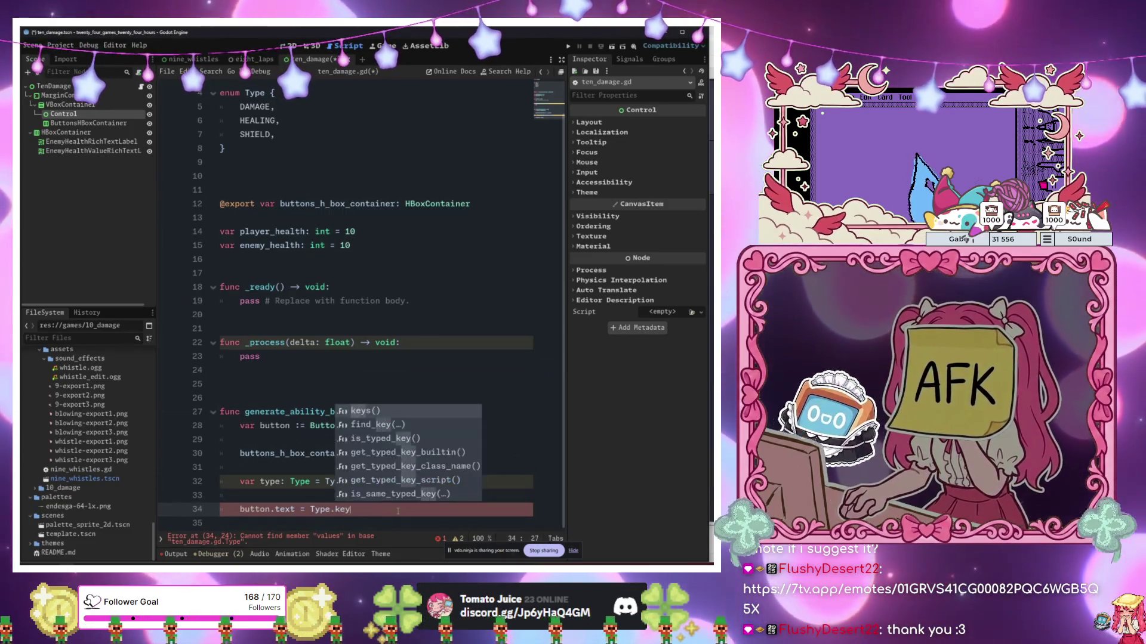
key(Return)
text(.)
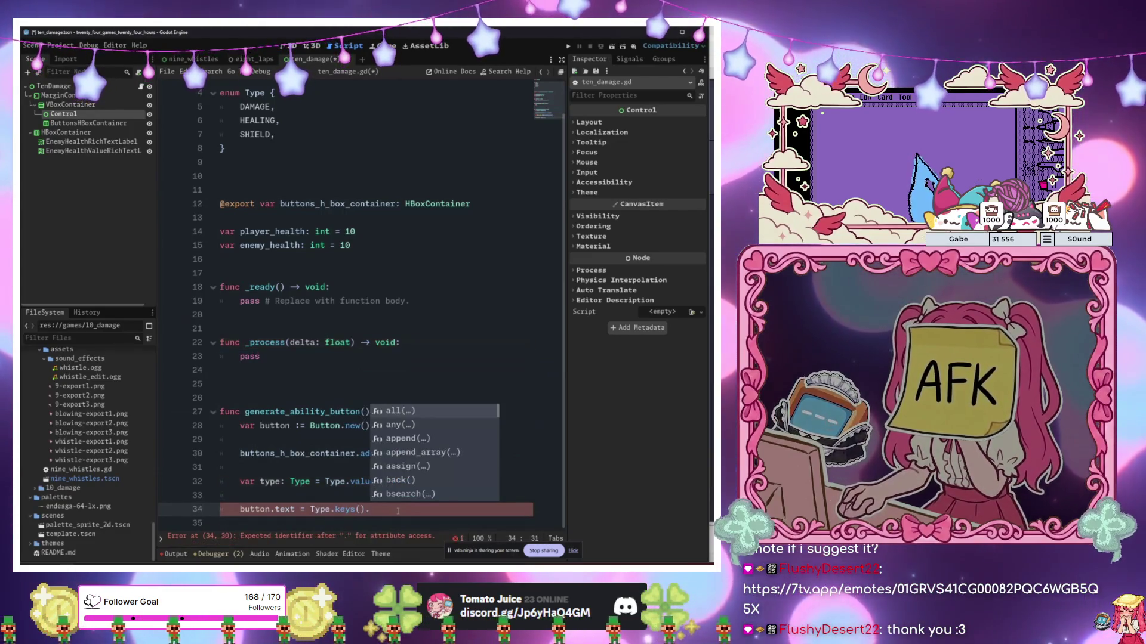
key(BackSpace)
text([type)
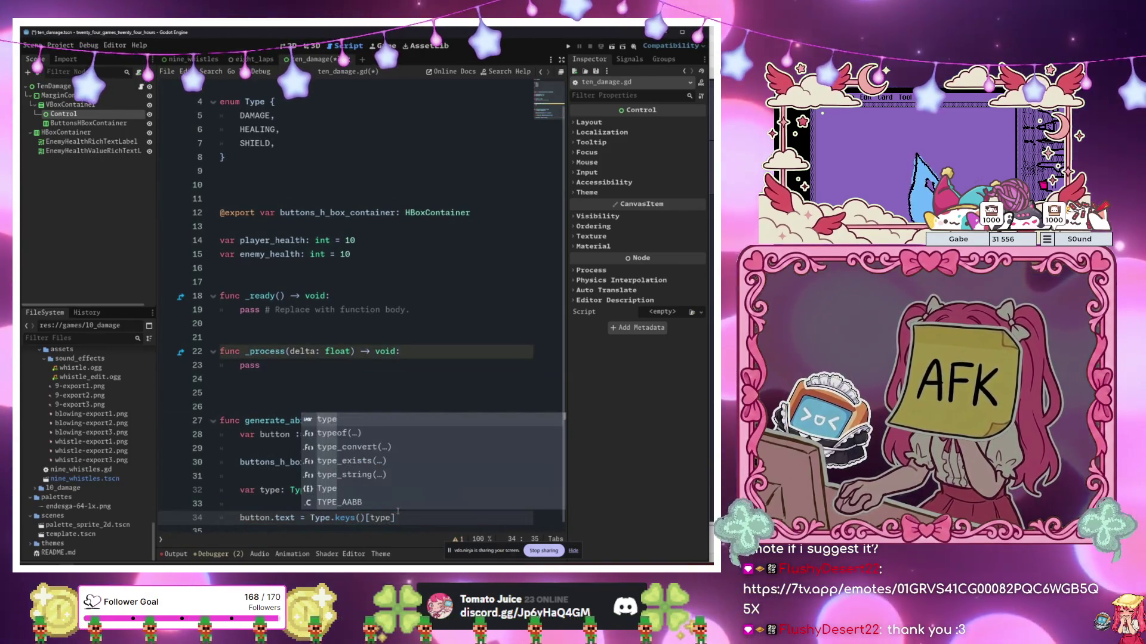
key(Return)
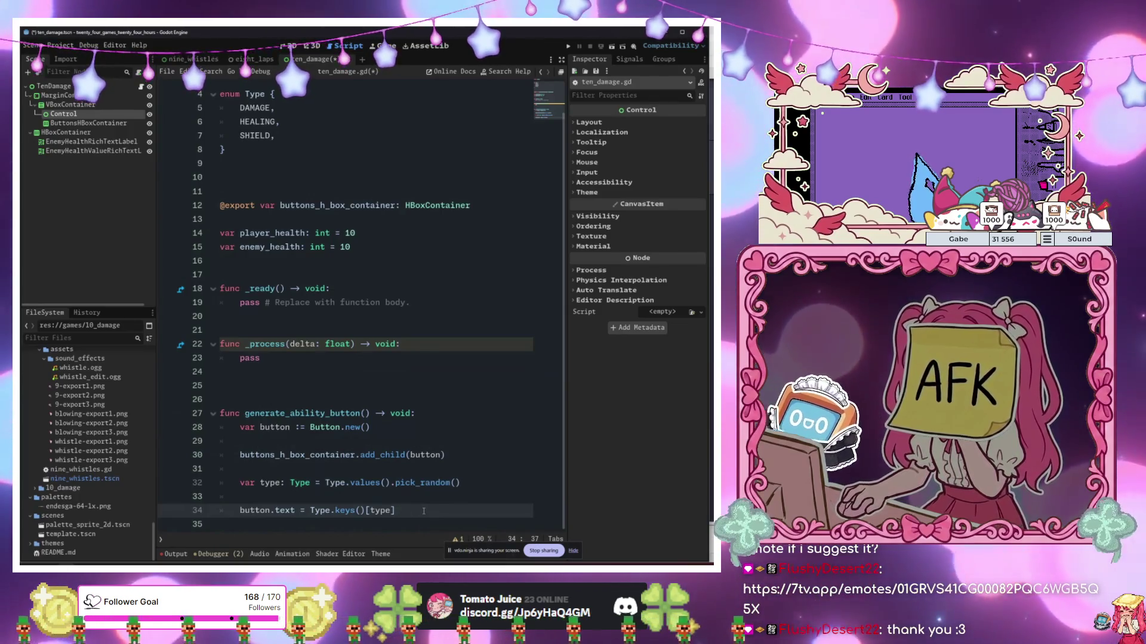
text(+ ":)
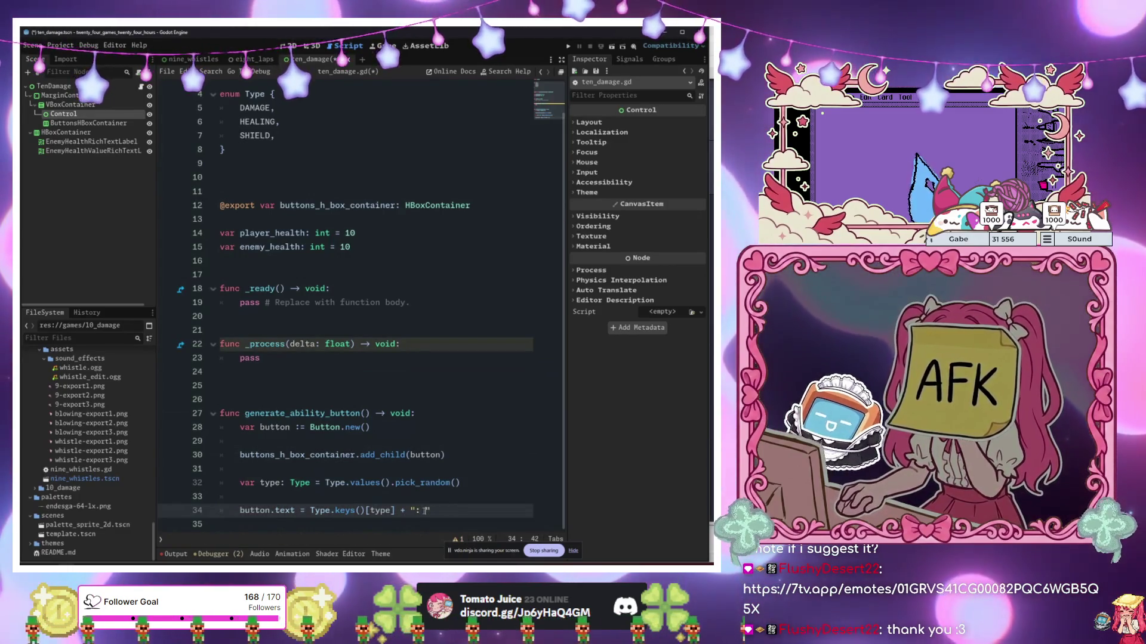
- Insert blank lines above the button text assignment
key(Up)
key(Return)
key(Up)
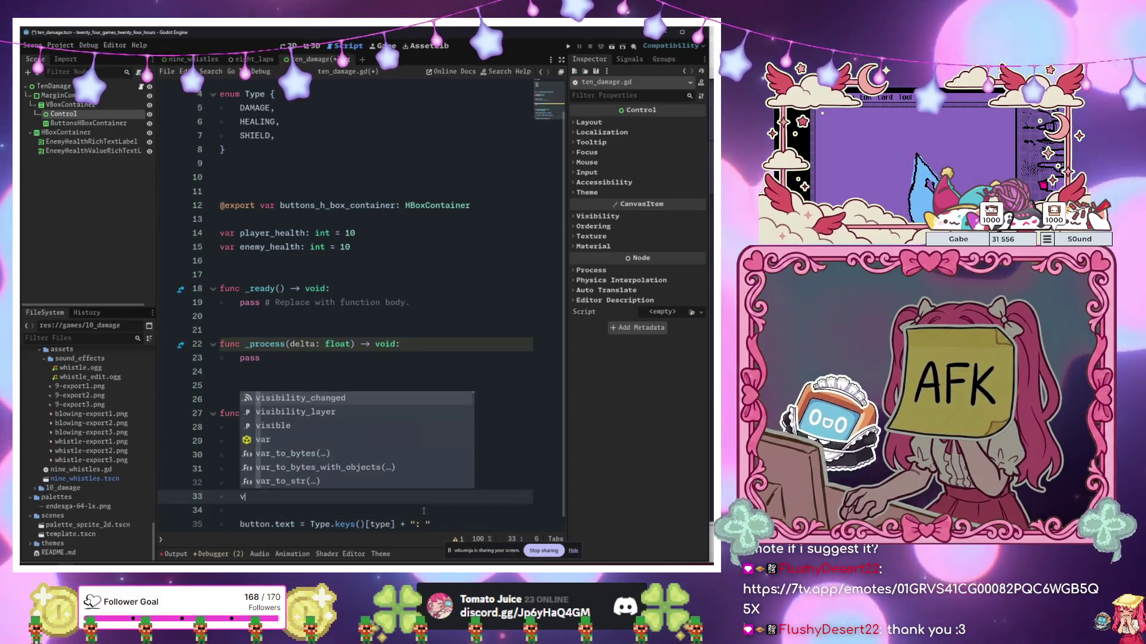
key(Return)
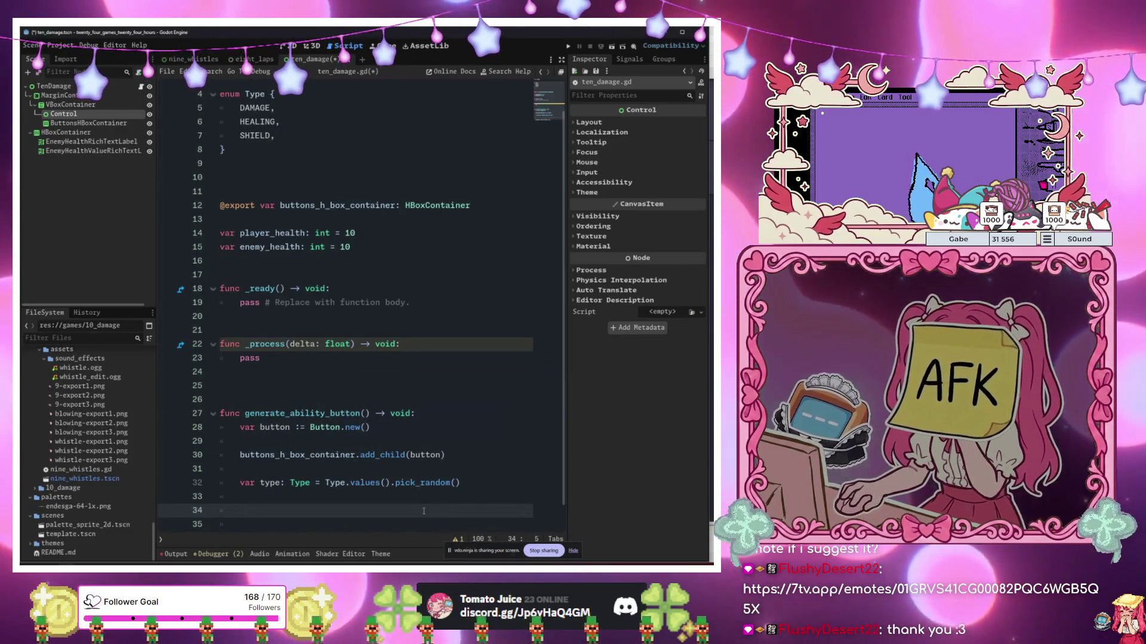
- Start an if type check and push it down to make room for a declaration
text(if type)
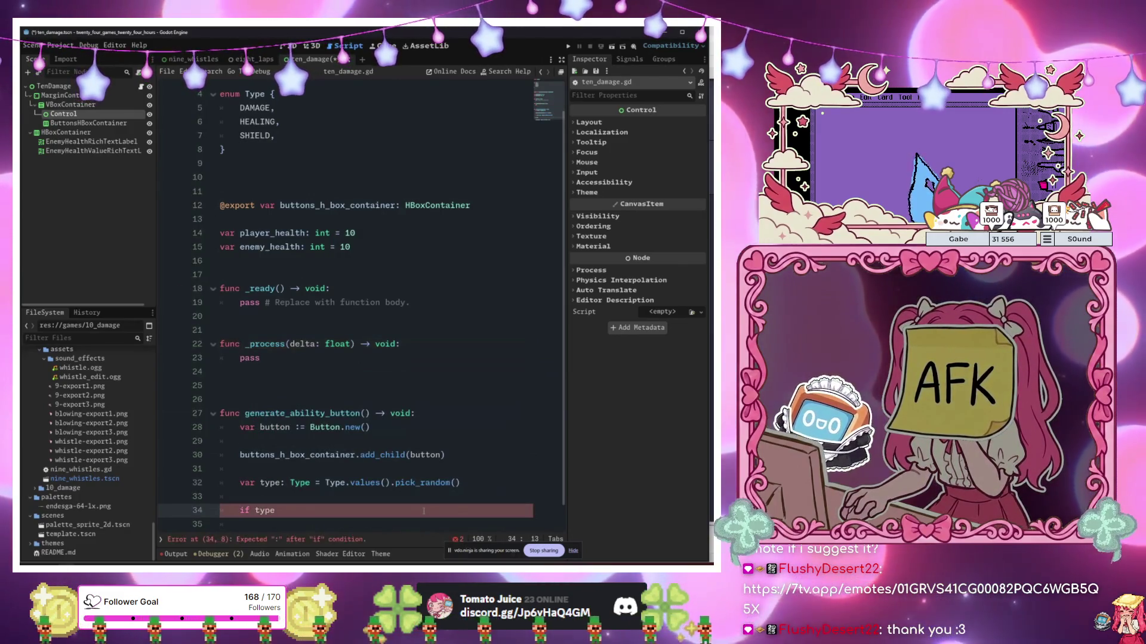
key(Up)
key(Return)
key(Return)
key(Up)
key(Up)
- Declare var value: int = randi_range(1, 3) on line 33
text(var r)
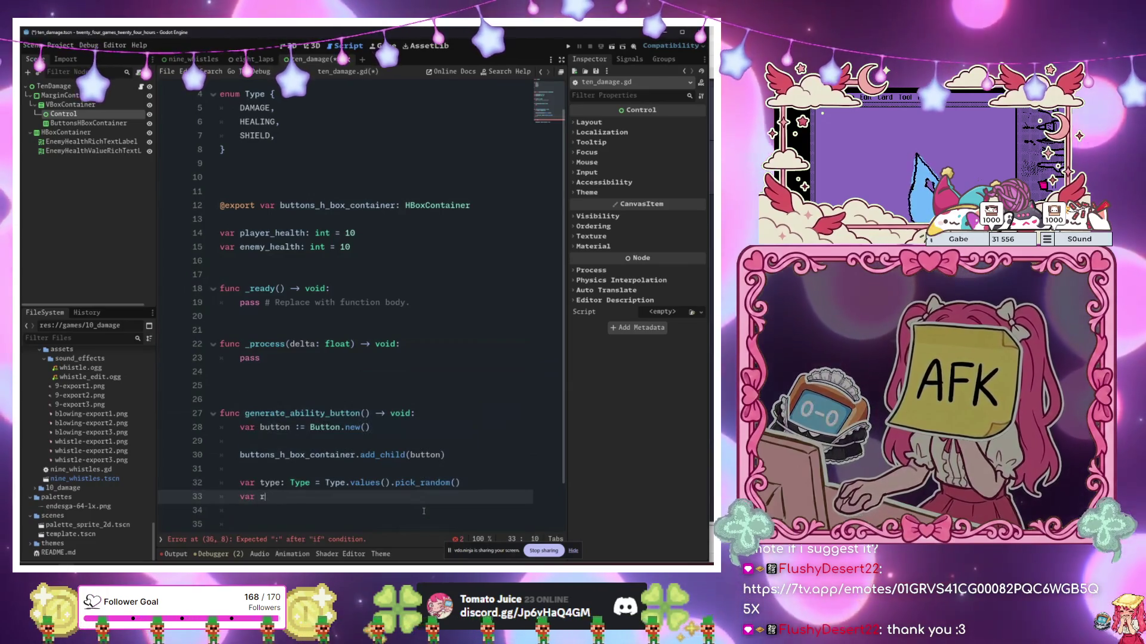
key(BackSpace)
text(value:)
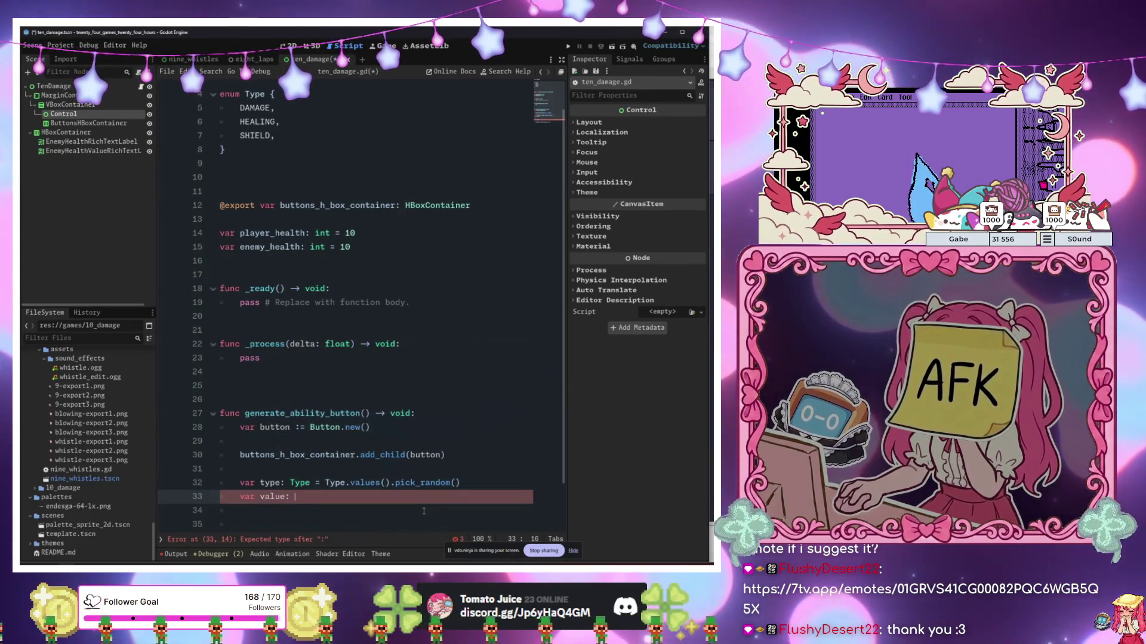
text( int = r)
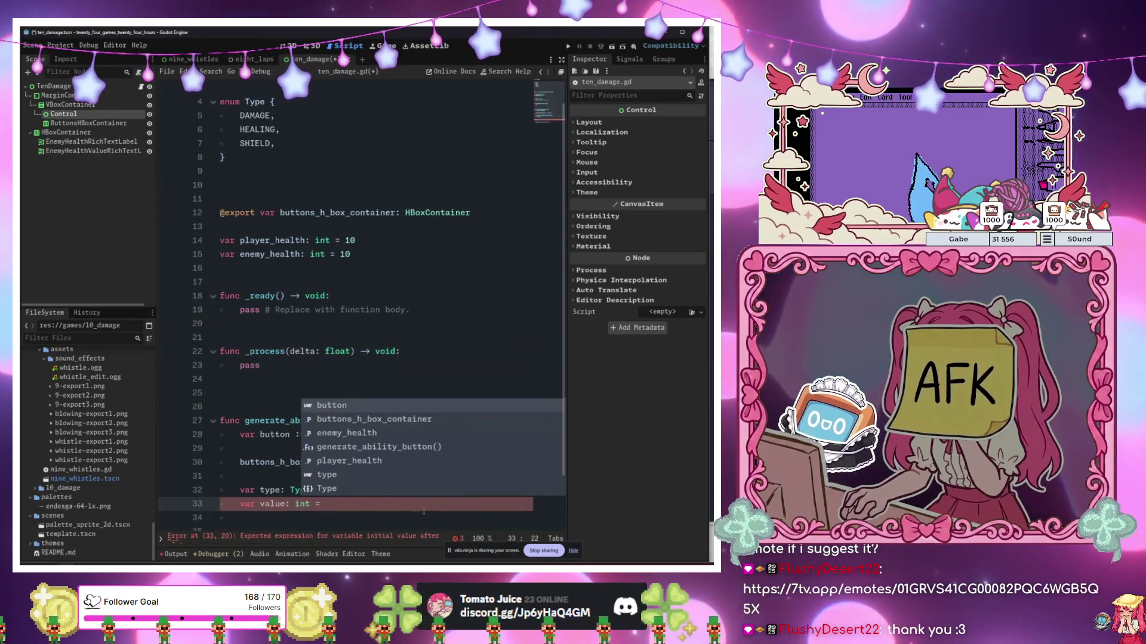
text(an)
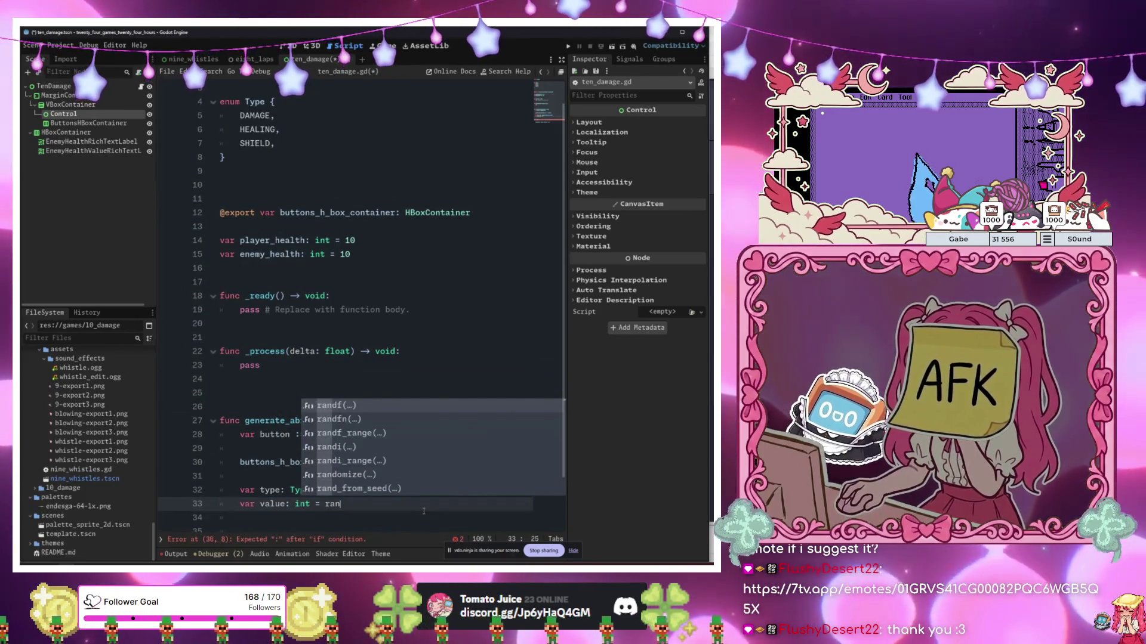
key(Down)
key(Down)
key(Down)
key(Down)
key(Return)
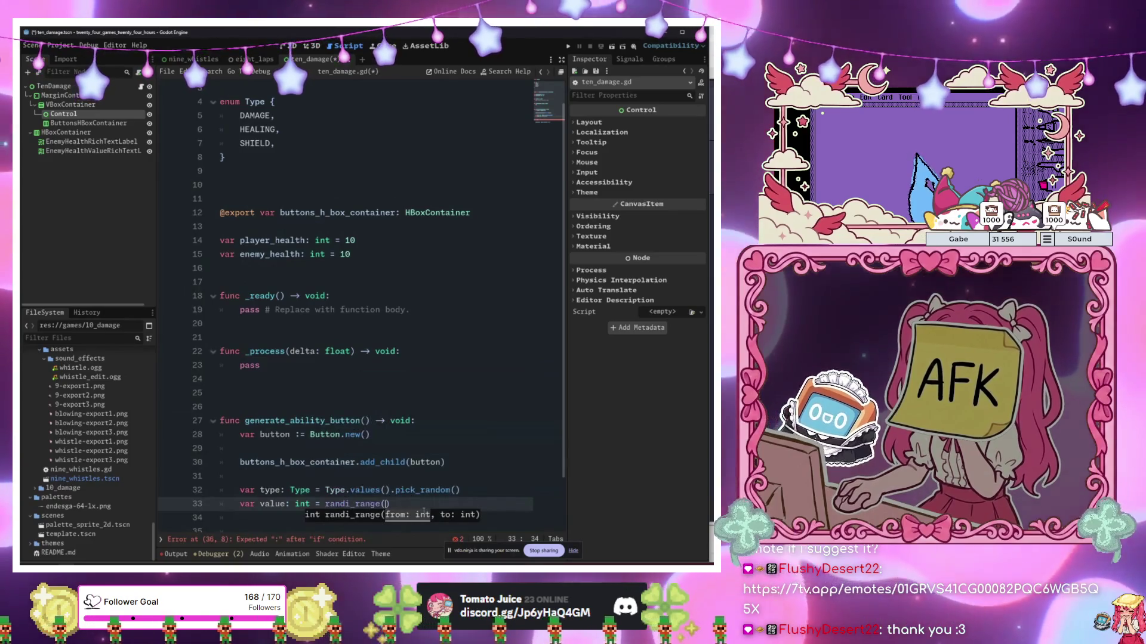
text(1, 3)
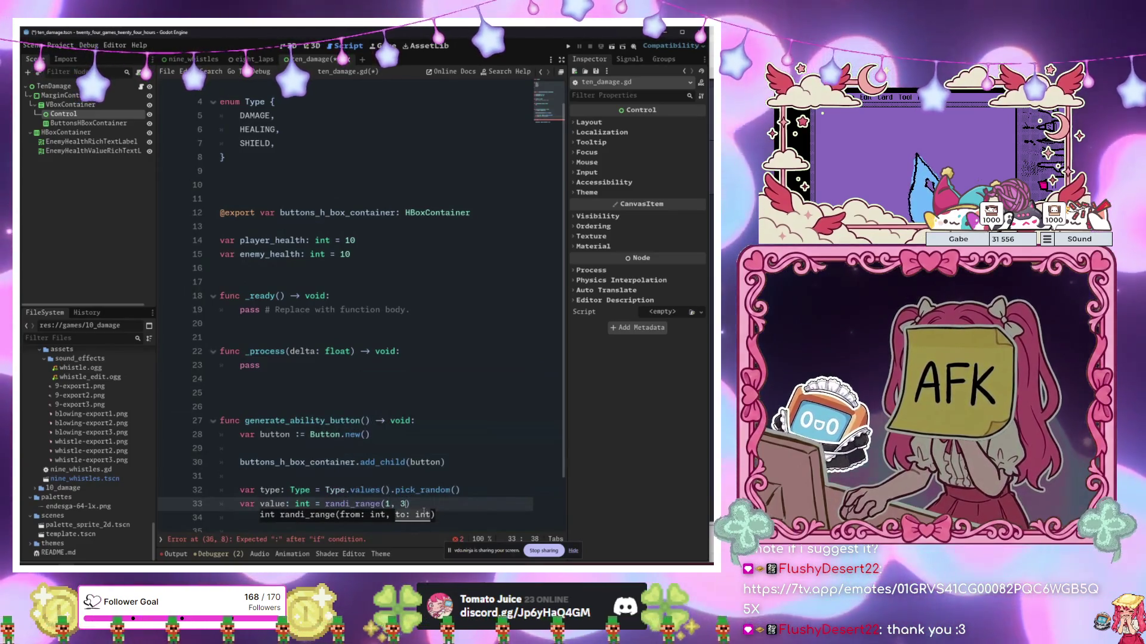
scroll(424, 514, down, 2)
key(Down)
key(Down)
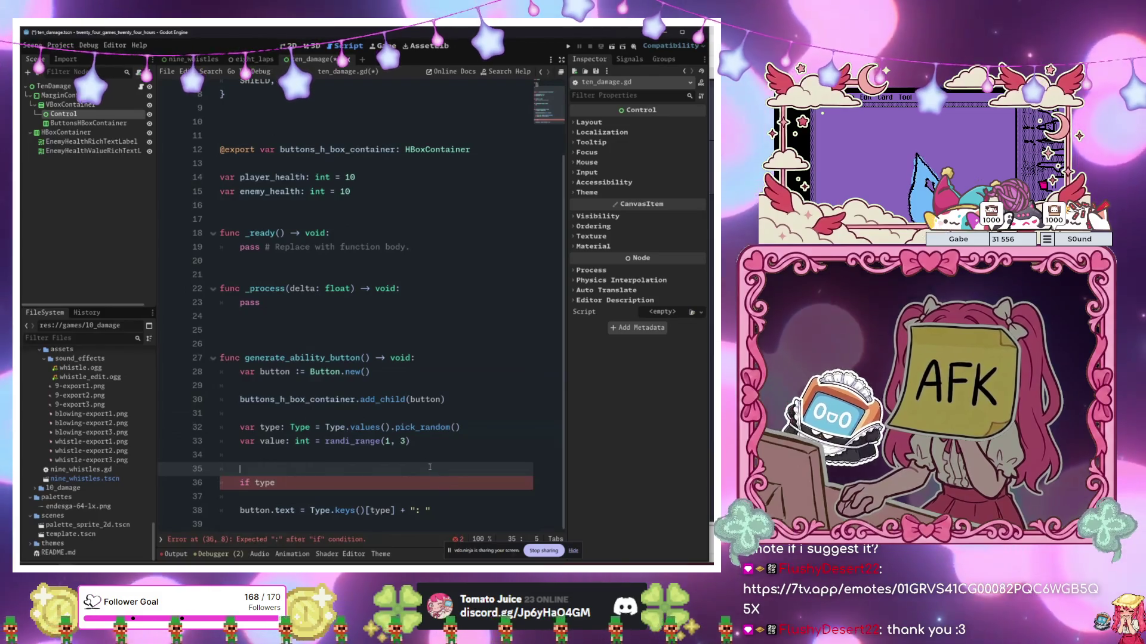
click(425, 443)
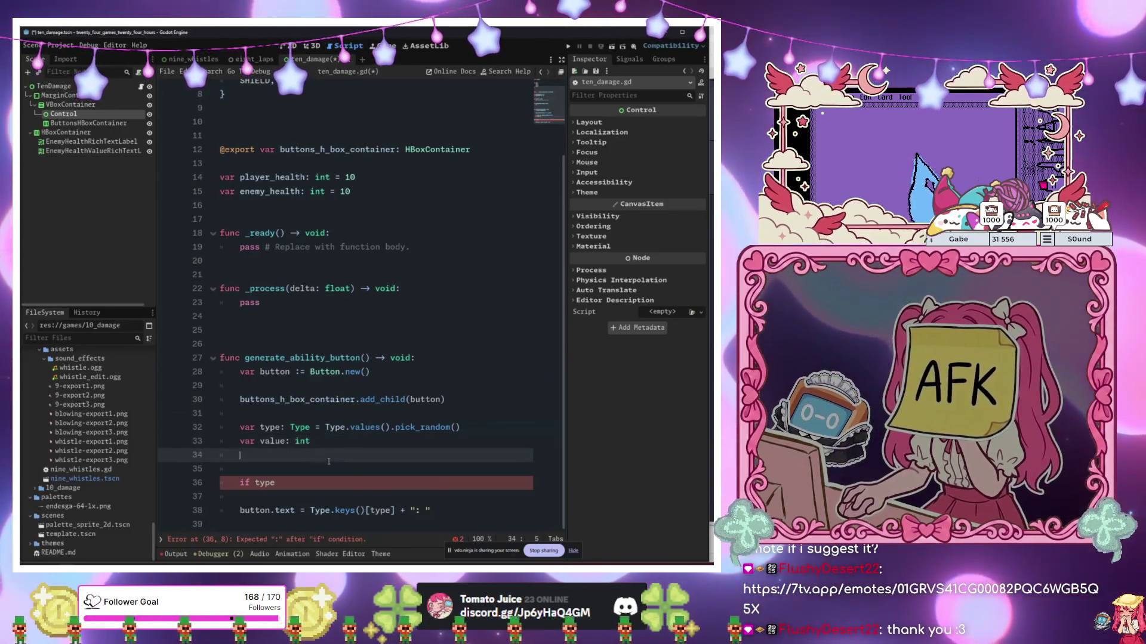
click(331, 459)
click(327, 467)
- Start match type: with a Type.DAMAGE branch calling randi_range
text(match type:)
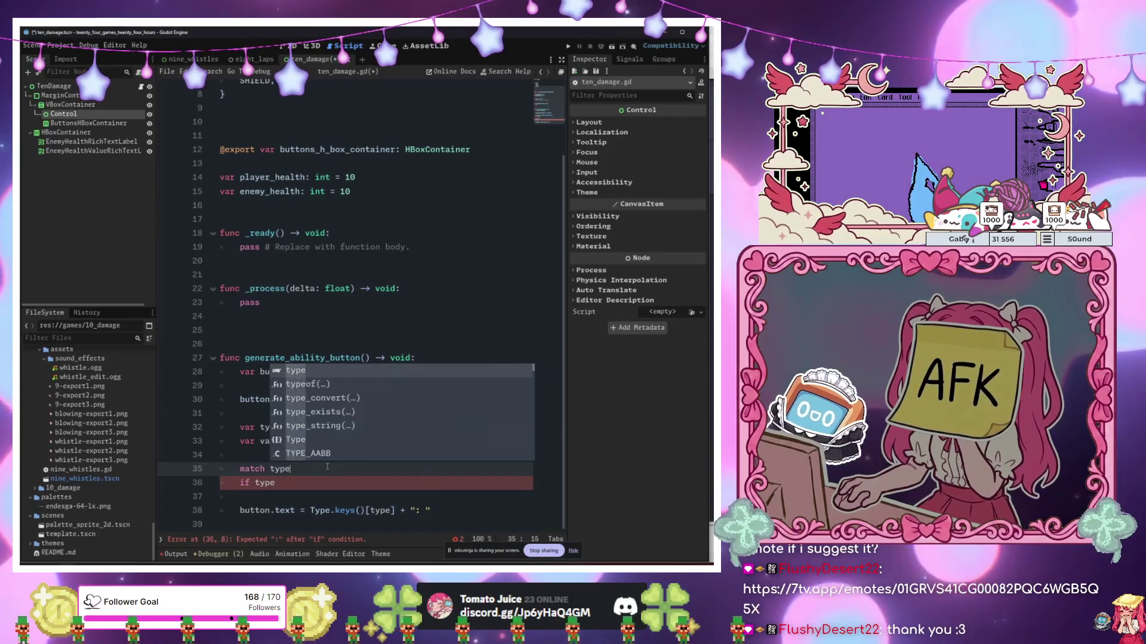
key(Return)
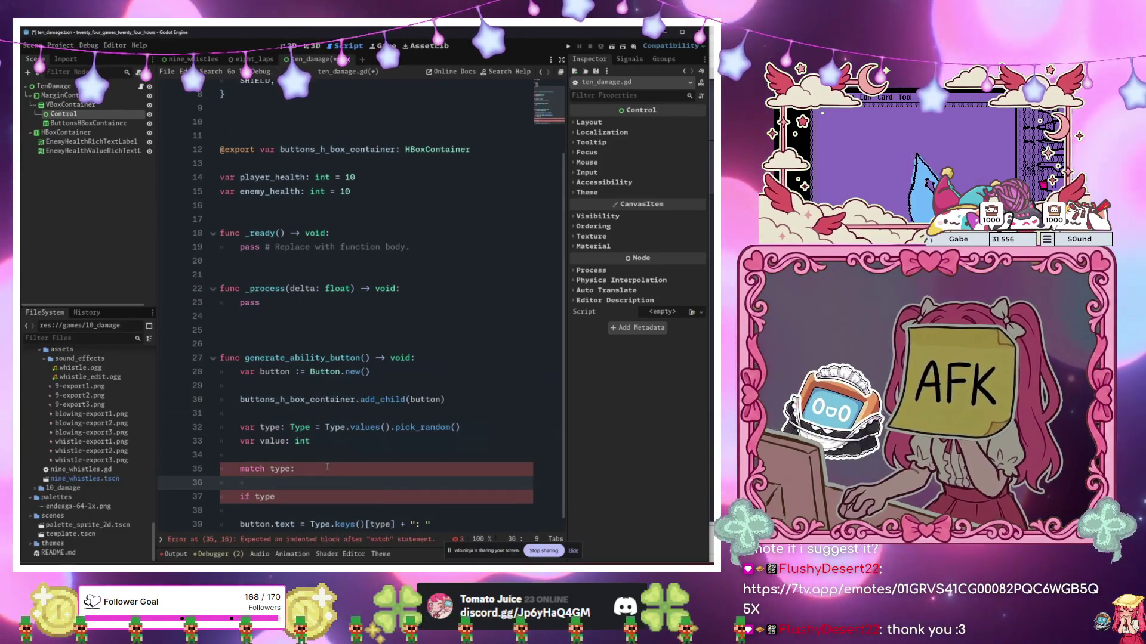
text(Type.)
key(Return)
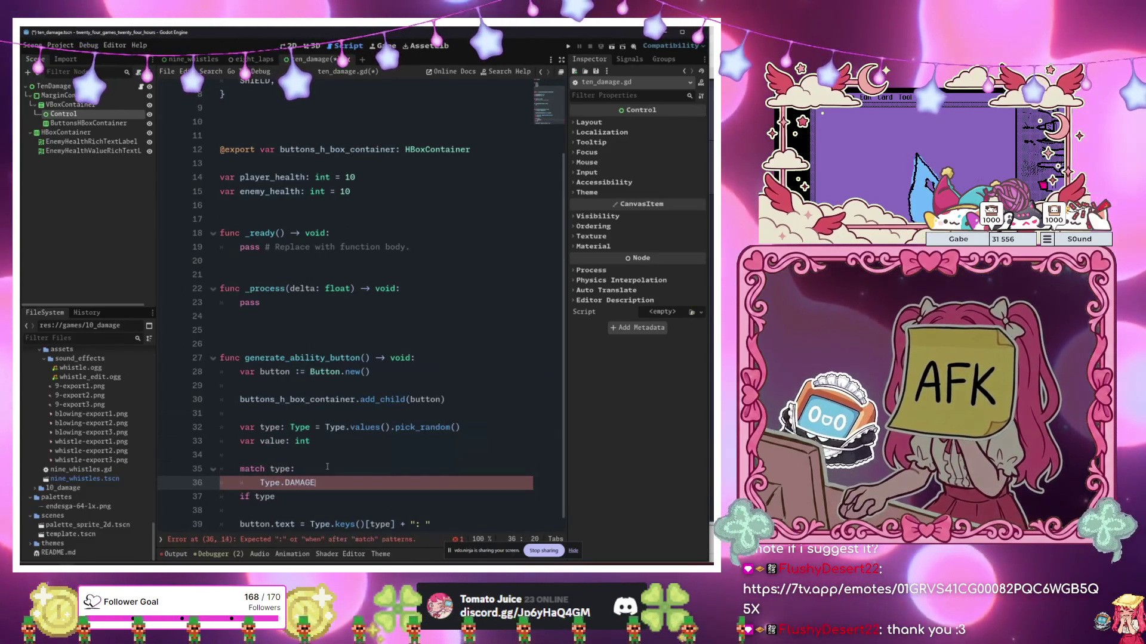
text(:)
key(Return)
key(Left)
key(Left)
key(Left)
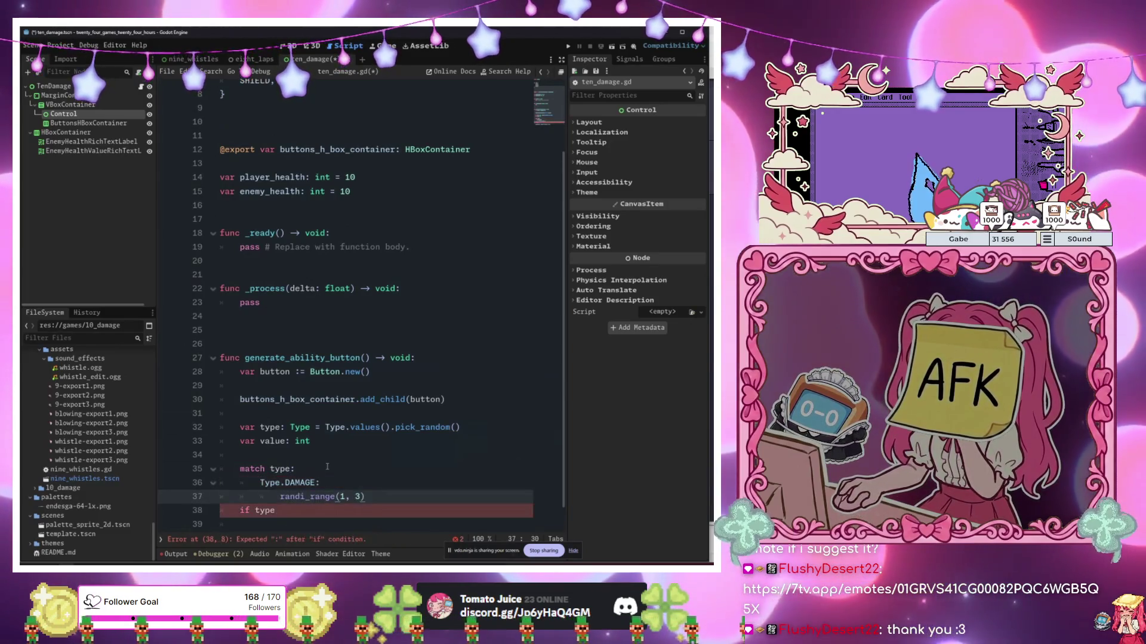
key(BackSpace)
text(2)
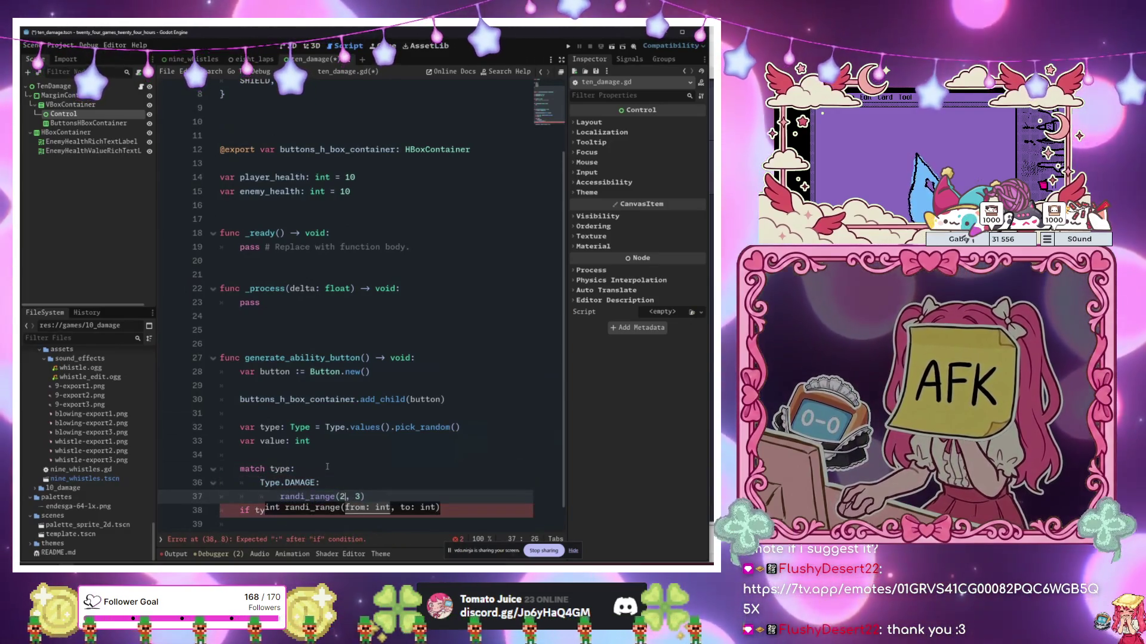
key(Left)
key(Left)
key(Left)
key(BackSpace)
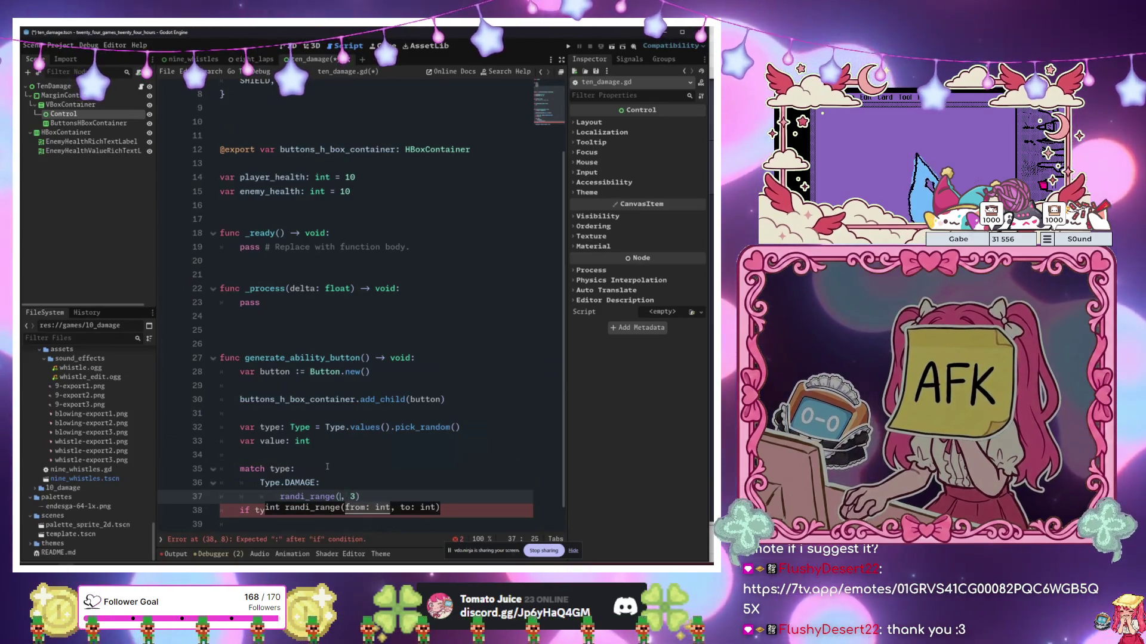
text(4)
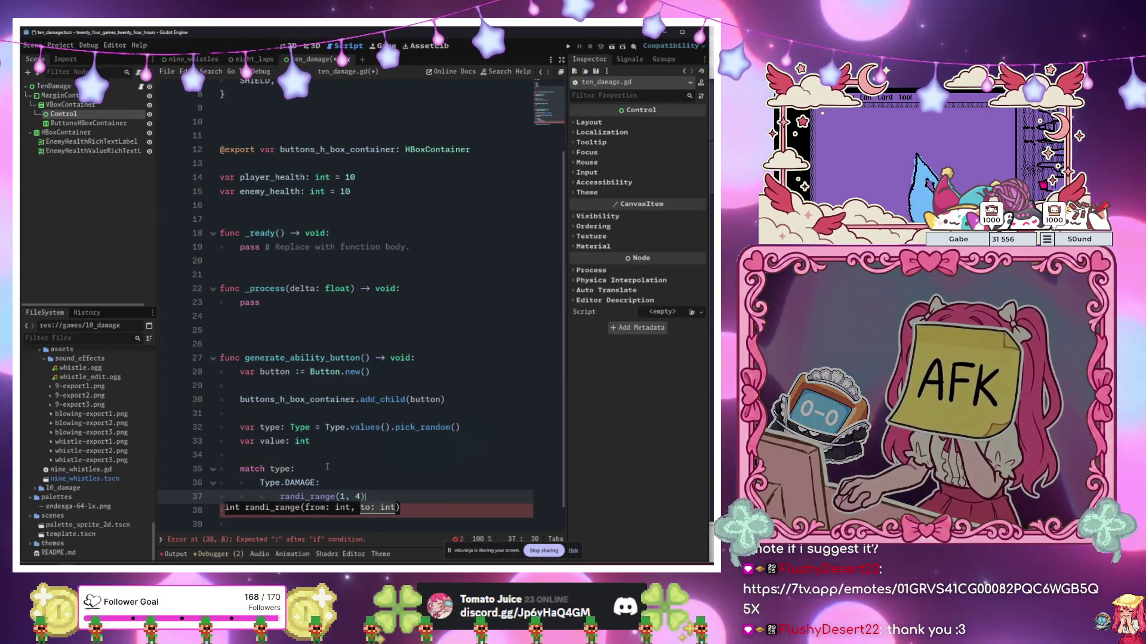
scroll(349, 468, down, 1)
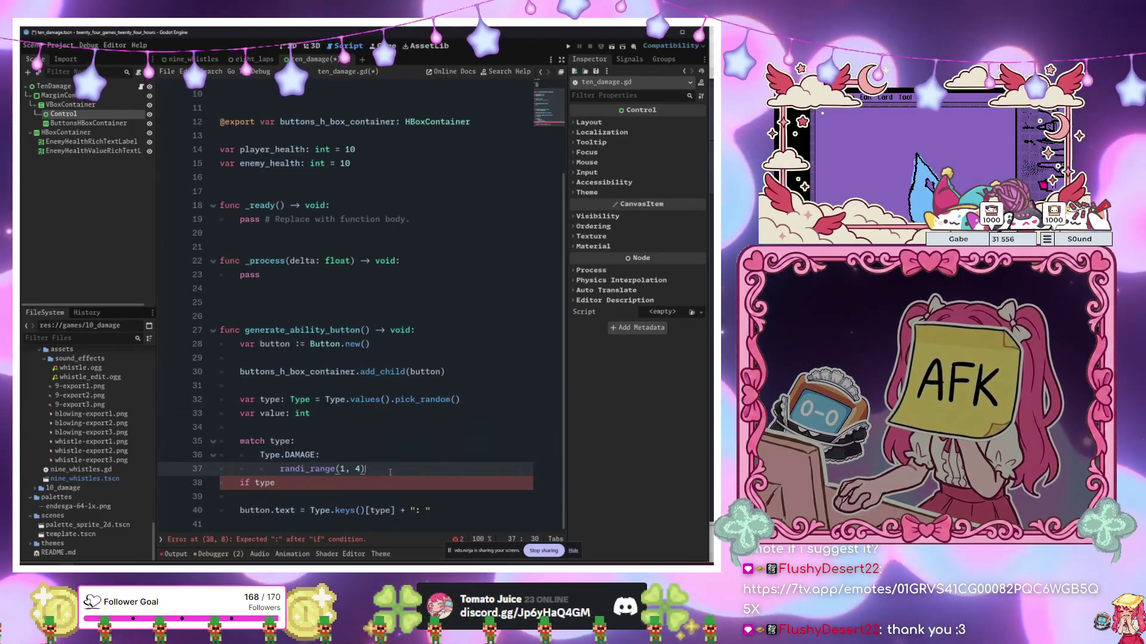
- Add a Type.HEALING branch with its own randi_range call and save the script
key(Return)
key(BackSpace)
text(Type.)
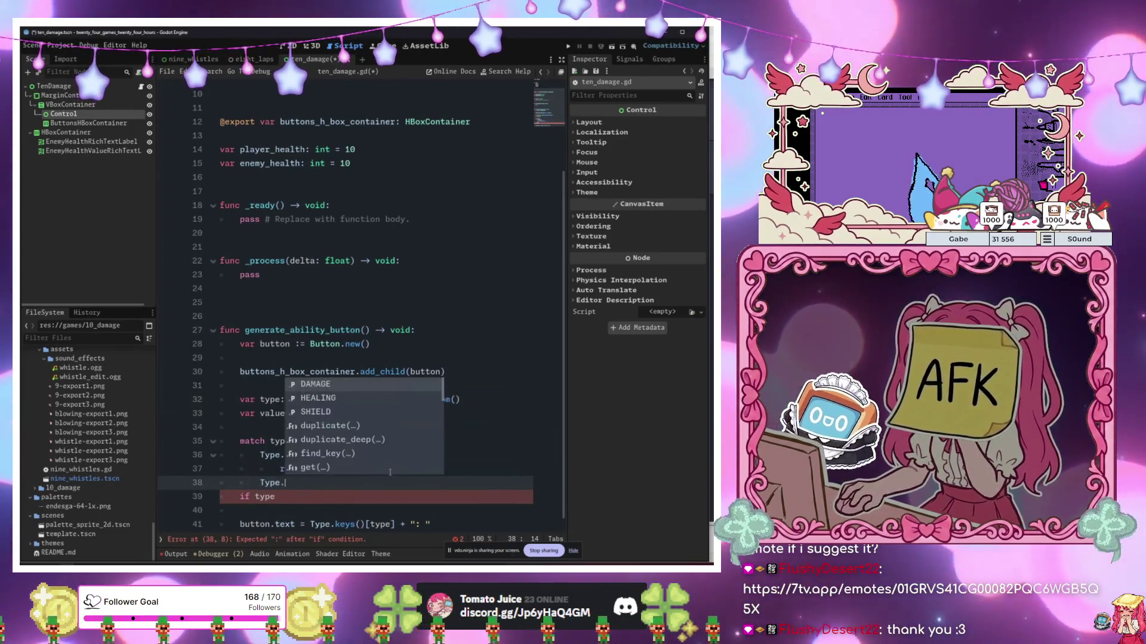
key(Return)
text(:)
key(Return)
text(t)
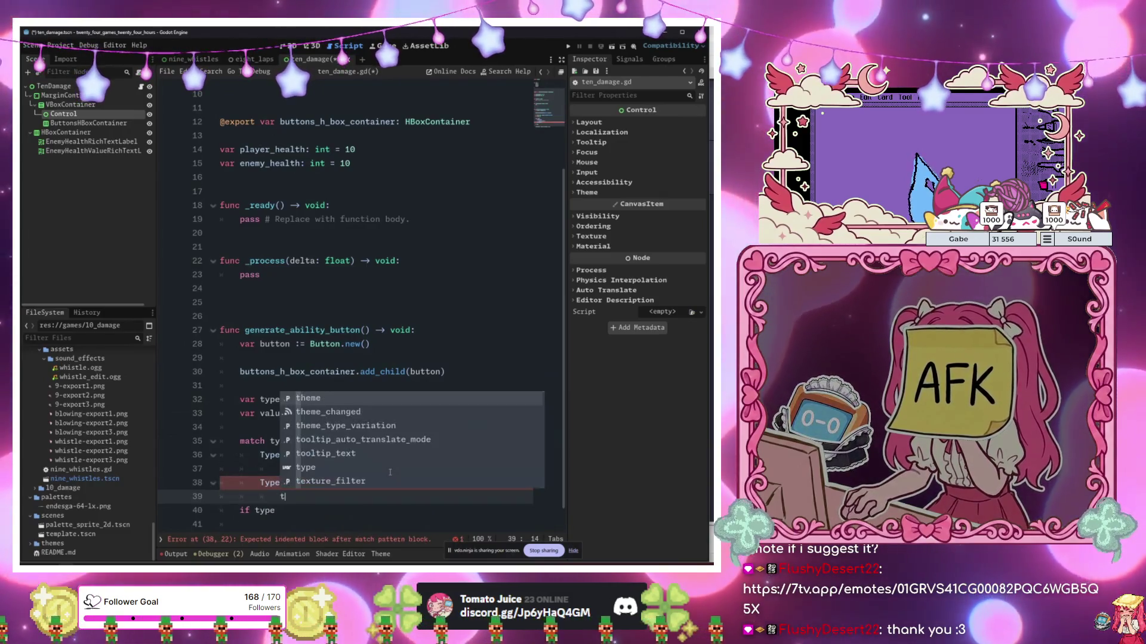
key(BackSpace)
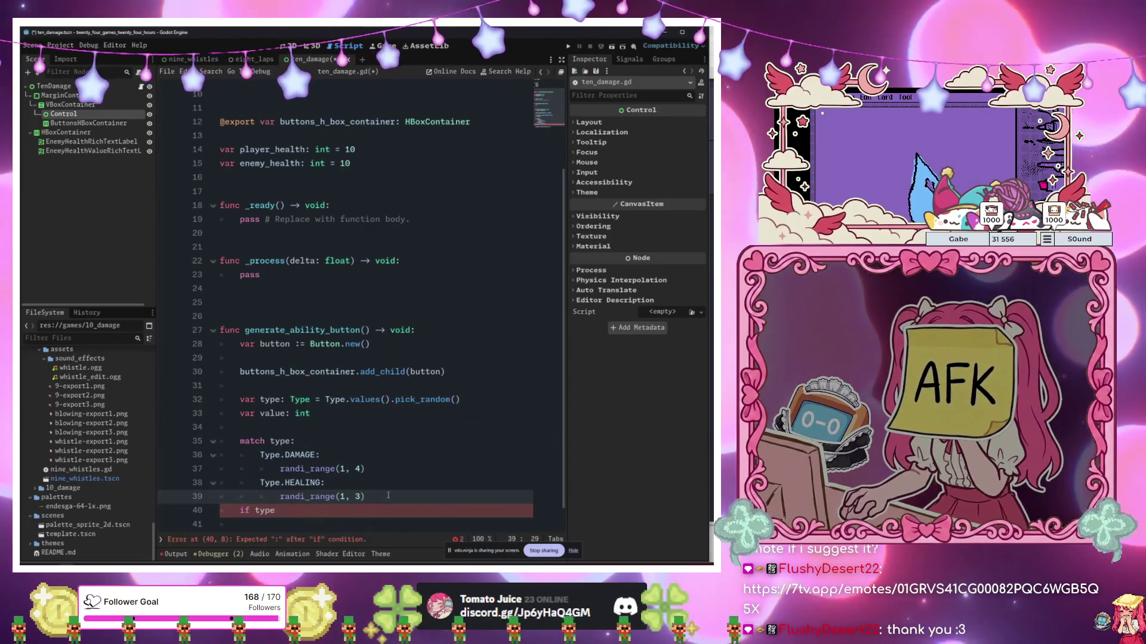
key(Up)
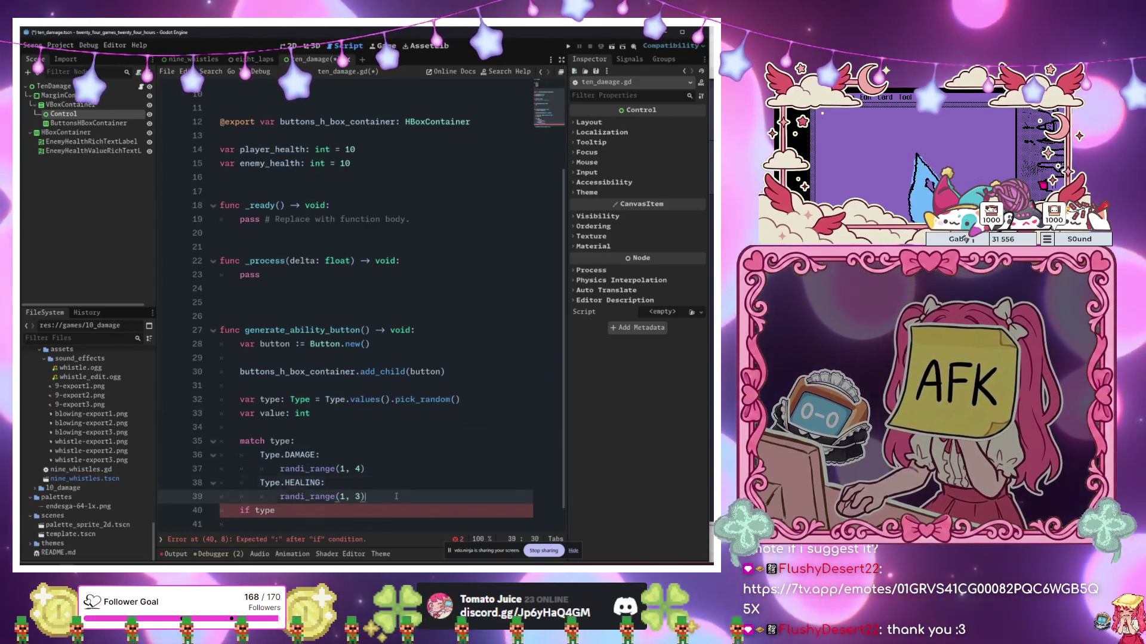
click(396, 496)
key(ctrl+s)
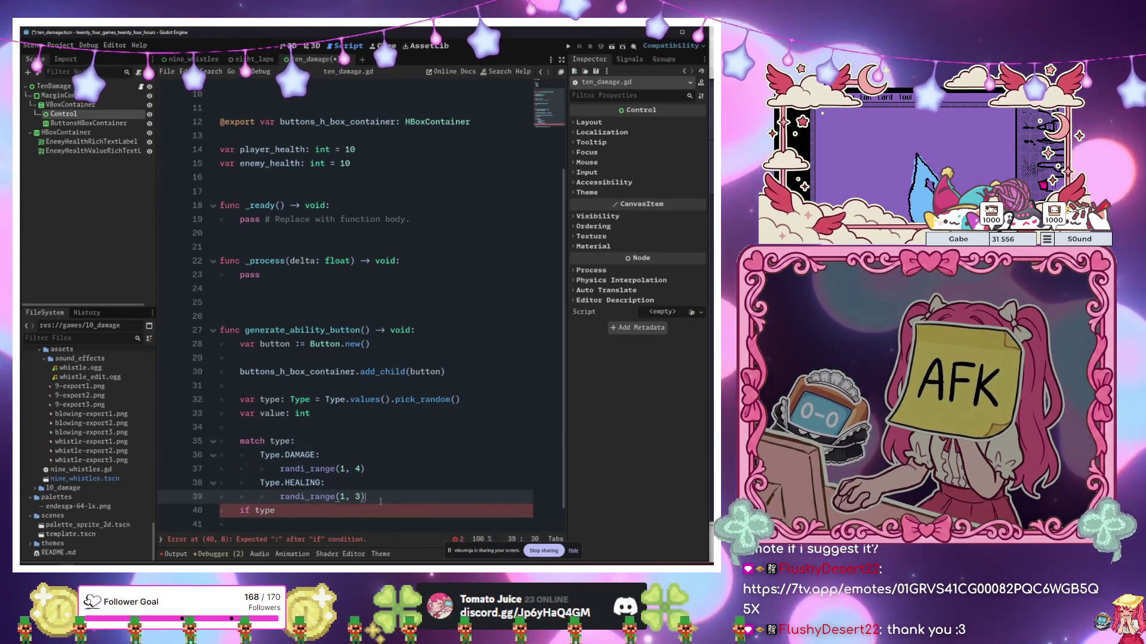
- Set the bounds to randi_range(1, 3) for DAMAGE and randi_range(1, 4) for HEALING
click(361, 470)
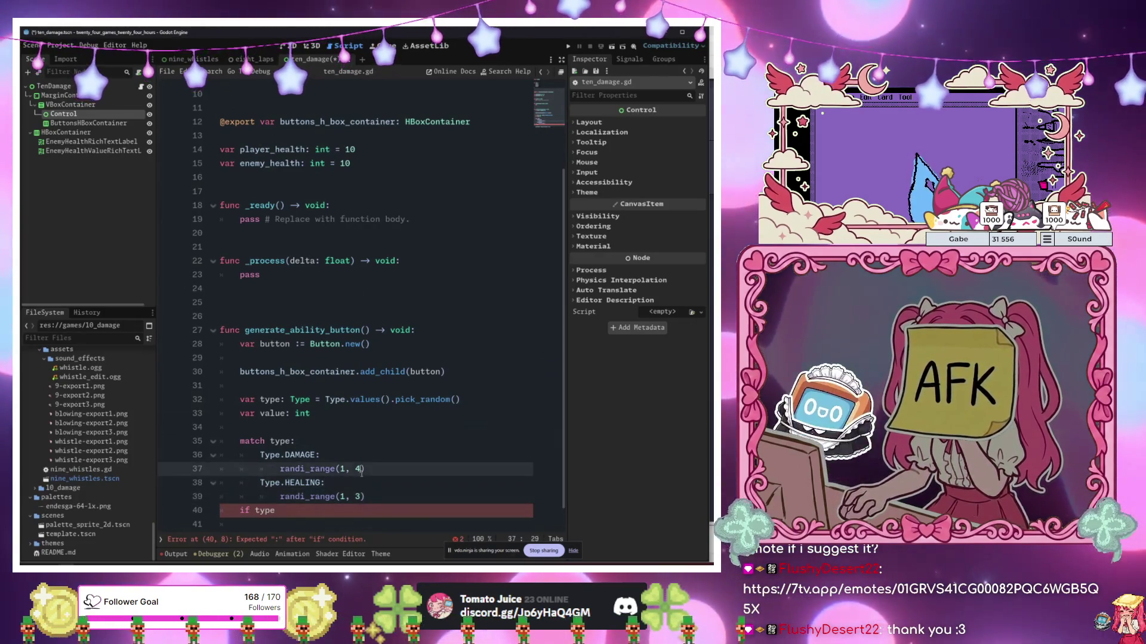
text(3)
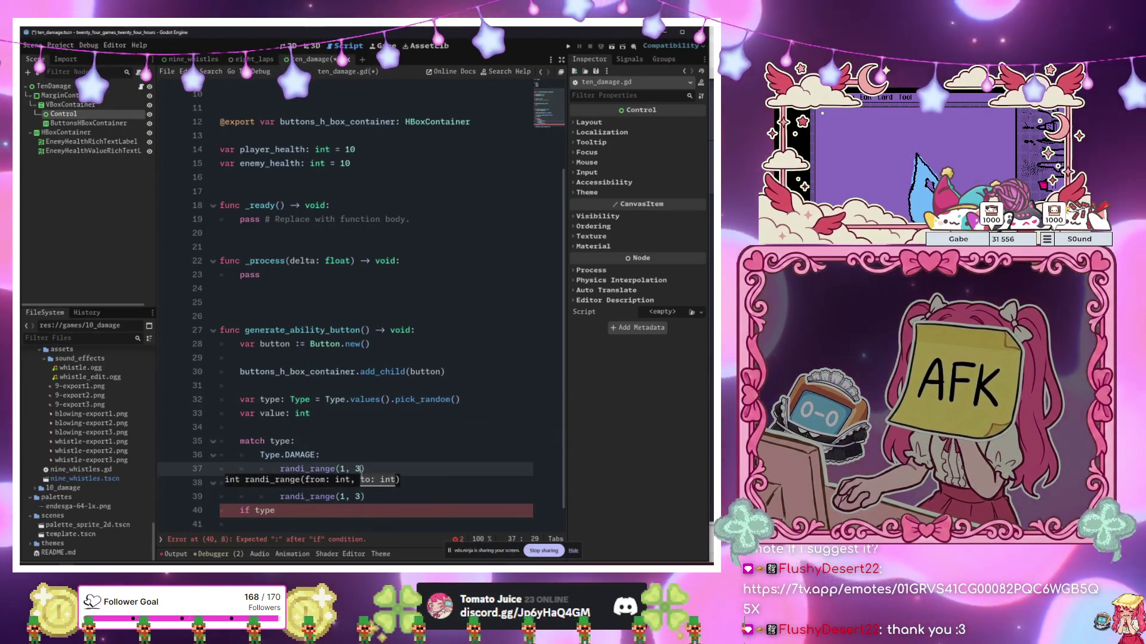
click(388, 496)
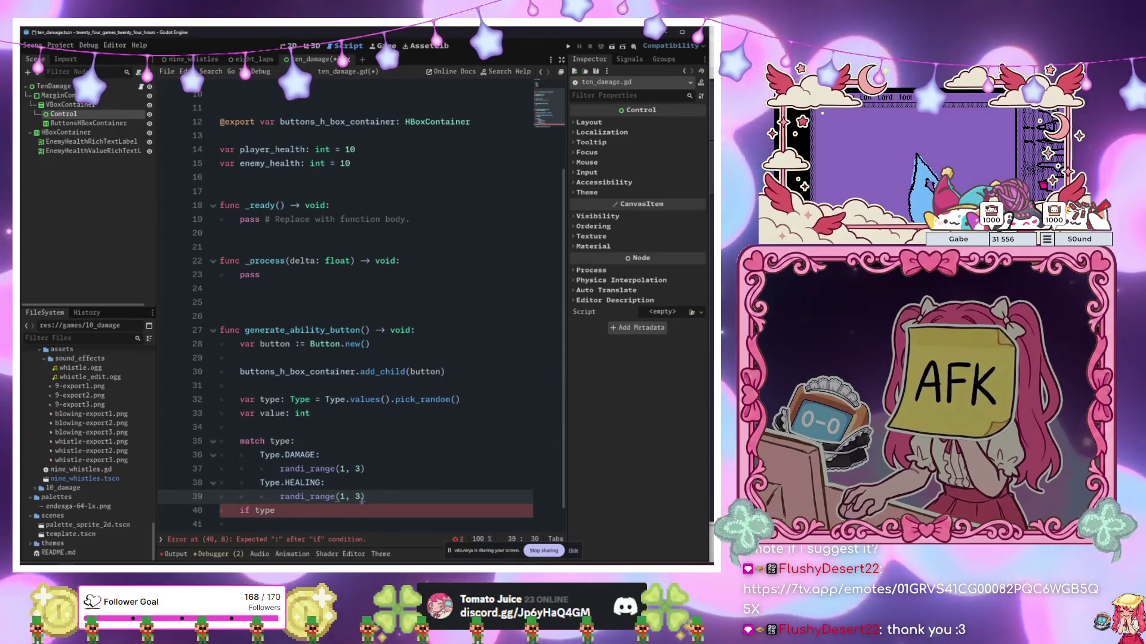
text(4)
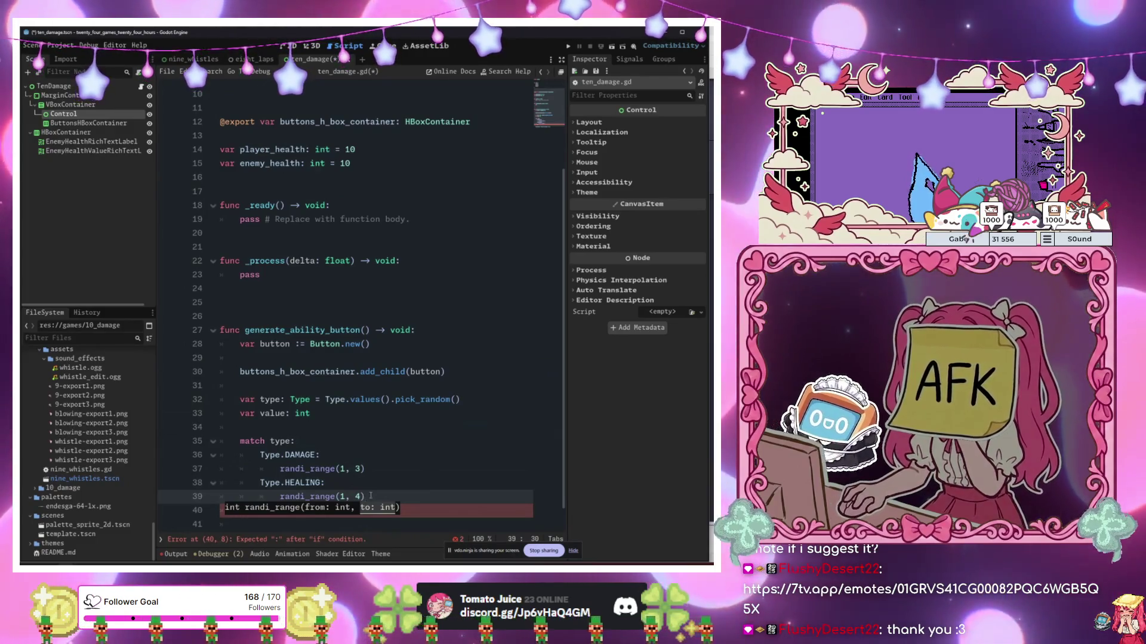
- Duplicate the HEALING branch and its range line below itself
drag(368, 495, 256, 483)
key(ctrl+c)
key(End)
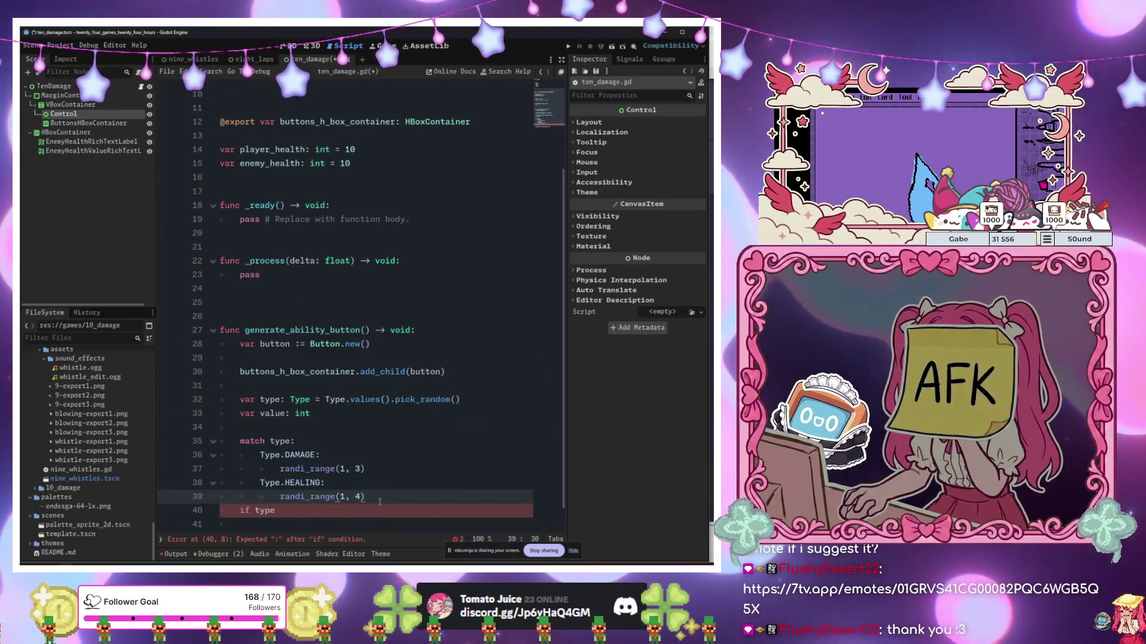
key(Return)
key(ctrl+v)
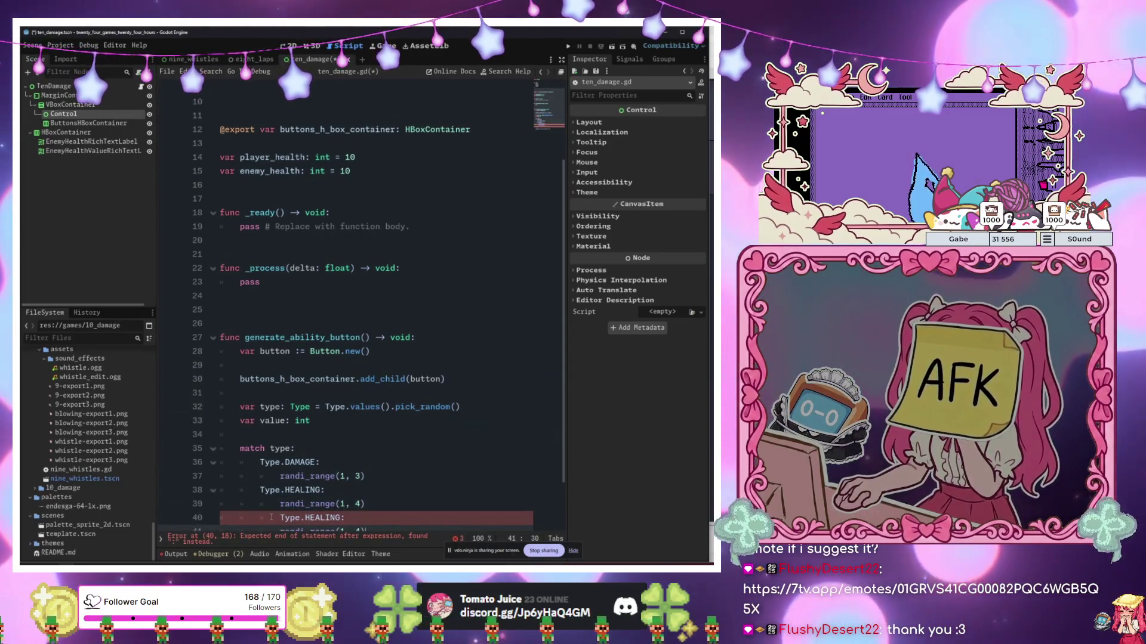
- Change the duplicated branch to Type.SHIELD with randi_range upper bound 6
click(279, 518)
scroll(304, 456, down, 2)
click(330, 466)
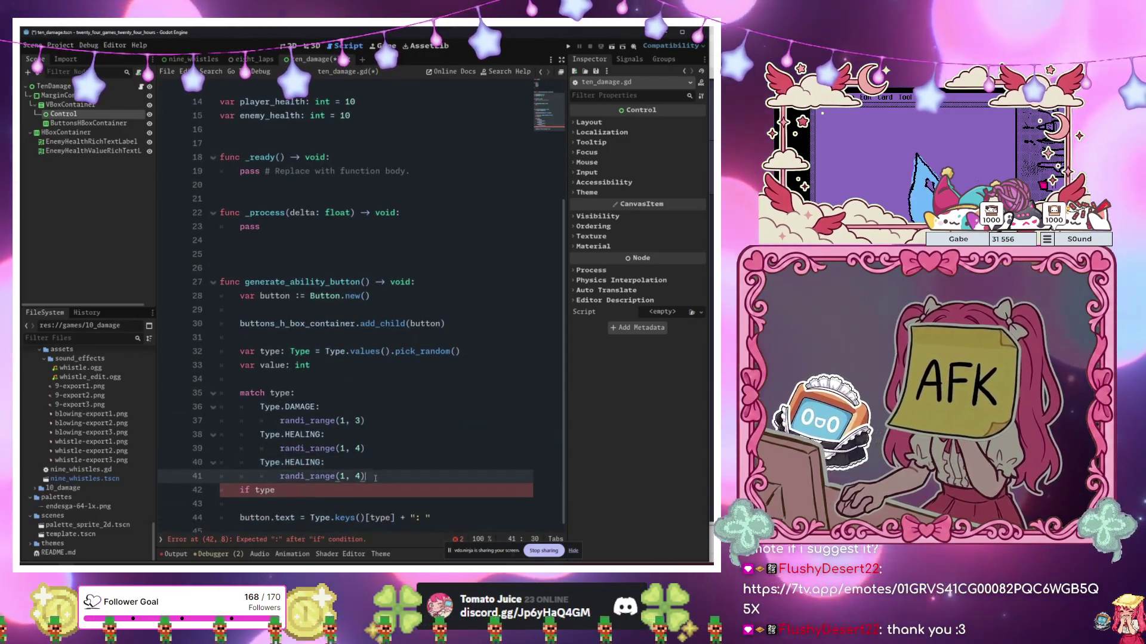
key(BackSpace)
key(BackSpace)
key(BackSpace)
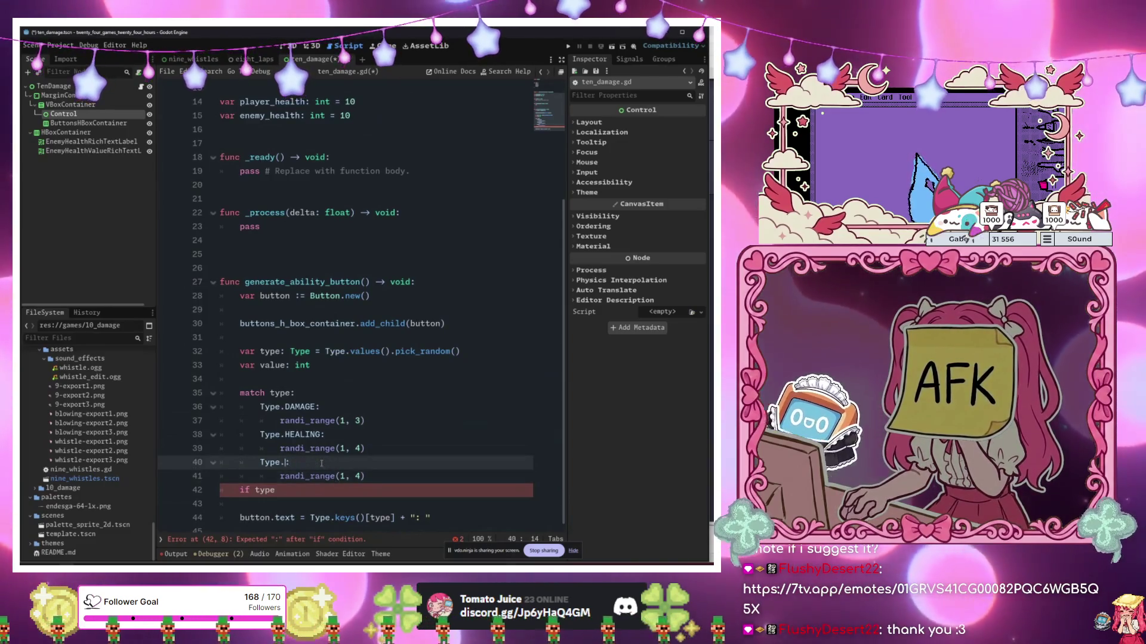
text(SHIELD:)
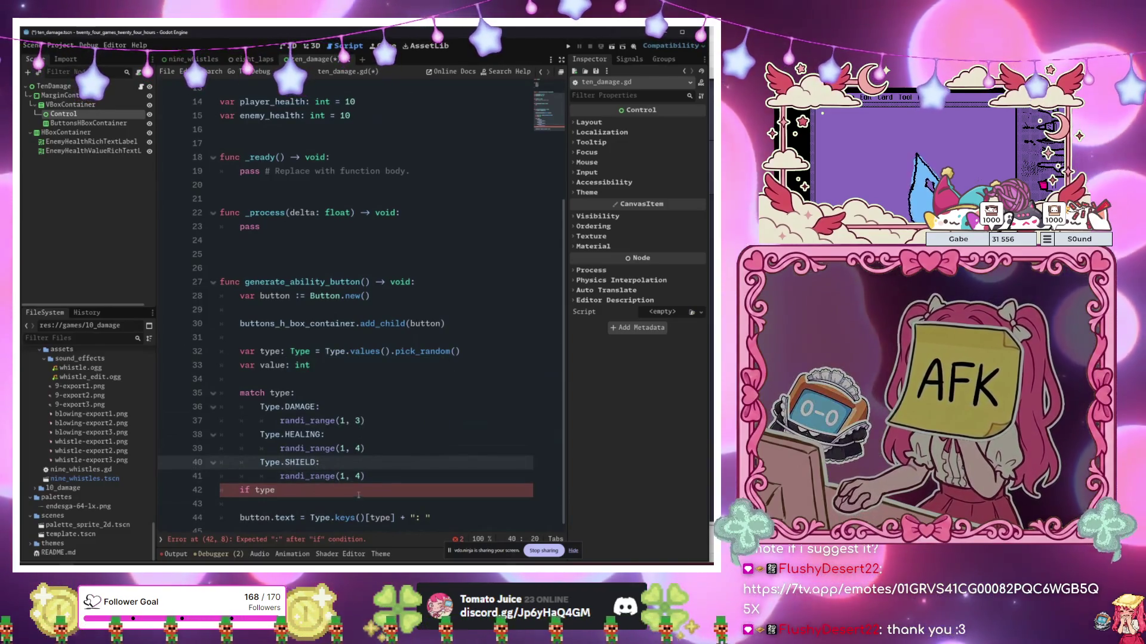
click(361, 476)
key(BackSpace)
text(6)
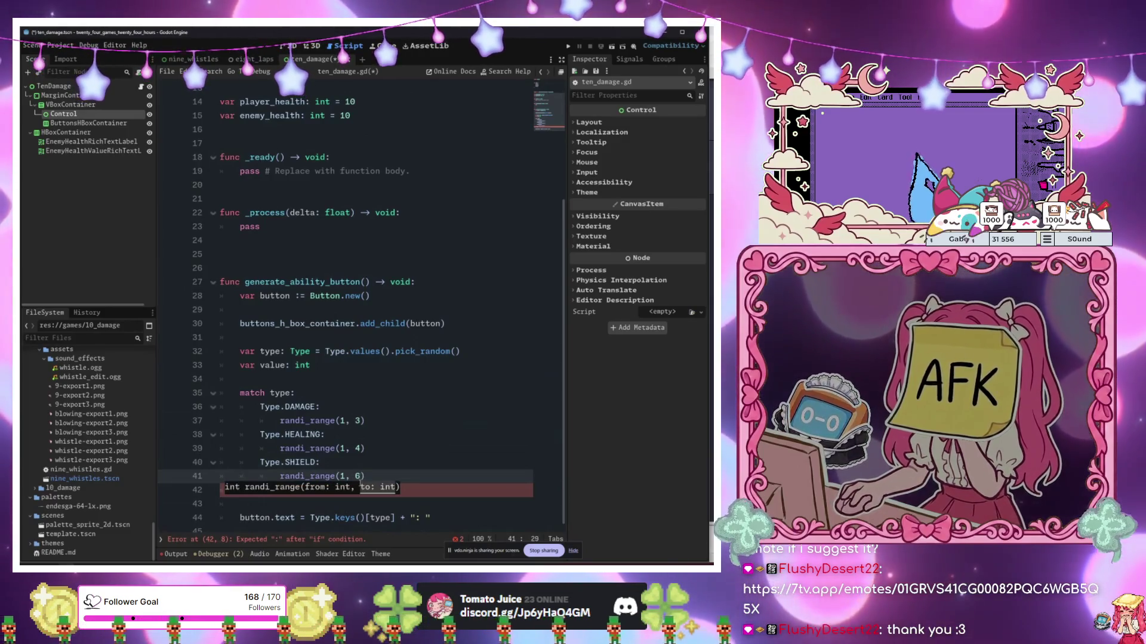
- Add two indented blank lines after the SHIELD branch, above the 'if type' line
click(345, 448)
click(361, 421)
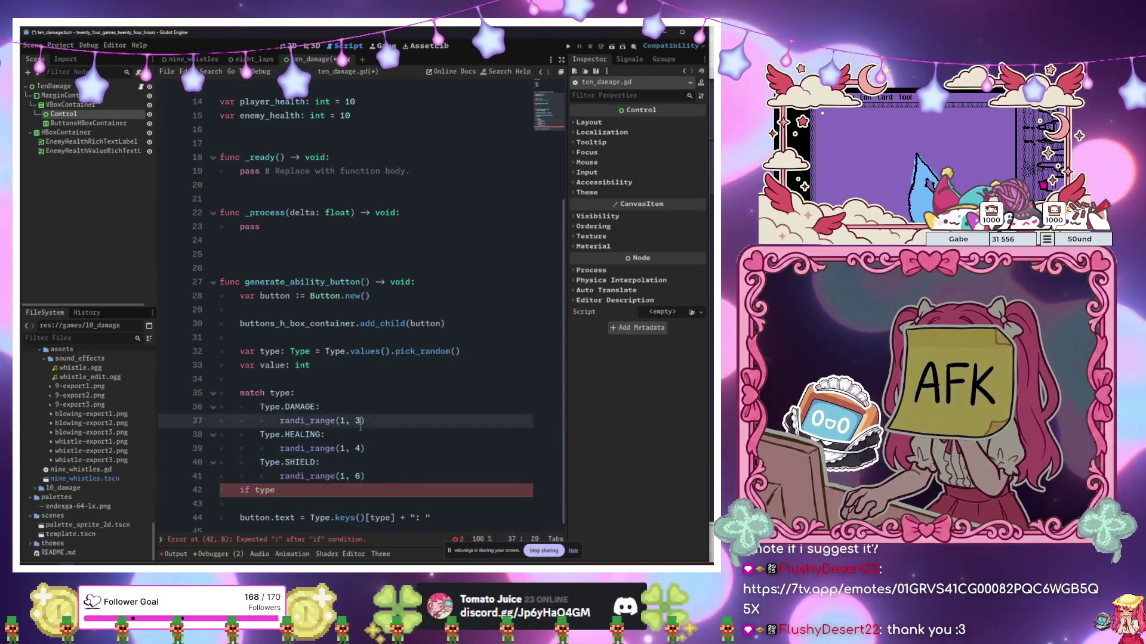
scroll(361, 428, down, 1)
click(412, 466)
key(Return)
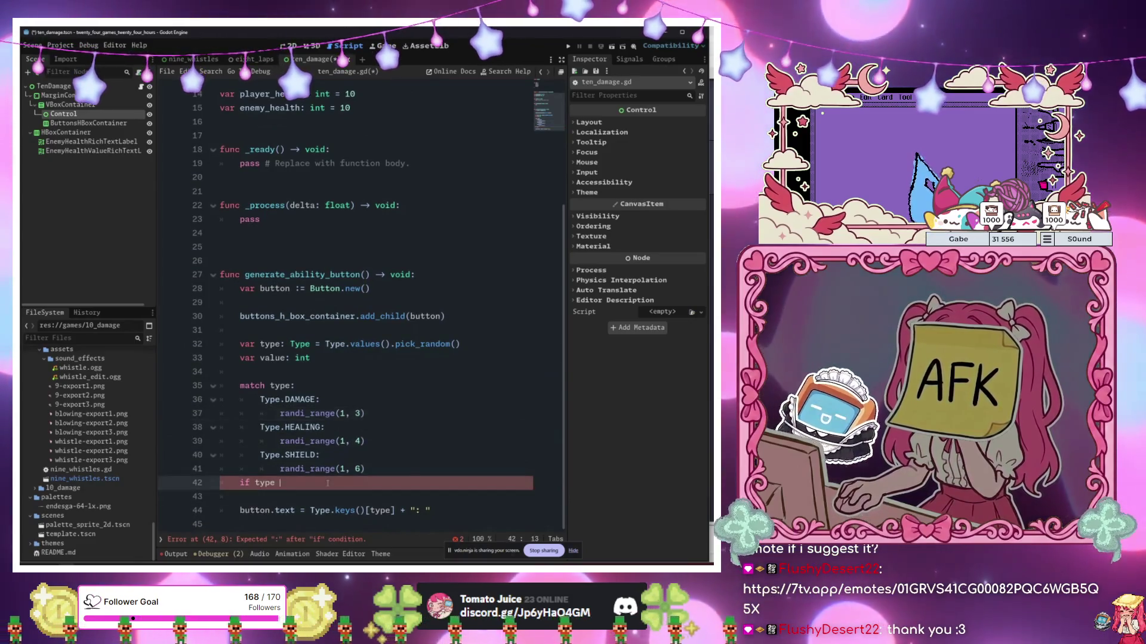
key(Return)
key(BackSpace)
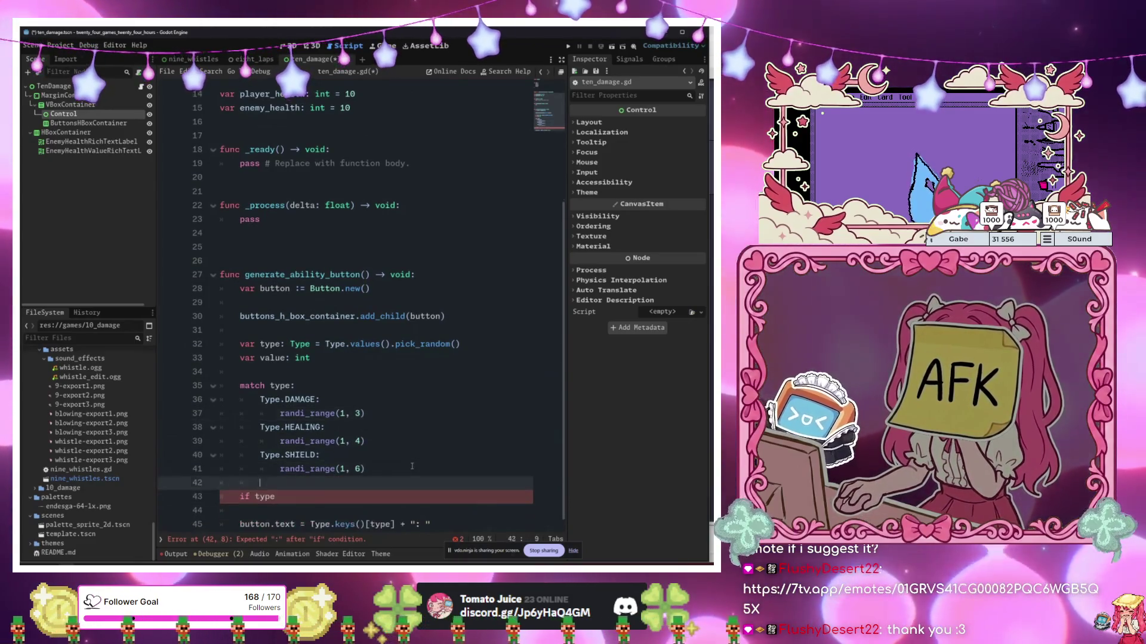
key(Tab)
scroll(433, 438, down, 1)
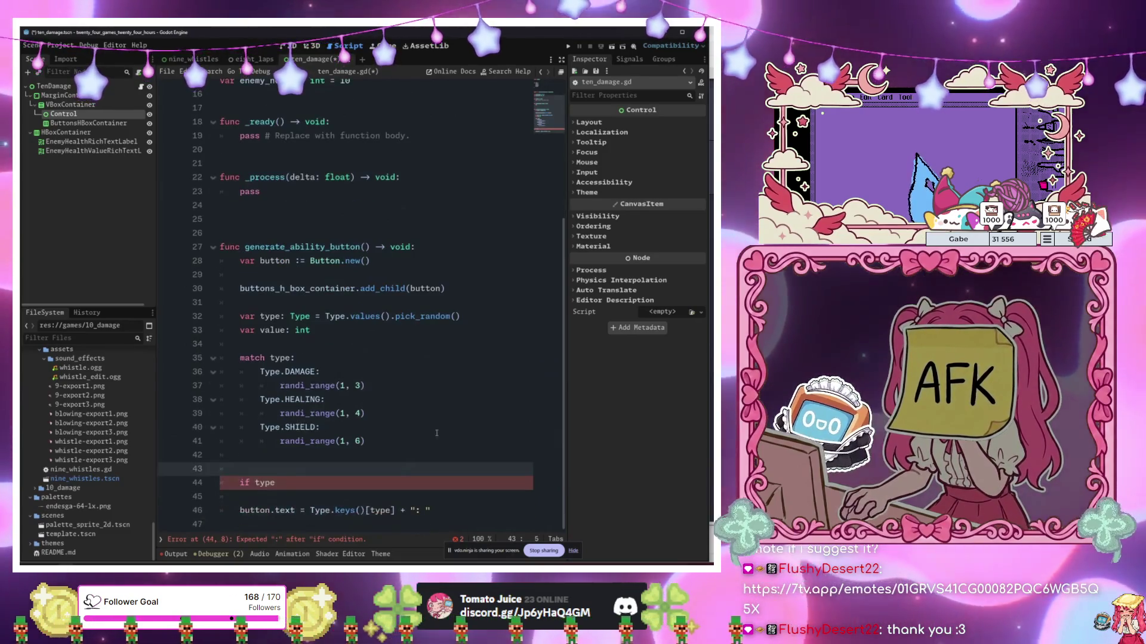